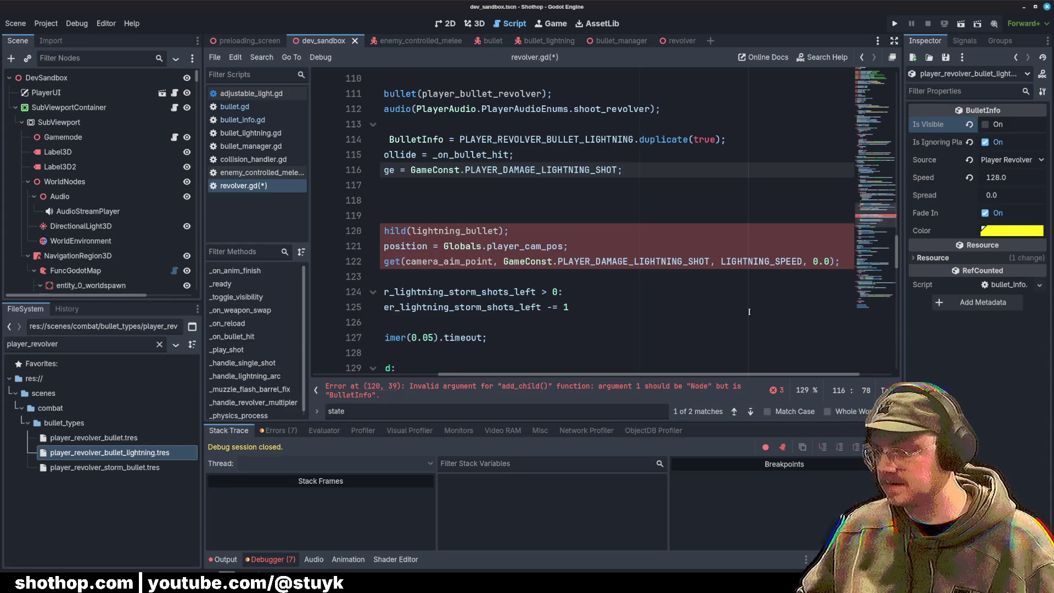
Step: Review the lightning branch of revolver.gd, including empty line 117 and the add_child lines 120–122
scroll(696, 171, "left", 5)
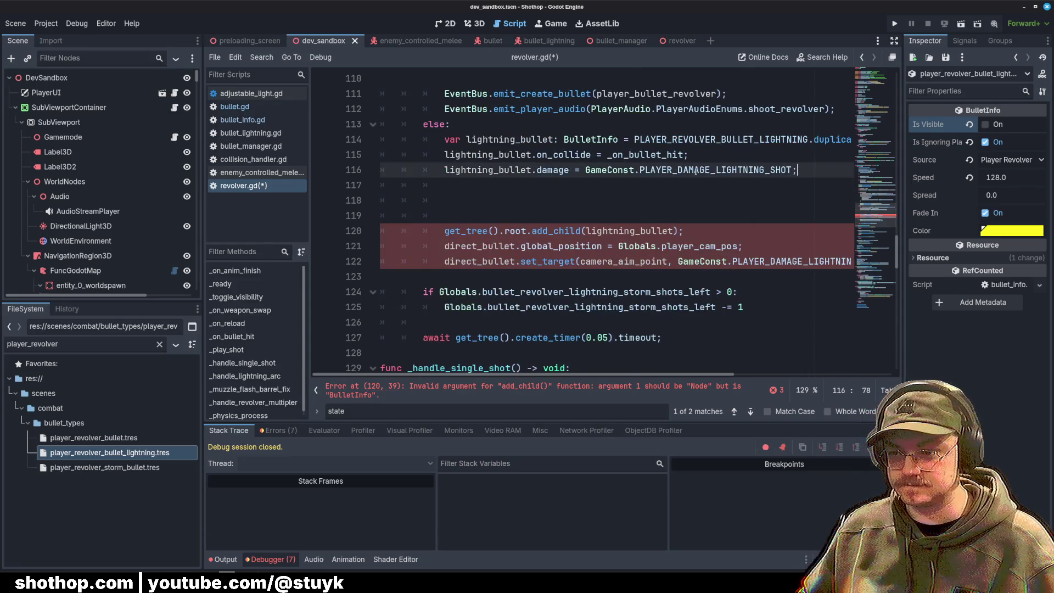
left_click(634, 190)
left_click(631, 245)
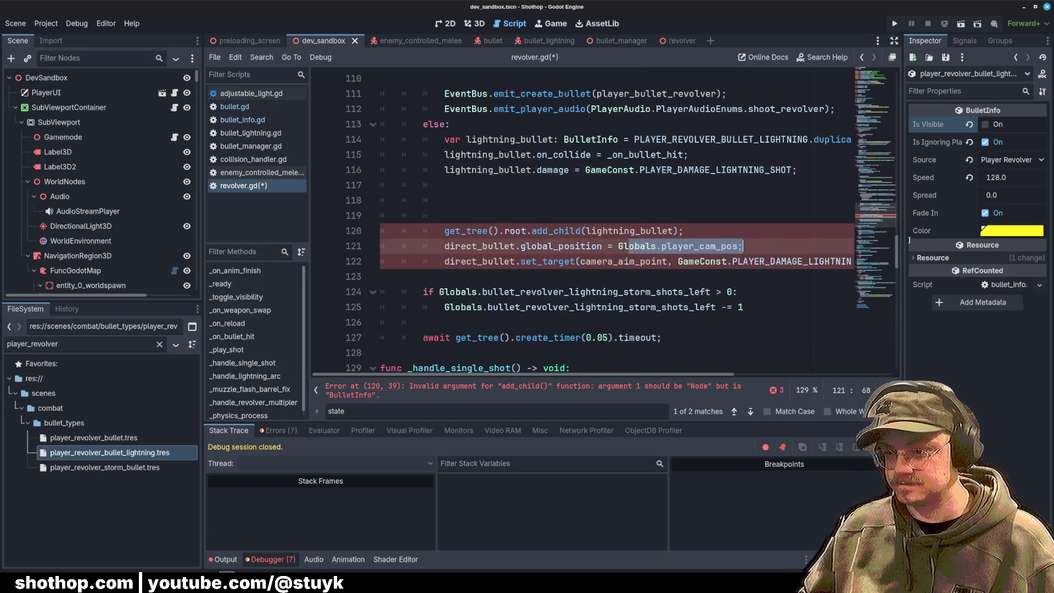
double_click(623, 261)
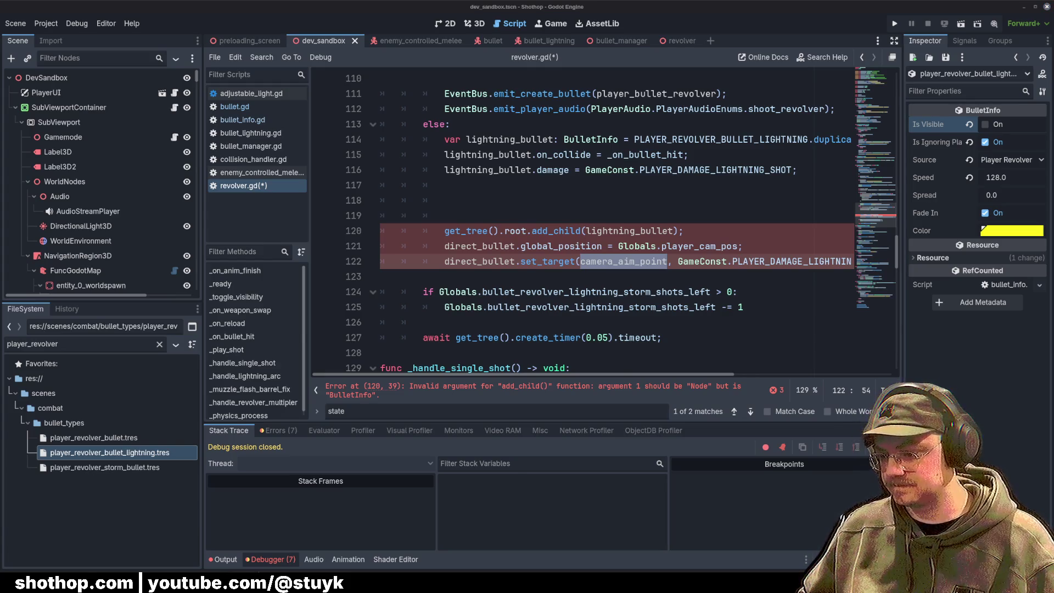
left_click(586, 209)
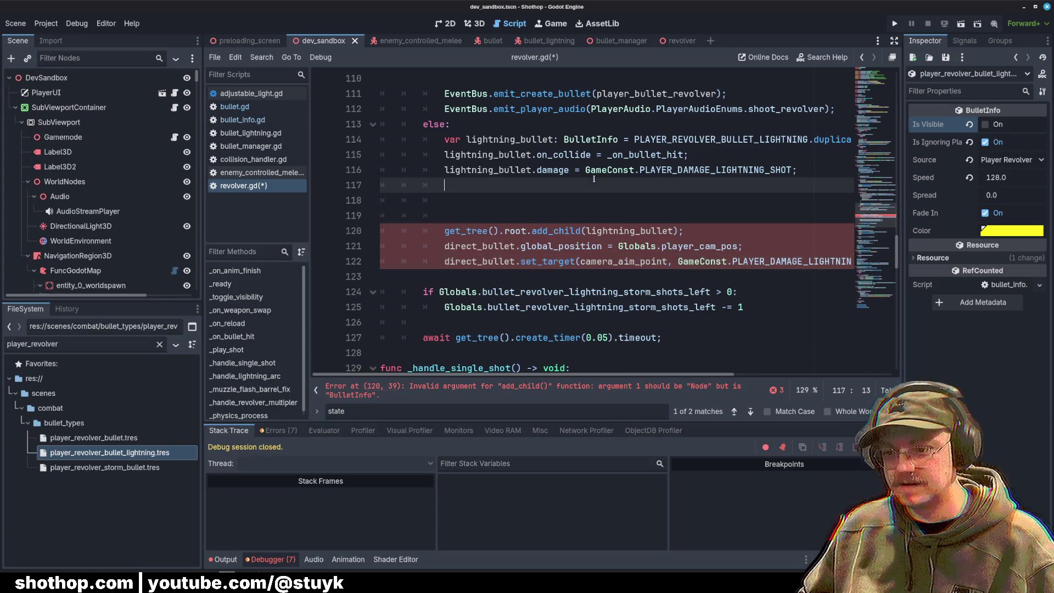
key("shift+Up")
left_click(535, 188)
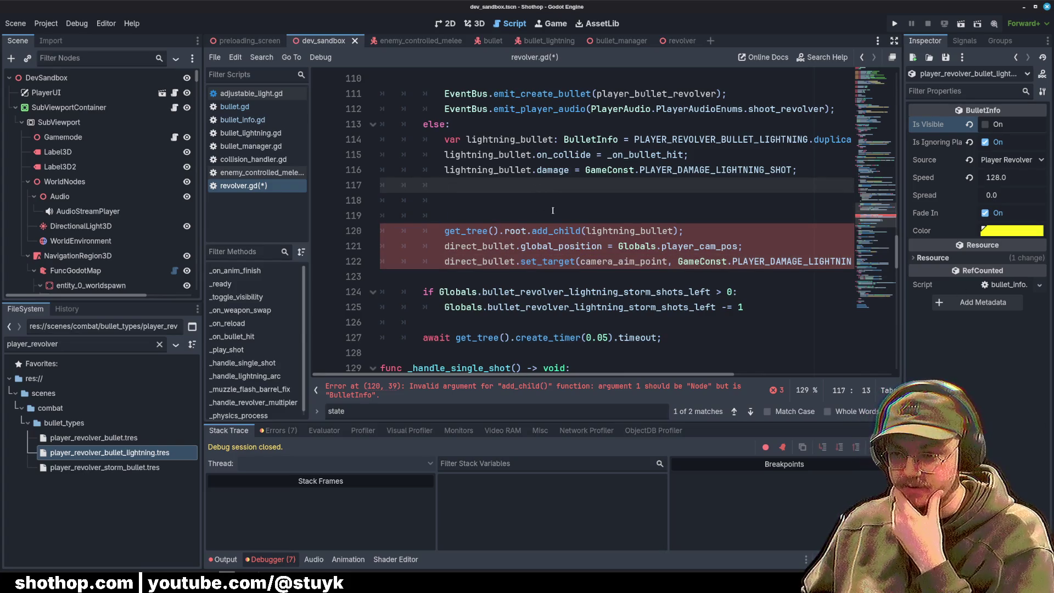
left_click(559, 231)
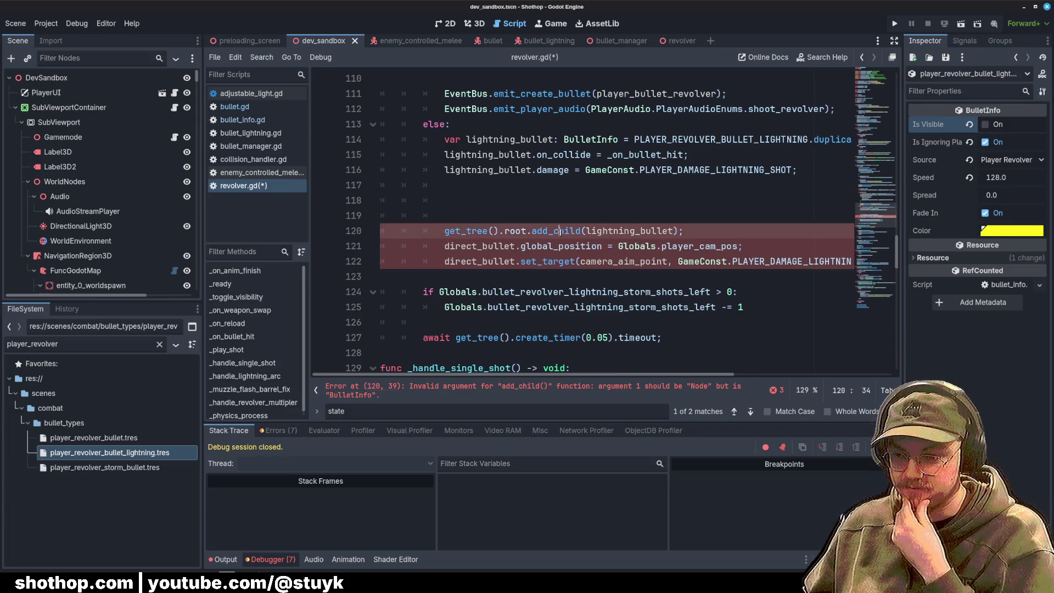
scroll(631, 165, "up", 2)
scroll(604, 175, "up", 3)
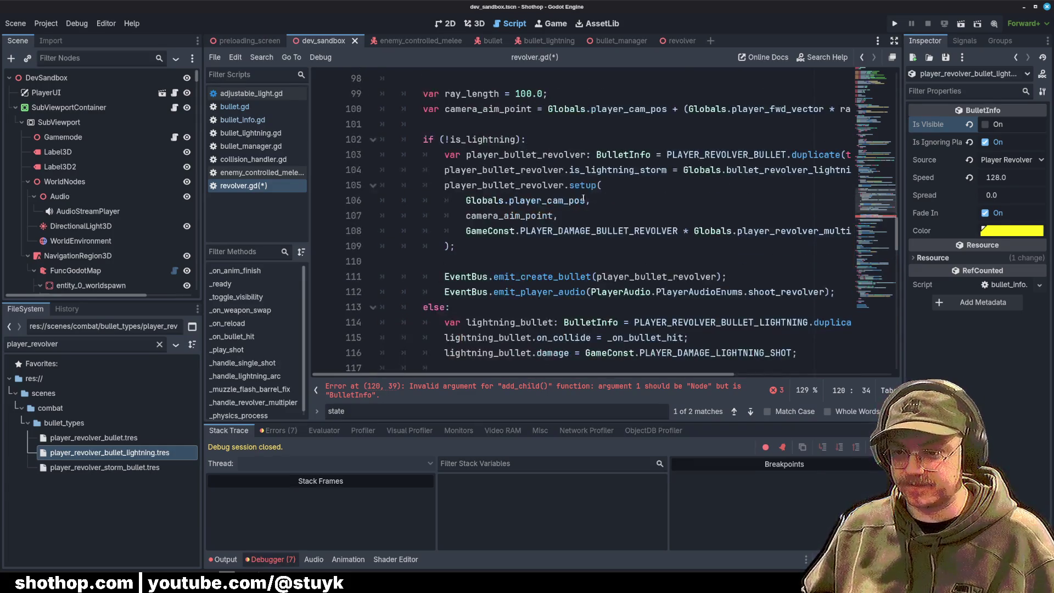
scroll(577, 181, "down", 3)
Step: Copy the emit_create_bullet line 111 into line 117, with lightning_bullet as its argument
left_click_drag(445, 185, 726, 187)
key("ctrl+c")
left_click(445, 276)
key("ctrl+v")
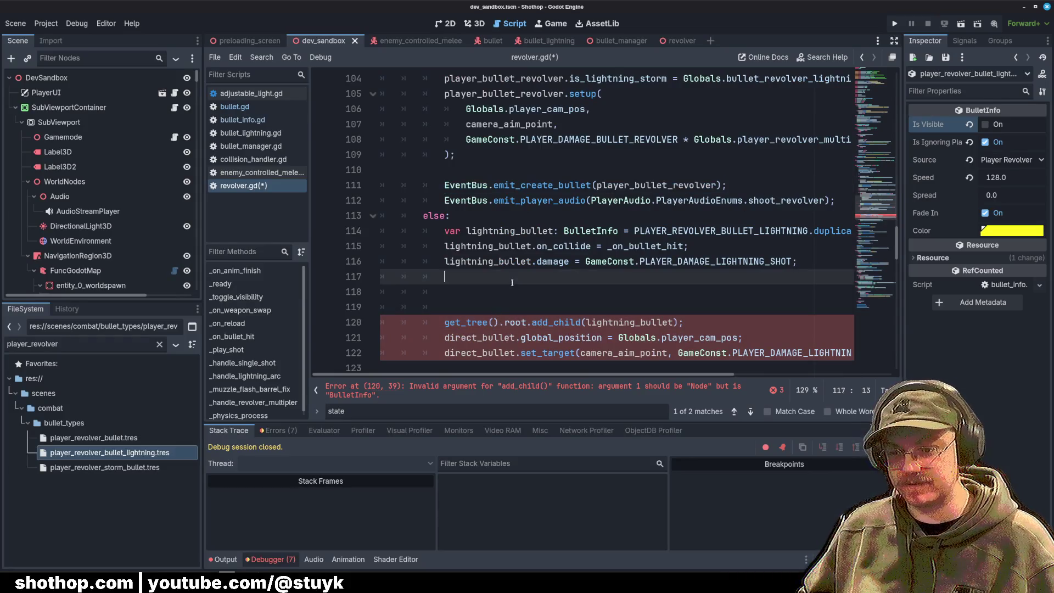
double_click(505, 247)
key("ctrl+c")
double_click(653, 276)
key("ctrl+v")
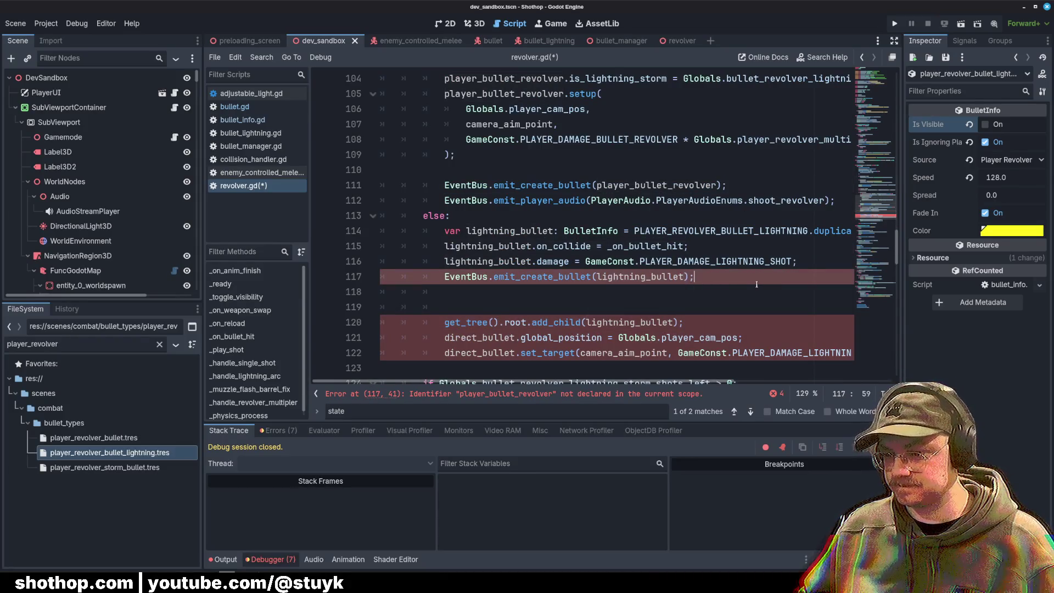
left_click(713, 252)
Step: Delete the old add_child and positioning lines 120–122
scroll(686, 247, "down", 2)
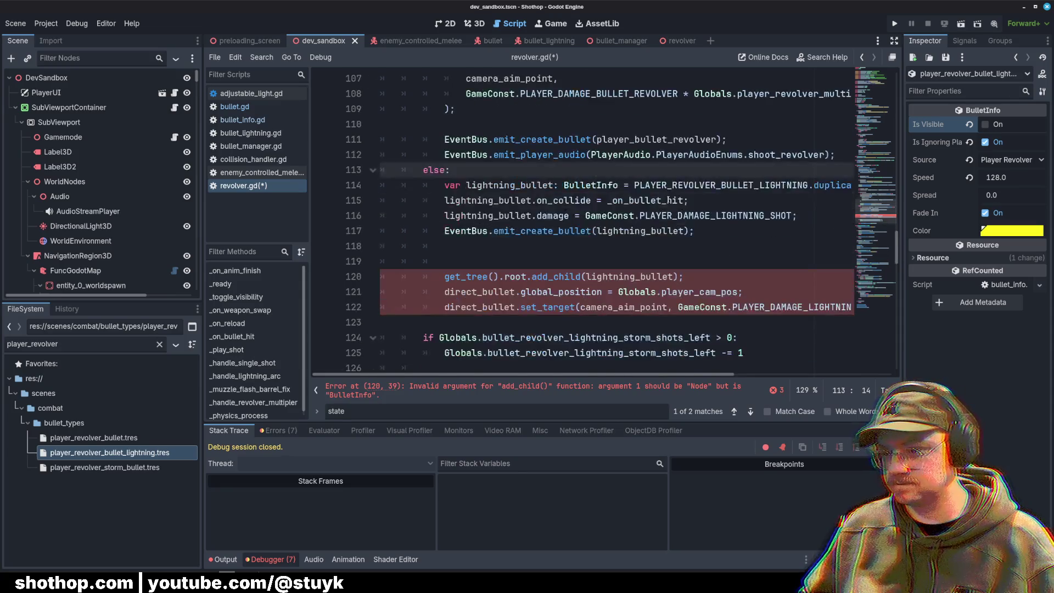
left_click(688, 231)
left_click(746, 247)
scroll(769, 252, "right", 4)
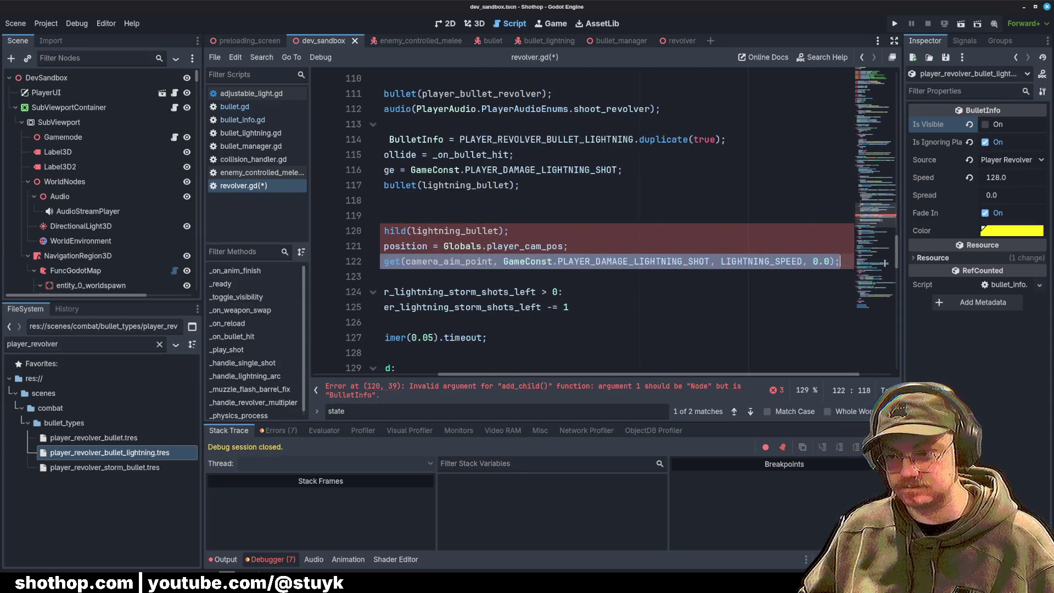
mouse_move(840, 259)
left_mouse_down()
mouse_move(384, 258)
mouse_move(400, 218)
left_mouse_up()
key("BackSpace")
key("BackSpace")
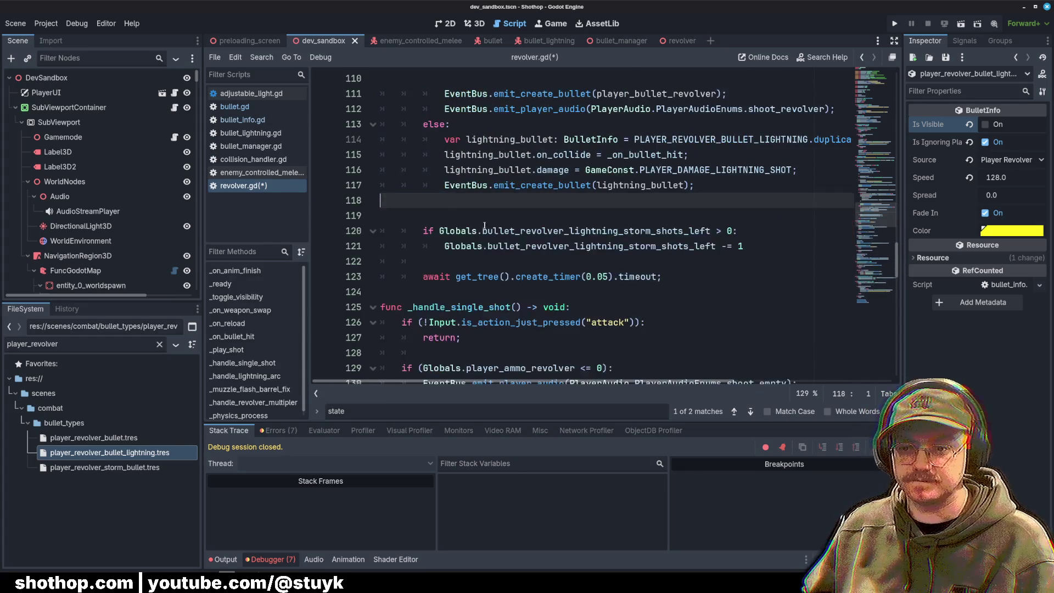
Step: Save revolver.gd with the edited lightning branch
scroll(550, 219, "up", 2)
left_click(571, 201)
key("ctrl+s")
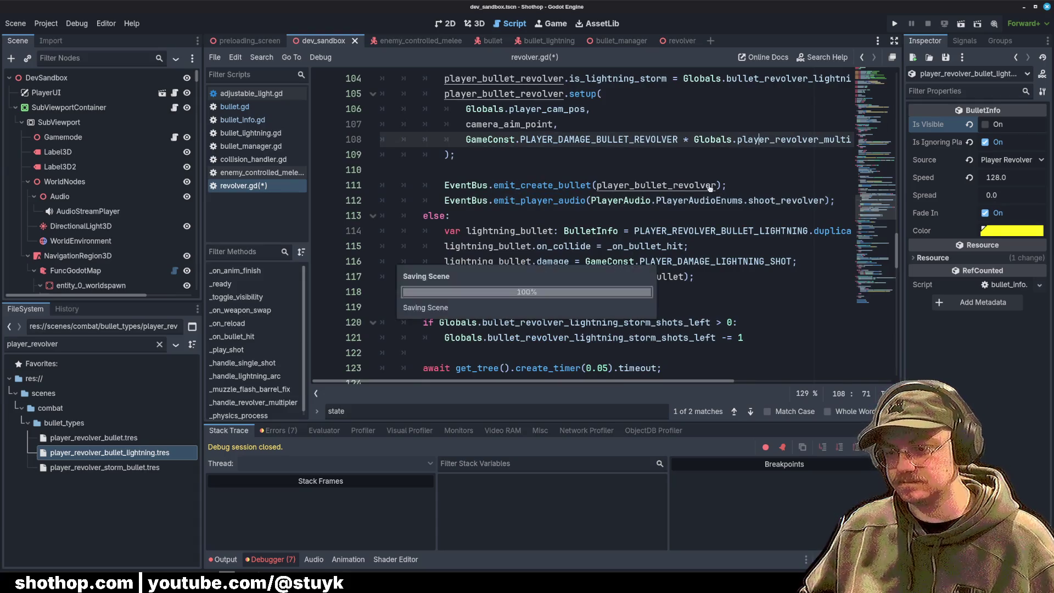
left_click(695, 278)
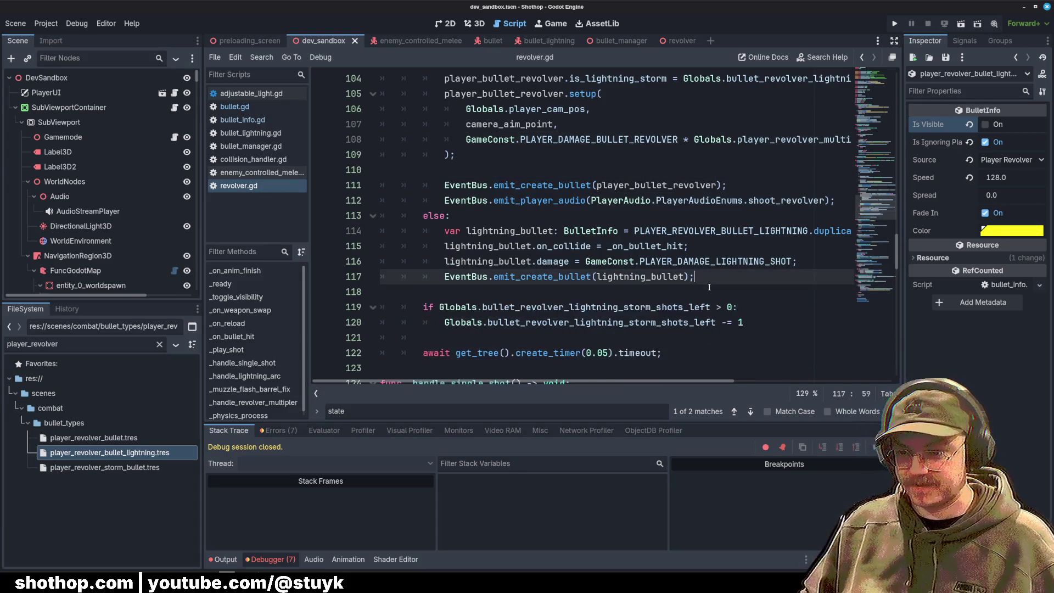
Step: Delete the blank line after line 117, save, and review bullet.gd's collision callback
key("Delete")
key("ctrl+s")
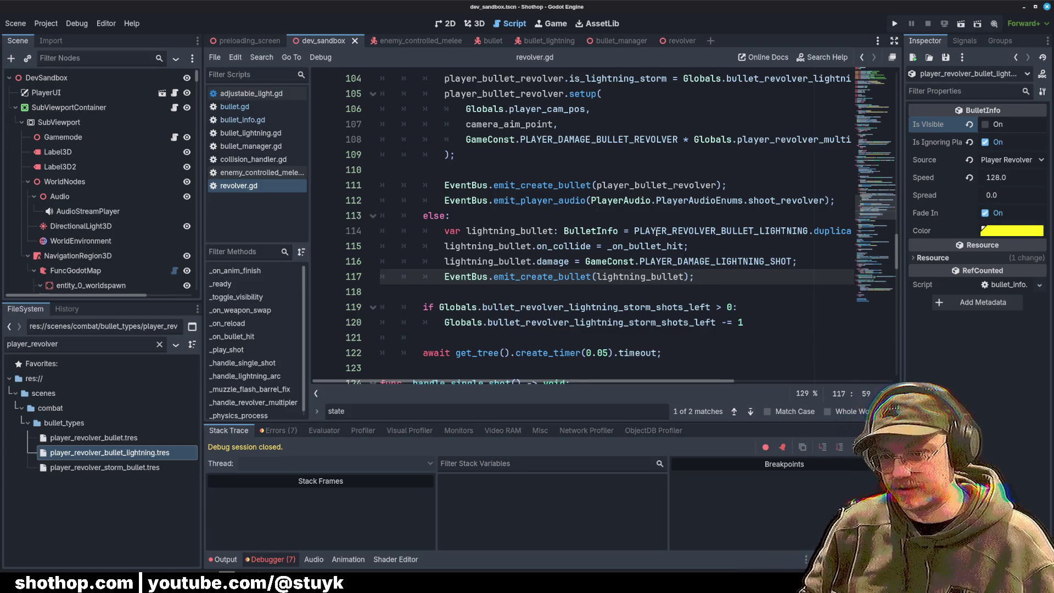
left_click(235, 106)
left_click(625, 197)
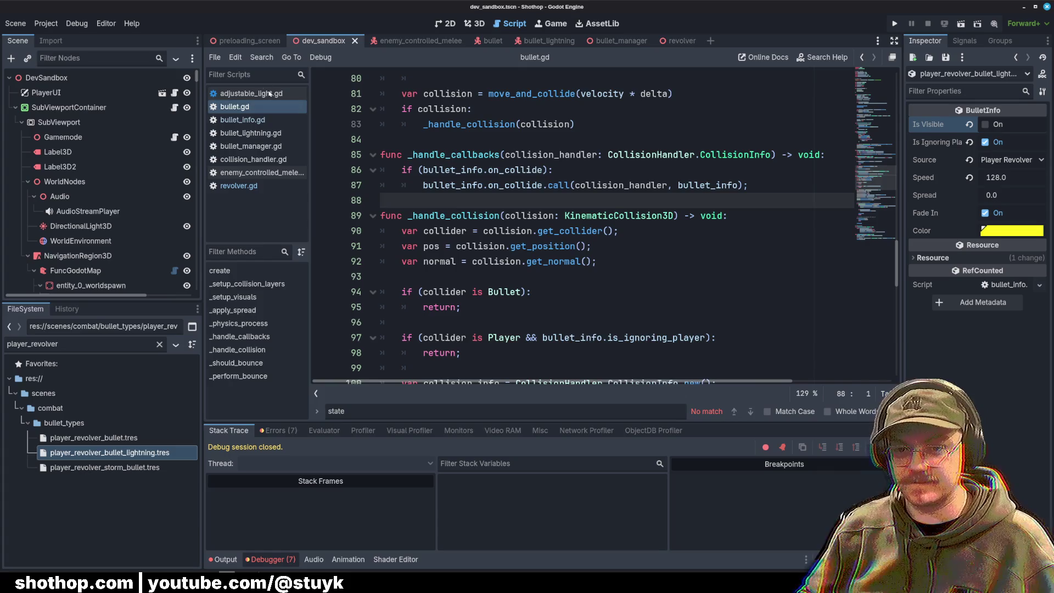
Step: Return to revolver.gd and start Run Current Scene
left_click(239, 186)
scroll(518, 216, "up", 10)
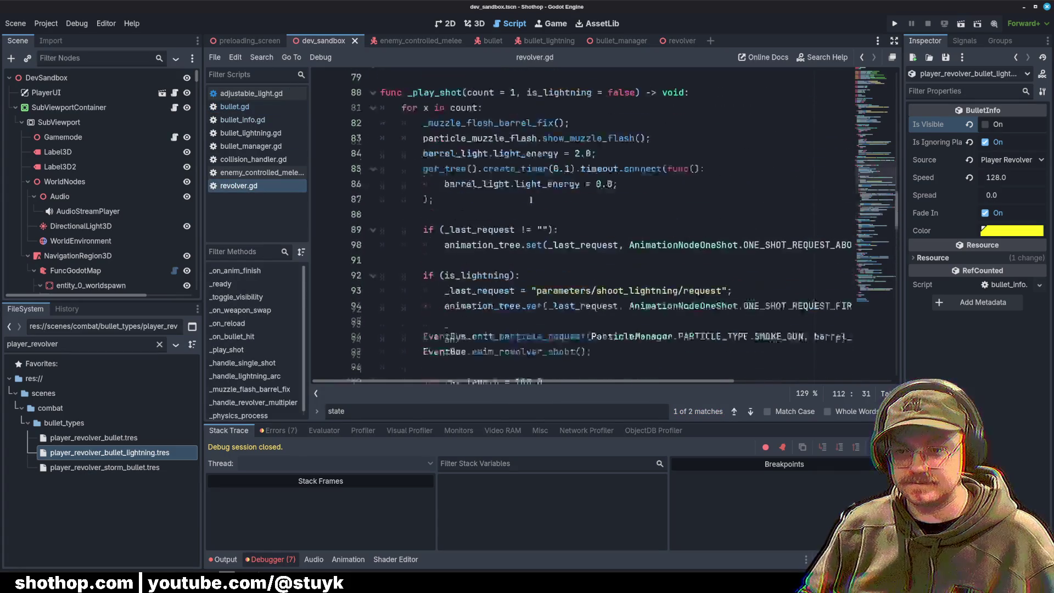
scroll(518, 216, "down", 4)
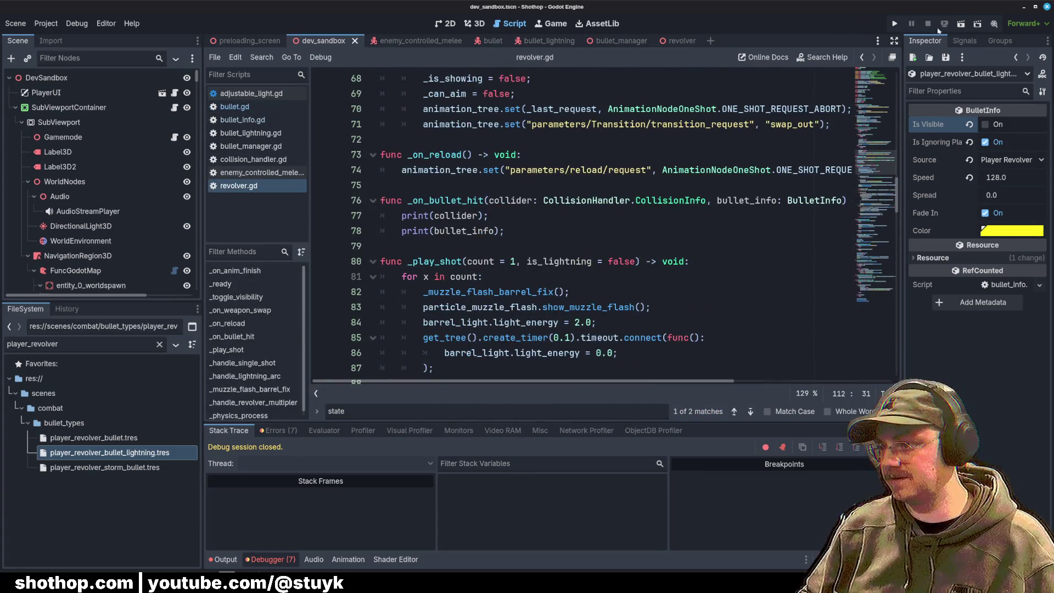
left_click(961, 23)
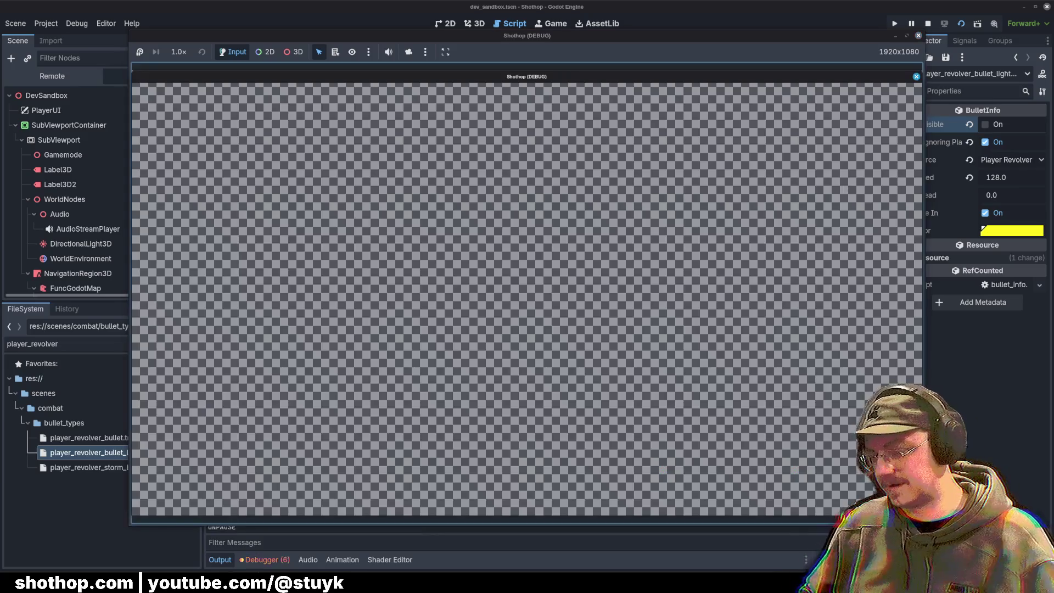
Step: Walk toward the brick walls and enemies with WASD, then pause and return to the editor
key("w")
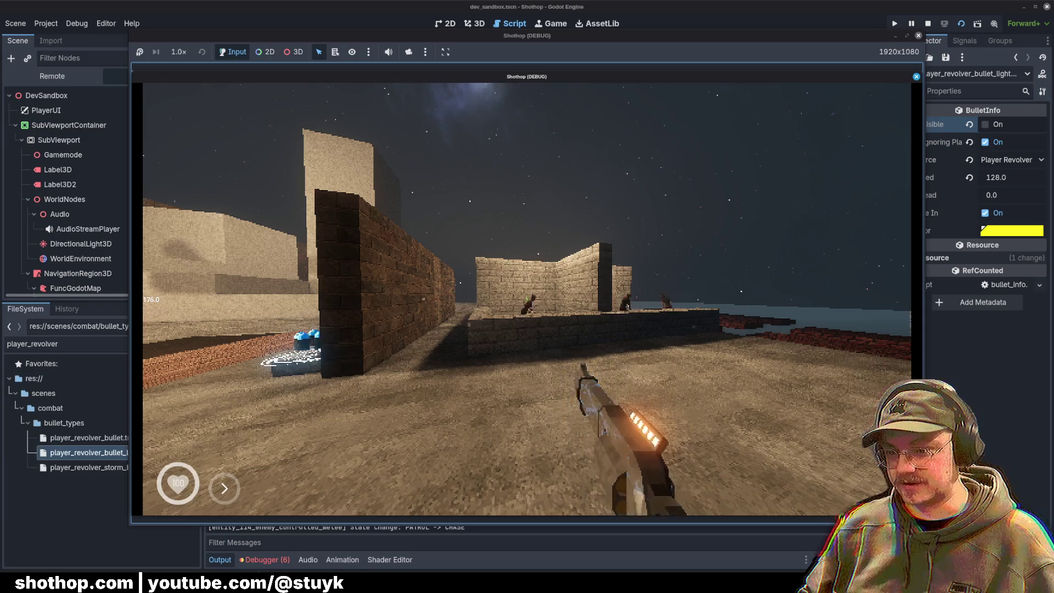
key("a")
key("w")
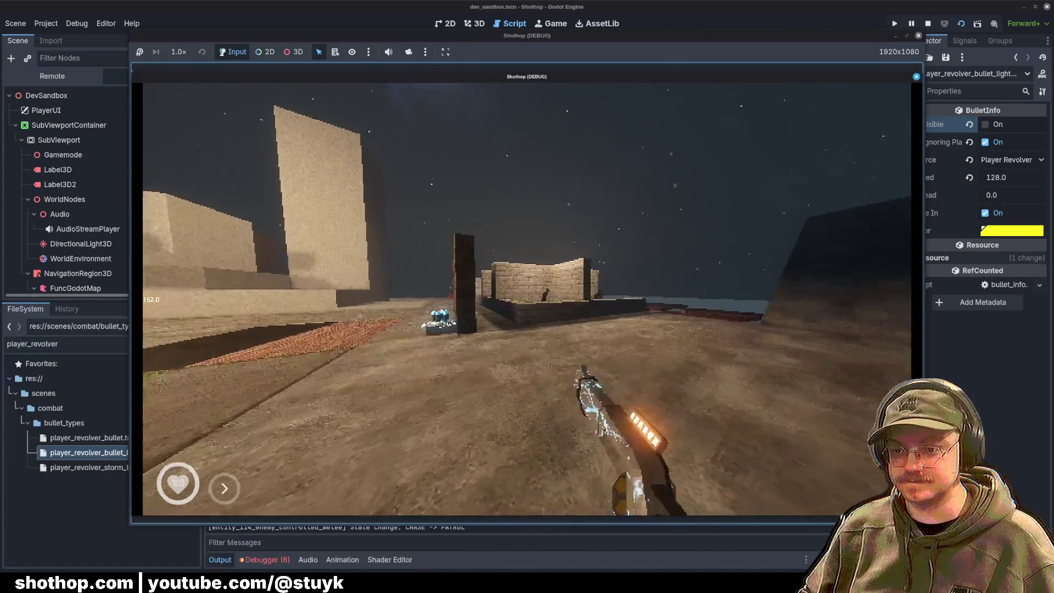
key("w")
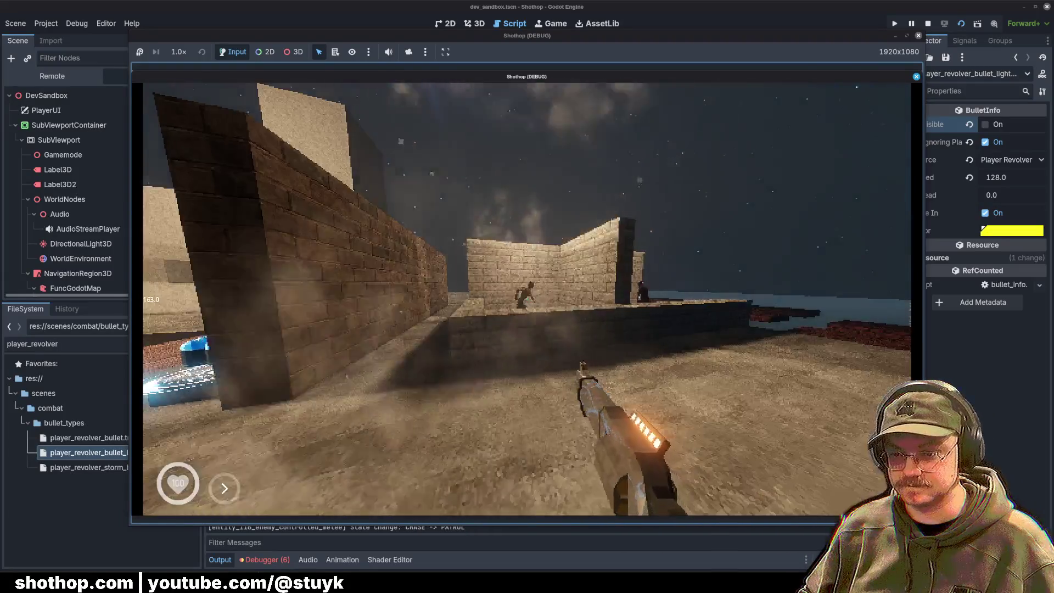
key("Escape")
left_click(512, 3)
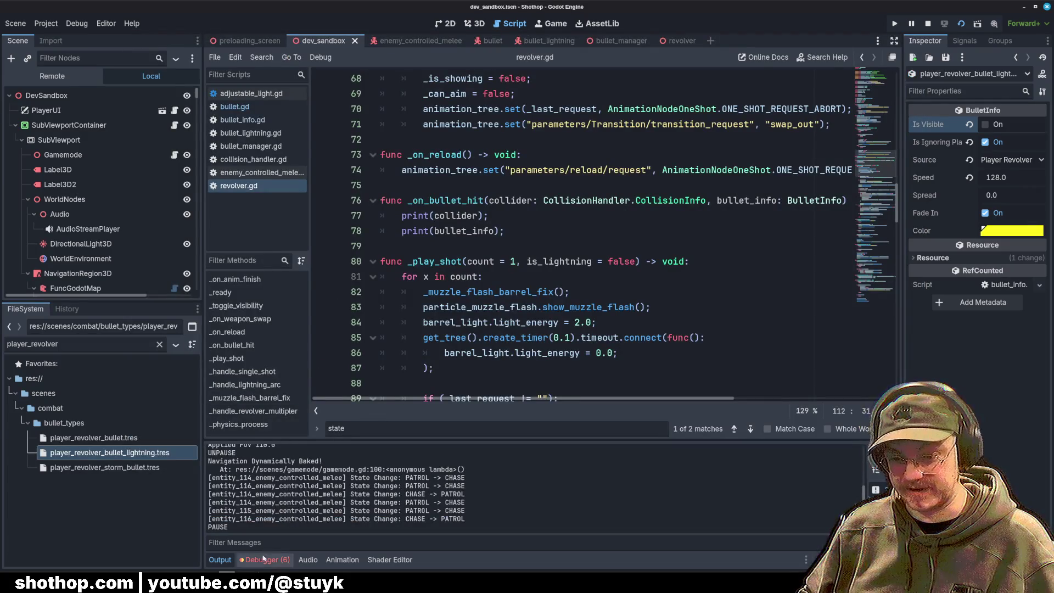
Step: Inspect _play_shot in revolver.gd and the collision position line in bullet.gd
left_click(522, 261)
left_click(478, 229)
scroll(479, 229, "down", 7)
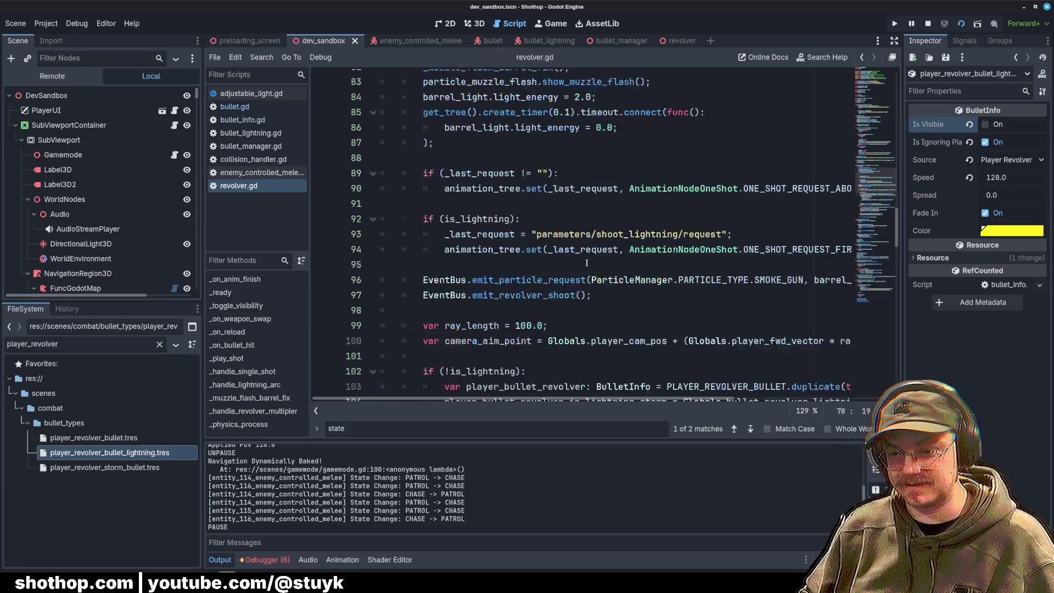
left_click(234, 106)
left_click(593, 246)
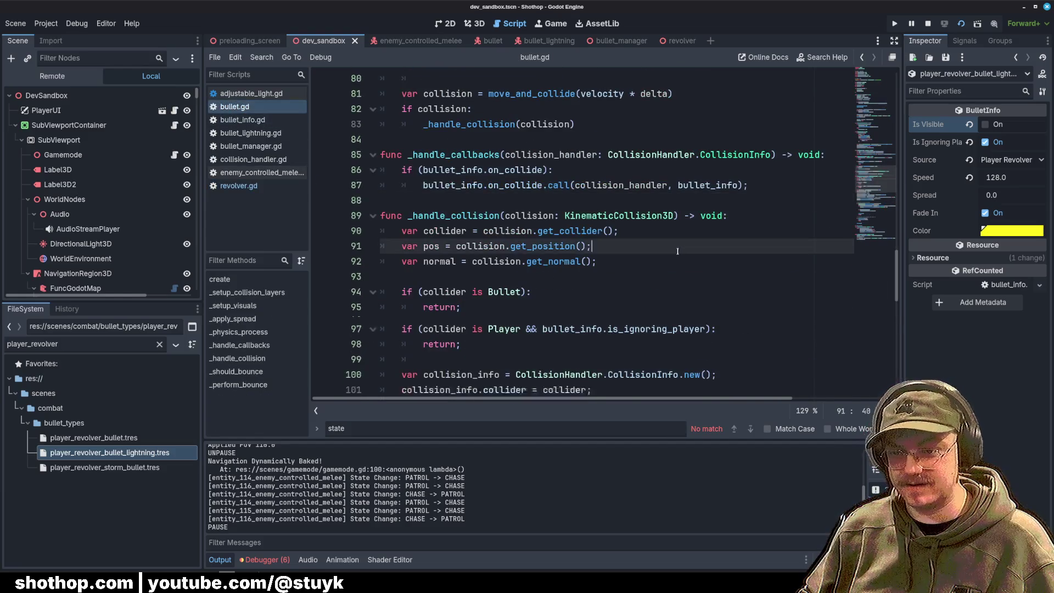
scroll(593, 246, "down", 3)
left_click(238, 186)
scroll(779, 224, "down", 7)
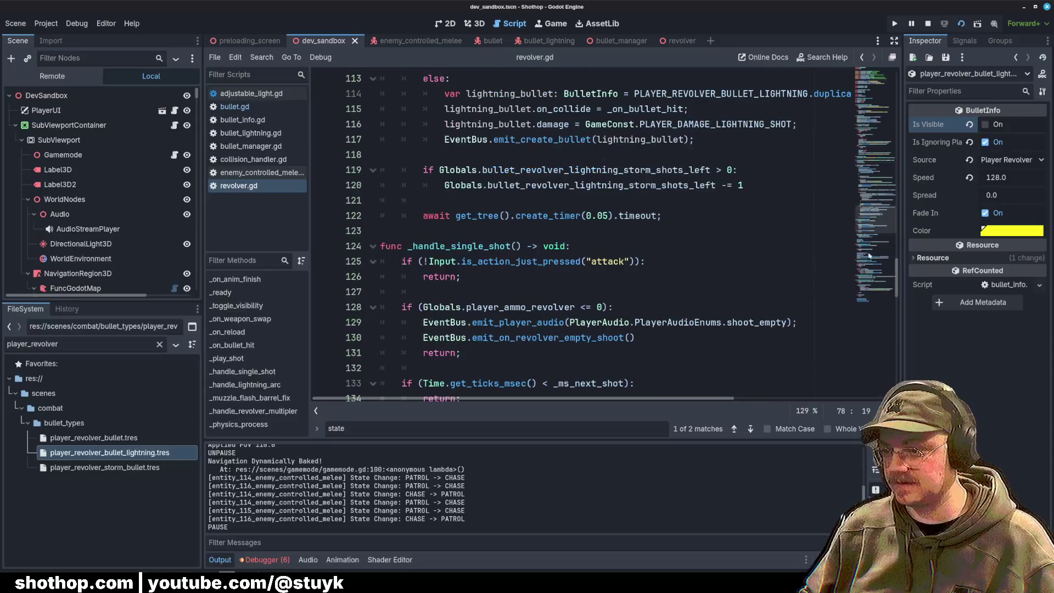
scroll(778, 223, "up", 3)
left_click(780, 220)
scroll(779, 223, "up", 1)
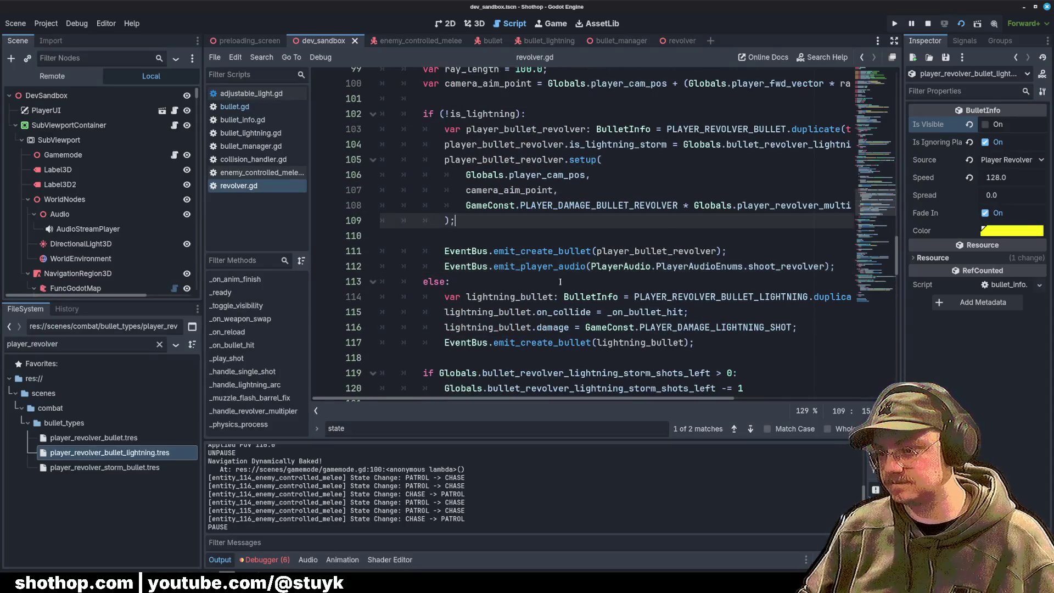
Step: Copy the setup(...) call from lines 105–109 below the lightning damage line
double_click(555, 312)
left_click(736, 308)
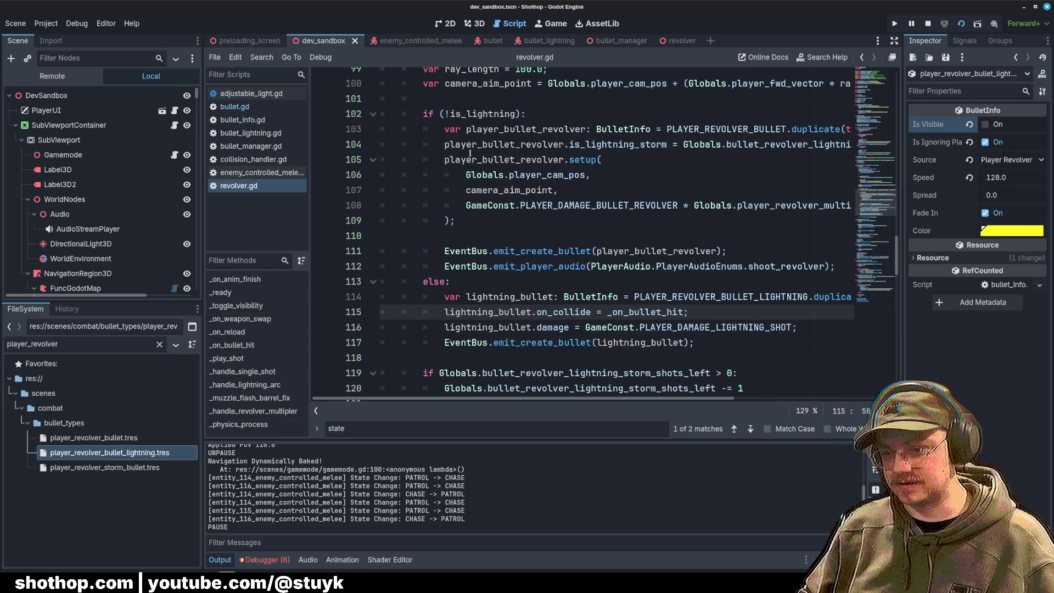
left_click_drag(435, 161, 530, 227)
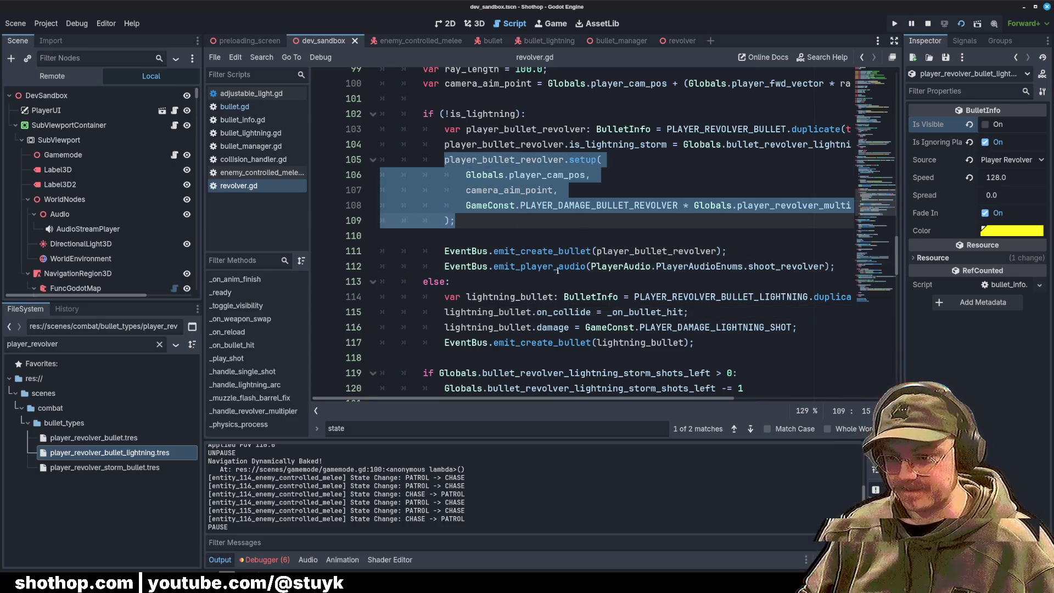
key("ctrl+c")
left_click(796, 327)
key("Return")
key("ctrl+v")
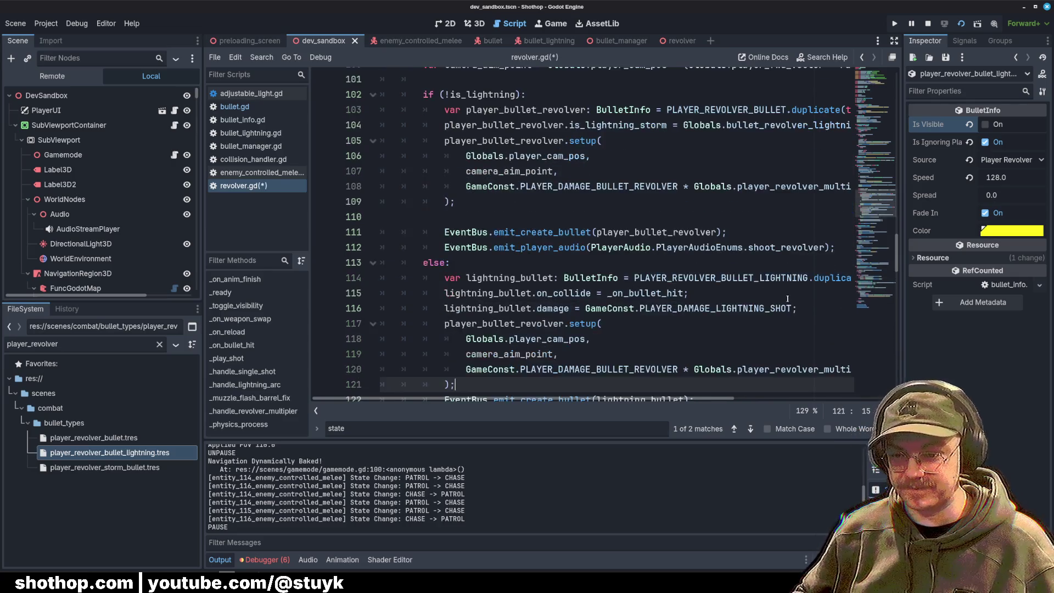
Step: Make the pasted setup call use lightning_bullet as its variable
double_click(488, 305)
key("ctrl+c")
double_click(494, 323)
key("ctrl+v")
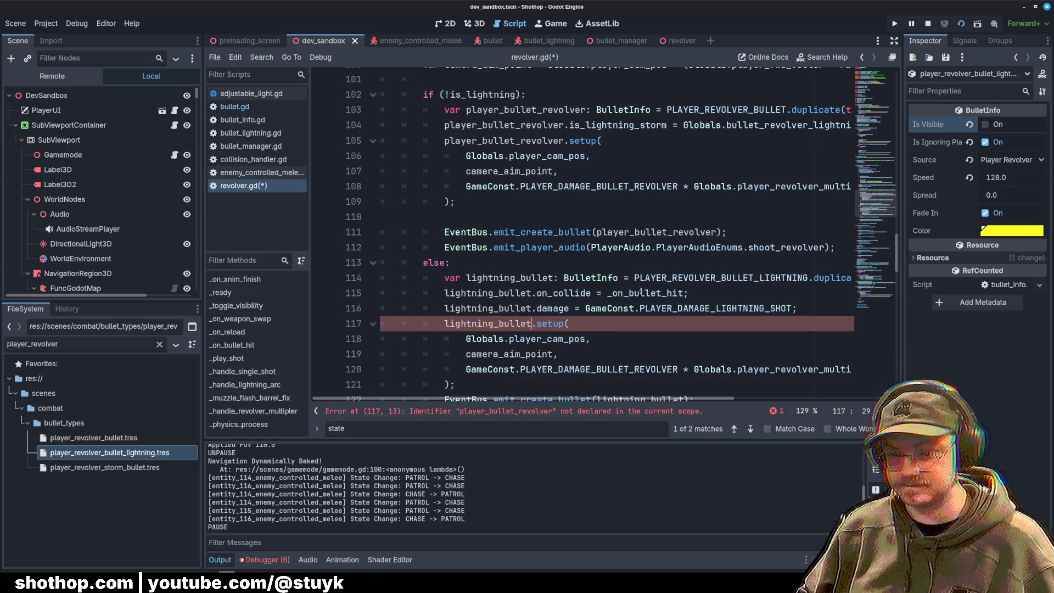
left_click(695, 292)
scroll(675, 291, "down", 1)
left_click(655, 295)
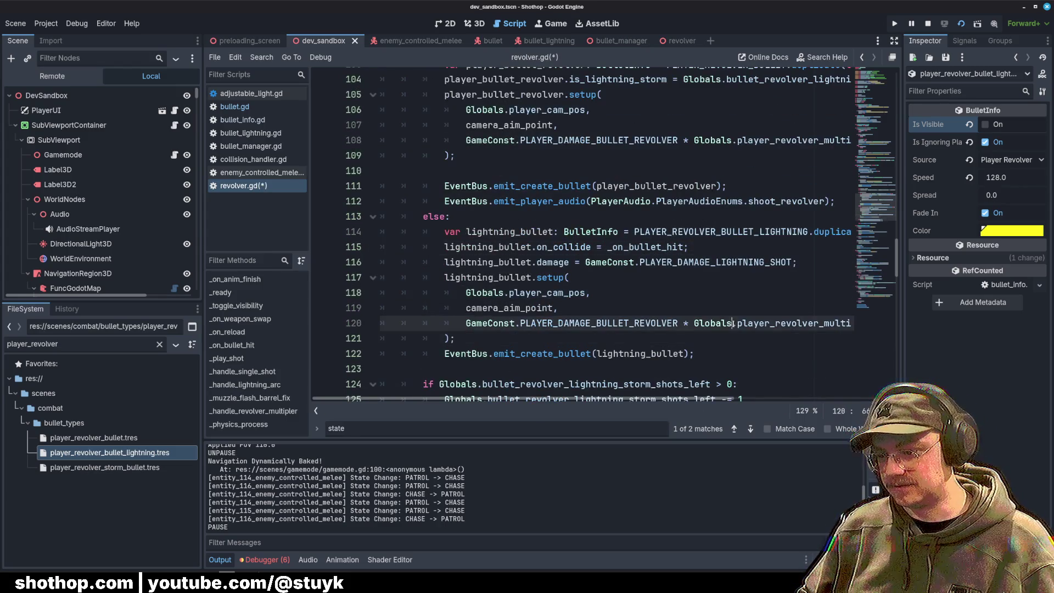
Step: Pass PLAYER_DAMAGE_LIGHTNING_SHOT as the setup damage and delete the separate damage line
left_click(571, 264)
left_click_drag(585, 262, 795, 264)
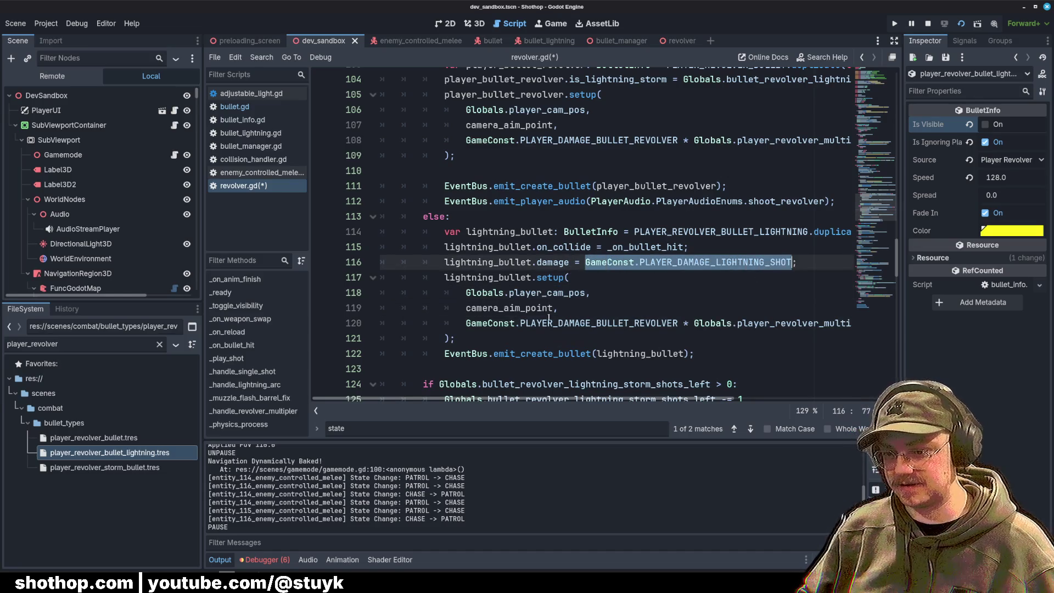
key("BackSpace")
left_click_drag(465, 323, 837, 324)
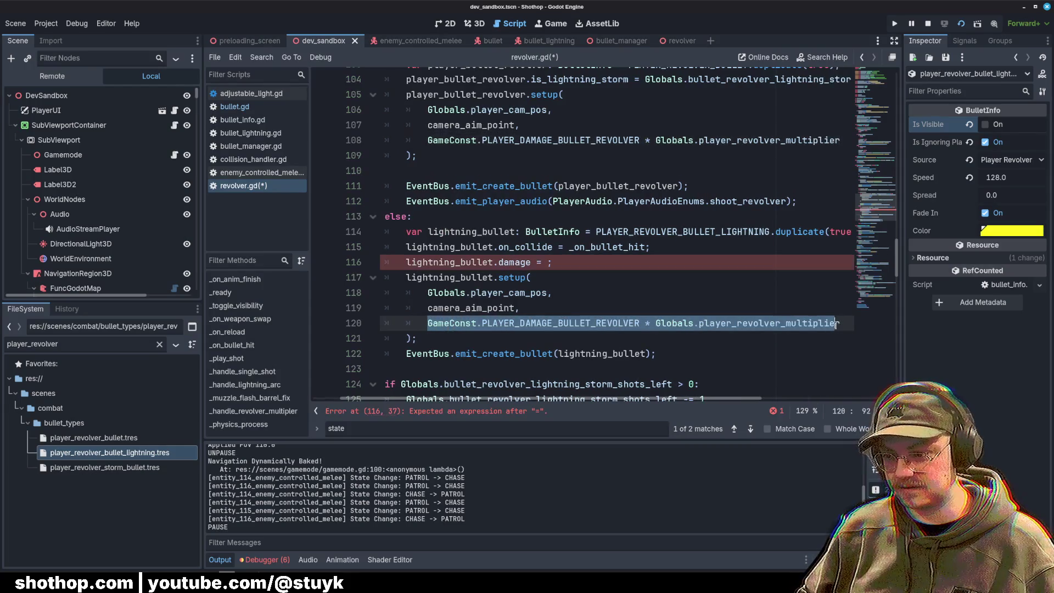
key("ctrl+v")
triple_click(604, 263)
key("BackSpace")
Step: Save revolver.gd and launch the game with F5
left_click(621, 292)
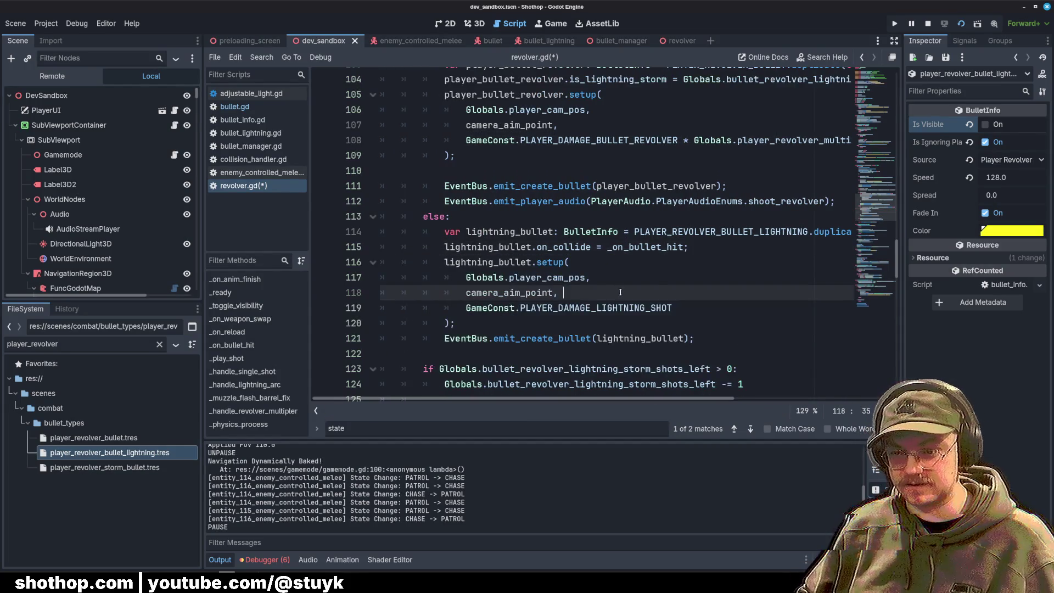
key("ctrl+s")
left_click(579, 186)
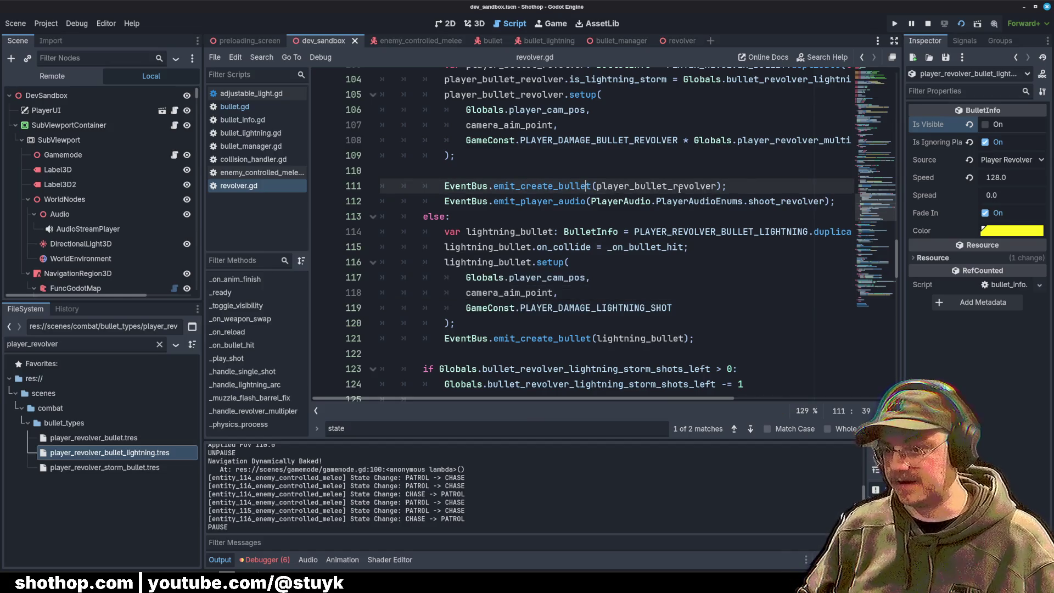
key("F5")
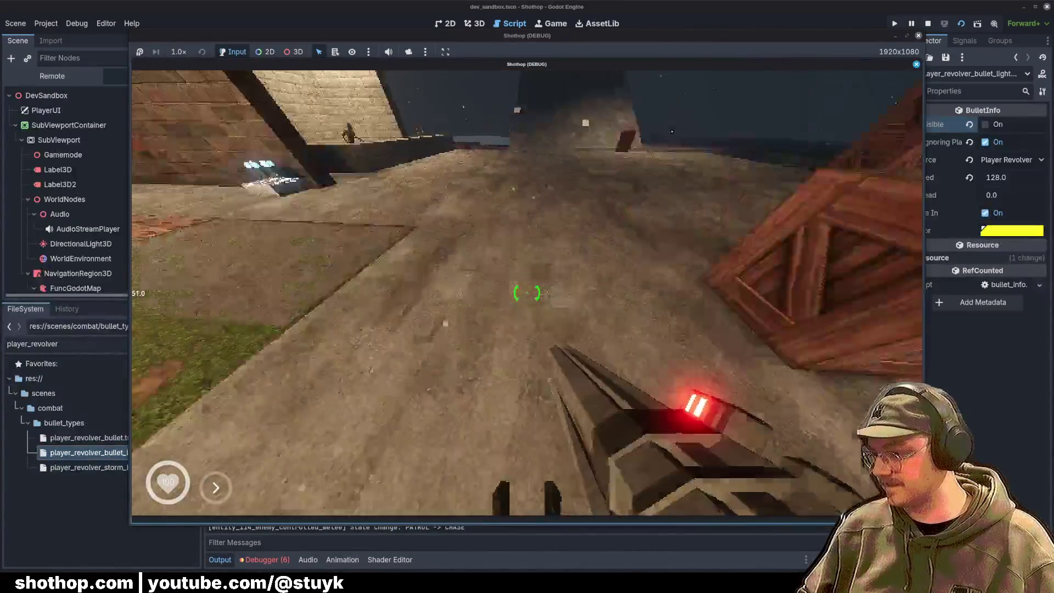
Step: Move around firing the lightning revolver until it halts at bullet.gd's _on_bullet_hit argument error
key("shift")
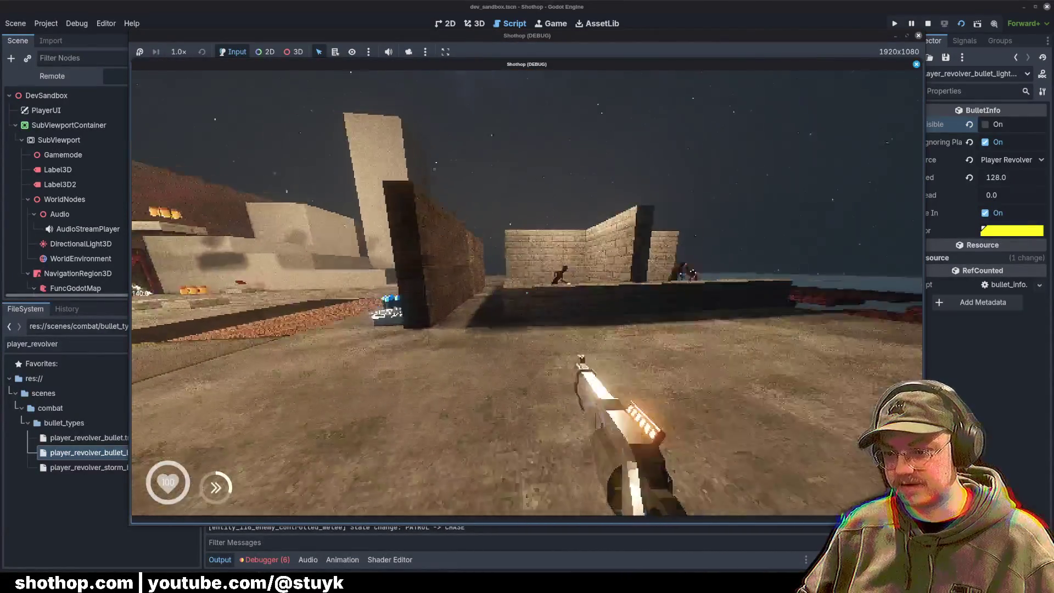
key("w")
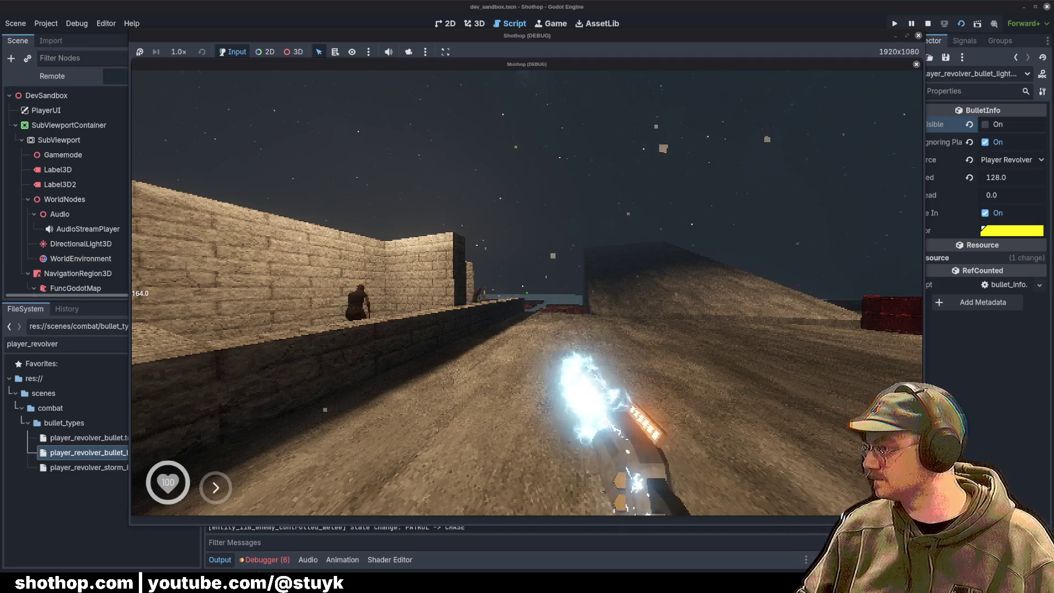
mouse_move(527, 293)
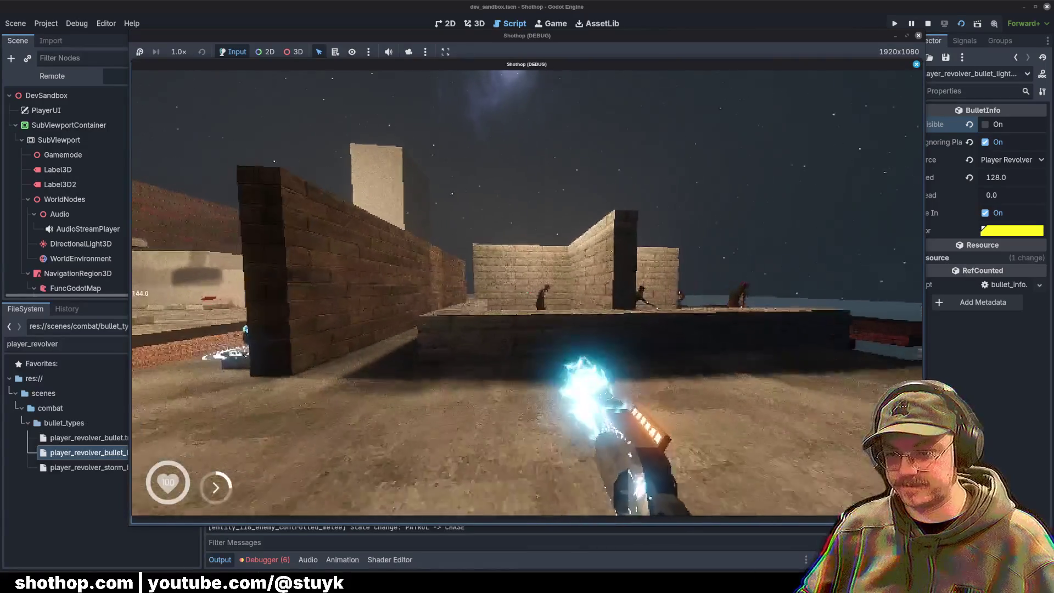
Step: Remove a stray 's' and locate the on_collide check and the _handle_callbacks function
type("s")
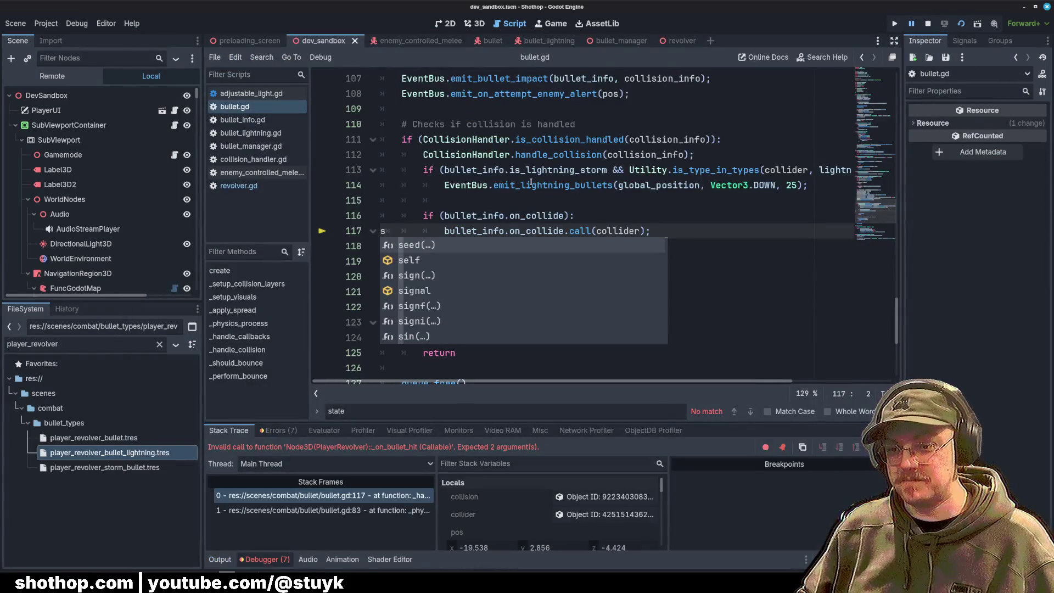
key("BackSpace")
left_click(532, 185)
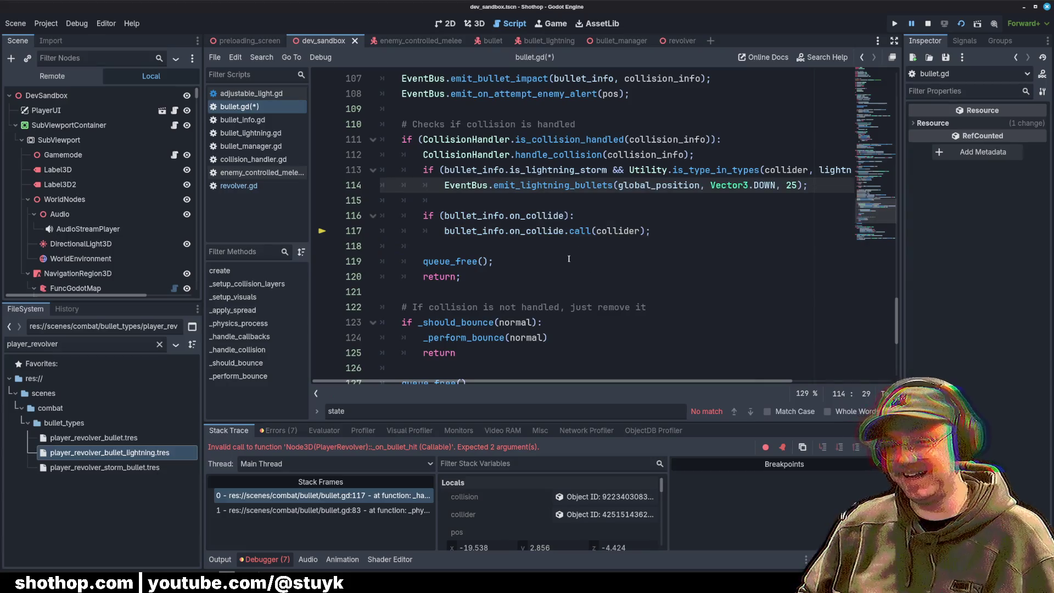
left_click(569, 260)
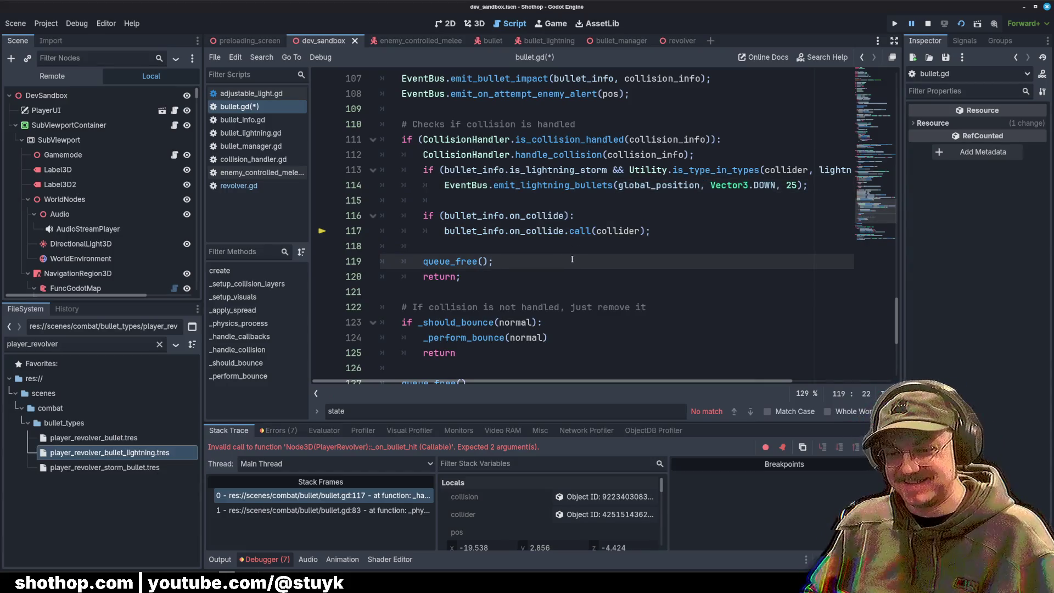
key("Up")
key("Up")
key("Up")
key("Home")
key("shift+Down")
key("shift+End")
scroll(542, 259, "up", 3)
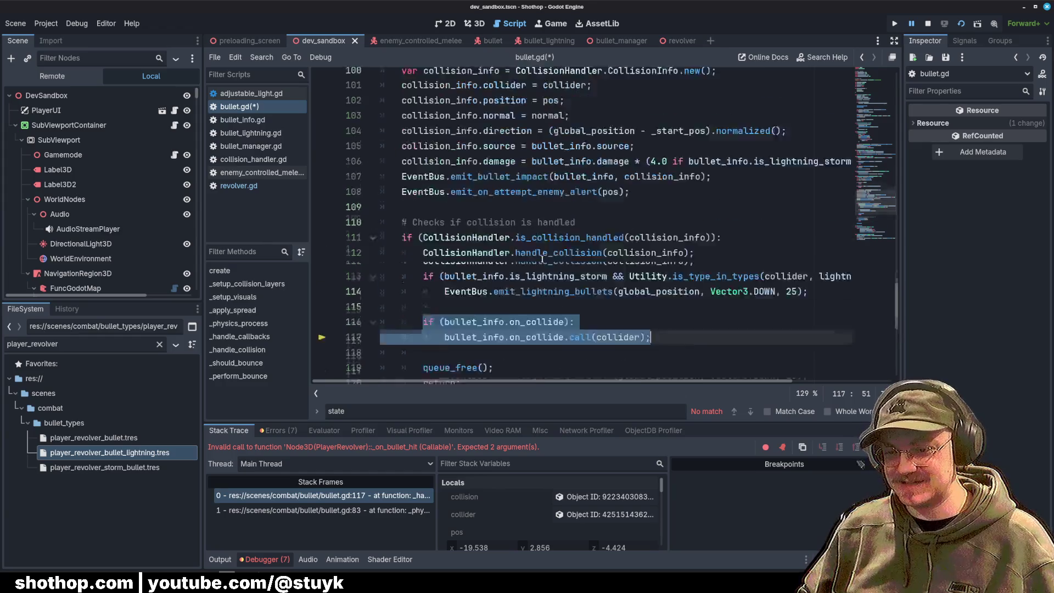
scroll(543, 259, "up", 5)
left_click(465, 201)
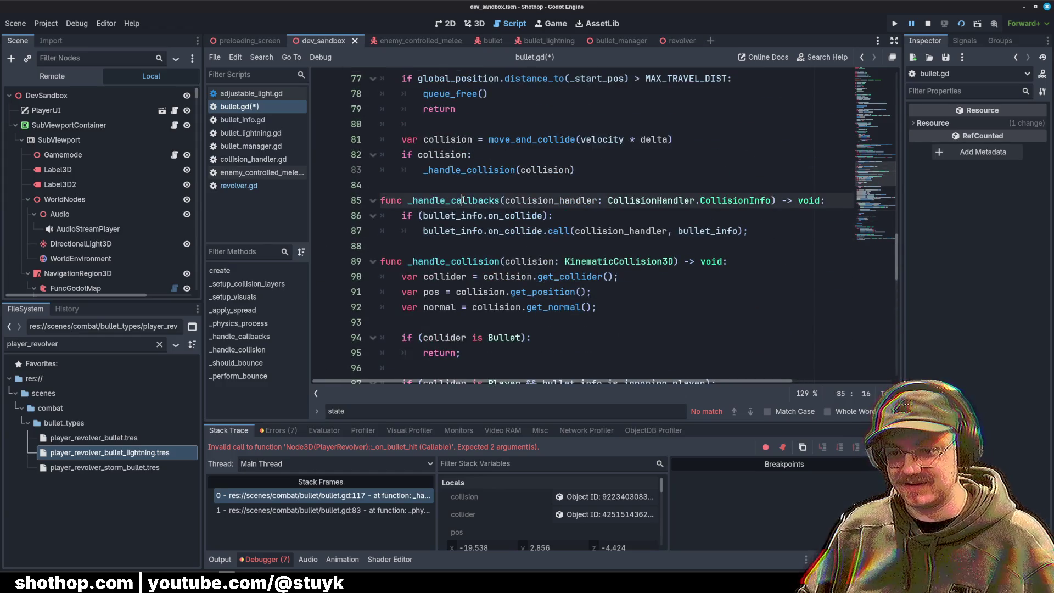
double_click(464, 201)
scroll(546, 233, "down", 7)
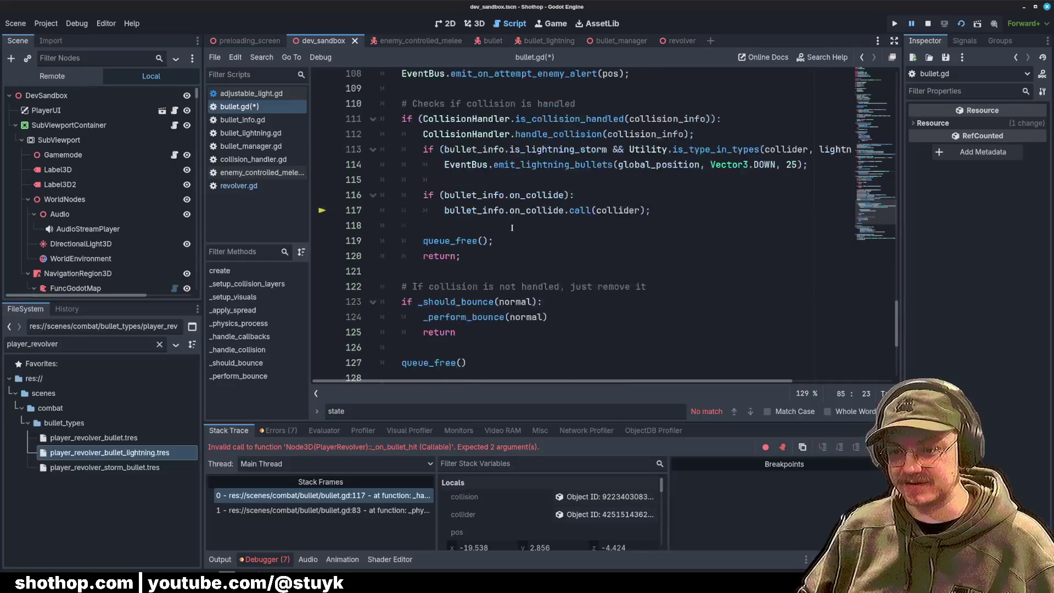
Step: Replace the inline on_collide check with _handle_callbacks(collision_info)
left_click_drag(428, 216, 651, 231)
key("BackSpace")
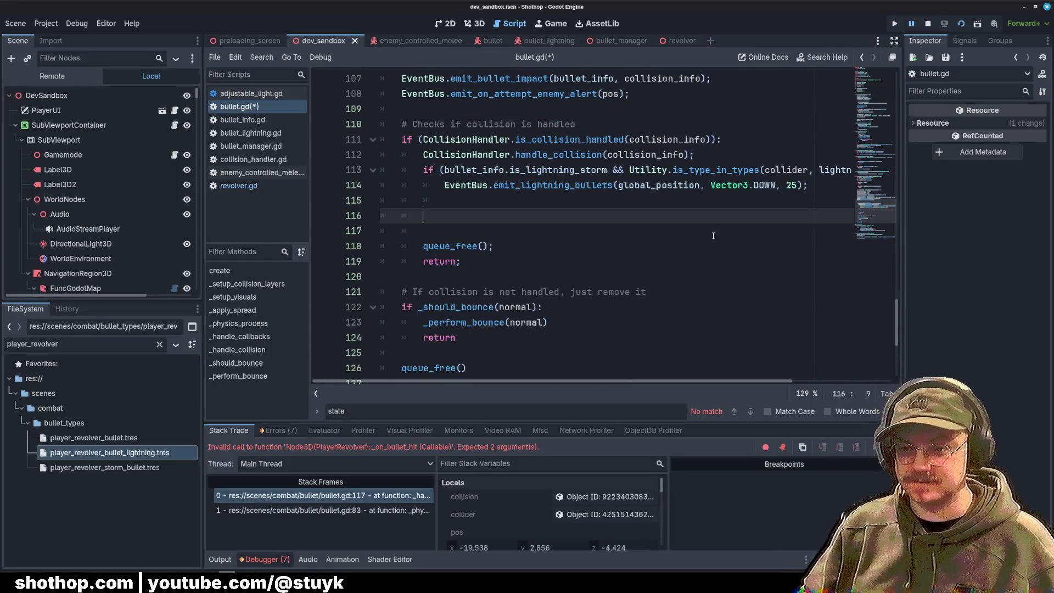
key("Delete")
key("ctrl+v")
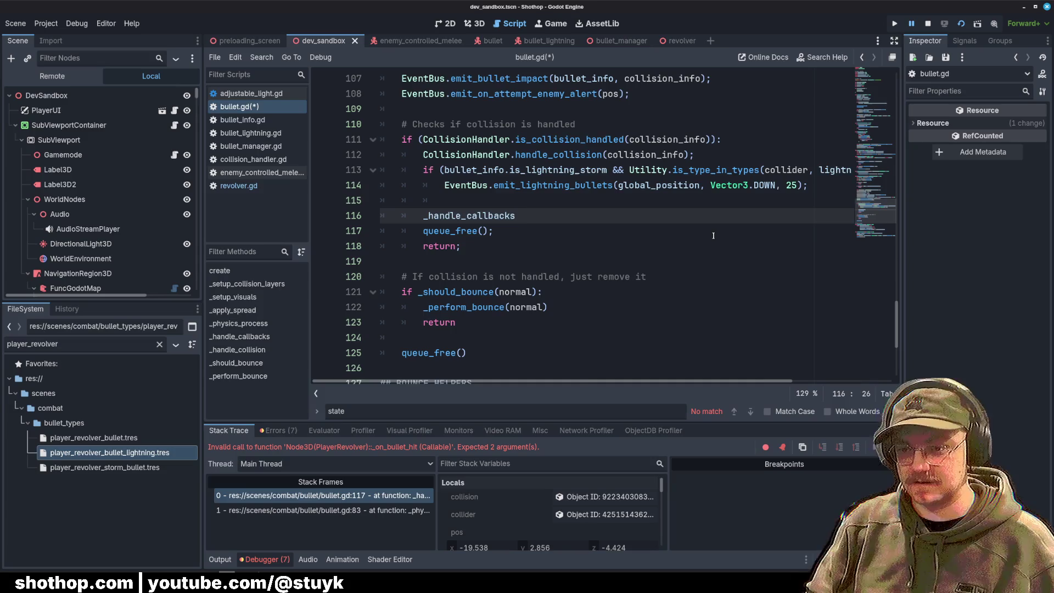
type("();")
scroll(716, 221, "up", 9)
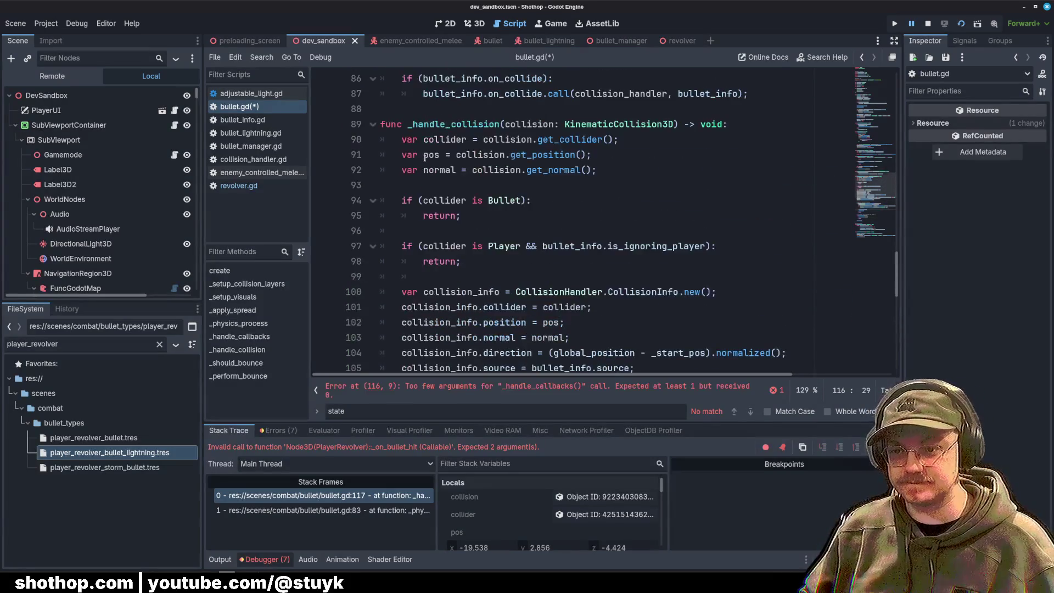
double_click(549, 155)
scroll(595, 251, "down", 5)
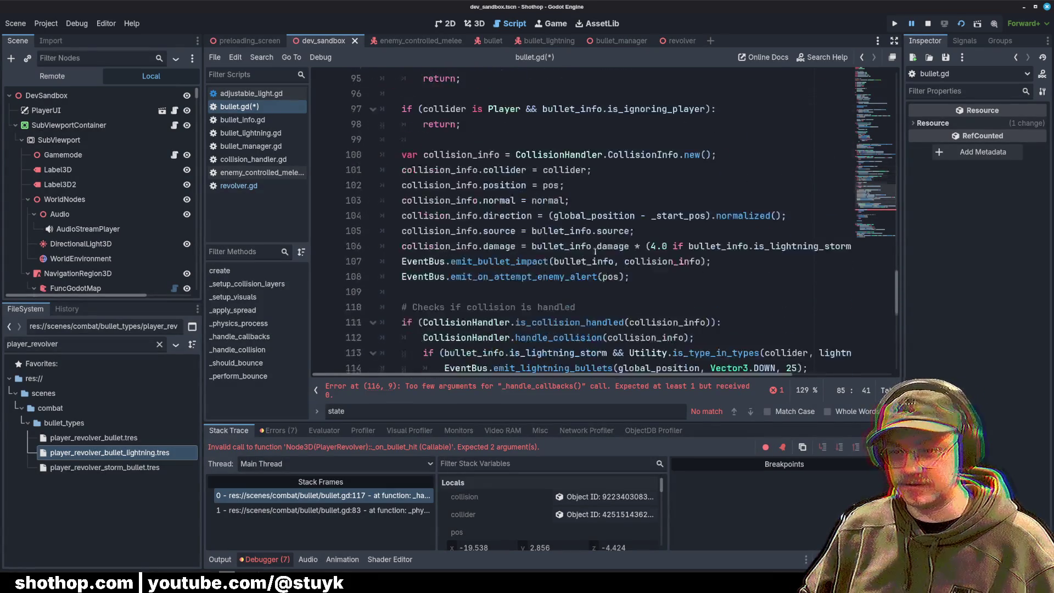
scroll(463, 160, "down", 4)
left_click(519, 215)
key("ctrl+v")
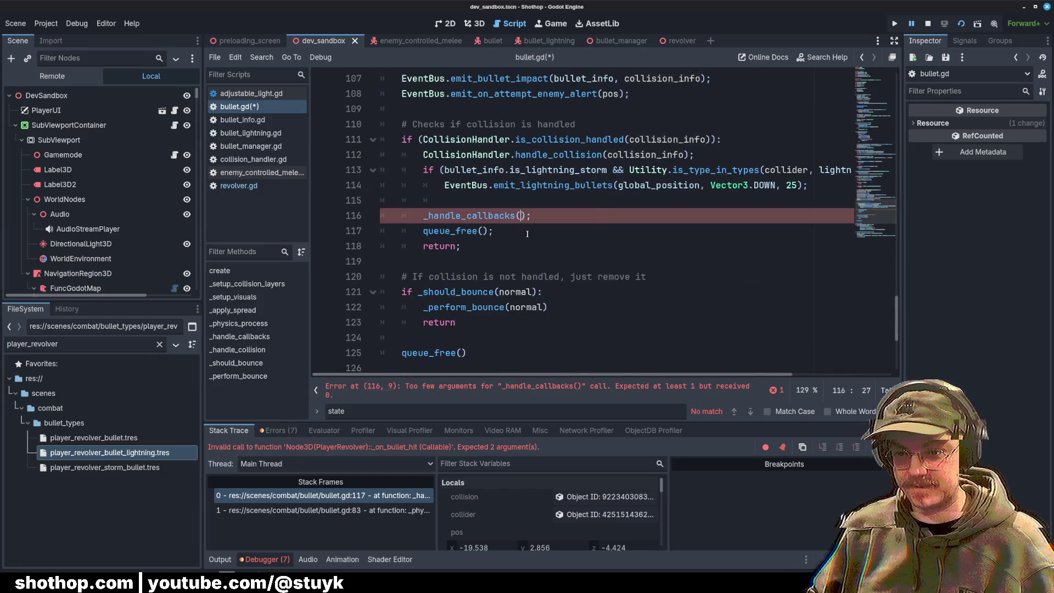
type("collision_info")
Step: Add a _handle_callbacks call before the final queue_free() and save bullet.gd
left_click(475, 338)
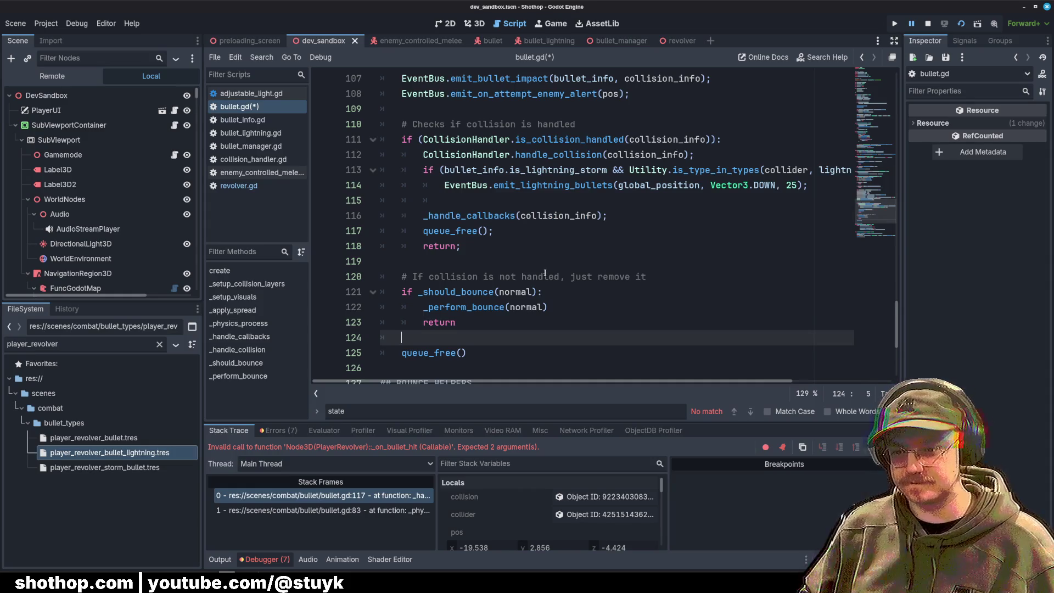
key("Return")
type("_handle_callbacks(collision_info);")
key("ctrl+s")
Step: Stop the paused debug session and relaunch the game with F6
left_click(659, 231)
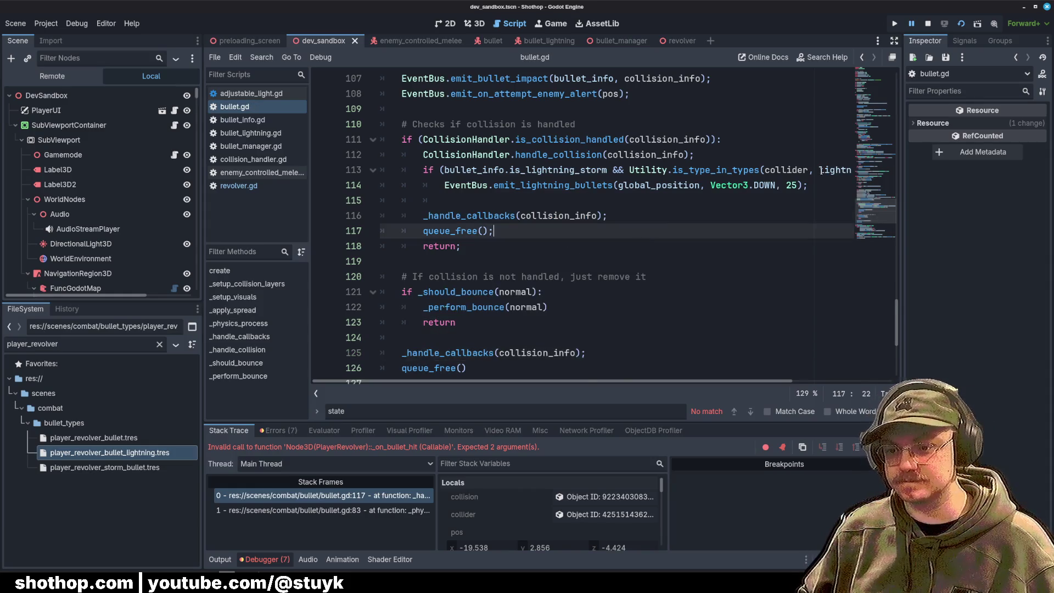
left_click(928, 25)
key("F6")
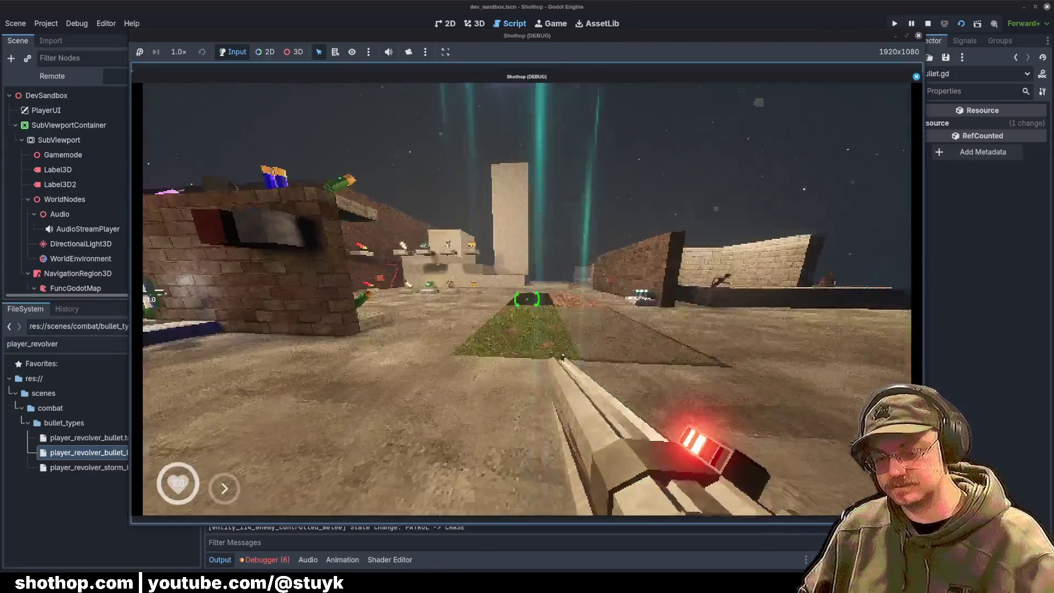
Step: Fire and charge a lightning shot at the walled enemy area, then pause and exit the game
key("w")
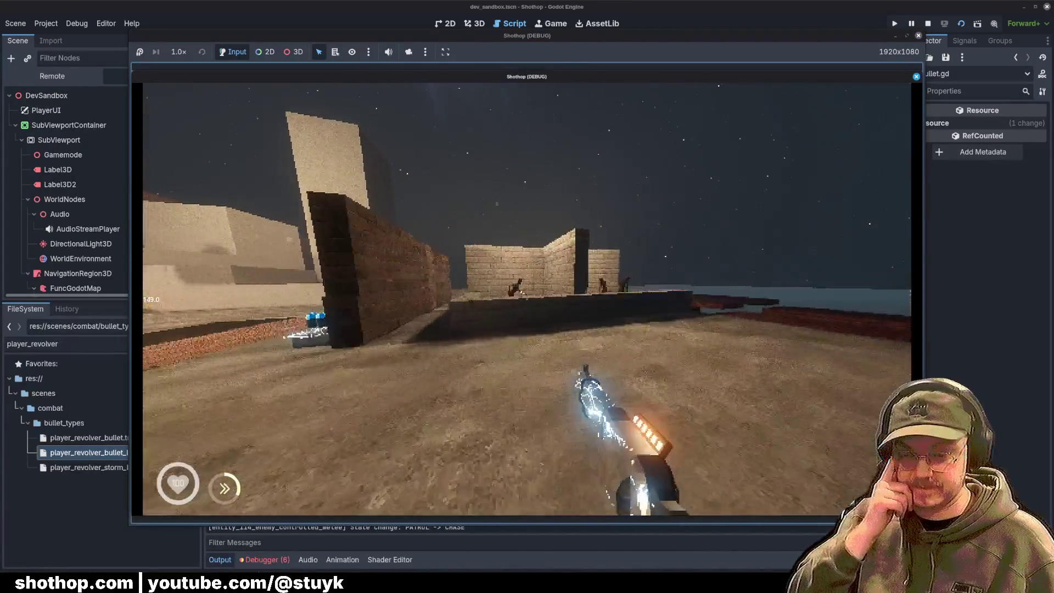
key("w")
left_click(528, 300)
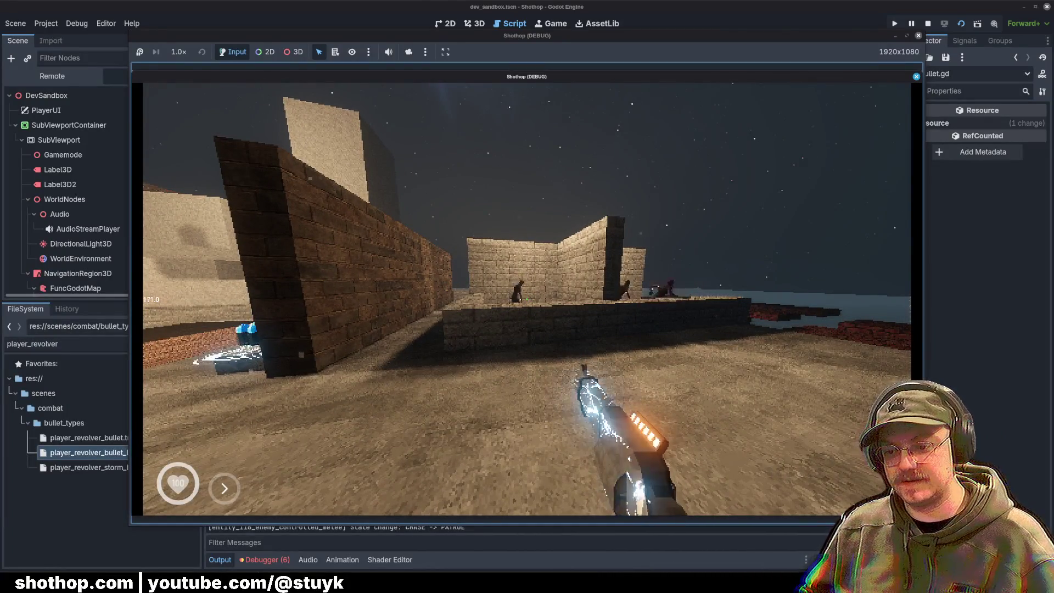
key("shift")
key("w")
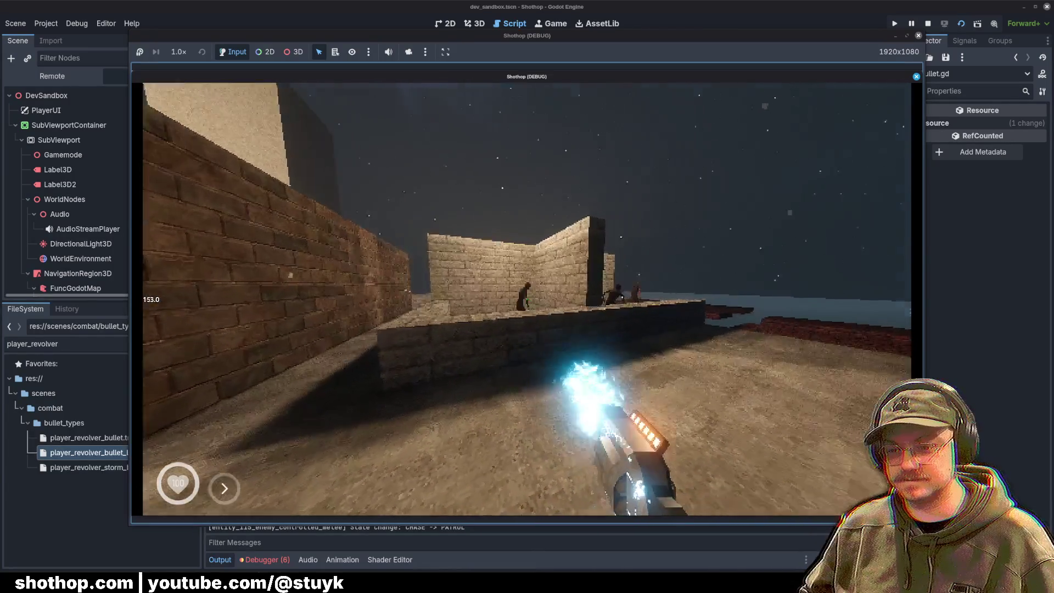
key("Escape")
key("F8")
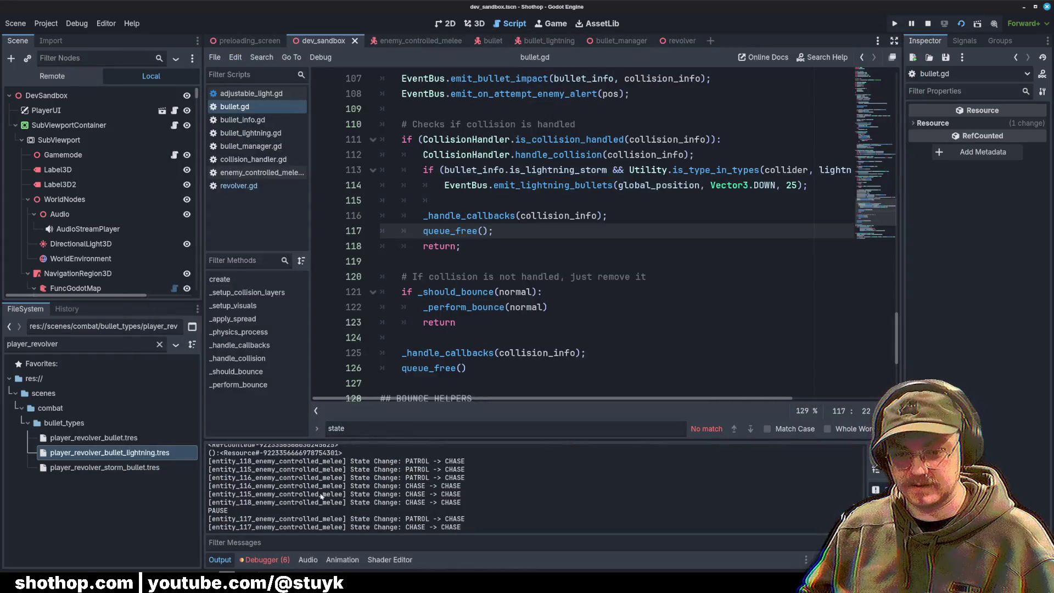
Step: Review the output log and collision code, then open revolver.gd at the _on_bullet_hit handler
scroll(313, 491, "up", 2)
left_click_drag(353, 479, 209, 465)
left_click(553, 124)
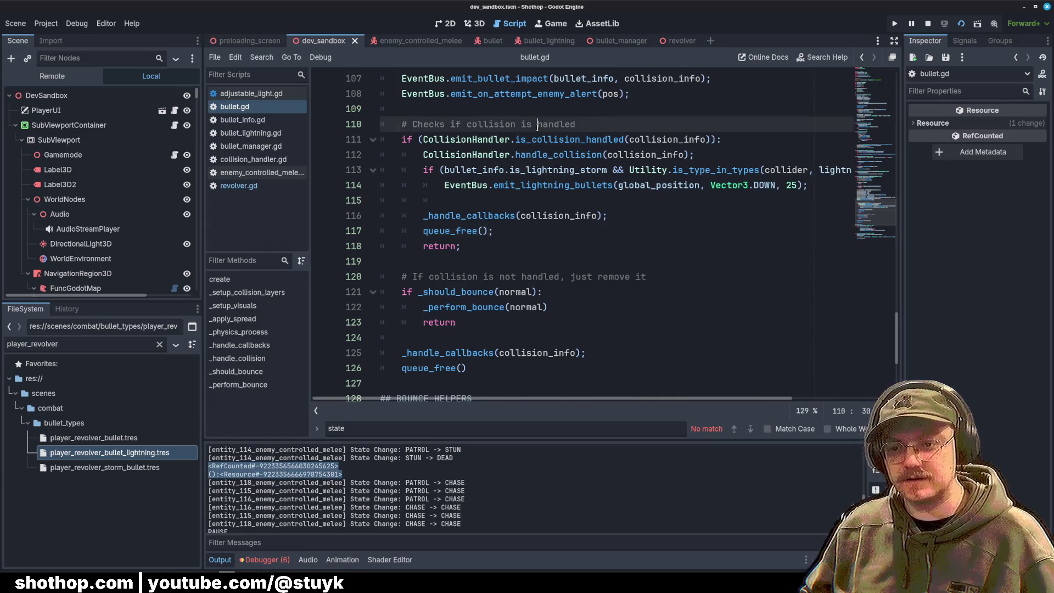
scroll(553, 124, "up", 1)
left_click(572, 261)
left_click(239, 185)
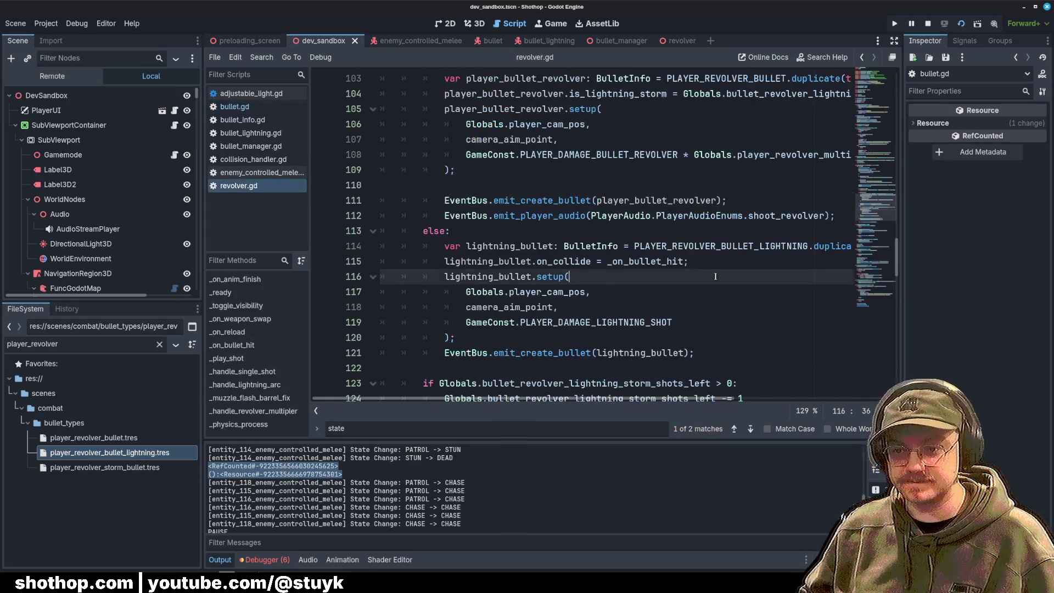
scroll(539, 275, "up", 10)
scroll(540, 275, "down", 4)
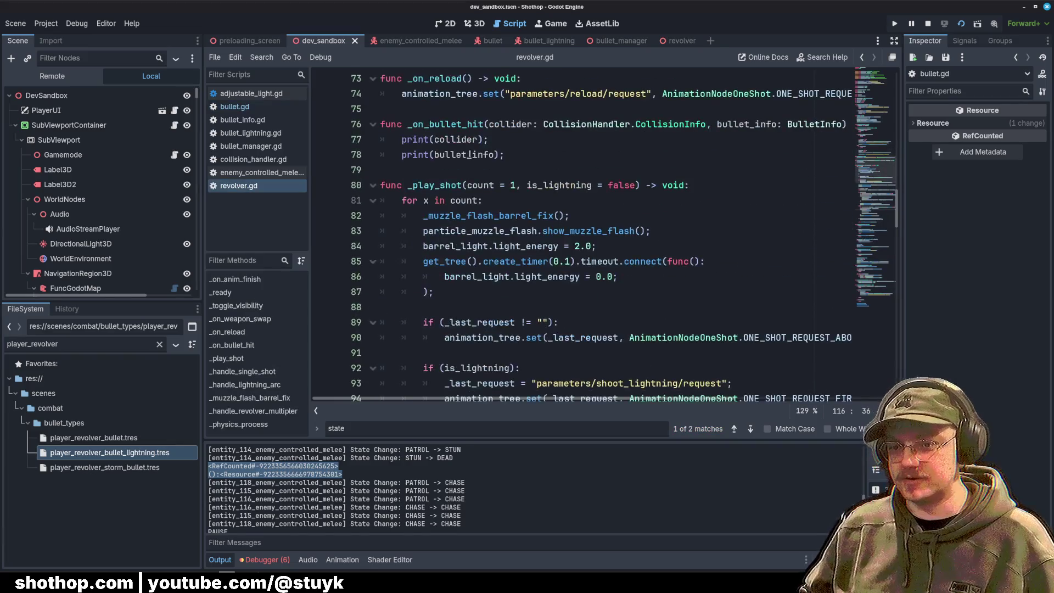
left_click(543, 136)
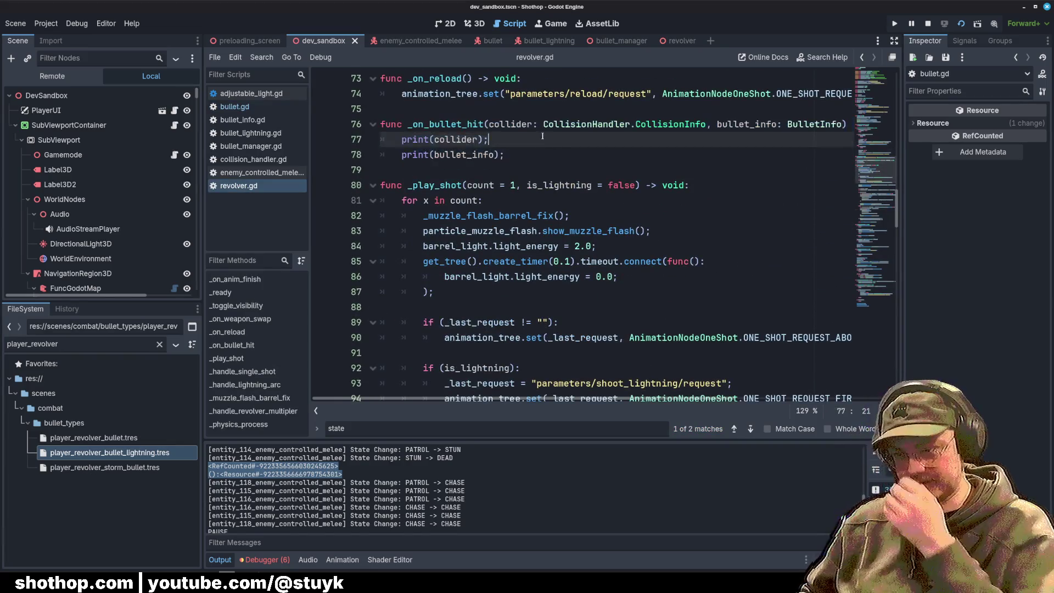
Step: Rename _on_bullet_hit to _on_lightning_hit and its collider parameter to collider_info
double_click(451, 118)
scroll(656, 215, "down", 16)
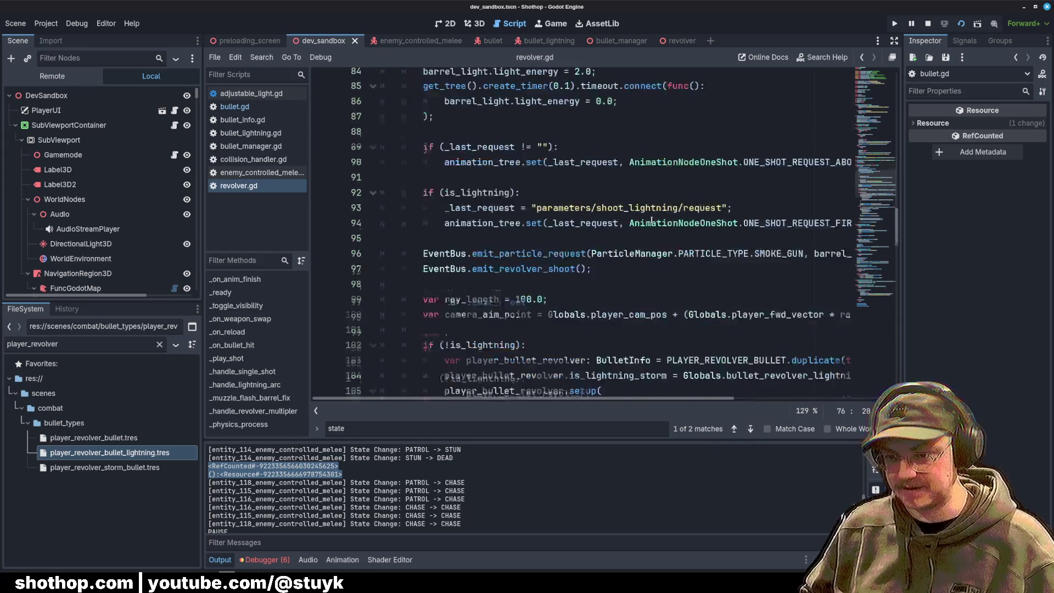
scroll(656, 216, "up", 17)
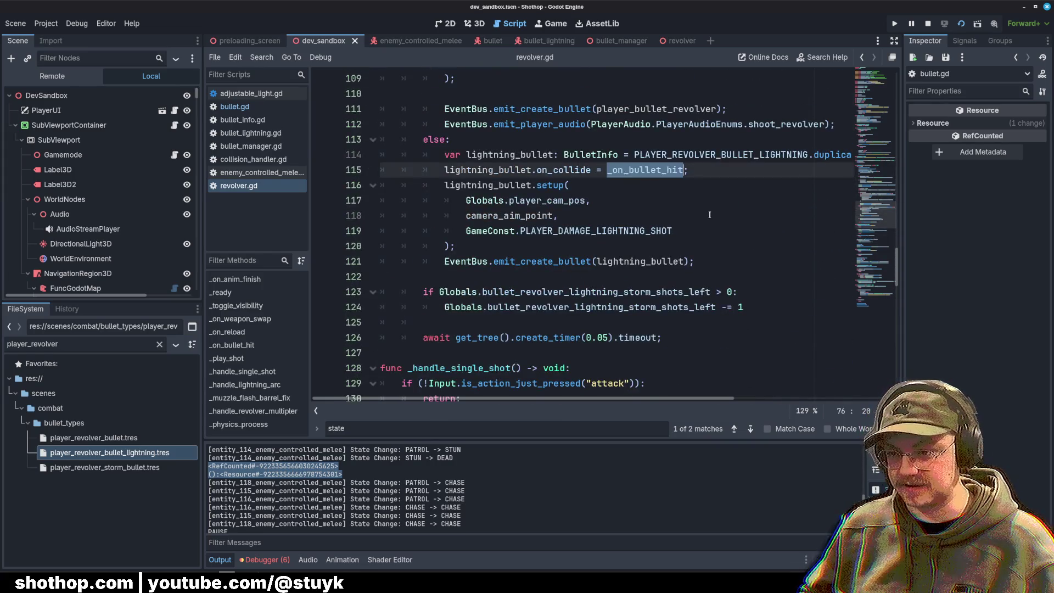
type("_on_lig")
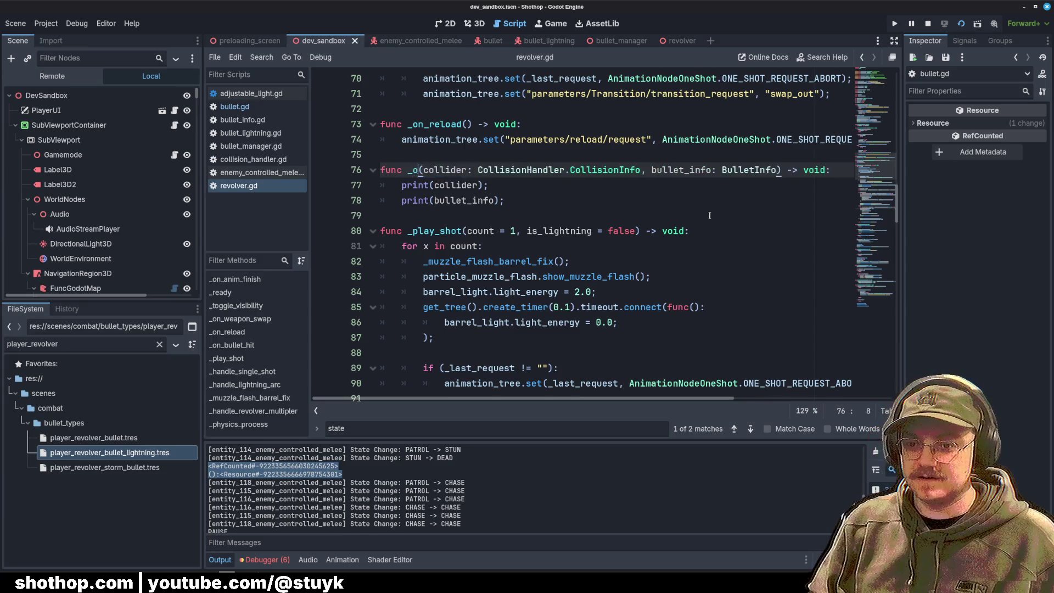
type("htning_hit")
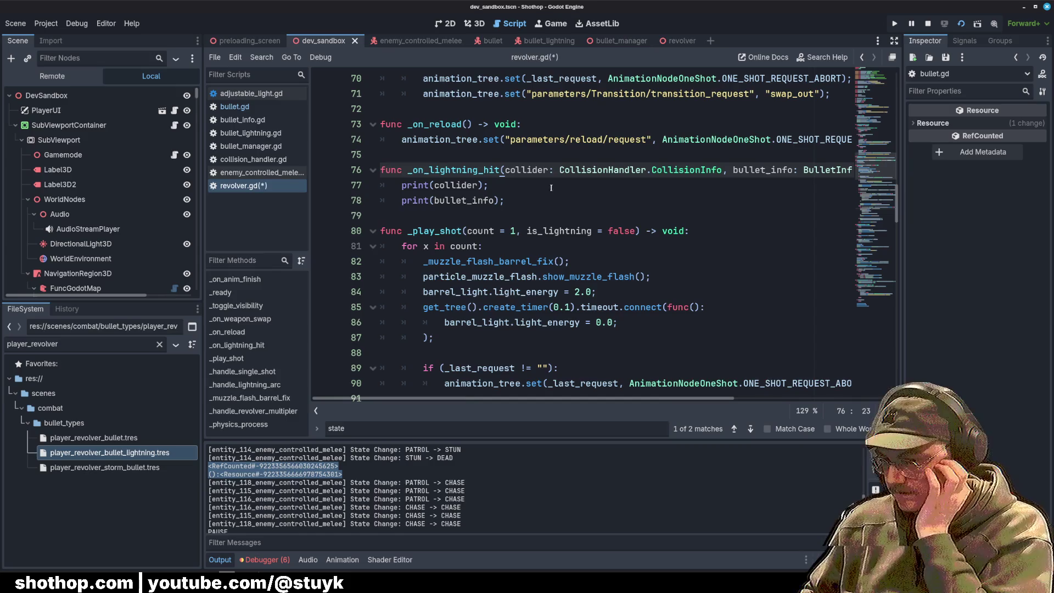
left_click(549, 171)
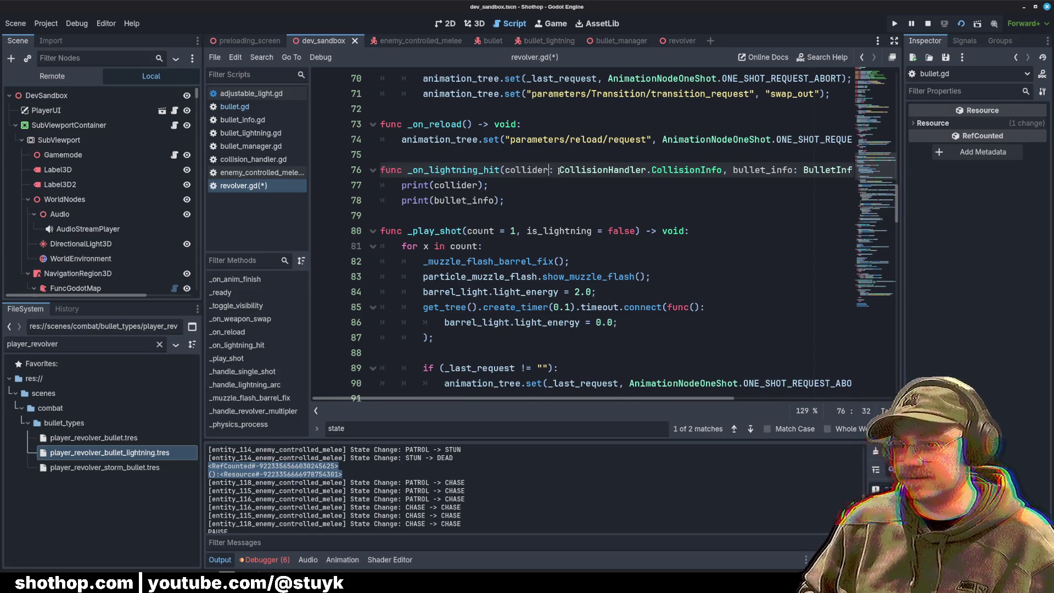
type("_info")
Step: Add blank lines in the handler body, starting and then deleting an if (collider_info condition
left_click(457, 199)
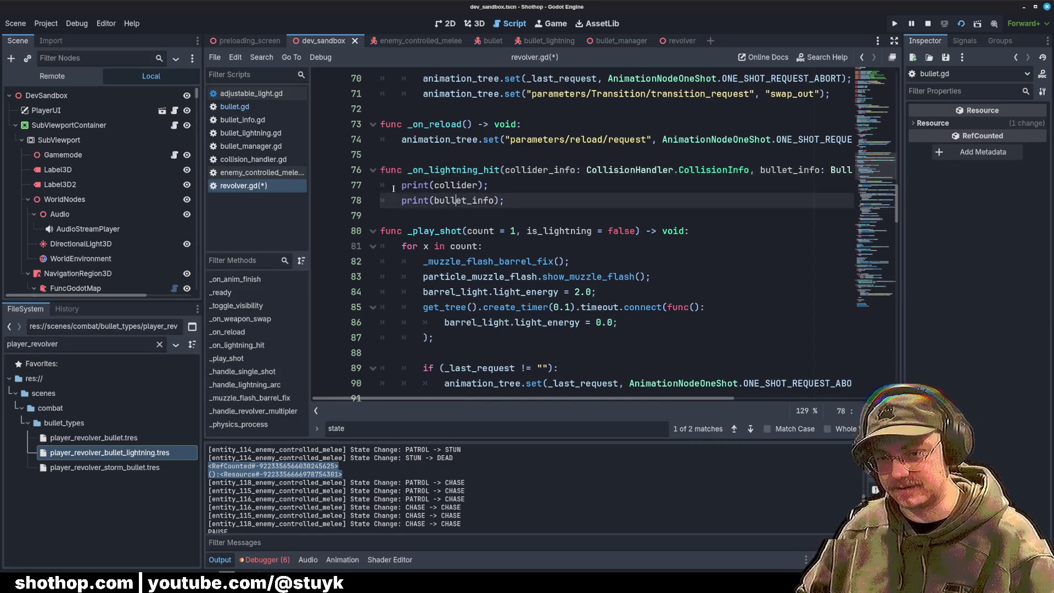
key("Up")
key("Home")
key("Return")
key("Return")
key("Return")
key("Up")
key("Up")
key("Up")
type("if (collider_info")
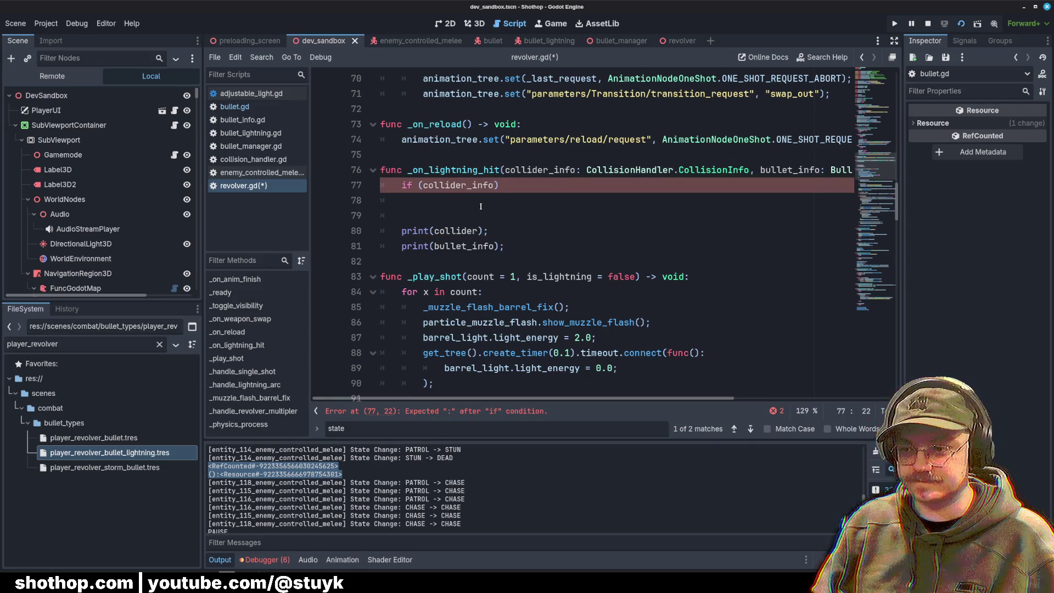
key("BackSpace")
key("BackSpace")
key("BackSpace")
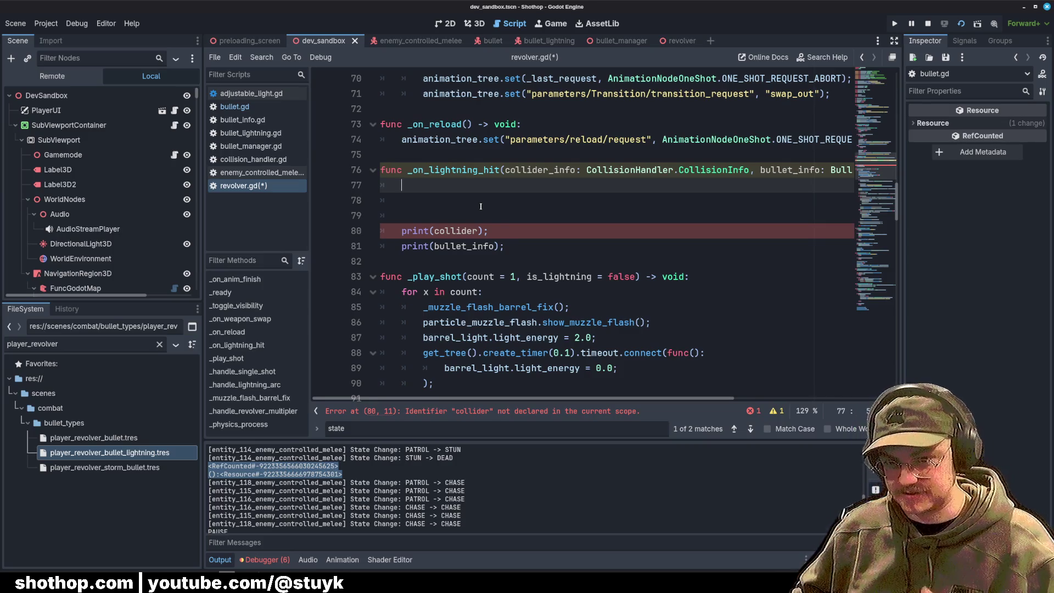
left_click(501, 213)
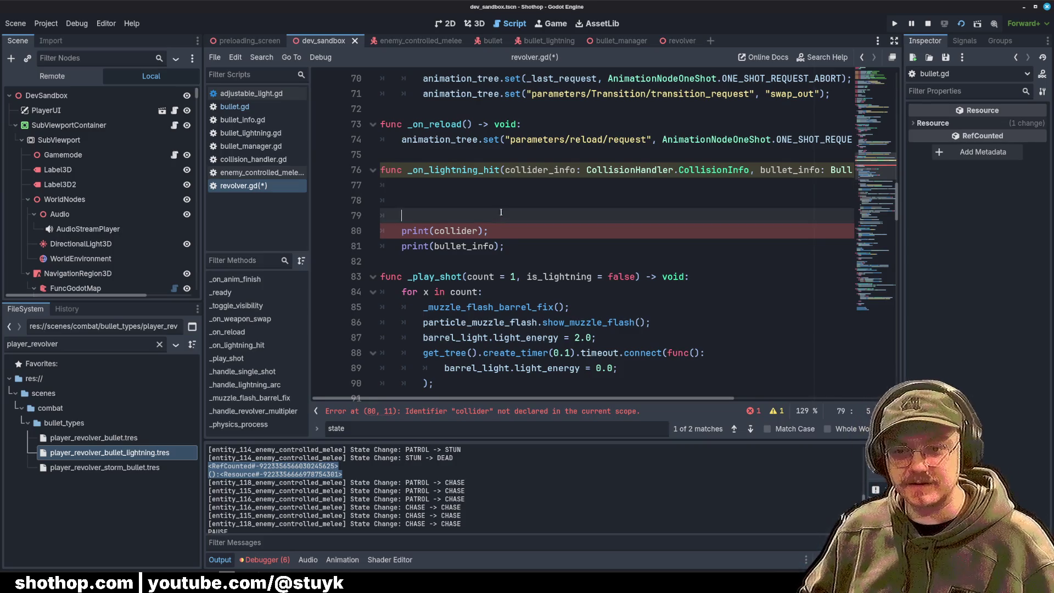
left_click(544, 140)
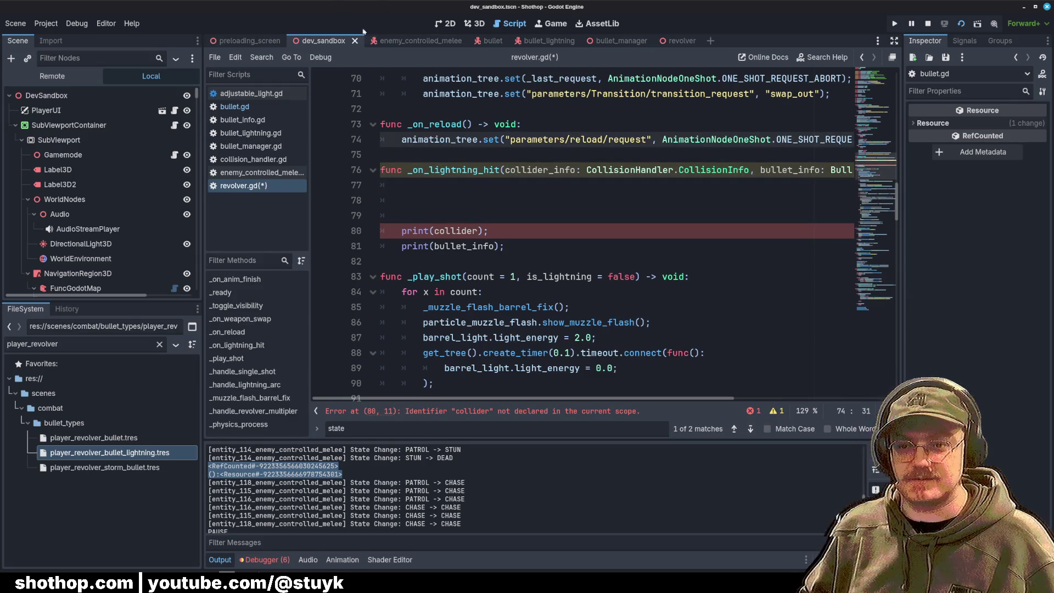
mouse_move(548, 42)
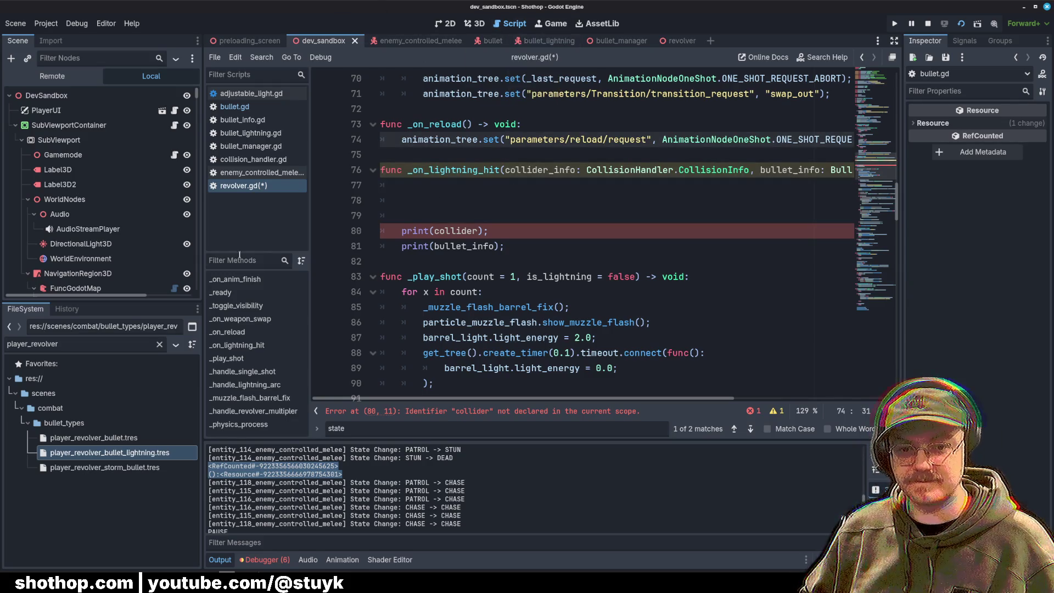
Step: Select CollisionShape3D in the bullet_lightning scene and view its sphere from the front in 3D
mouse_move(503, 48)
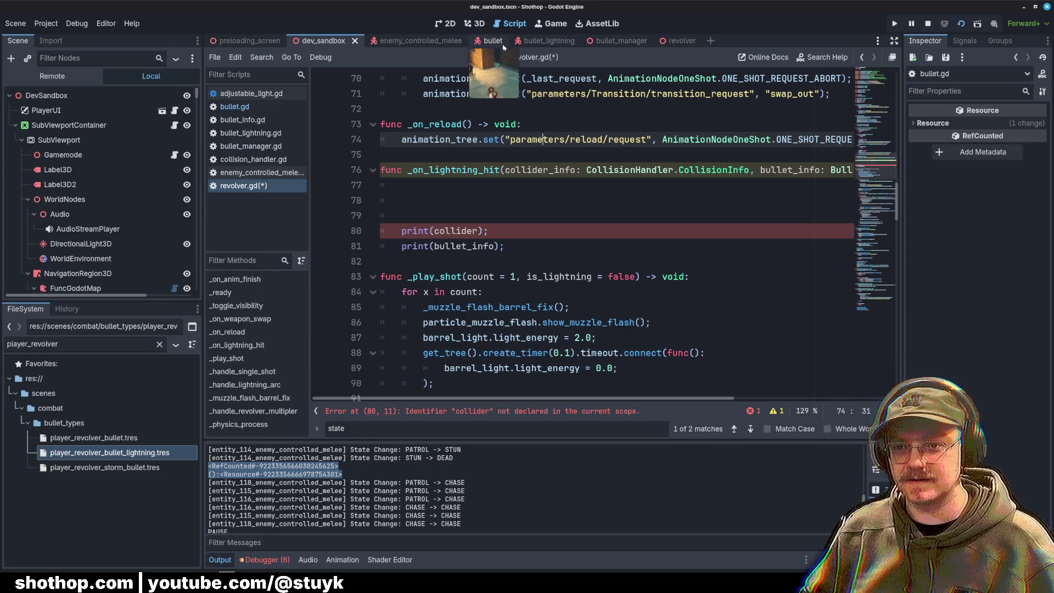
left_click(548, 41)
left_click(60, 110)
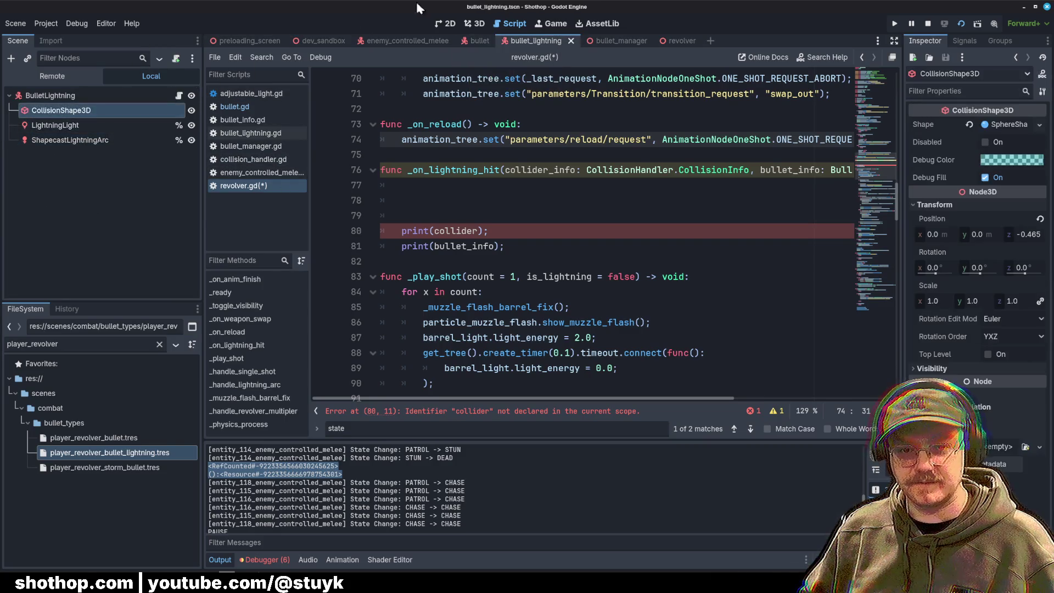
left_click(475, 23)
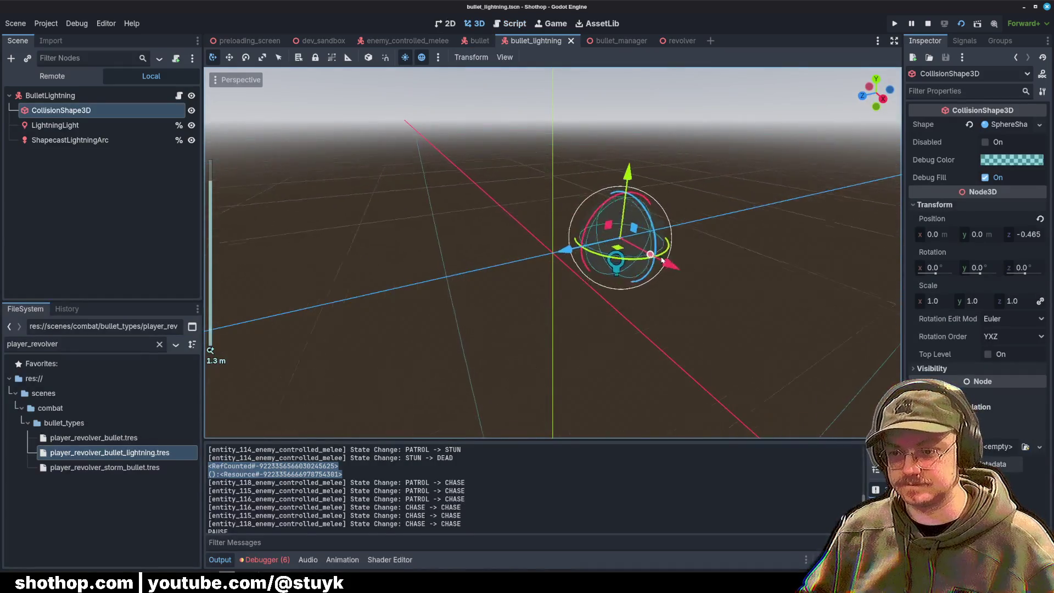
left_click_drag(567, 238, 574, 208)
Step: Inspect the LightningLight and ShapecastLightningArc nodes, then deselect LightningLight
left_click(55, 125)
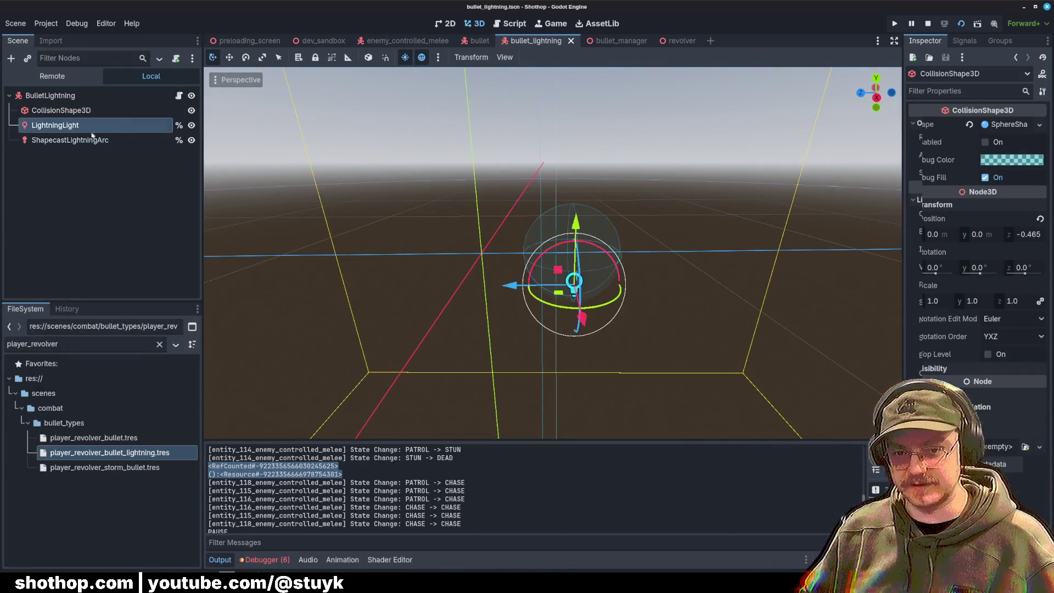
key("Down")
key("Up")
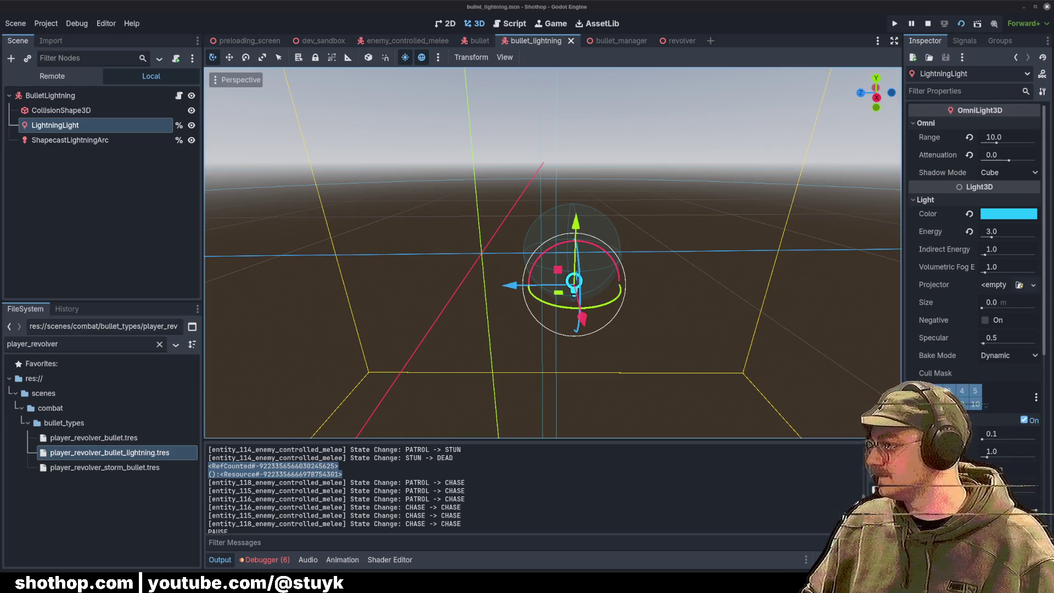
left_click(79, 203)
left_click(104, 126)
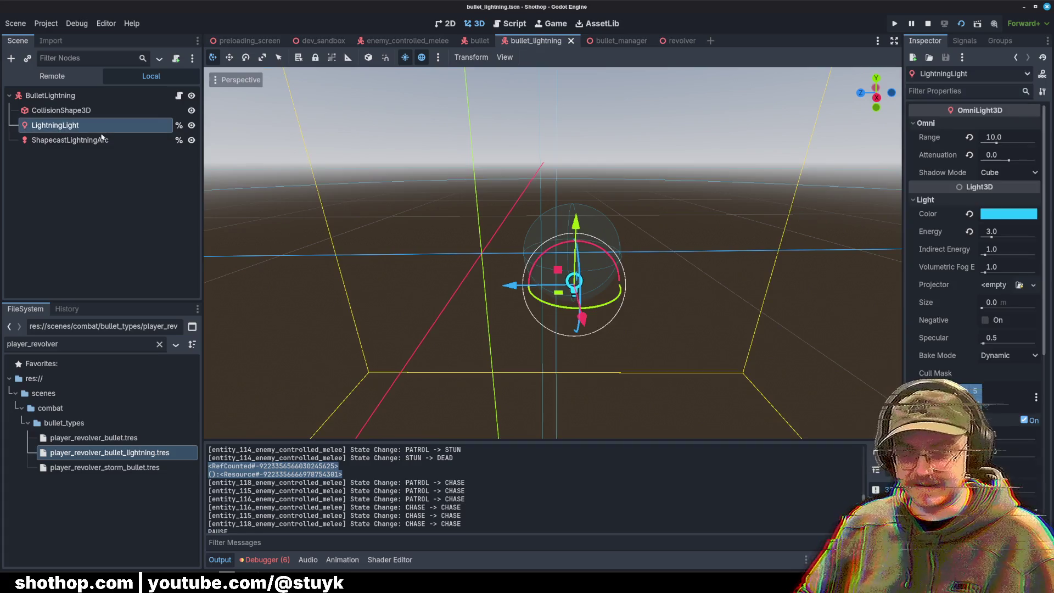
left_click(135, 211)
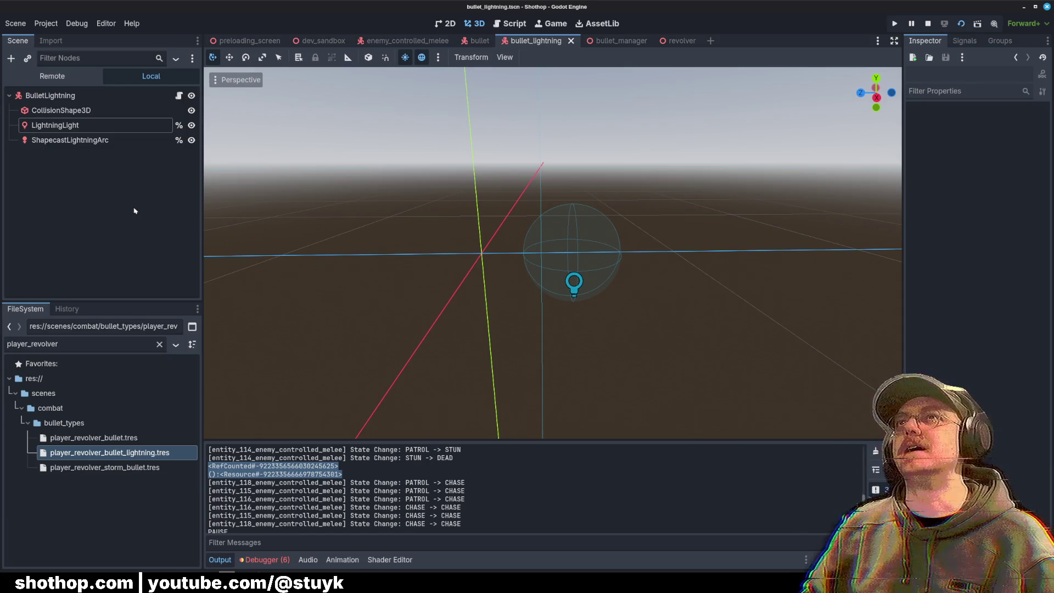
Step: Copy the shapecast loop from invoke_lightning_arc in bullet_lightning.gd
left_click(179, 96)
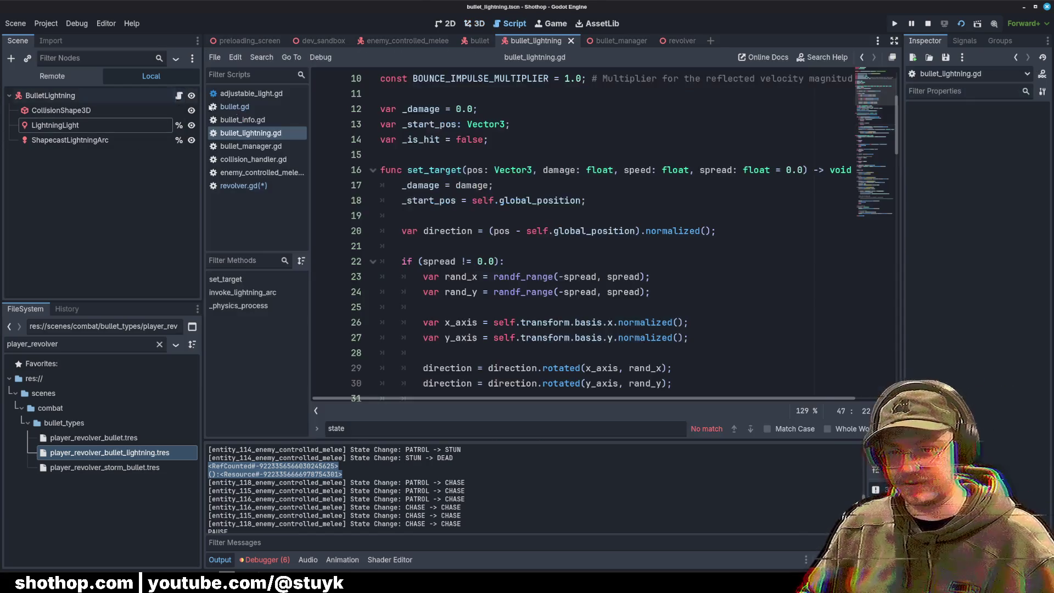
scroll(710, 219, "down", 5)
scroll(706, 215, "down", 4)
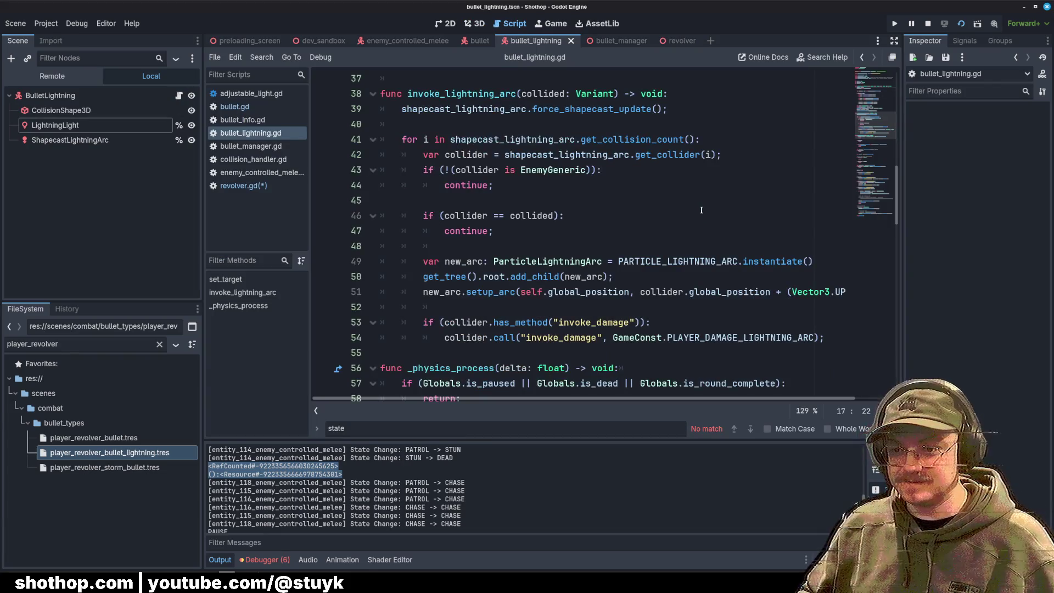
scroll(701, 211, "down", 1)
scroll(701, 210, "up", 1)
mouse_move(408, 94)
left_mouse_down()
mouse_move(676, 96)
mouse_move(596, 337)
left_mouse_up()
mouse_move(829, 338)
left_mouse_down()
mouse_move(713, 324)
mouse_move(291, 99)
left_mouse_up()
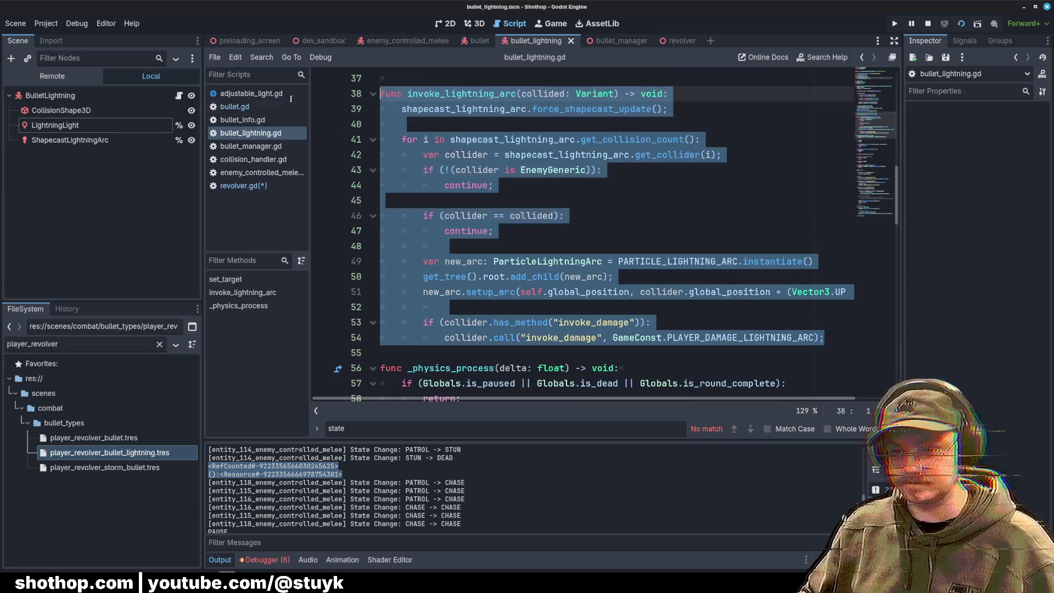
left_click(639, 284)
mouse_move(812, 340)
left_mouse_down()
mouse_move(687, 132)
mouse_move(686, 107)
left_mouse_up()
left_click(604, 169)
mouse_move(830, 337)
left_mouse_down()
mouse_move(418, 169)
mouse_move(384, 108)
left_mouse_up()
key("ctrl+c")
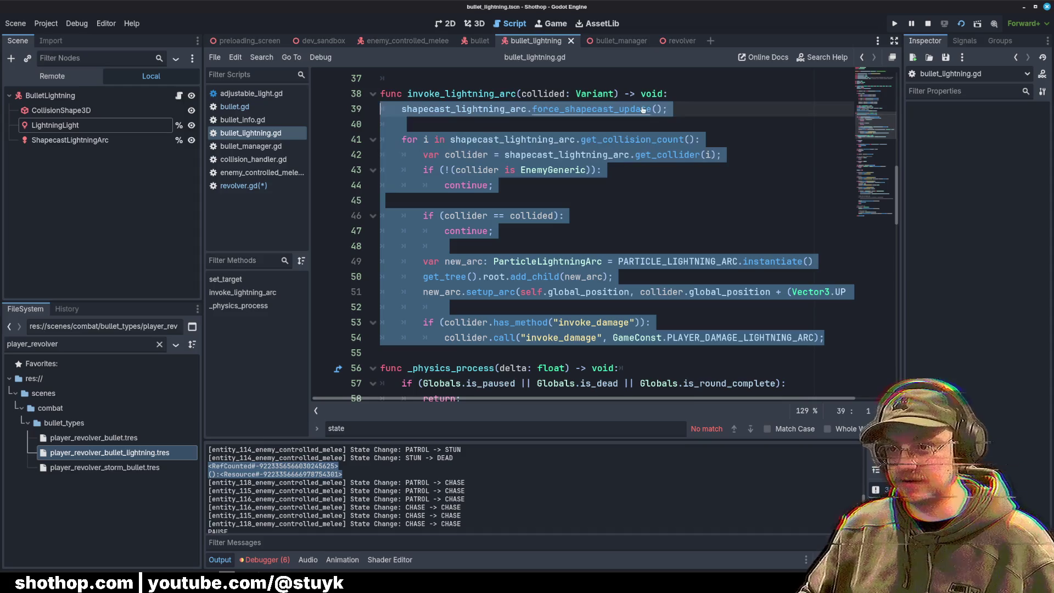
scroll(555, 190, "down", 2)
scroll(555, 191, "up", 2)
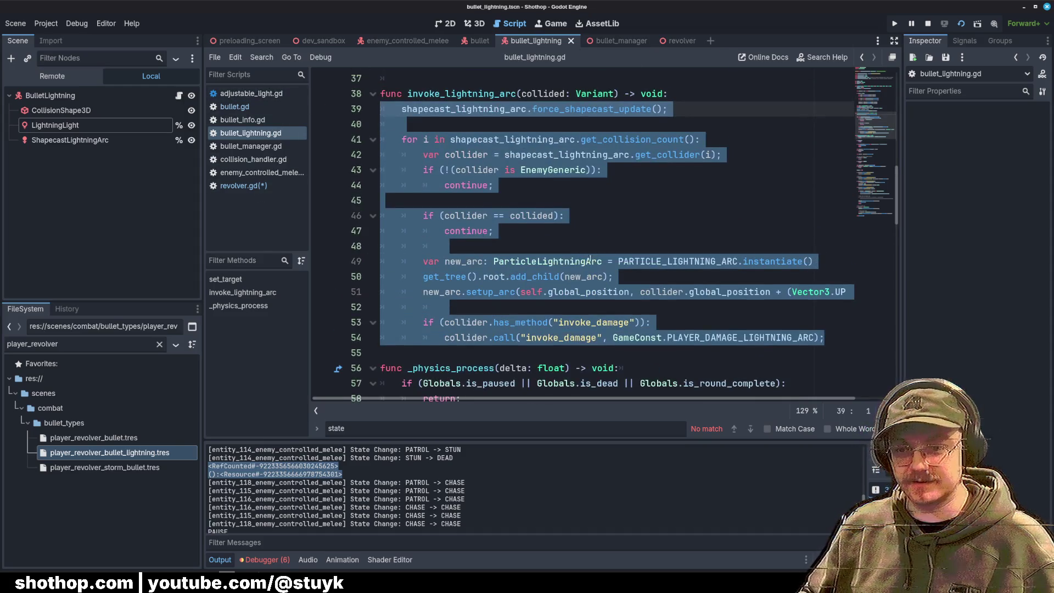
scroll(523, 227, "down", 4)
scroll(523, 227, "down", 15)
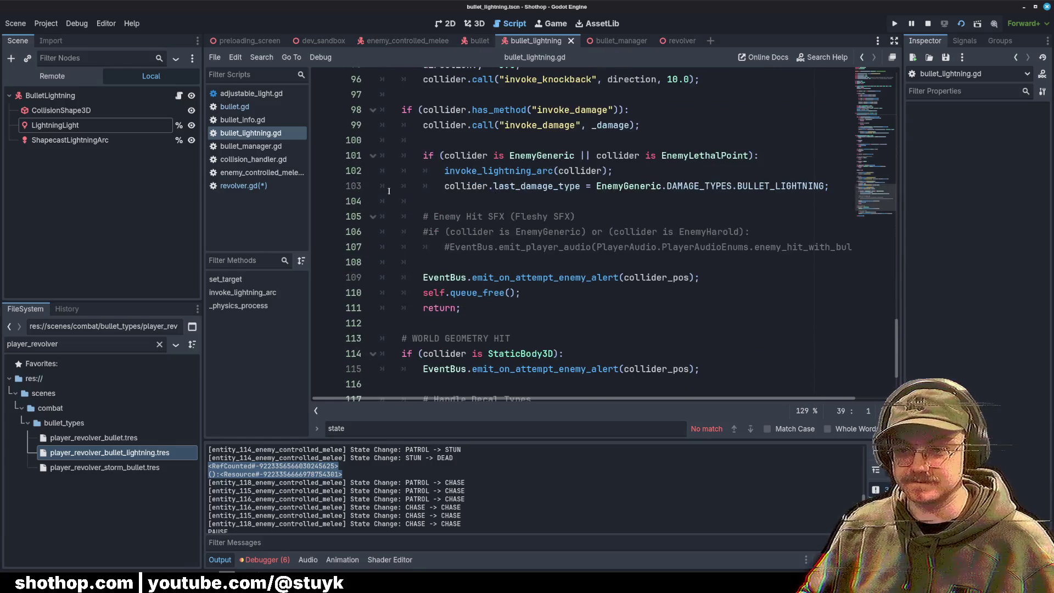
Step: Paste the shapecast loop into _on_lightning_hit in revolver.gd and fix line 77's indentation
left_click(243, 185)
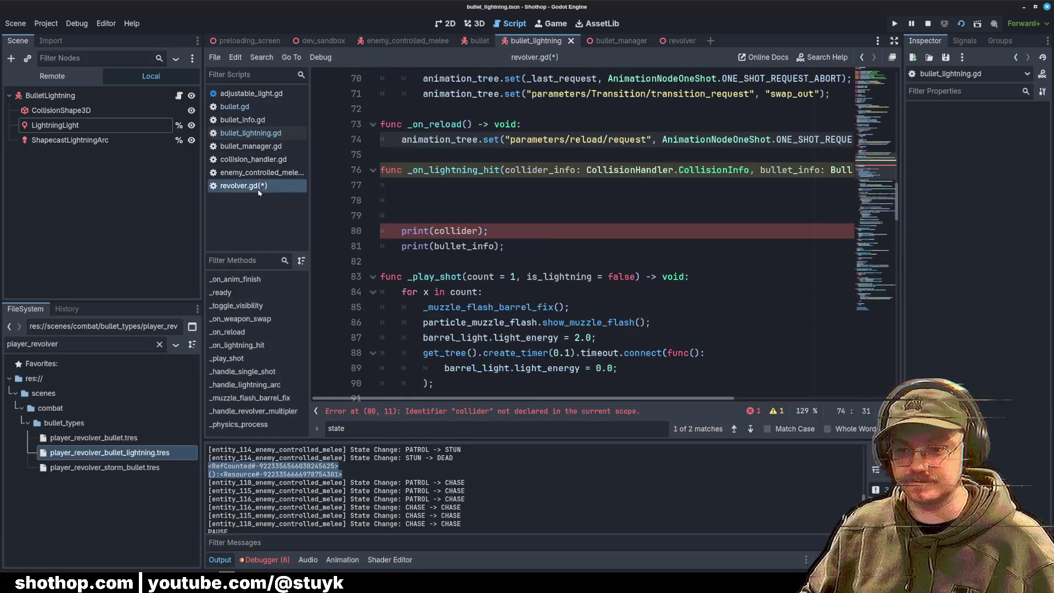
left_click(476, 198)
key("ctrl+v")
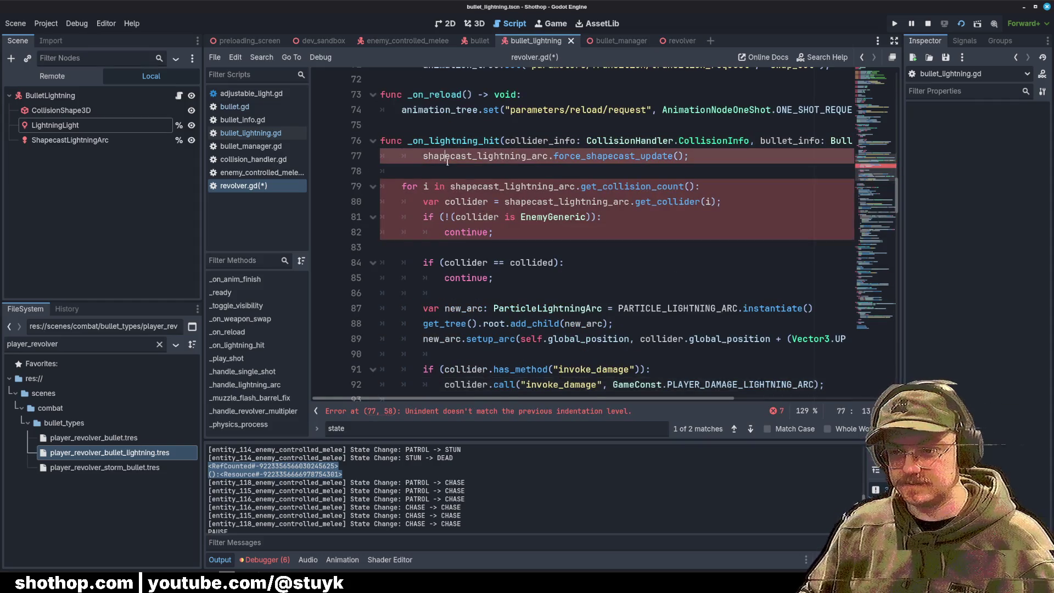
left_click(400, 156)
key("Delete")
Step: Above the loop, begin the declaration 'var shape_cast = ShapeC'
key("ctrl+shift+Return")
key("ctrl+shift+Return")
key("ctrl+shift+Return")
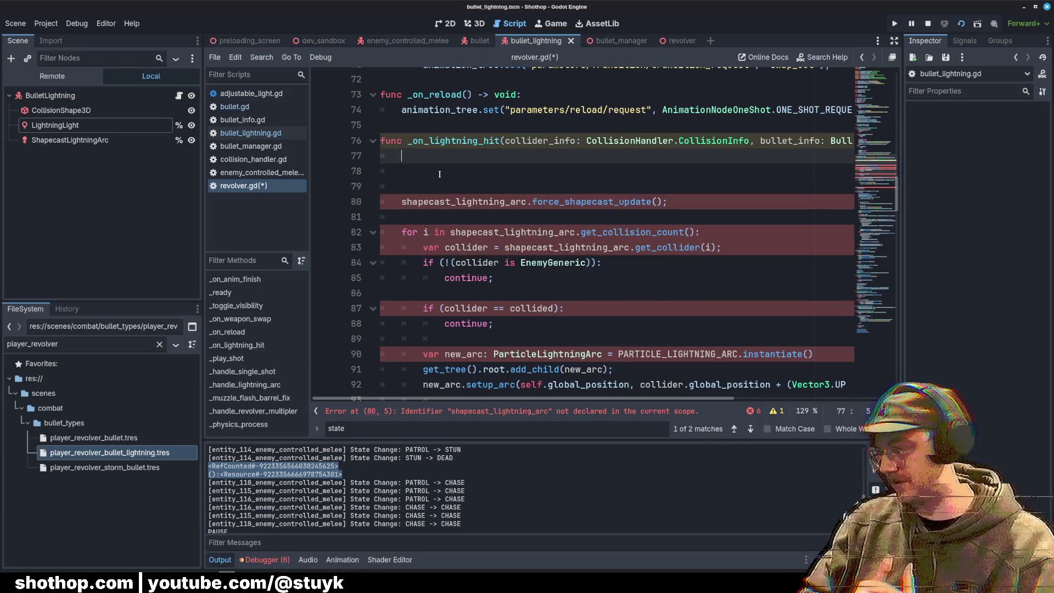
type("var ")
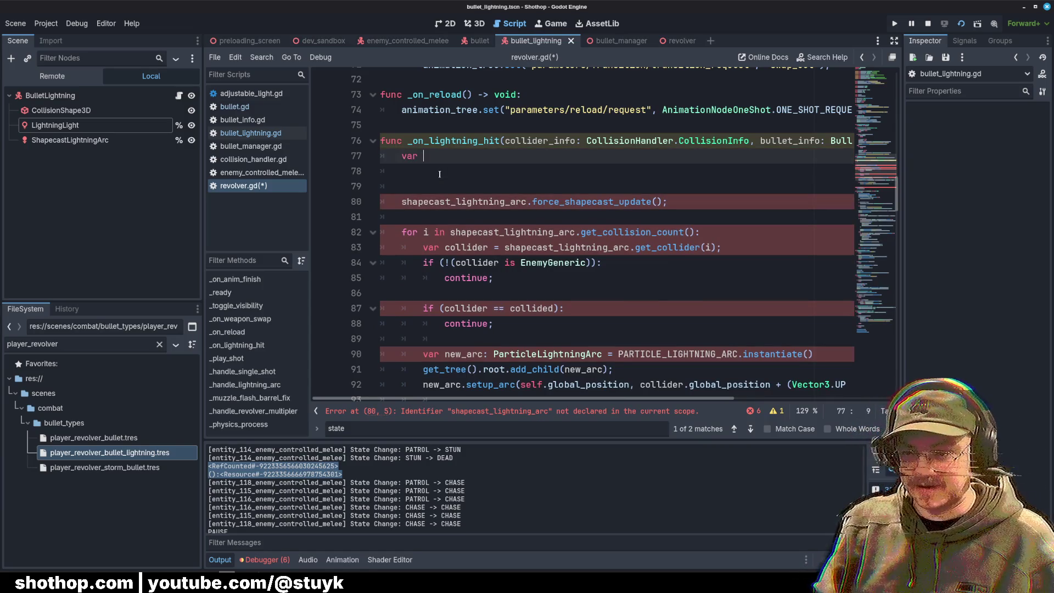
type("shape_cast = ShapeC")
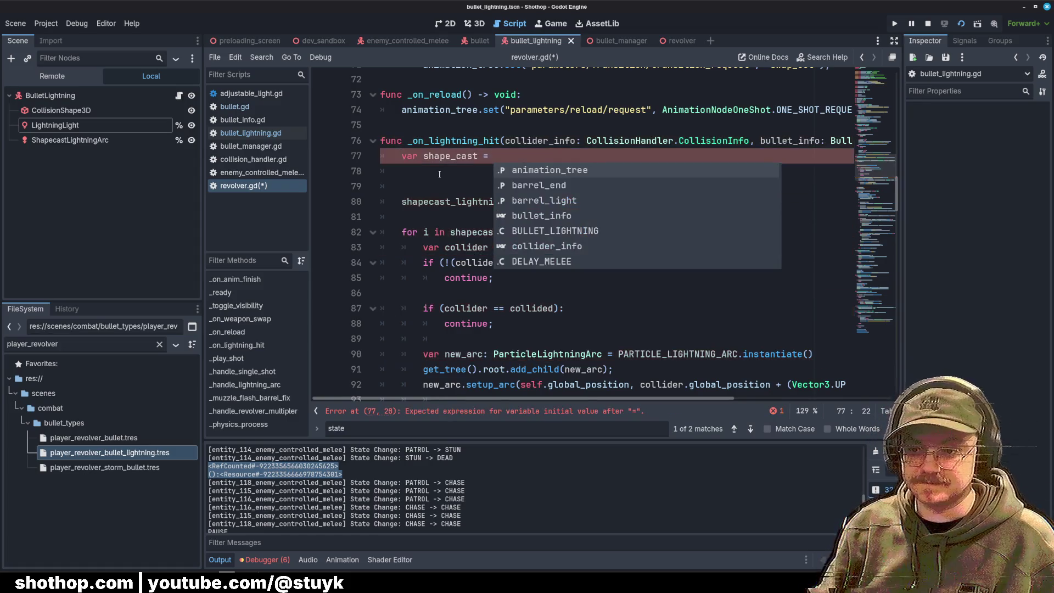
key("Down")
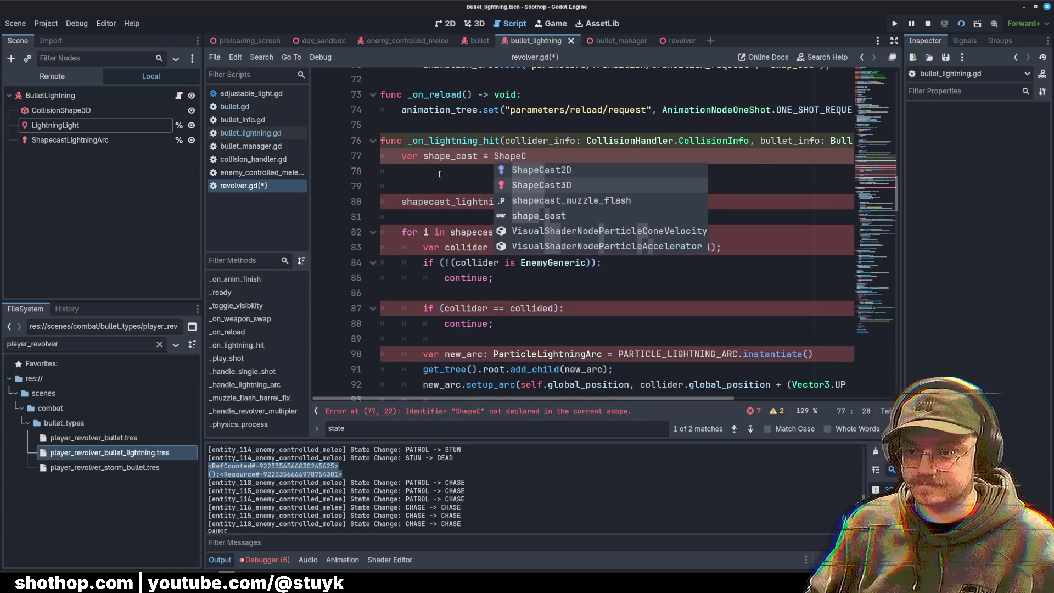
Step: Finish 'var shape_cast = ShapeCast3D.new();' and start a shape_cast.collision_mask = line
key("Return")
type(".new();")
key("Return")
type("sh")
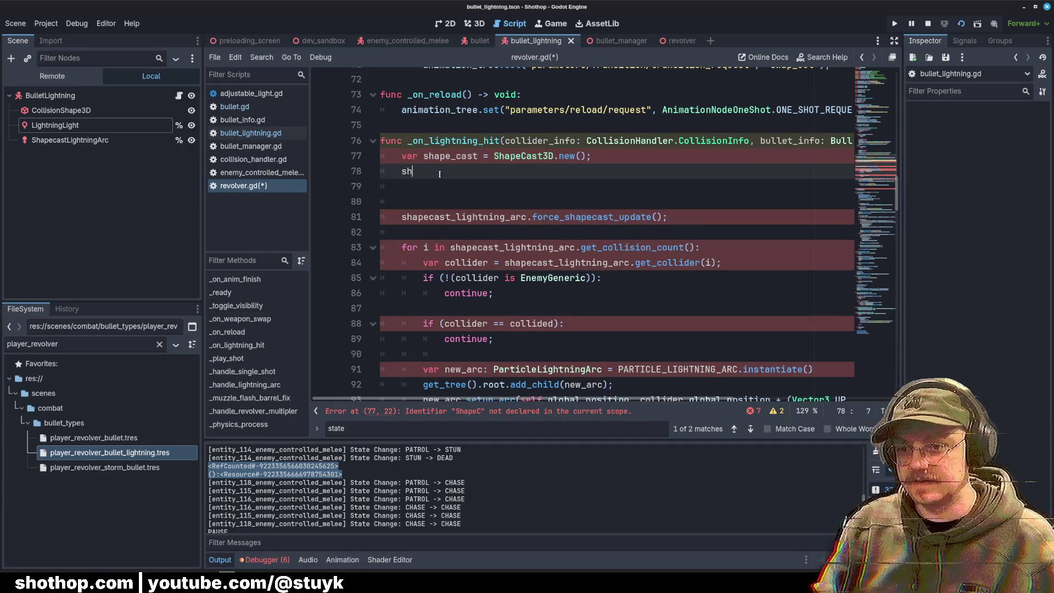
type("ape_cast.mask")
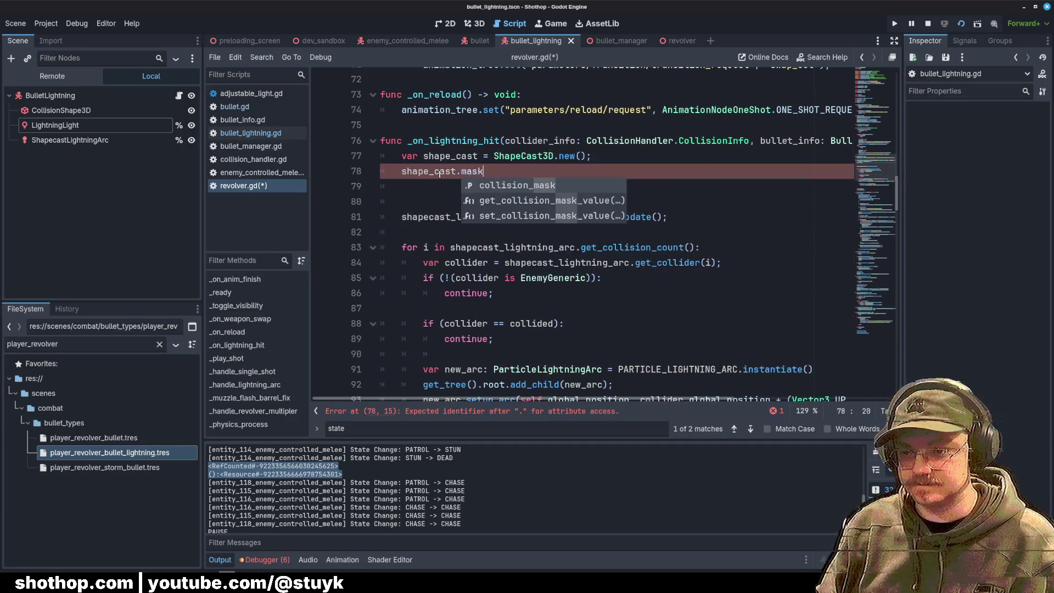
key("Return")
type("=")
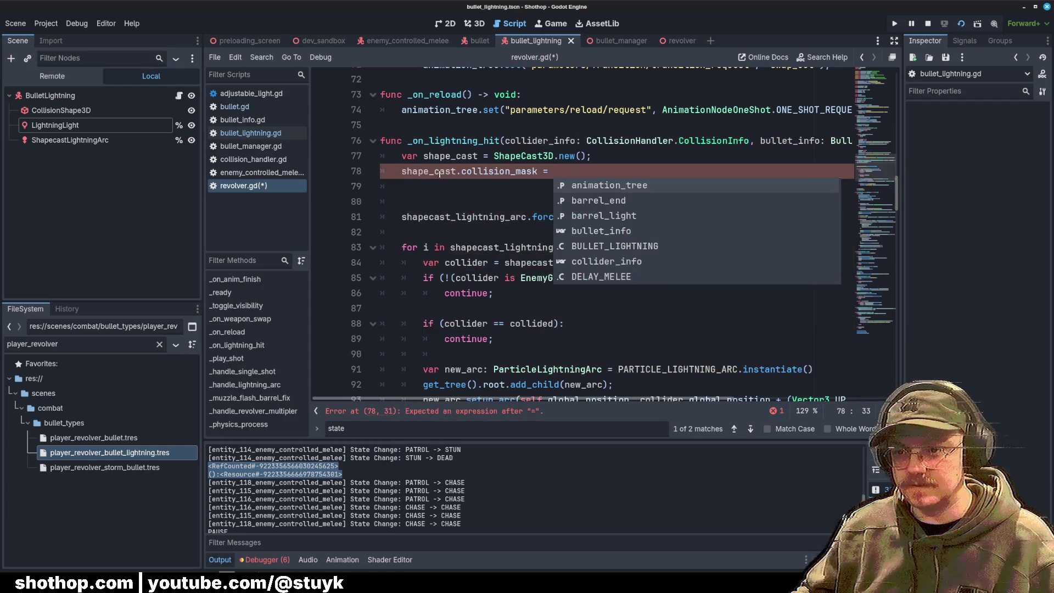
left_click(515, 117)
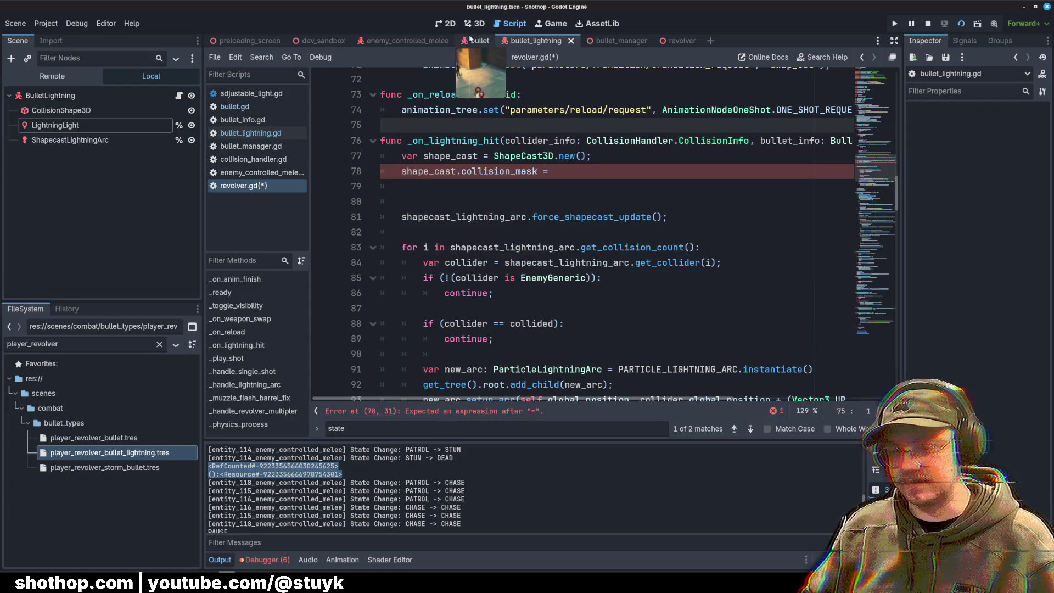
Step: Check the Bullet node's collision mask, then set shape_cast.collision_mask to 512
left_click(475, 40)
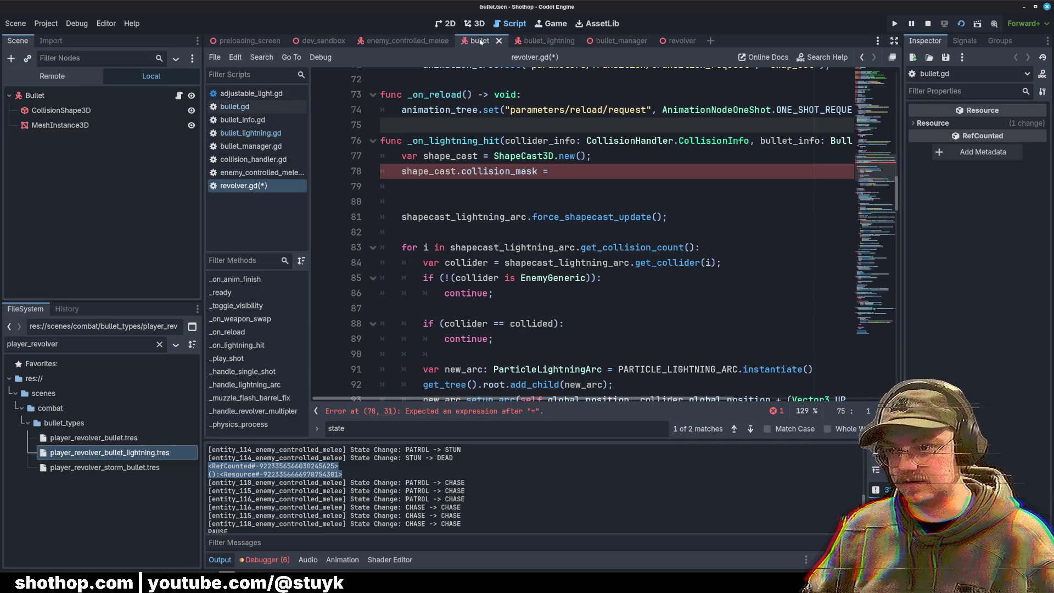
left_click(120, 96)
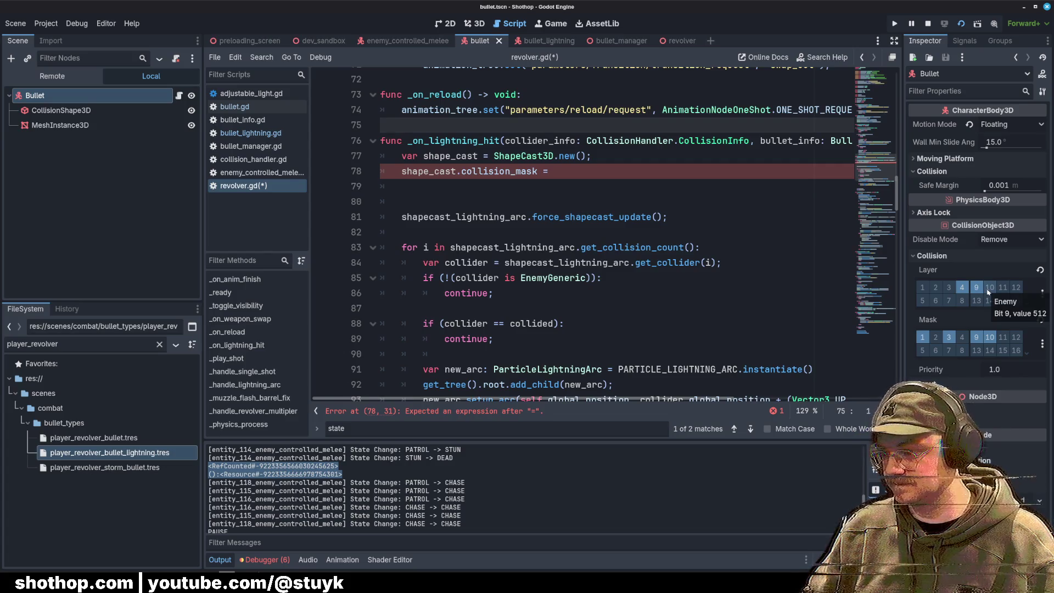
left_click(568, 175)
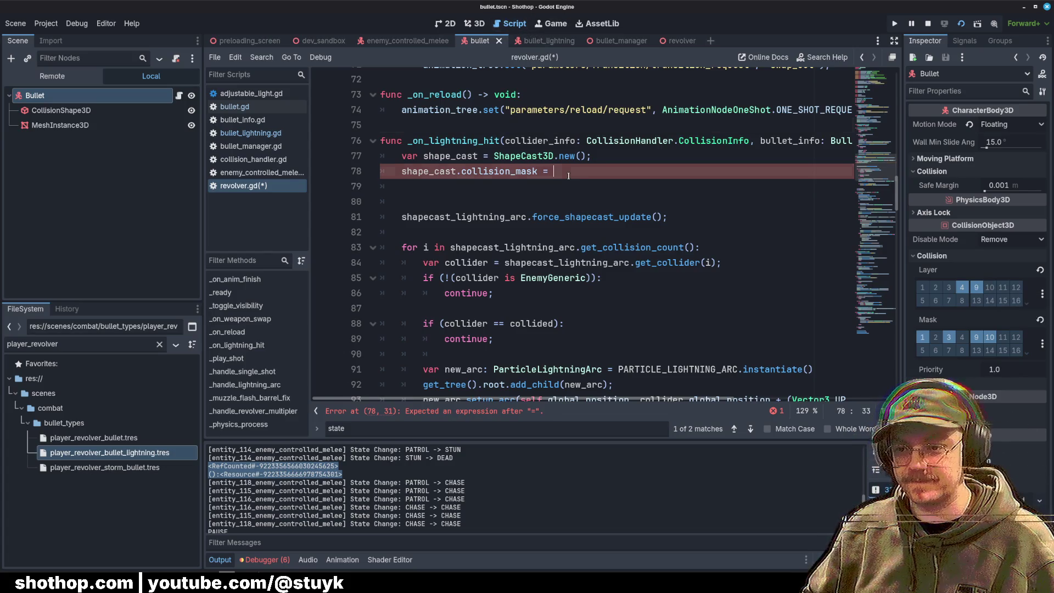
type("512;")
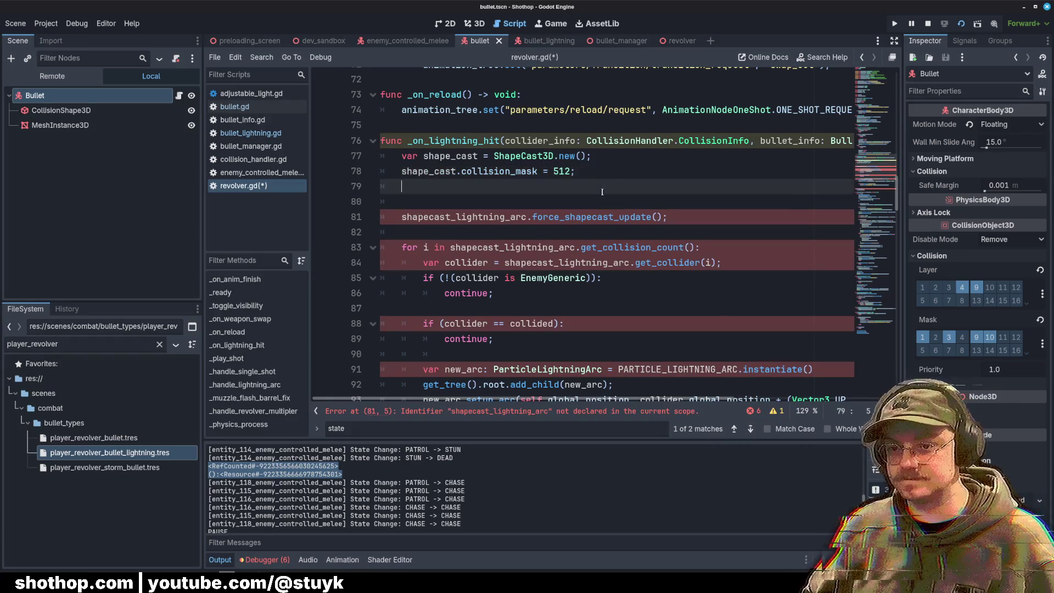
Step: Add the line 'shape_cast.shape = SphereMesh.new()' below the collision mask
key("Return")
key("Return")
key("Return")
key("Up")
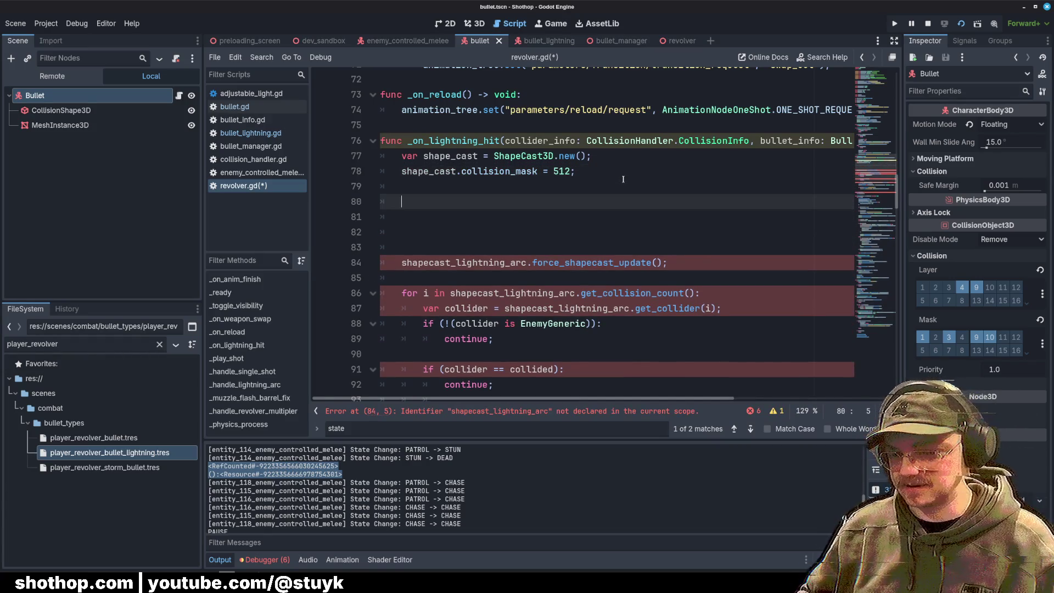
key("Up")
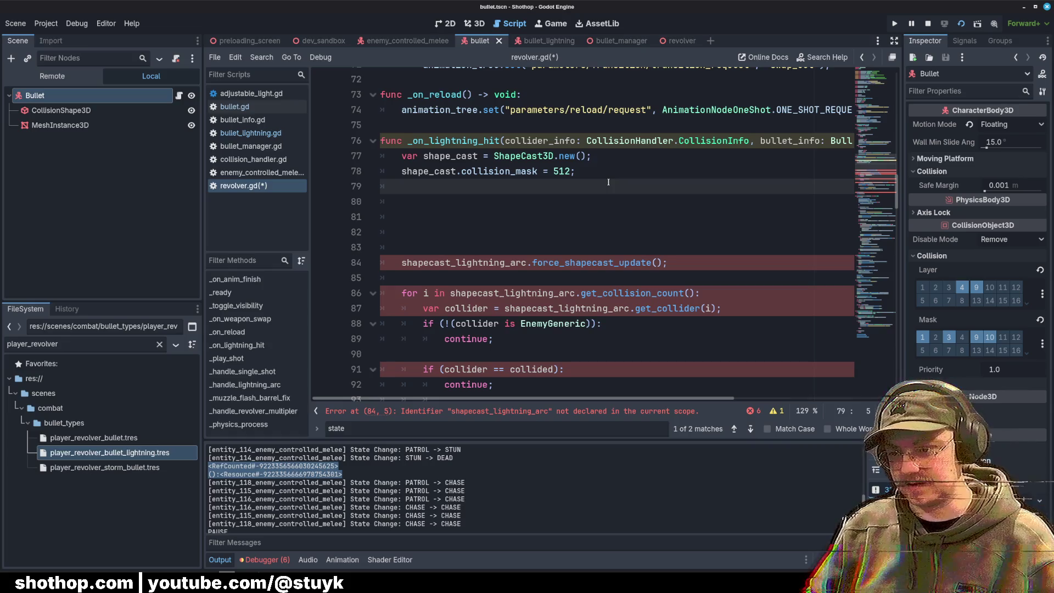
type("shape")
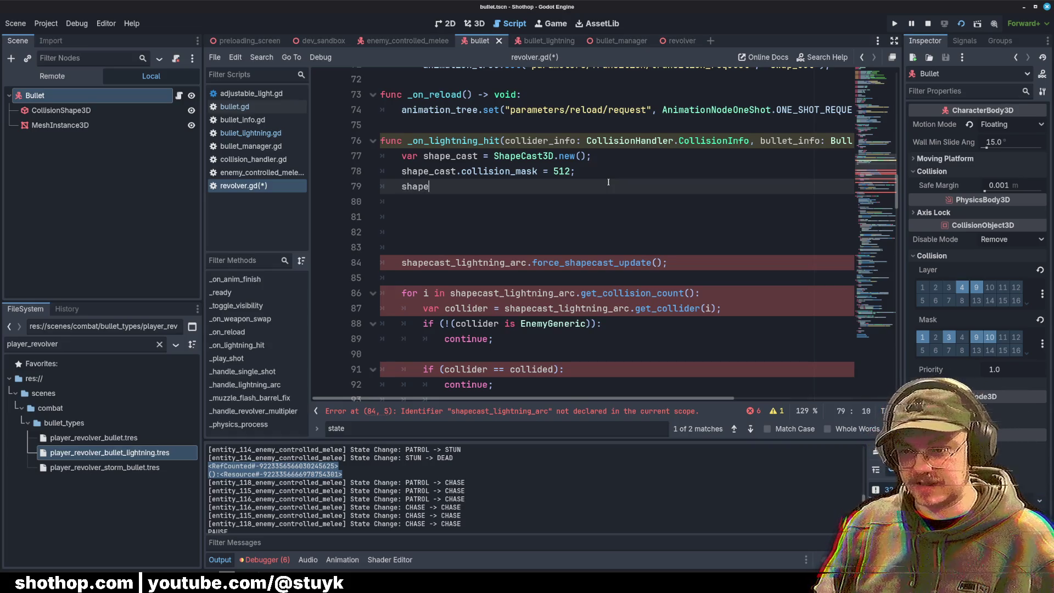
type("_cast.mesh")
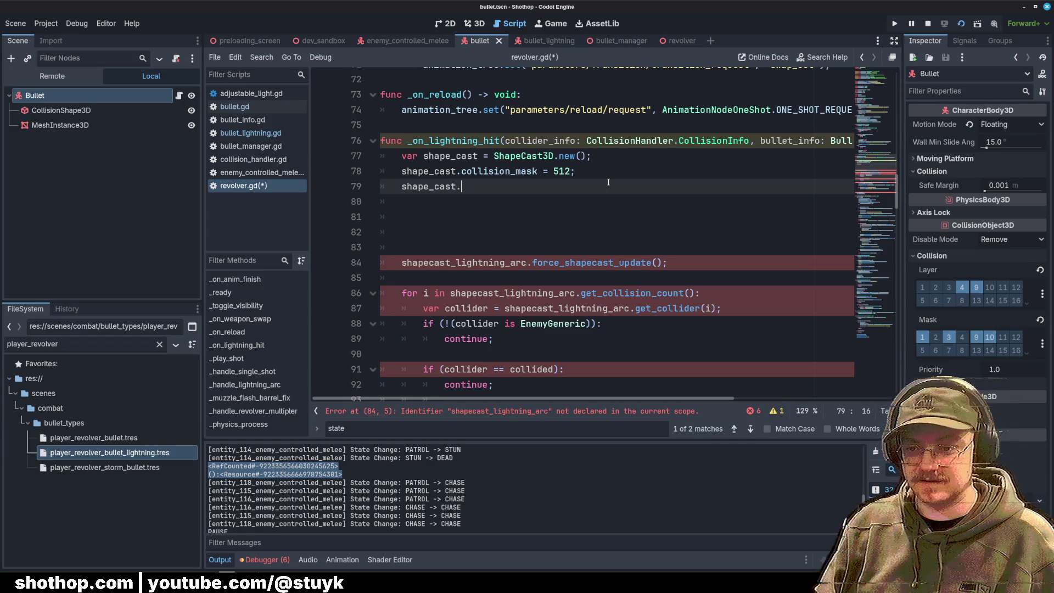
key("BackSpace")
key("BackSpace")
key("BackSpace")
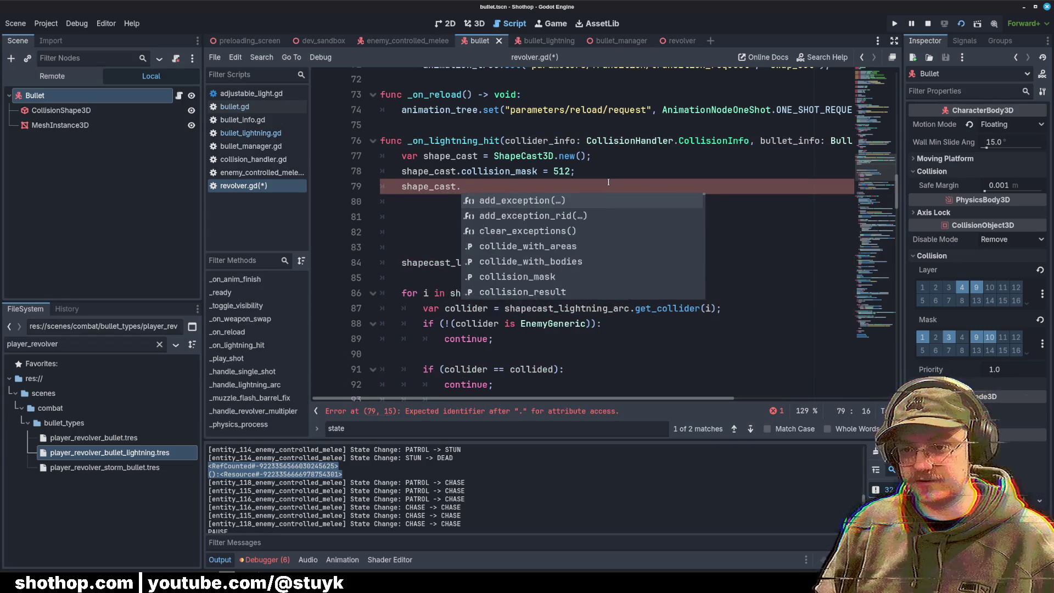
type("sh")
type("ape = ")
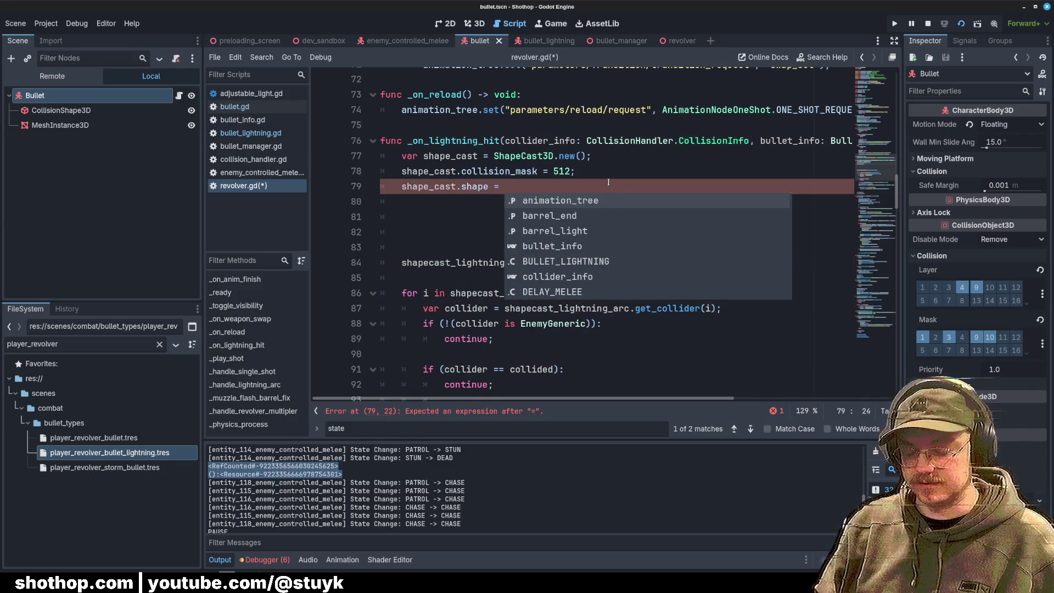
type("Sphere")
key("Return")
type(".")
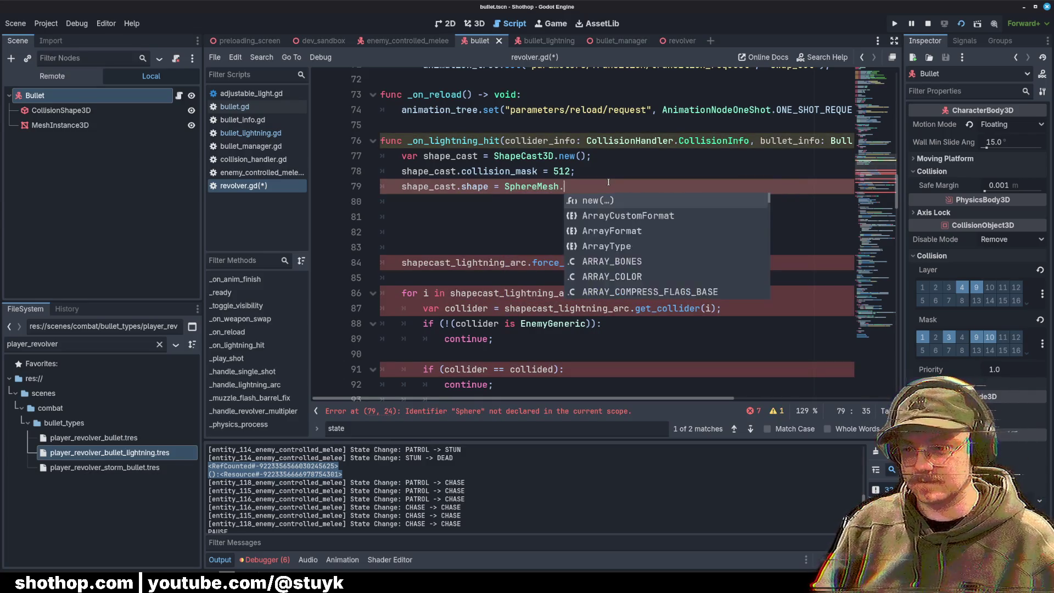
type("ne")
key("Return")
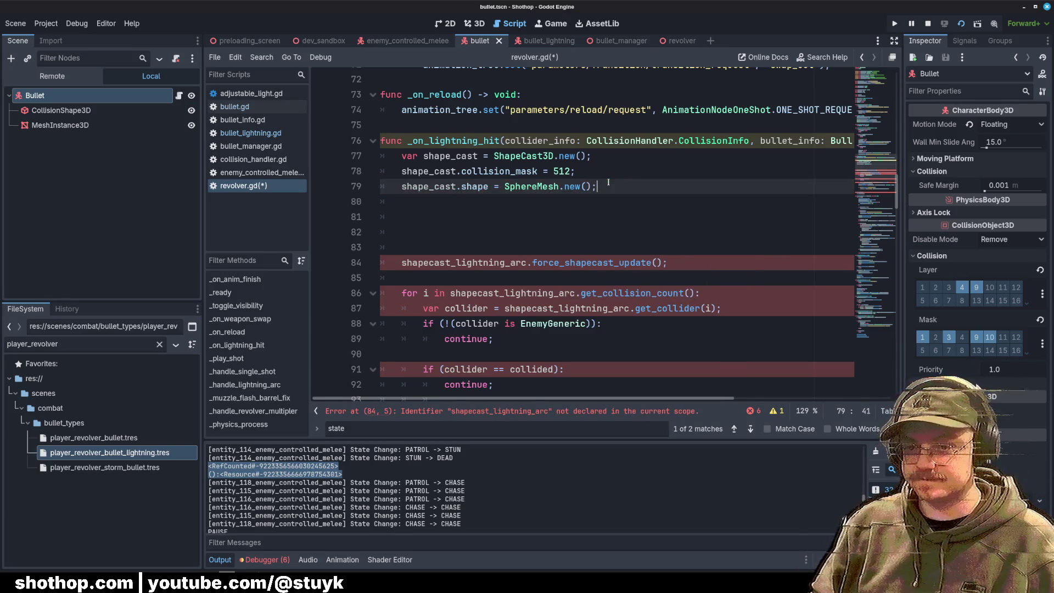
Step: Start a new line setting shape_cast.shape's radius
key("Return")
type("shape")
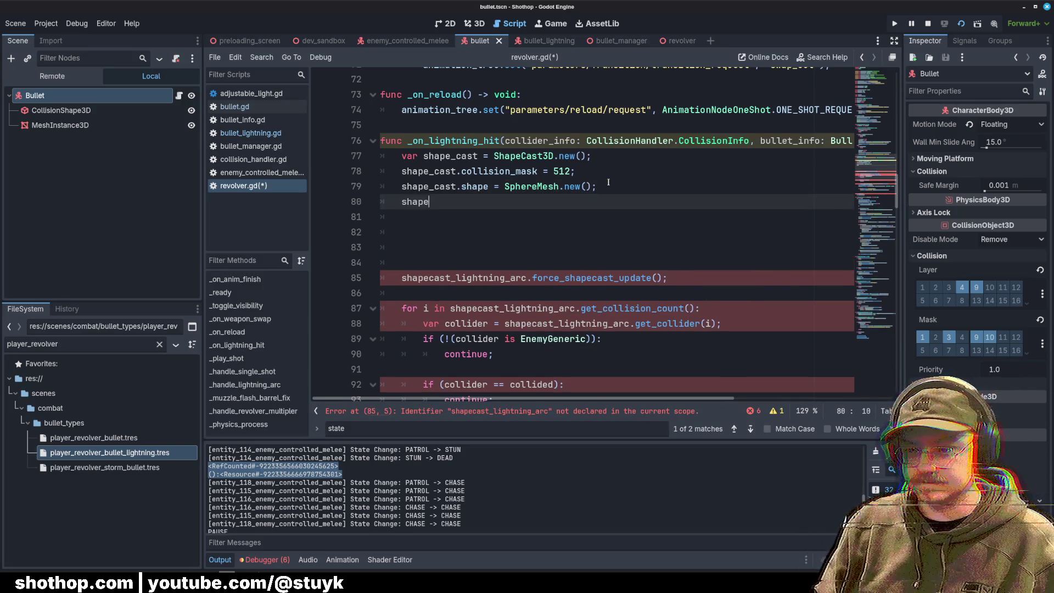
type("_cast.shape.s")
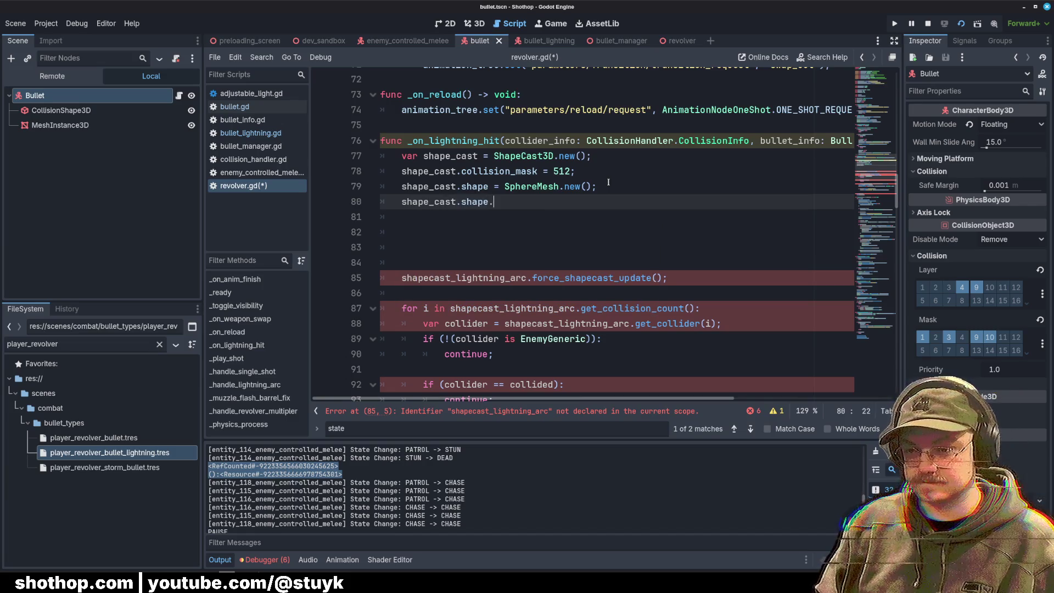
key("BackSpace")
type("radiu")
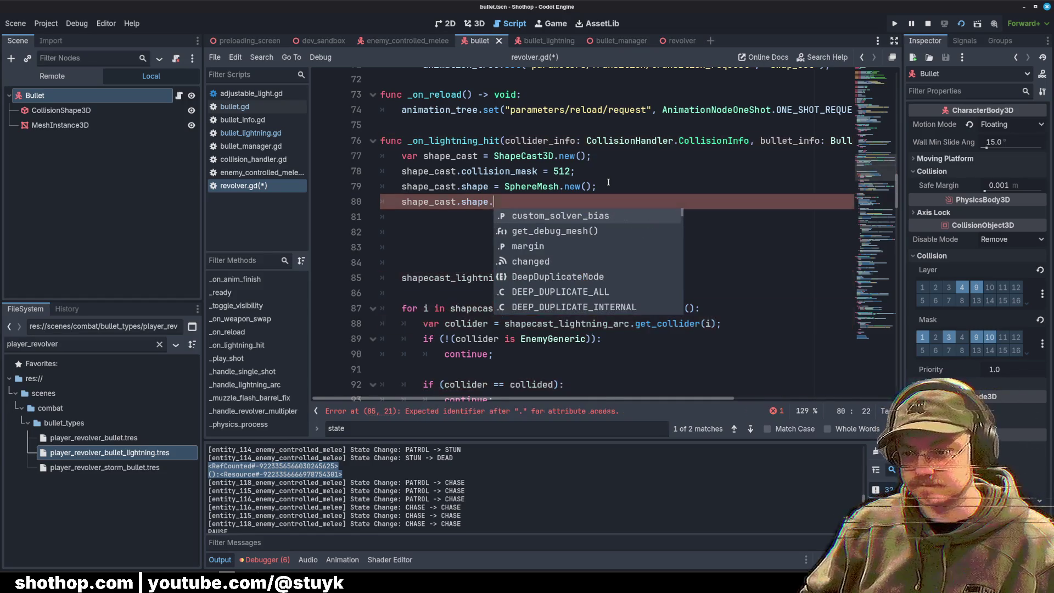
scroll(576, 249, "down", 20)
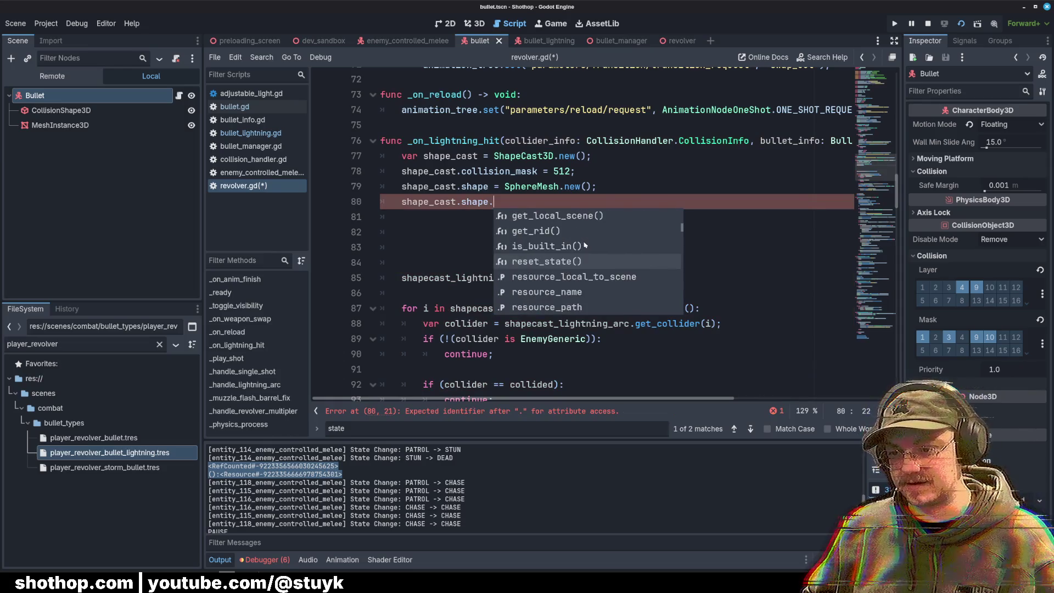
Step: Consult the SphereMesh docs, then type 'height = 32.' on line 80 and delete the value
left_click(527, 187, "ctrl")
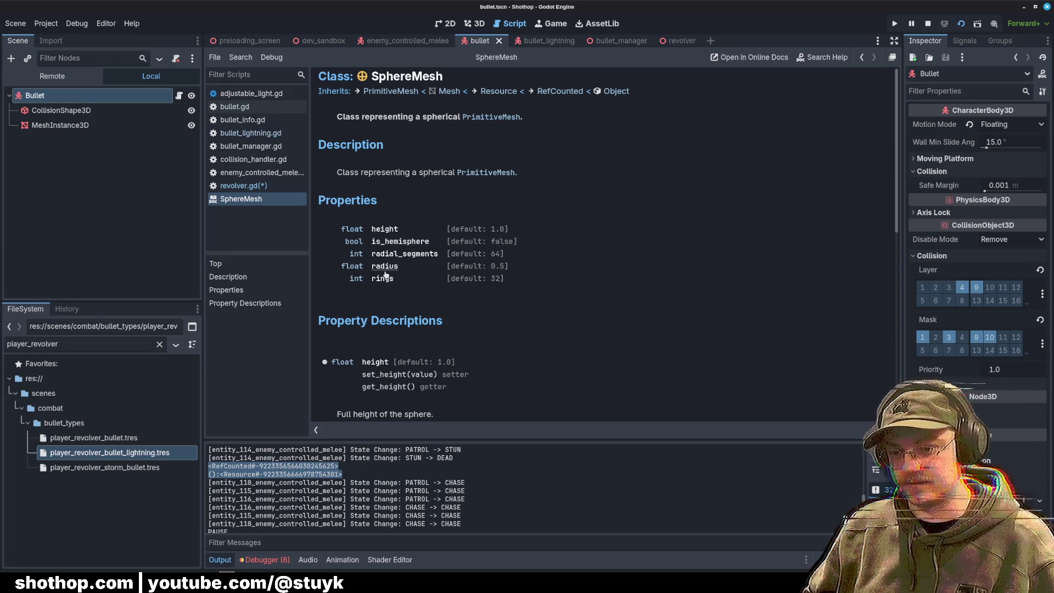
left_click(475, 23)
left_click(509, 23)
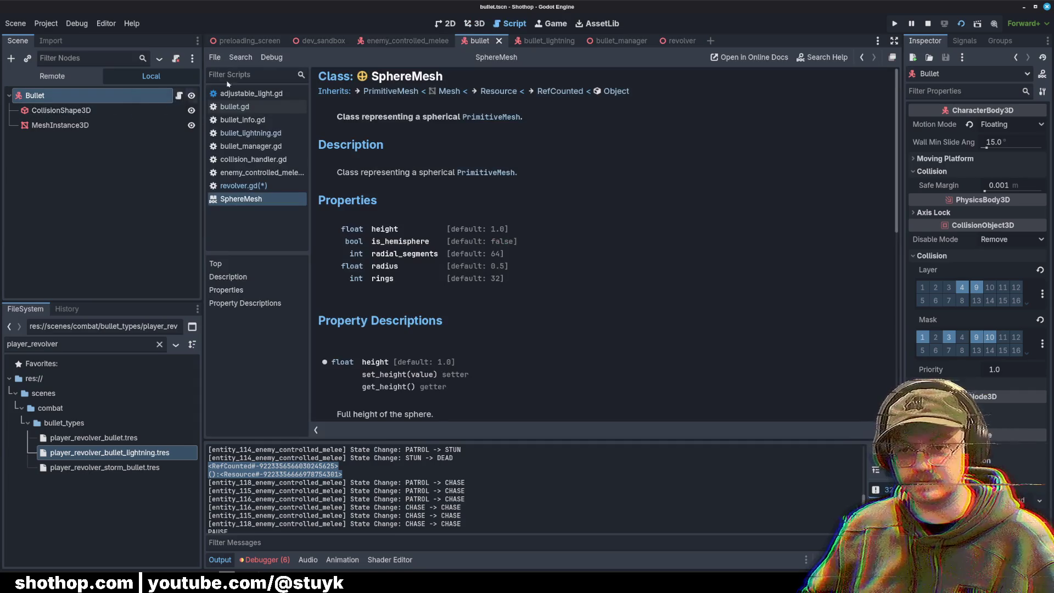
left_click(244, 186)
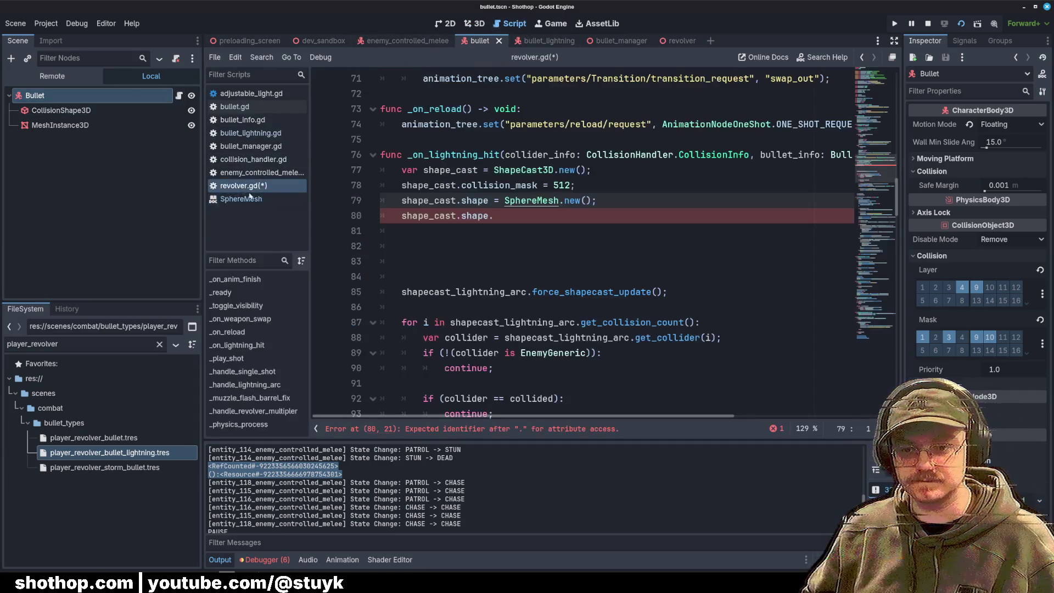
left_click(561, 214)
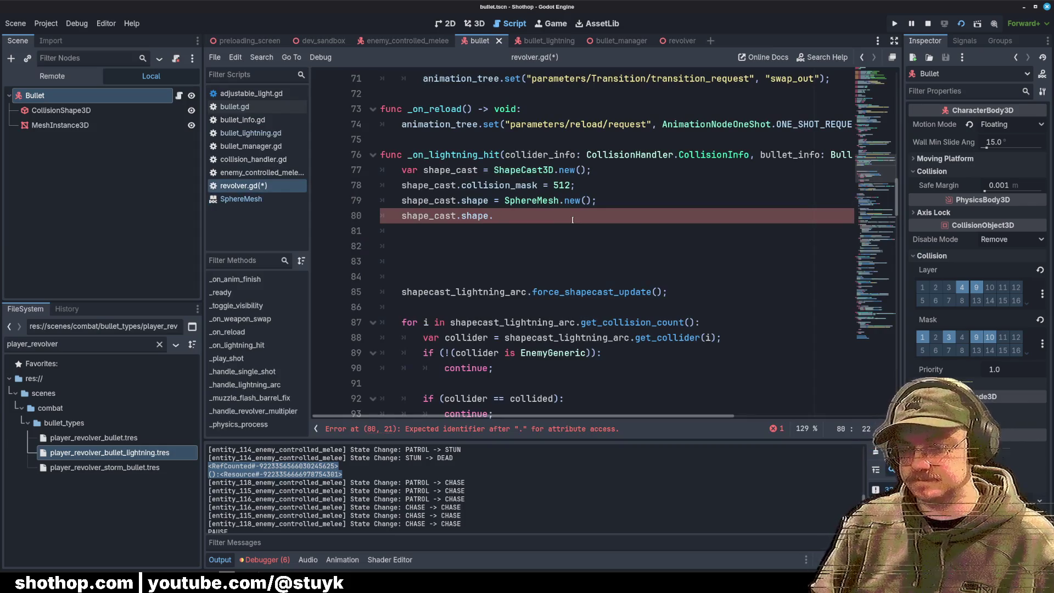
type("height = 32.")
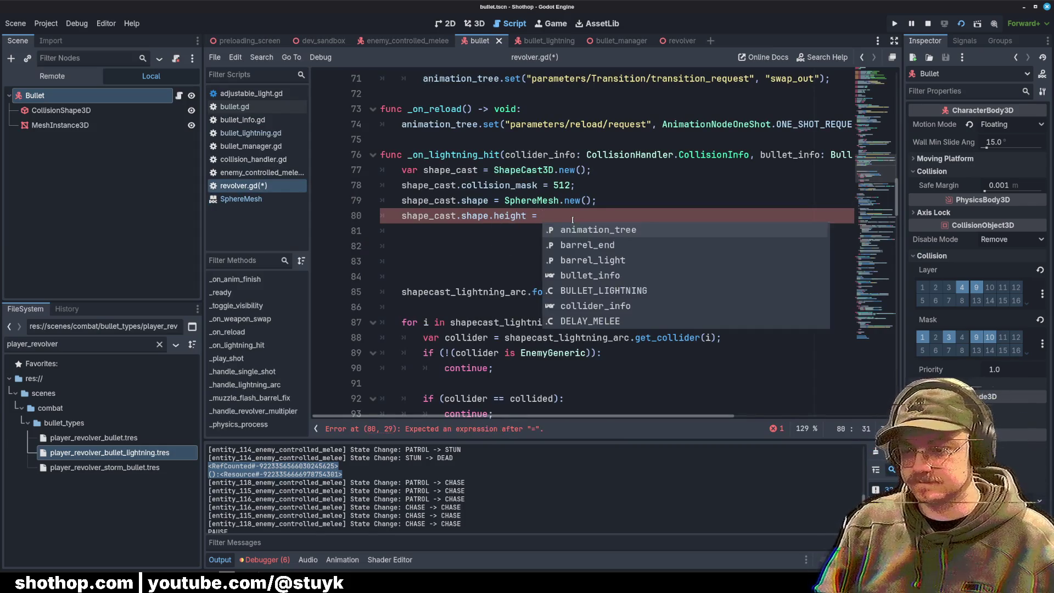
key("BackSpace")
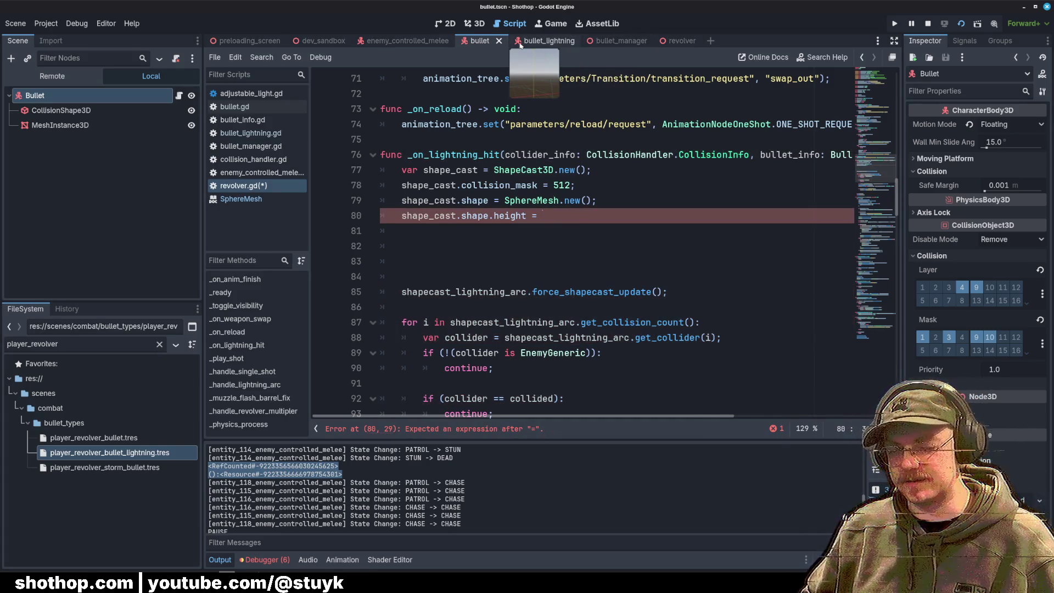
left_click(93, 111)
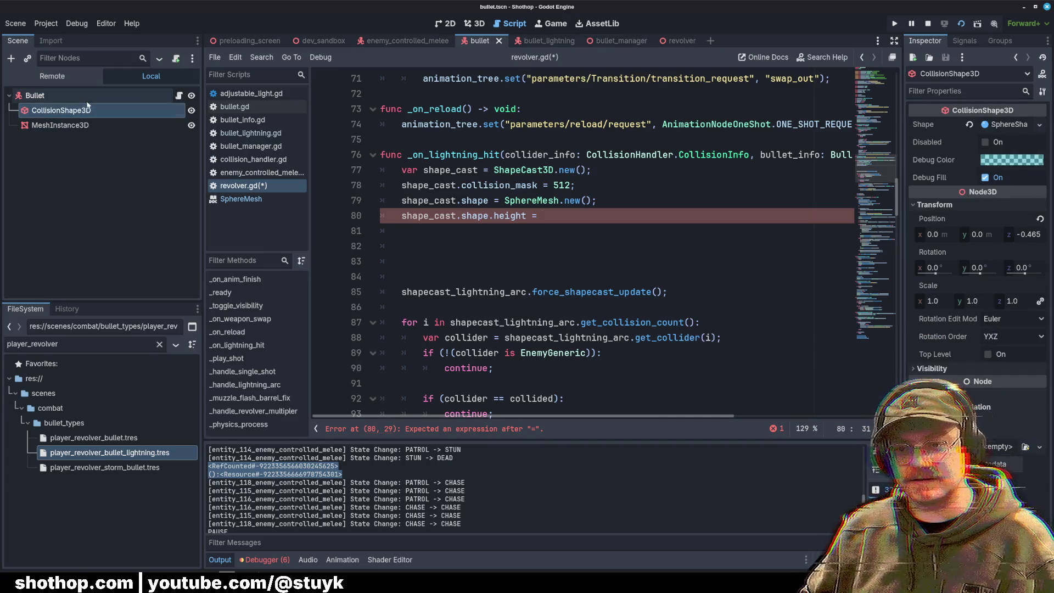
Step: Check the sphere shape's radius on the bullet_lightning ShapecastLightningArc node
left_click(89, 97)
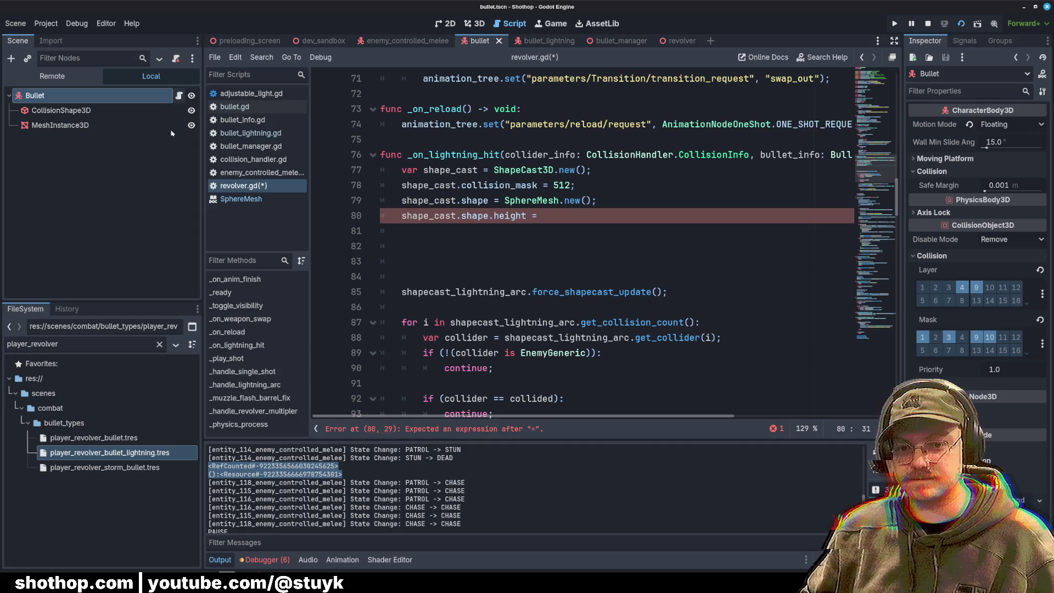
left_click(84, 362)
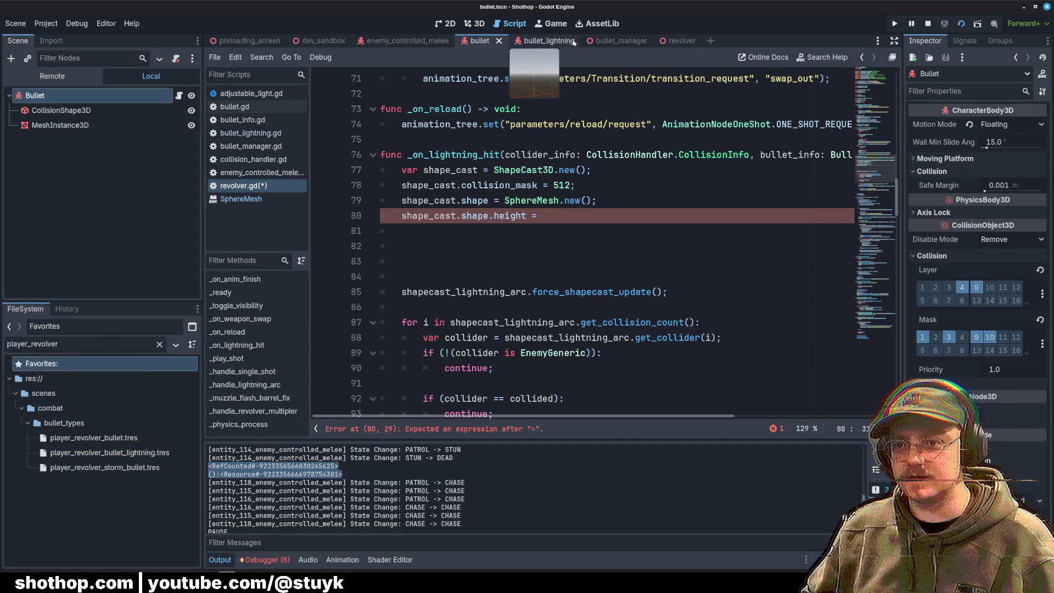
left_click(541, 41)
left_click(69, 140)
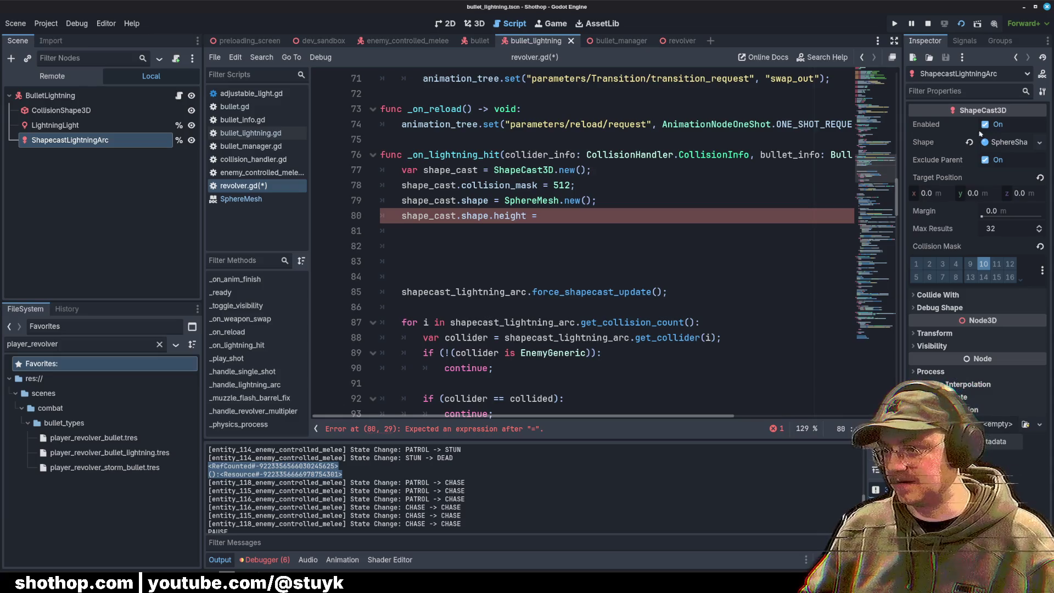
left_click(1001, 143)
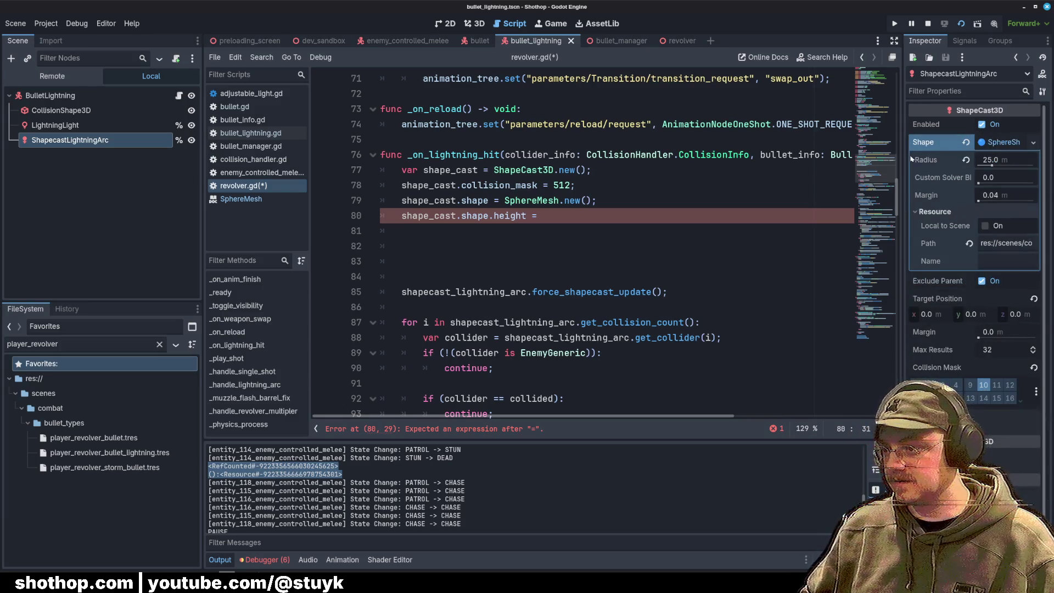
left_click_drag(905, 159, 805, 159)
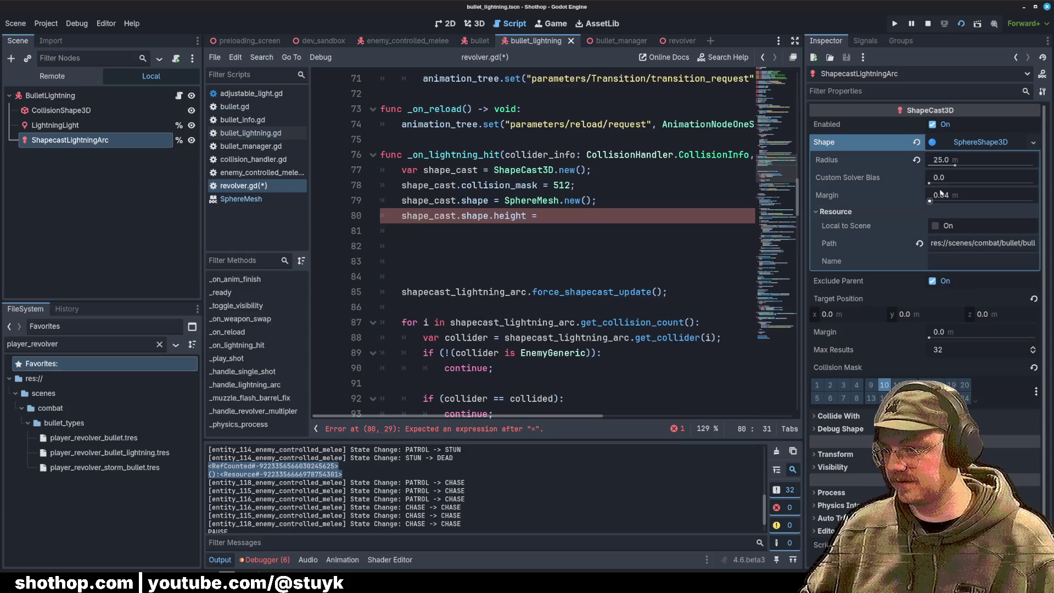
Step: Change line 80 to set the sphere shape's radius instead of height
double_click(510, 216)
type("radius")
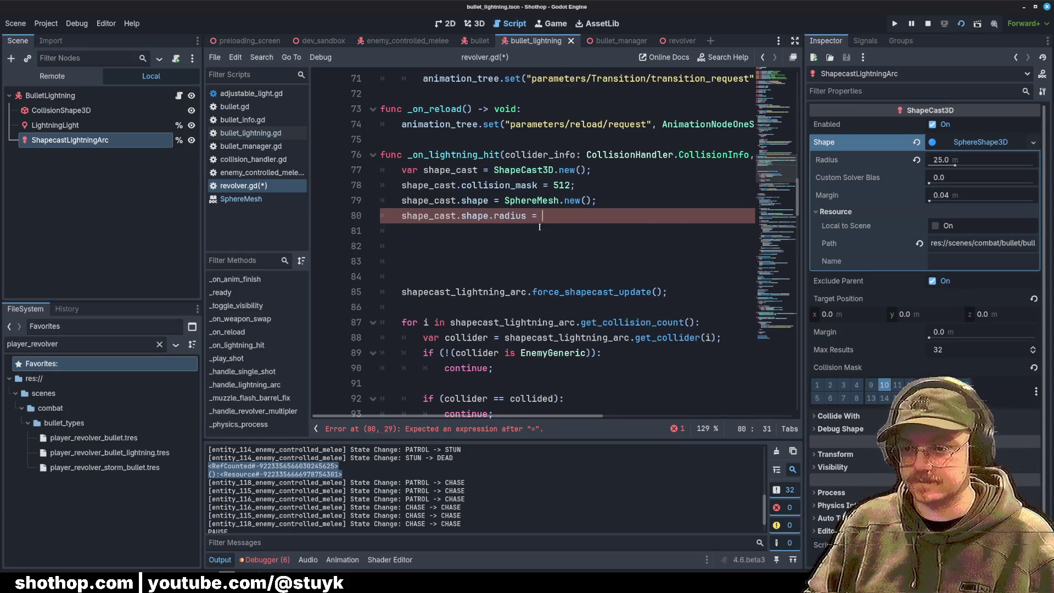
type("25.0;")
left_click(625, 227)
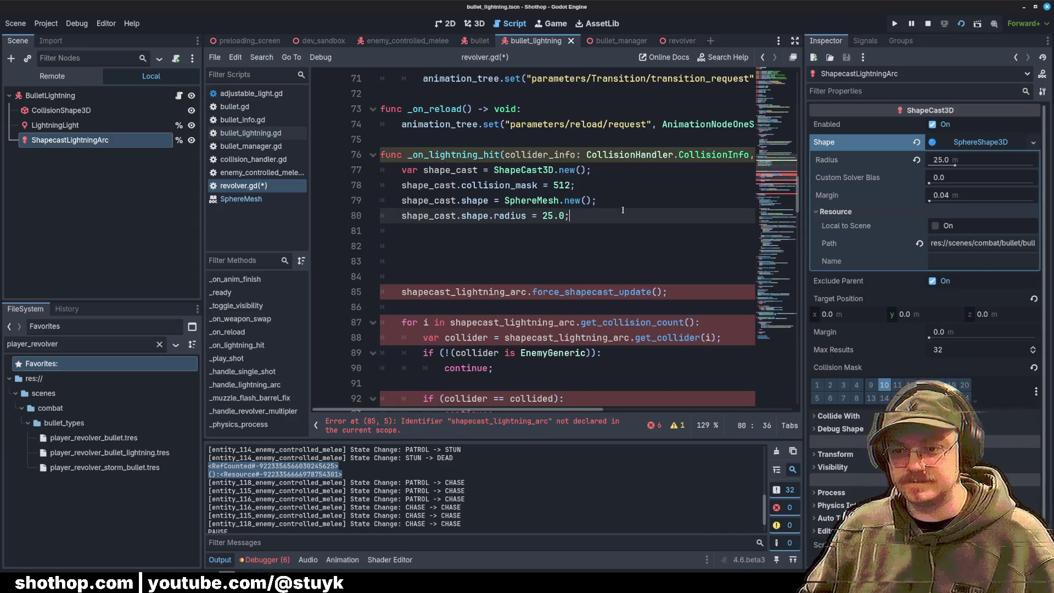
key("Return")
type("s")
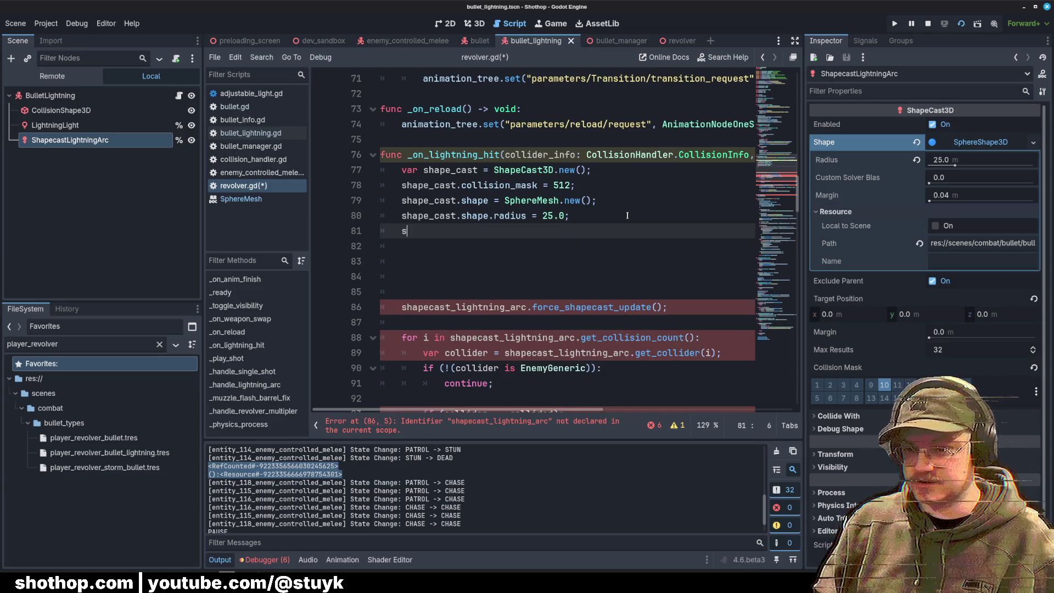
type("hape")
key("BackSpace")
key("BackSpace")
key("BackSpace")
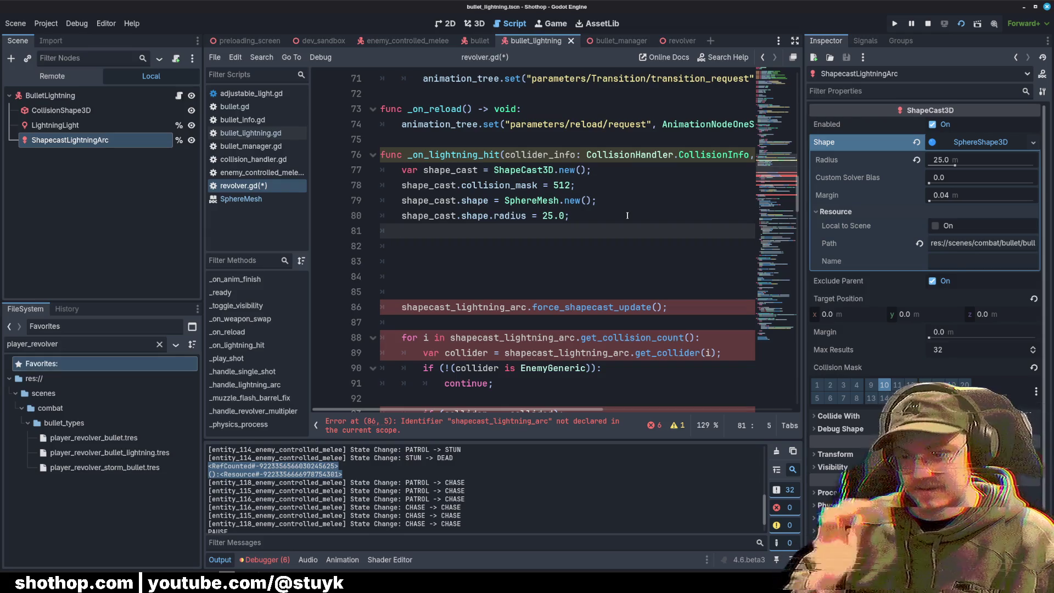
Step: Add shape_cast.top_level and self.add_child(shape_cast) lines
type("shapec")
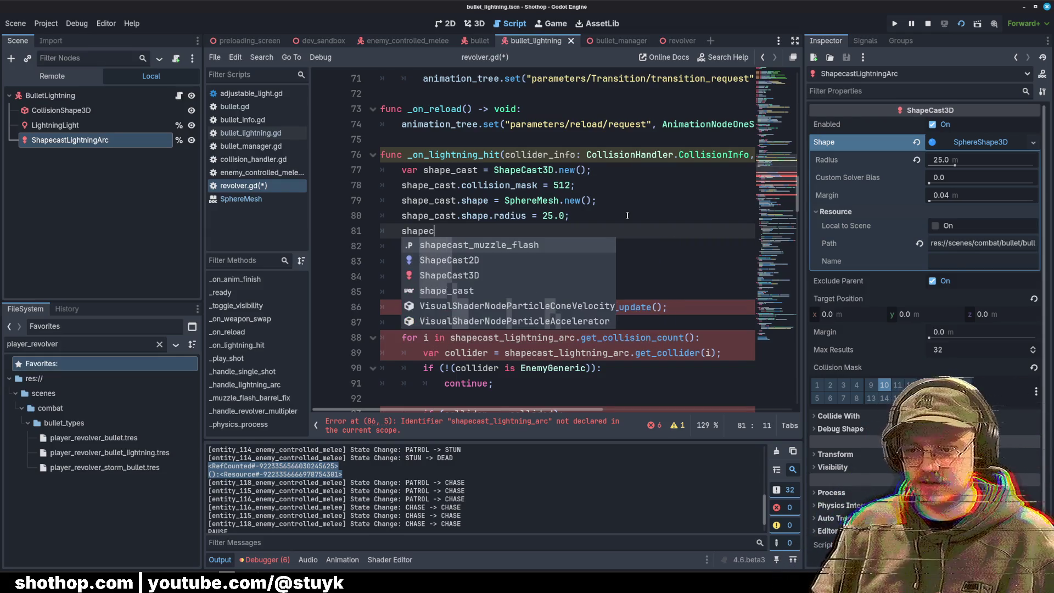
key("Down")
key("Down")
key("Down")
key("Return")
type(".top_level = true;")
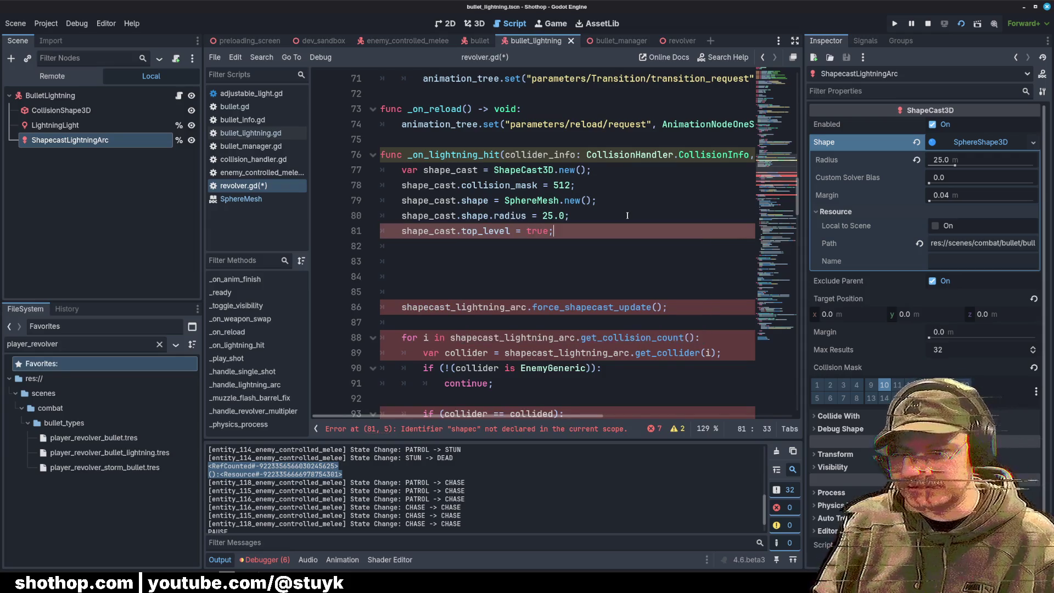
key("Return")
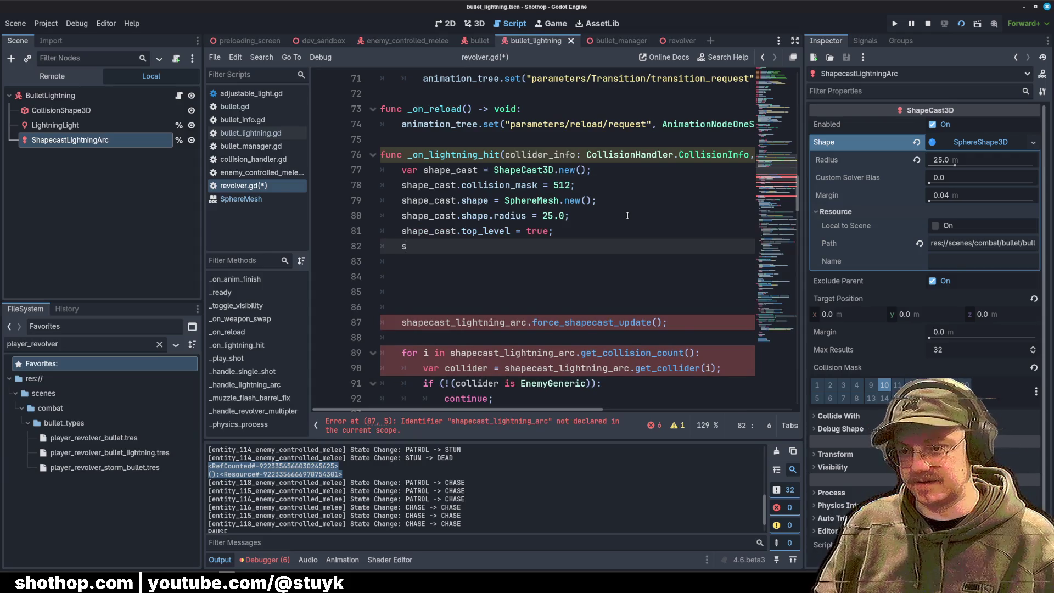
type("elf.add_ch")
key("Return")
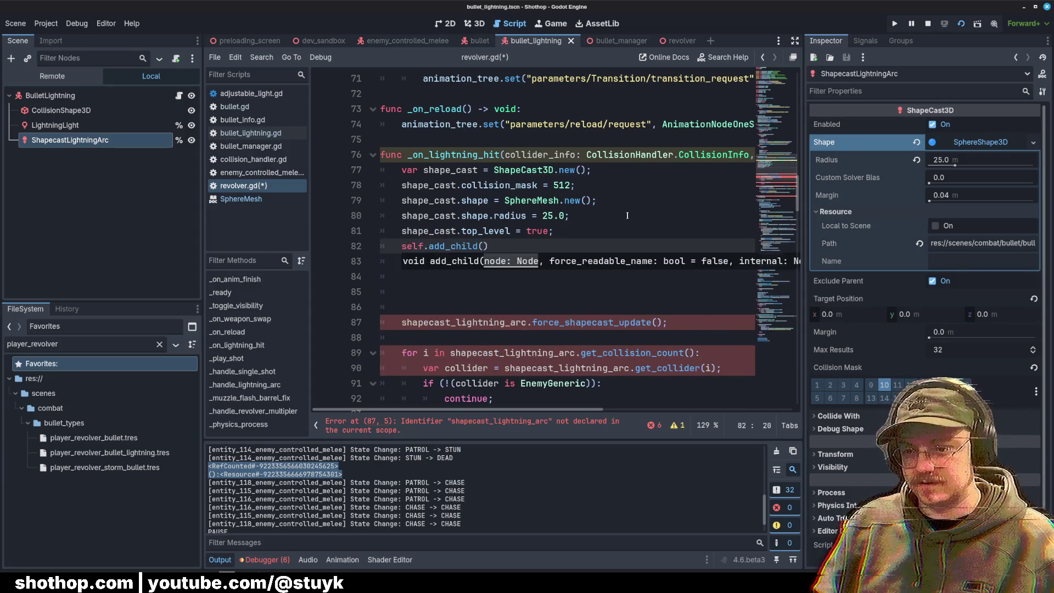
type("shape_cast)")
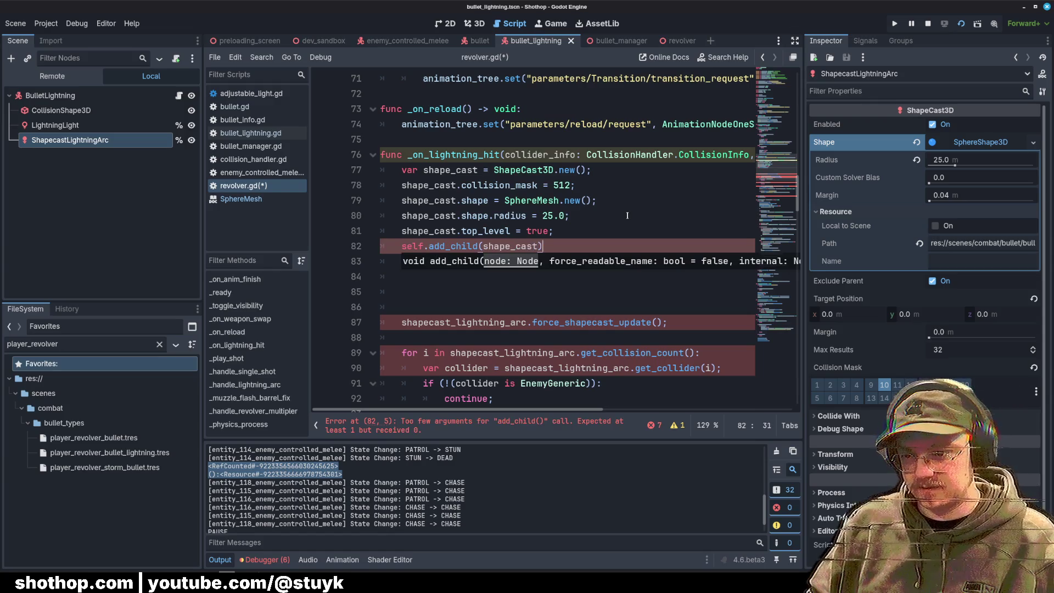
key("Return")
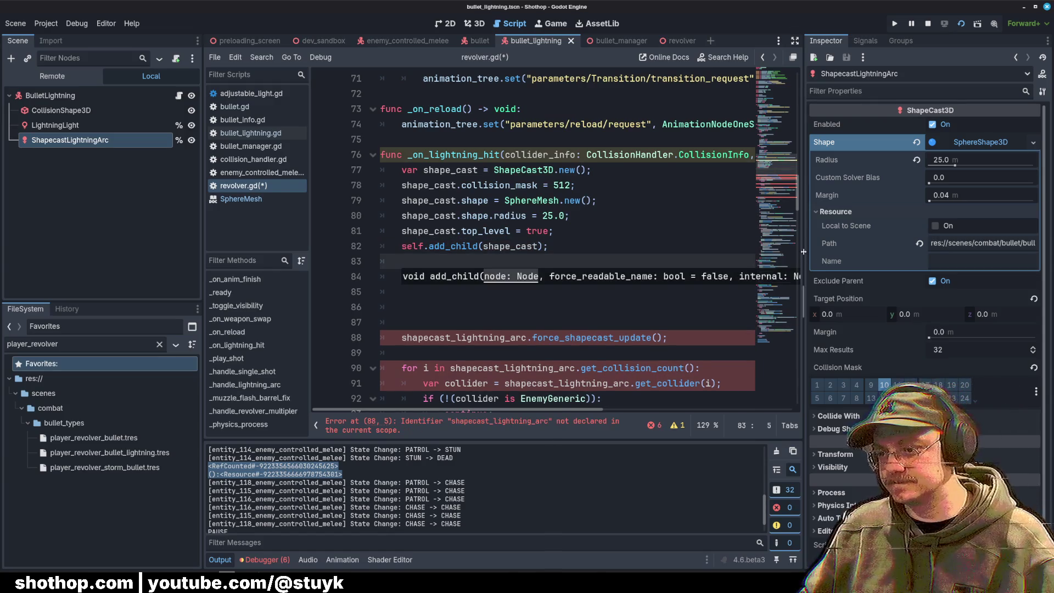
Step: Set shape_cast.global_position = collider_info.position
left_click_drag(803, 253, 916, 253)
key("Return")
key("Return")
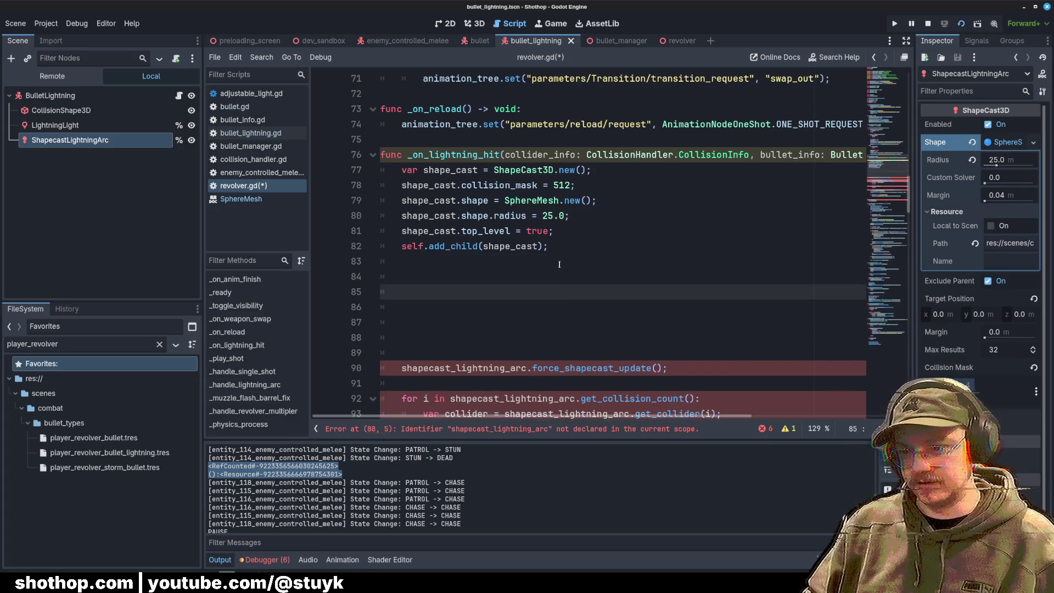
type("shape")
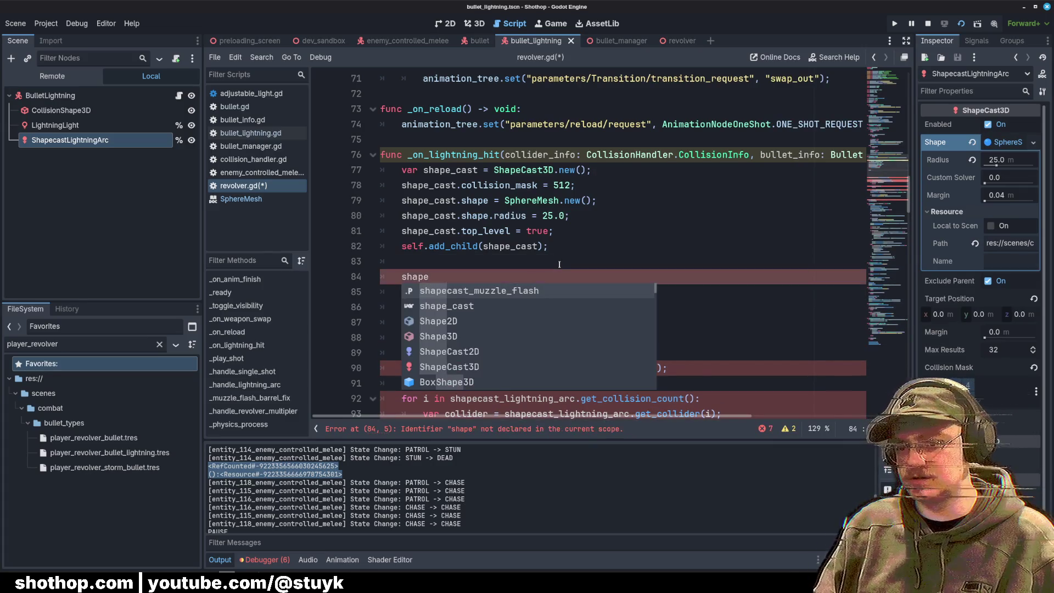
type("_cast.")
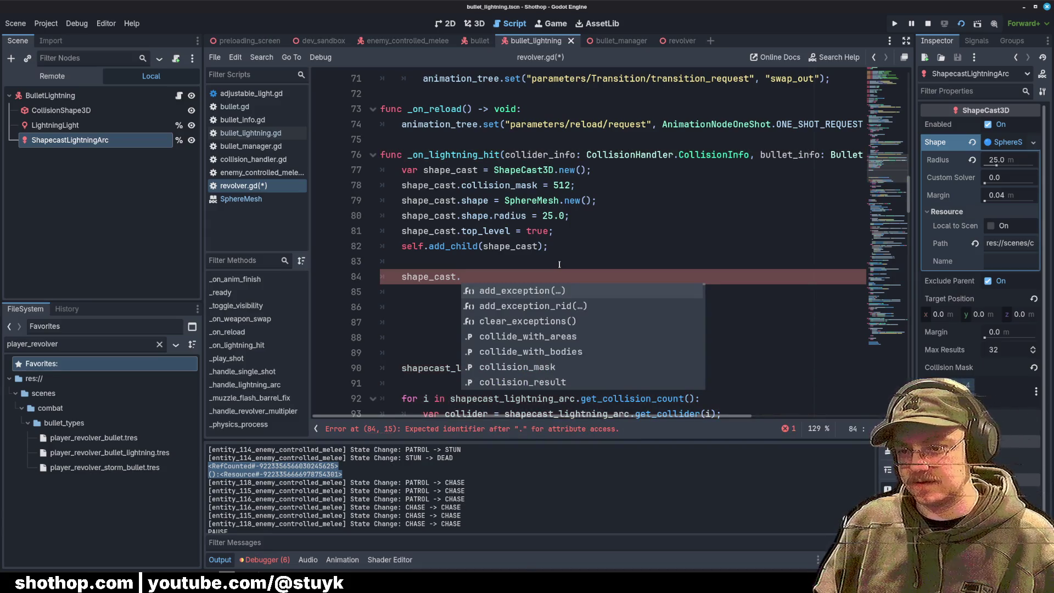
type("global_p")
key("Return")
type("= ")
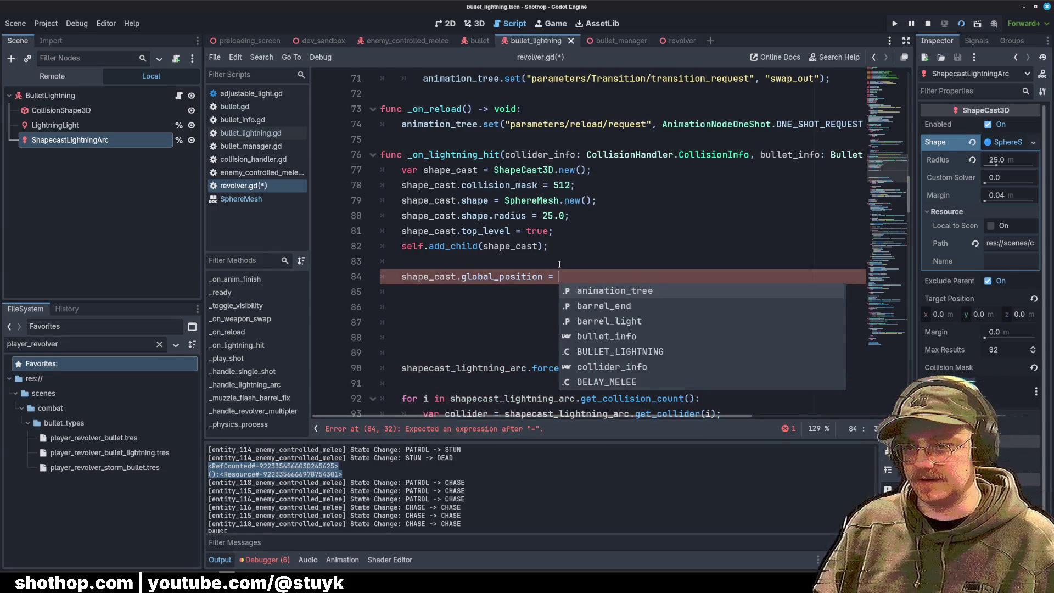
type("coll")
key("Return")
type(".p")
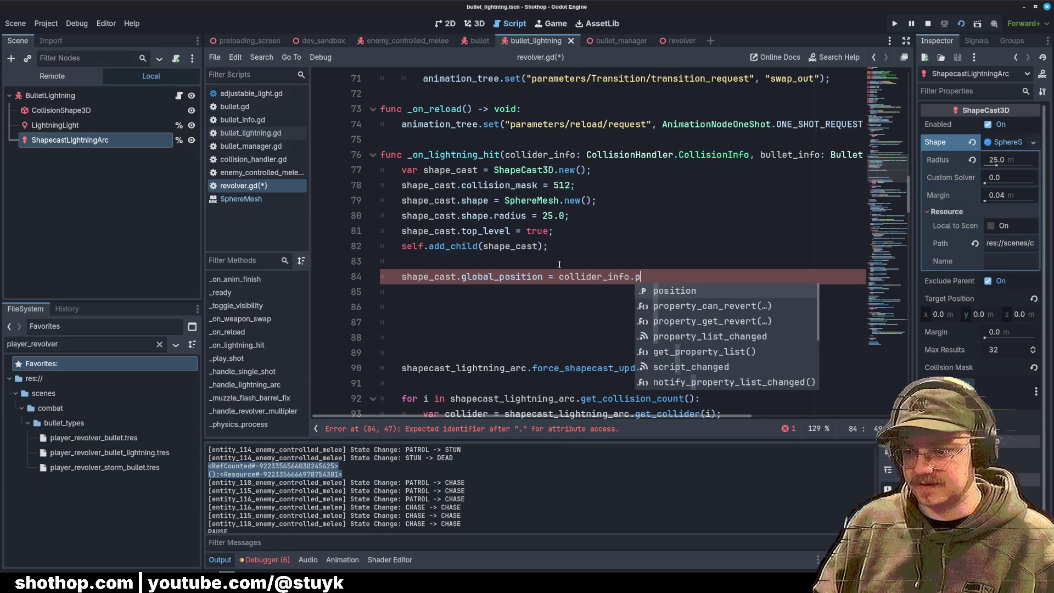
type("o")
key("Return")
type(";")
Step: Remove a stray blank line and add shape_cast.force_shapecast_update()
key("Up")
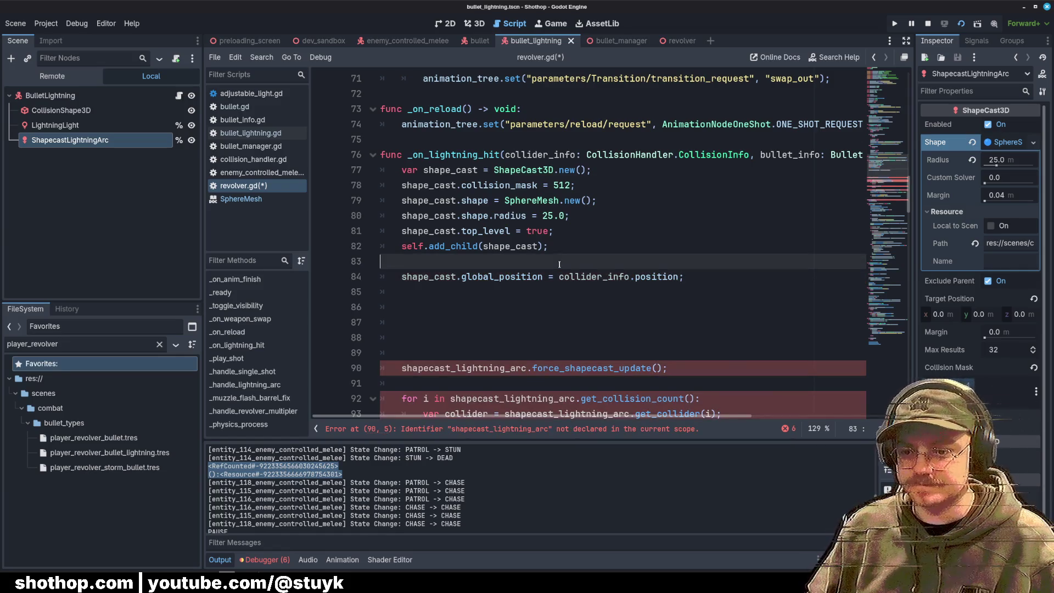
key("Down")
key("Down")
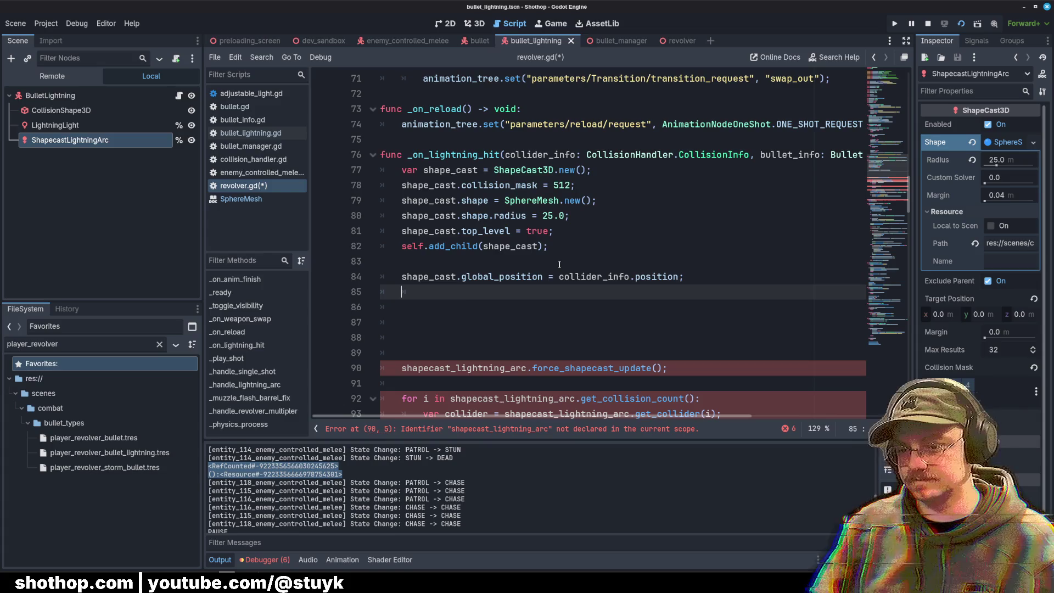
key("Up")
key("Up")
key("BackSpace")
key("Down")
key("Down")
key("Return")
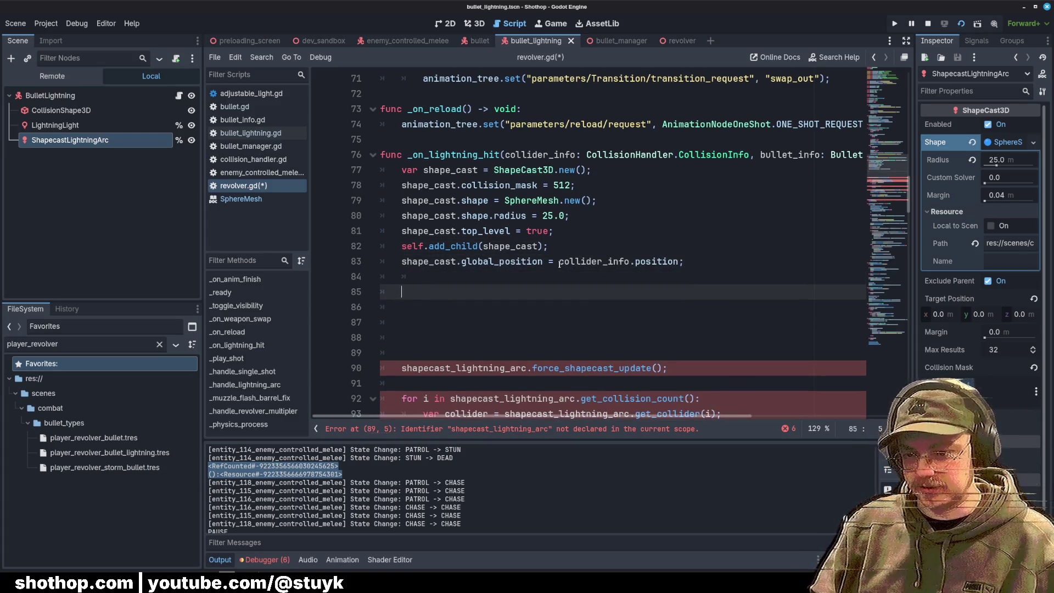
type("shape_cast.force")
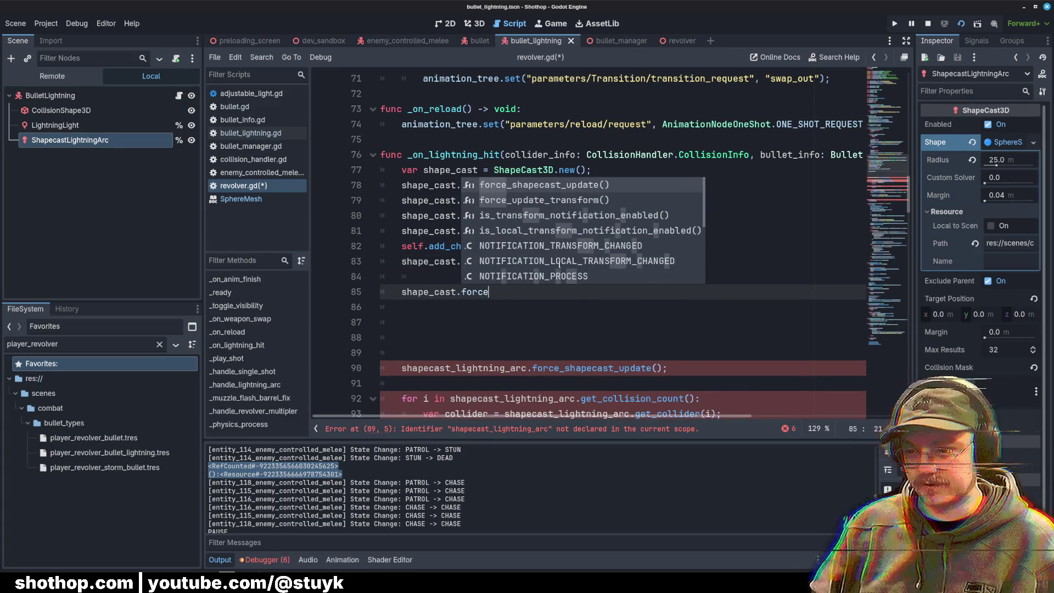
key("Return")
key("Return")
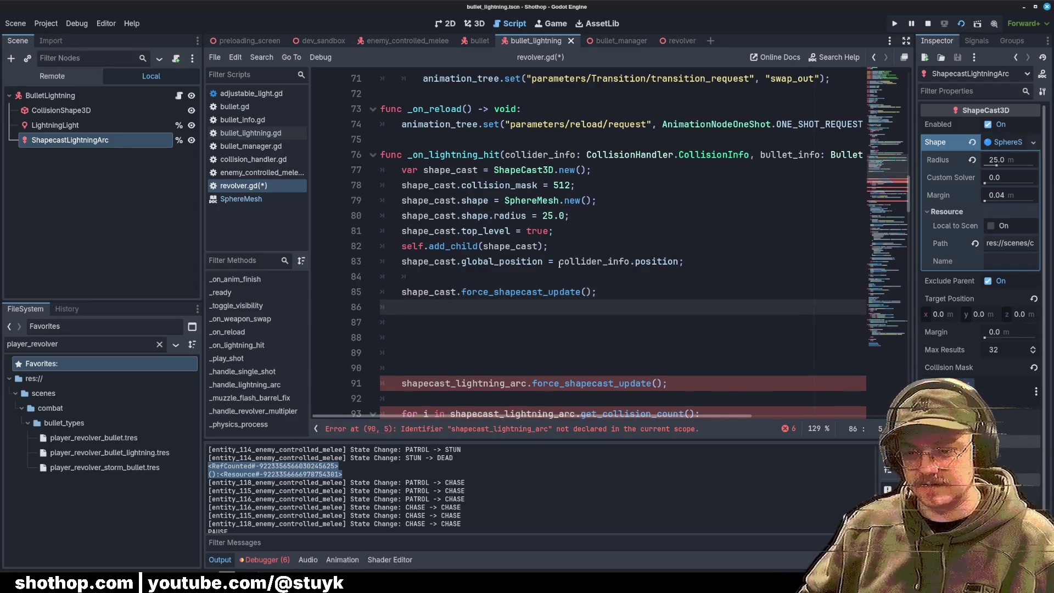
scroll(535, 202, "down", 5)
scroll(535, 199, "up", 2)
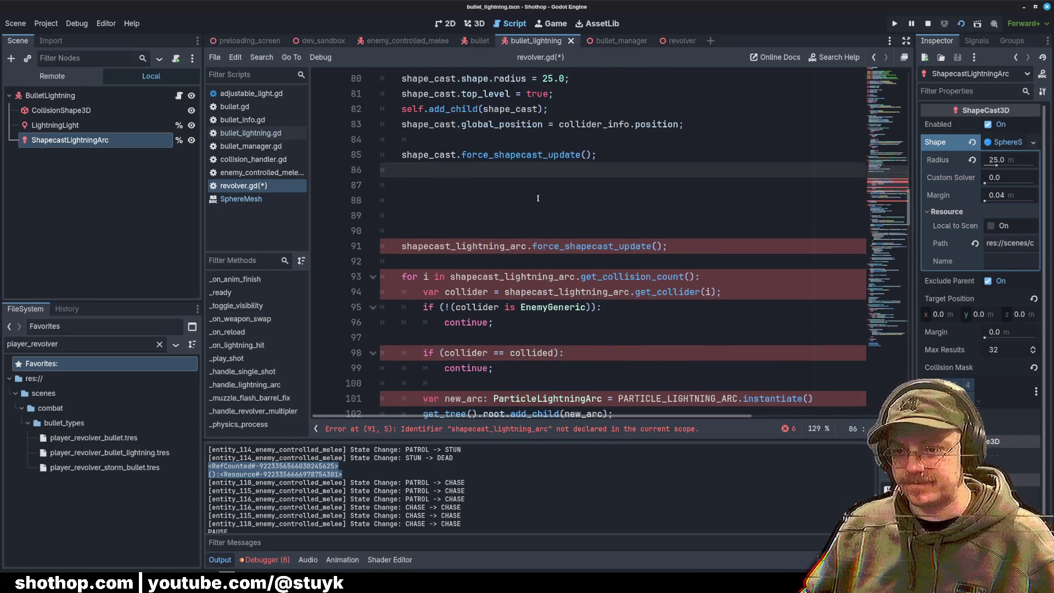
left_click(483, 185)
Step: Remove the old force-update line and rename shapecast_lightning_arc to shape_cast in the collision loop
left_click(485, 207)
key("ctrl+z")
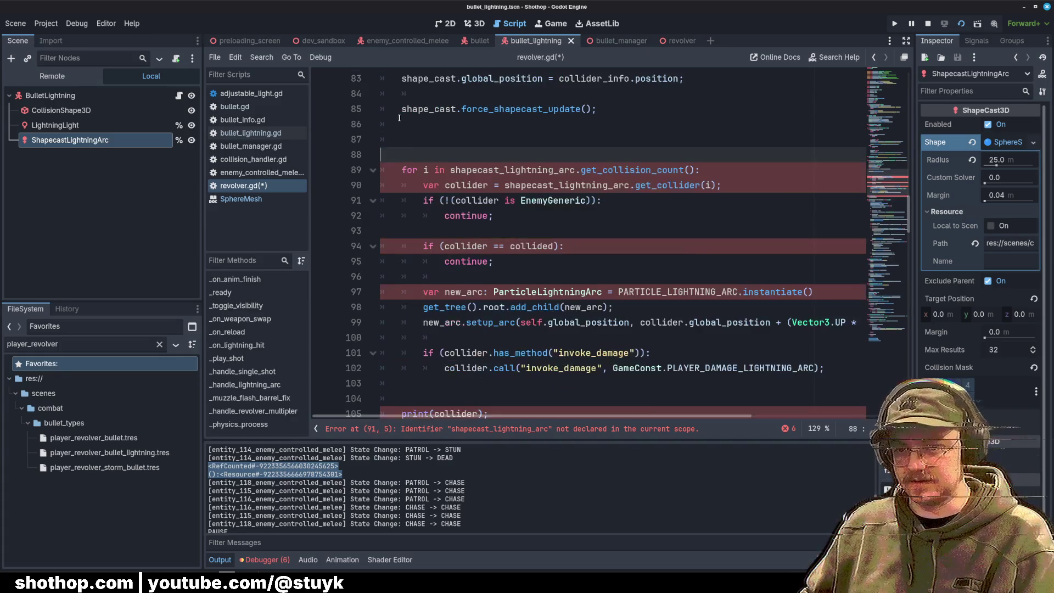
left_click(511, 155)
double_click(510, 155)
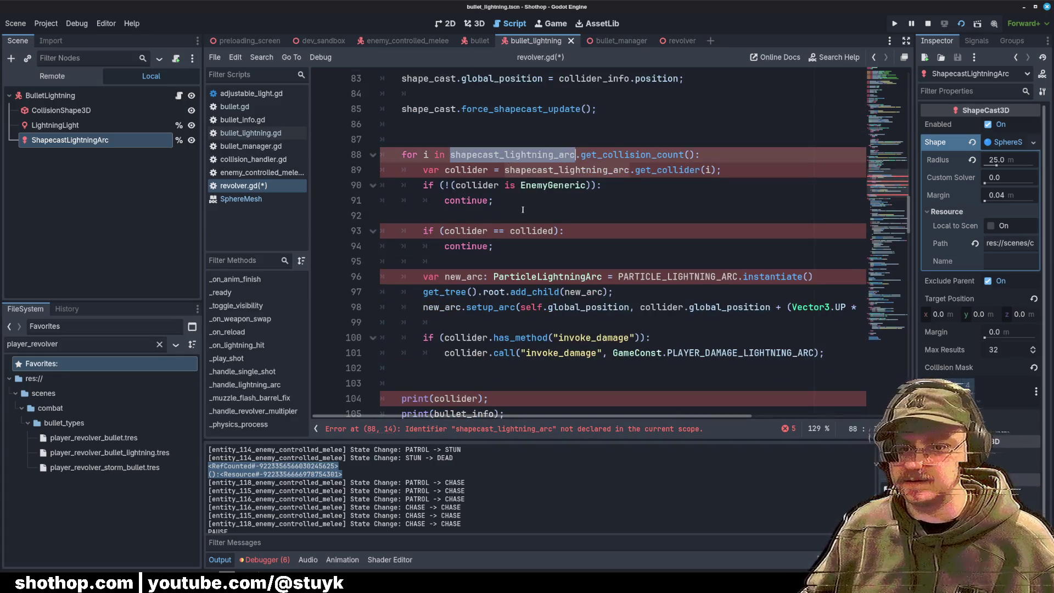
key("ctrl+d")
type("shape_cast")
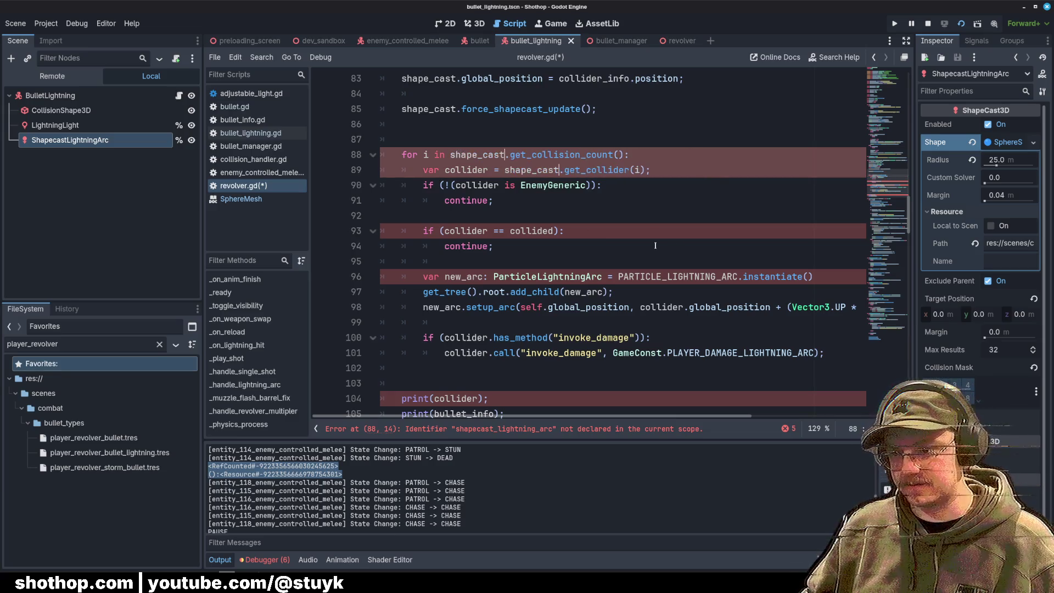
Step: Comment out the collided check through the damage call and delete the two old print lines
scroll(522, 194, "down", 1)
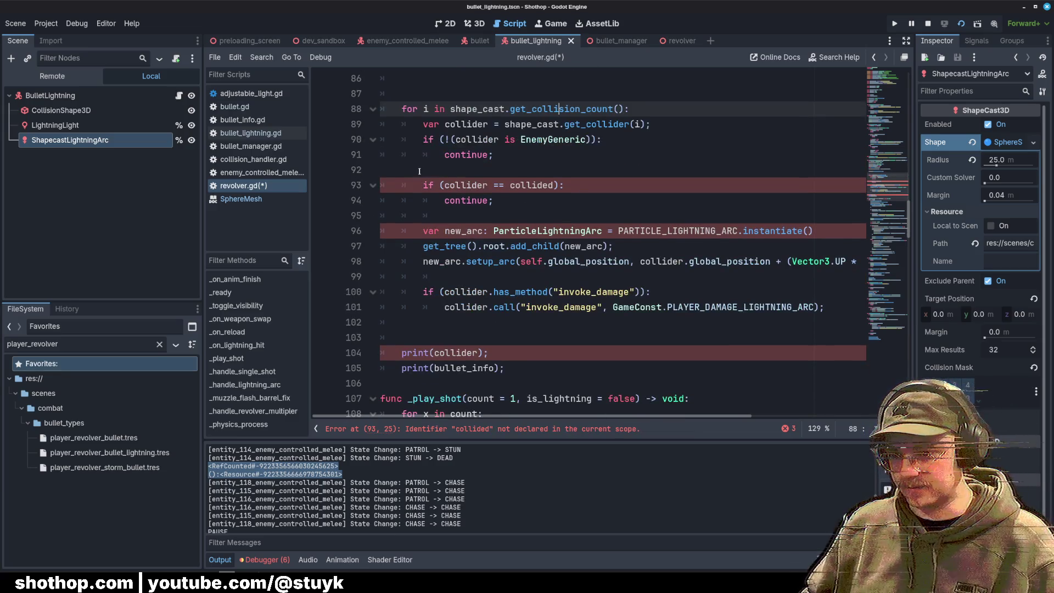
mouse_move(403, 185)
left_mouse_down()
mouse_move(440, 217)
mouse_move(837, 306)
left_mouse_up()
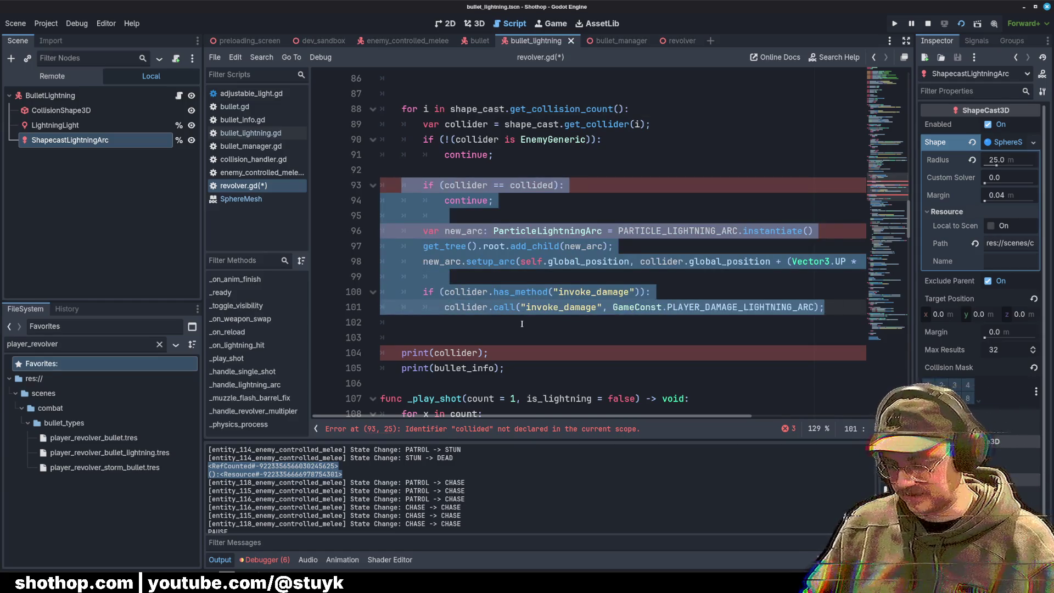
key("ctrl+k")
left_click_drag(522, 325, 511, 369)
key("BackSpace")
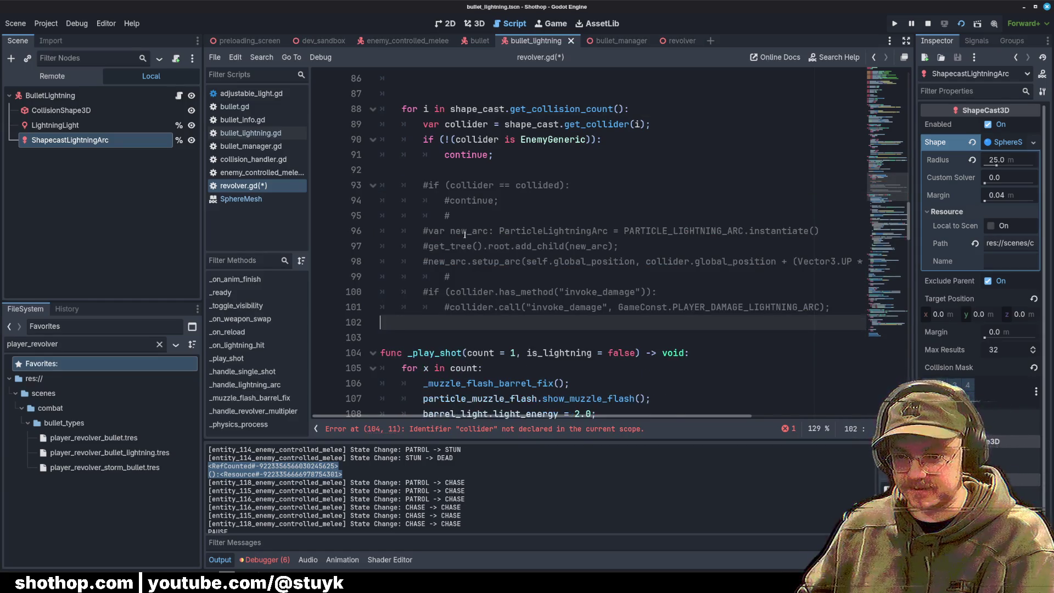
Step: Add print(collider) after the EnemyGeneric check and save revolver.gd
left_click(609, 156)
key("Return")
key("Return")
type("print(")
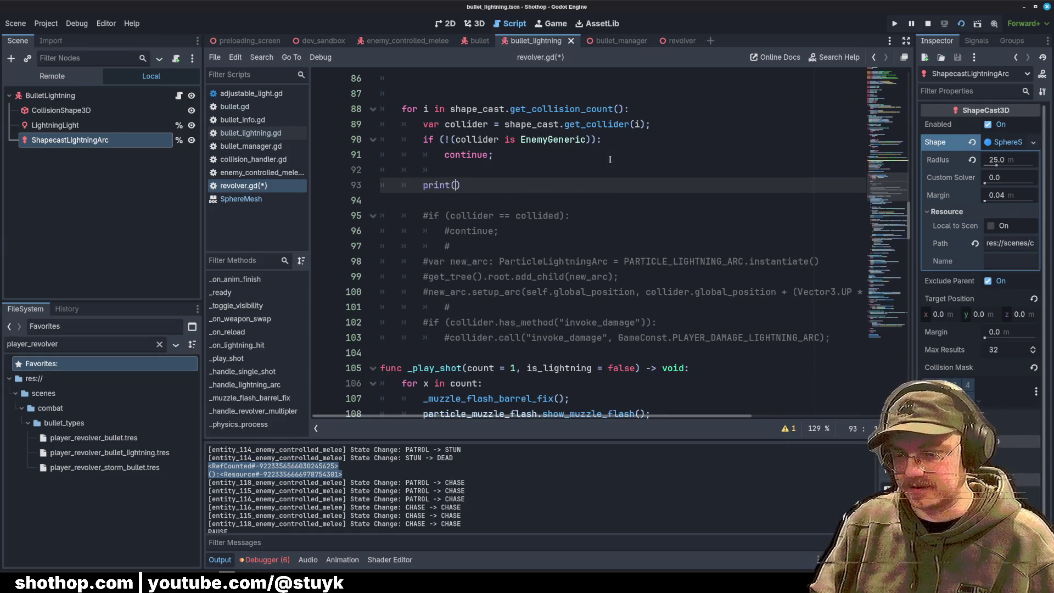
type("collider)")
key("ctrl+s")
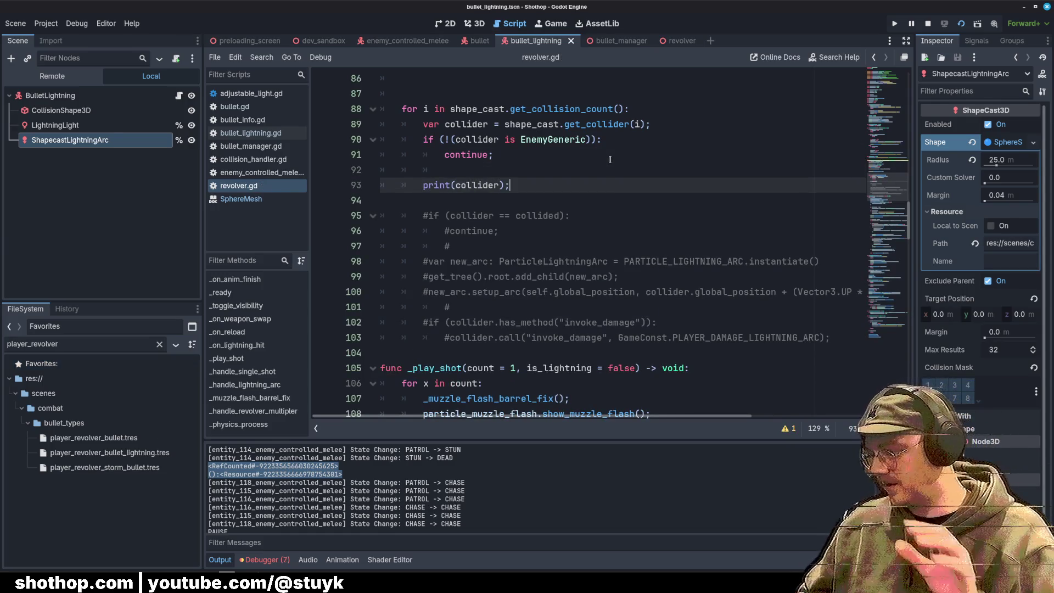
Step: Delete the extra blank lines before the loop and the force update
left_click(582, 155)
scroll(534, 329, "up", 2)
left_click(443, 179)
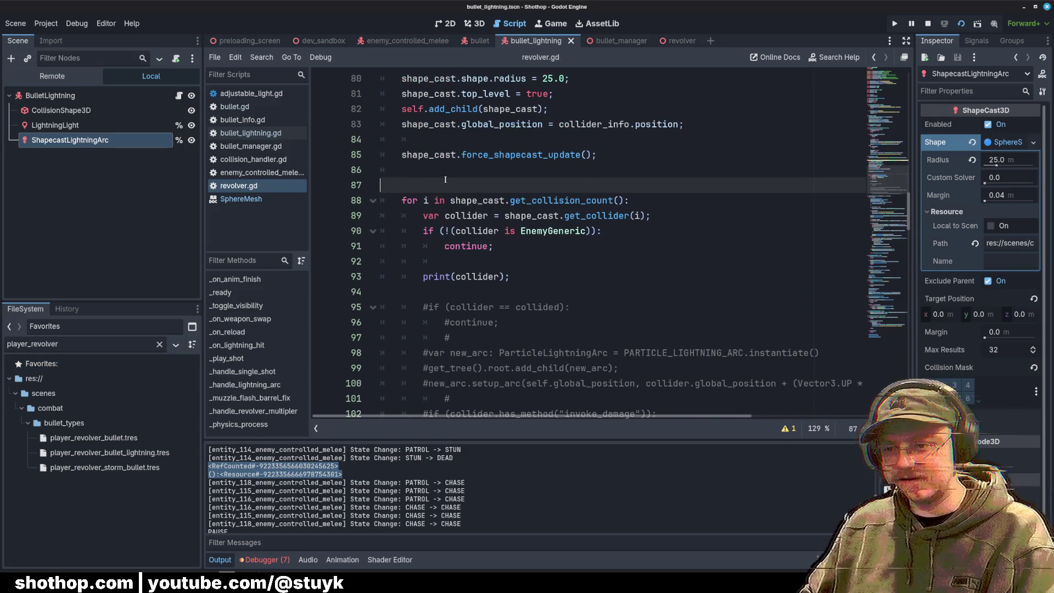
key("BackSpace")
left_click(485, 140)
key("BackSpace")
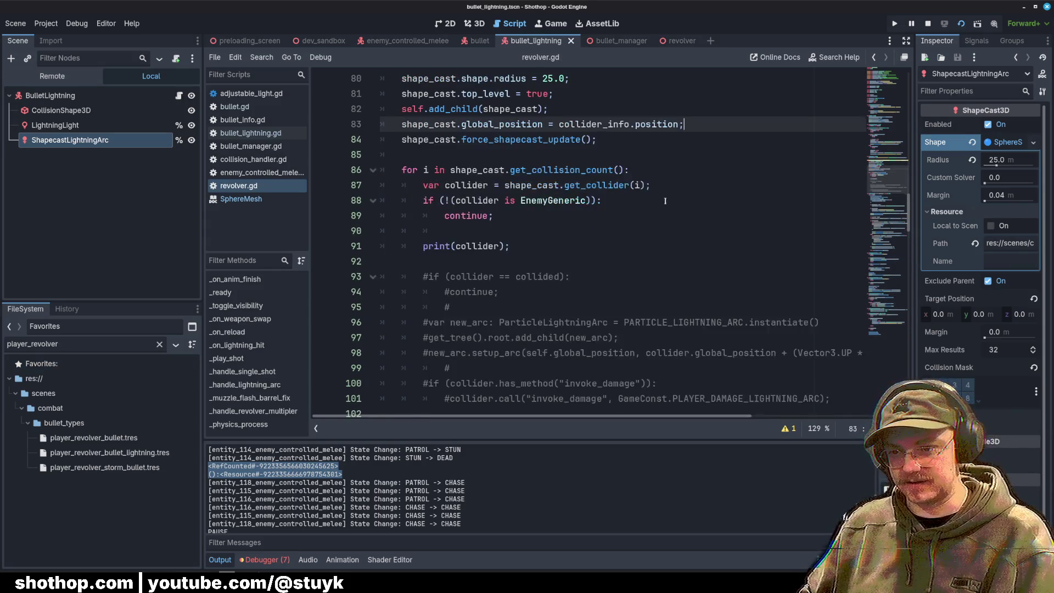
Step: Rename the bullet_info parameter to _bullet_info and run the dev_sandbox scene
scroll(695, 192, "up", 3)
left_click(699, 201)
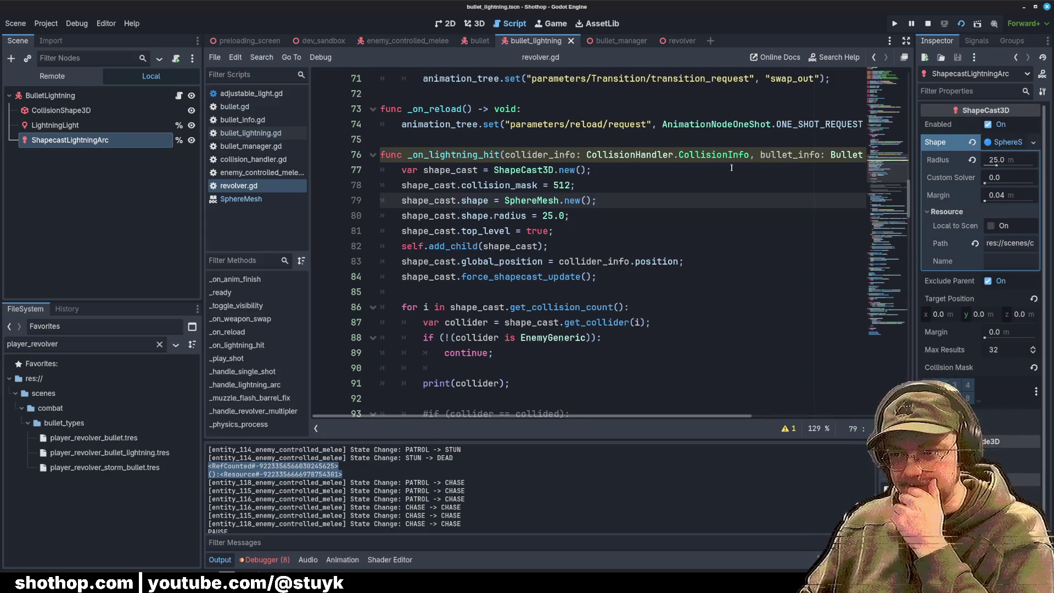
left_click(761, 156)
type("_")
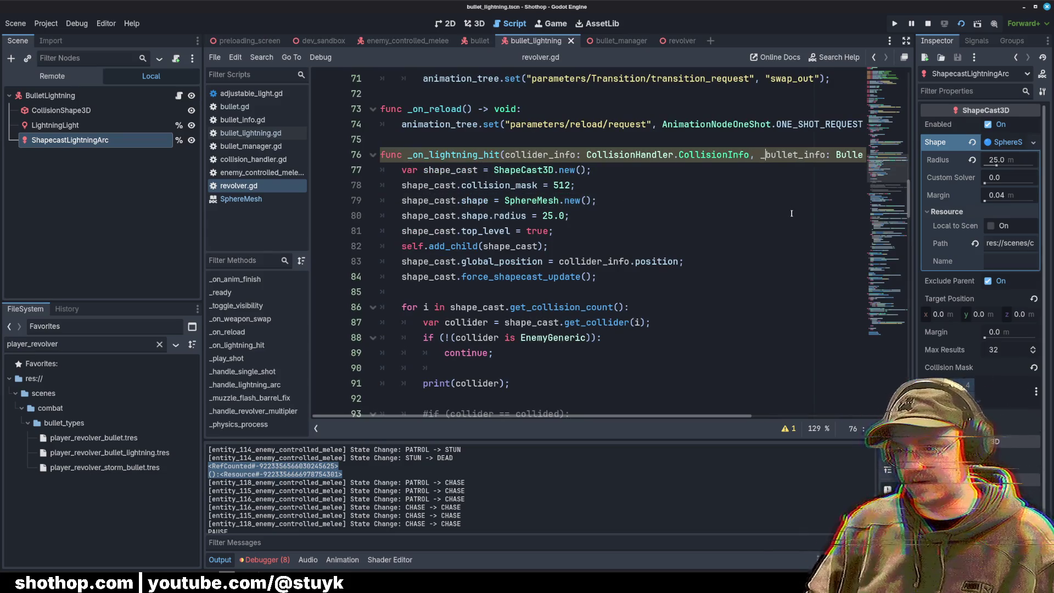
left_click(784, 213)
left_click(549, 139)
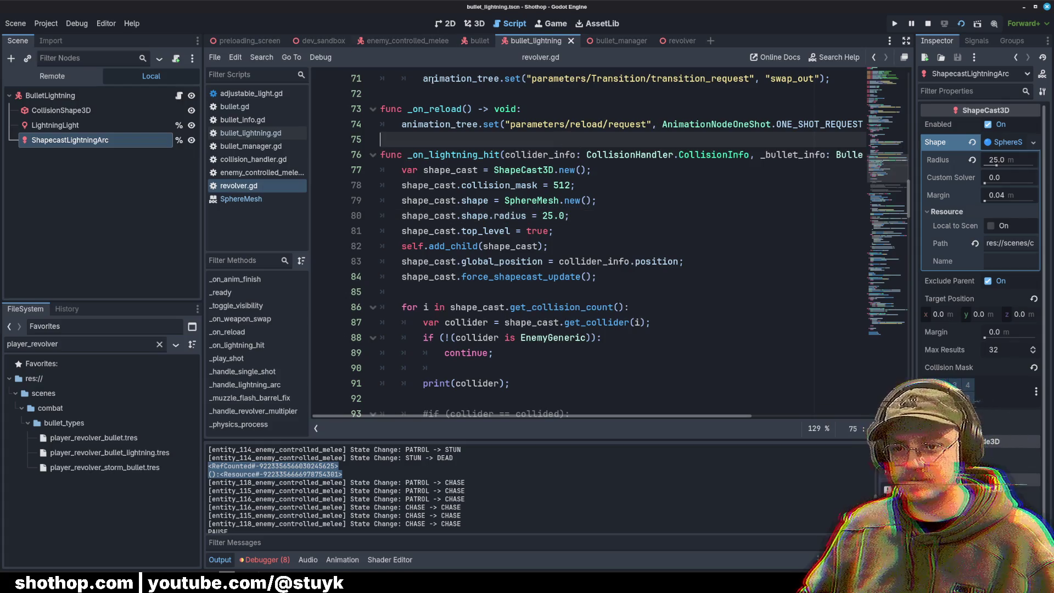
left_click(311, 43)
key("F5")
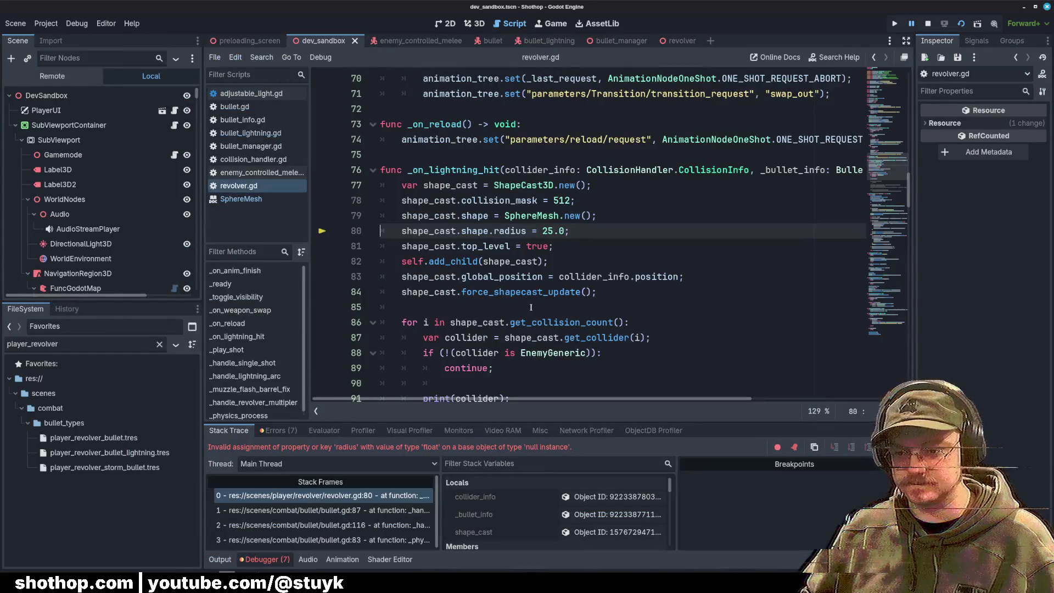
Step: Move the SphereMesh shape and 25.0 radius lines below the add_child call
left_click(500, 246)
double_click(510, 231)
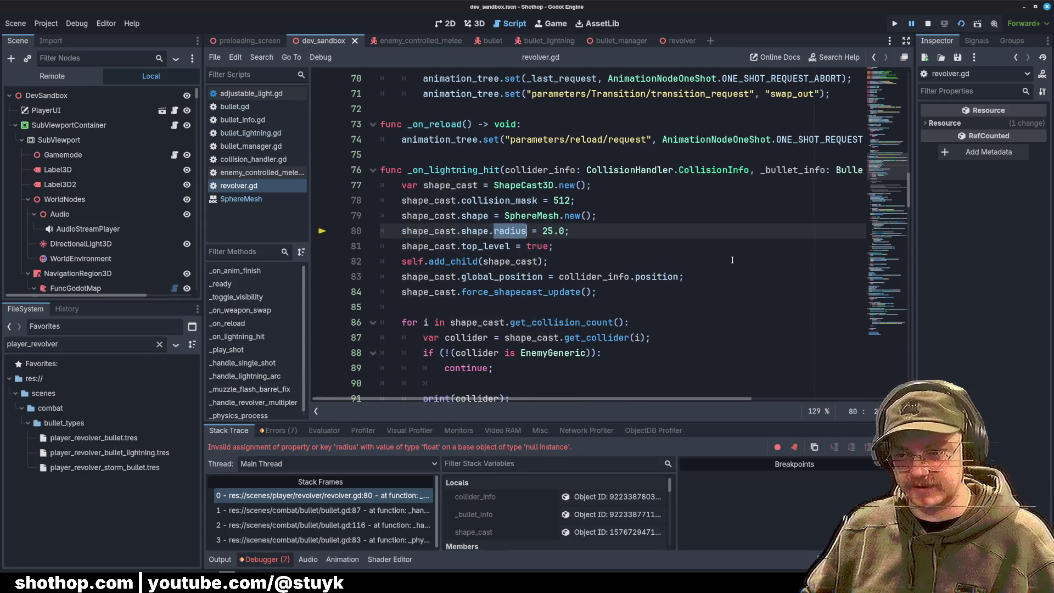
left_click(619, 197)
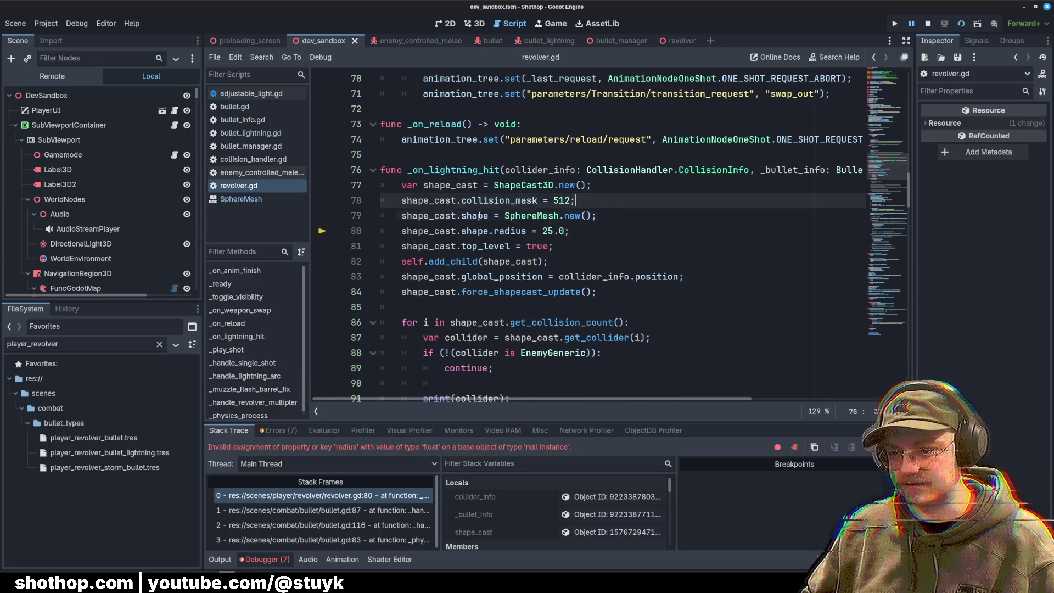
mouse_move(498, 215)
left_mouse_down()
mouse_move(572, 230)
mouse_move(598, 215)
left_mouse_up()
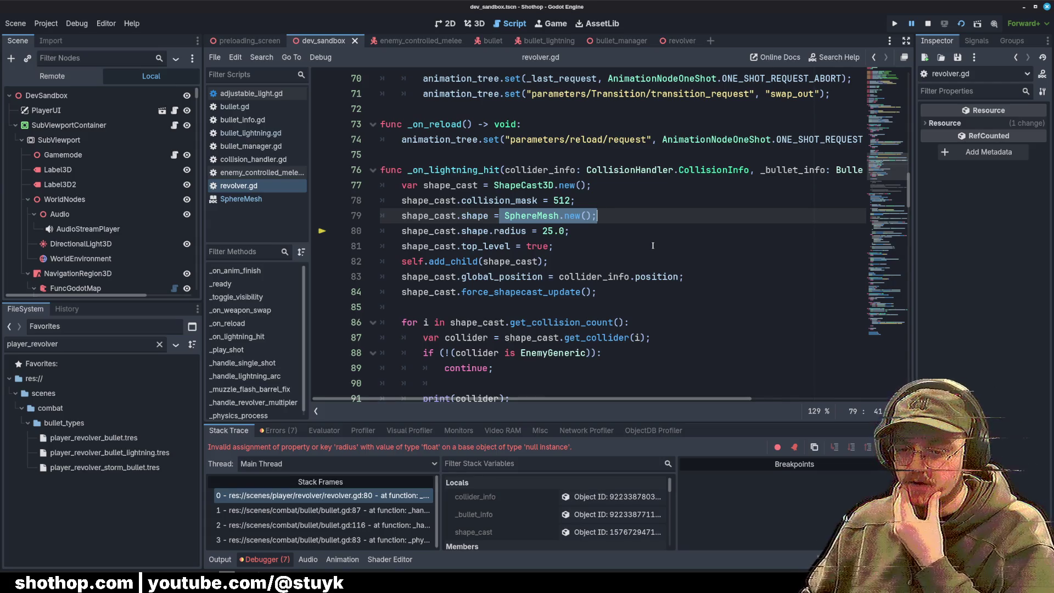
left_click(640, 251)
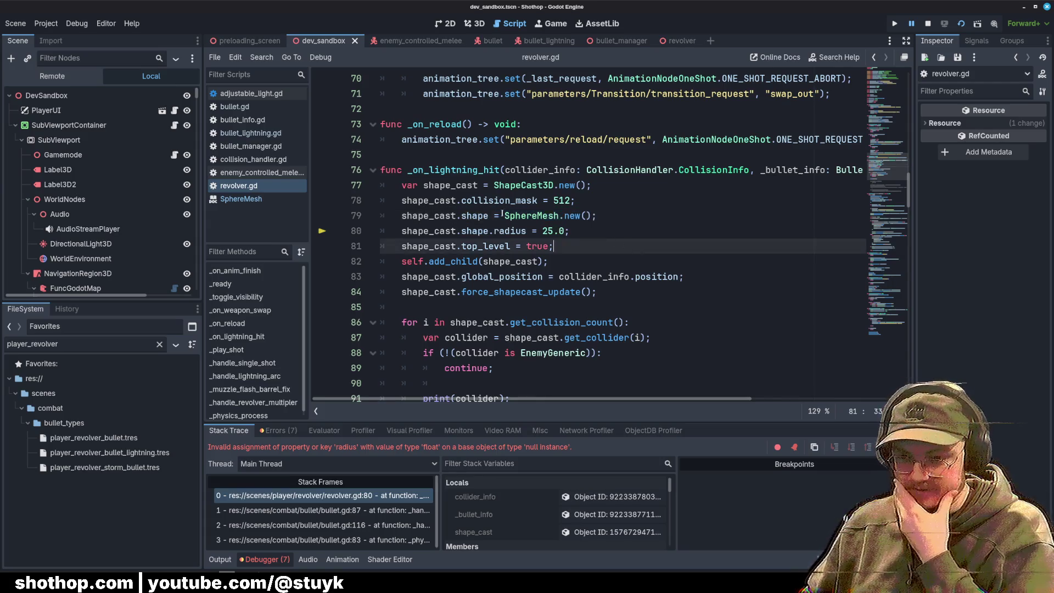
double_click(473, 217)
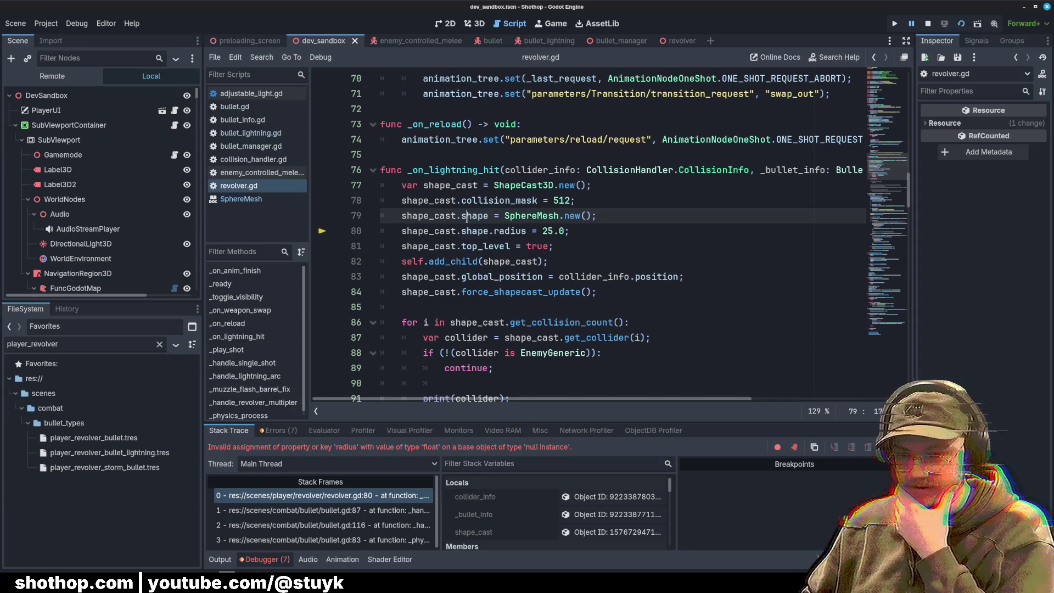
left_click(445, 231)
left_click_drag(382, 217, 574, 231)
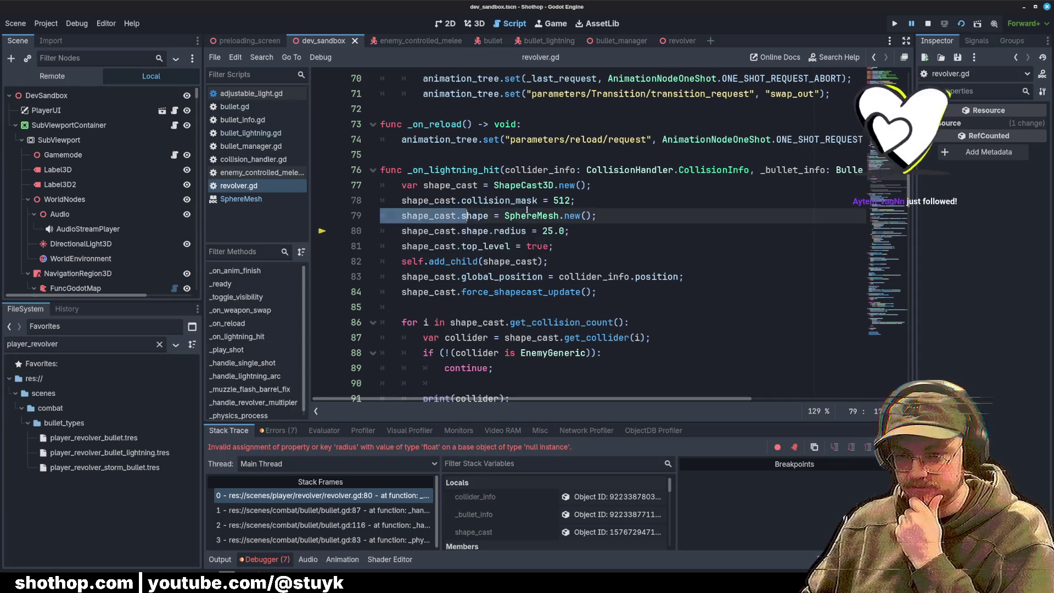
key("alt+Down")
key("alt+Down")
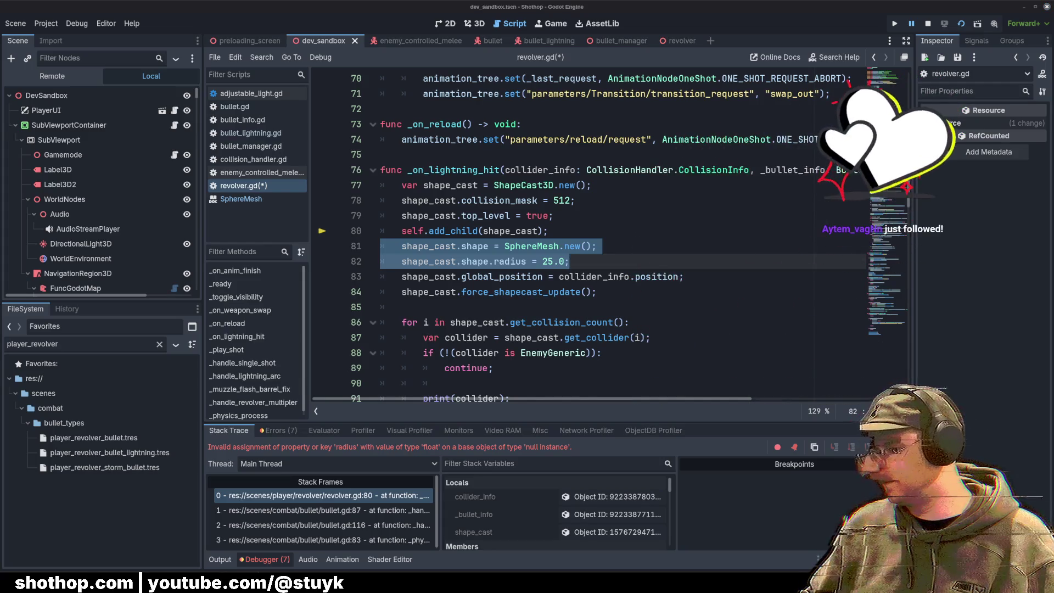
Step: Check the moved SphereMesh line, save revolver.gd, and restart the game
left_click(659, 200)
left_click(661, 244)
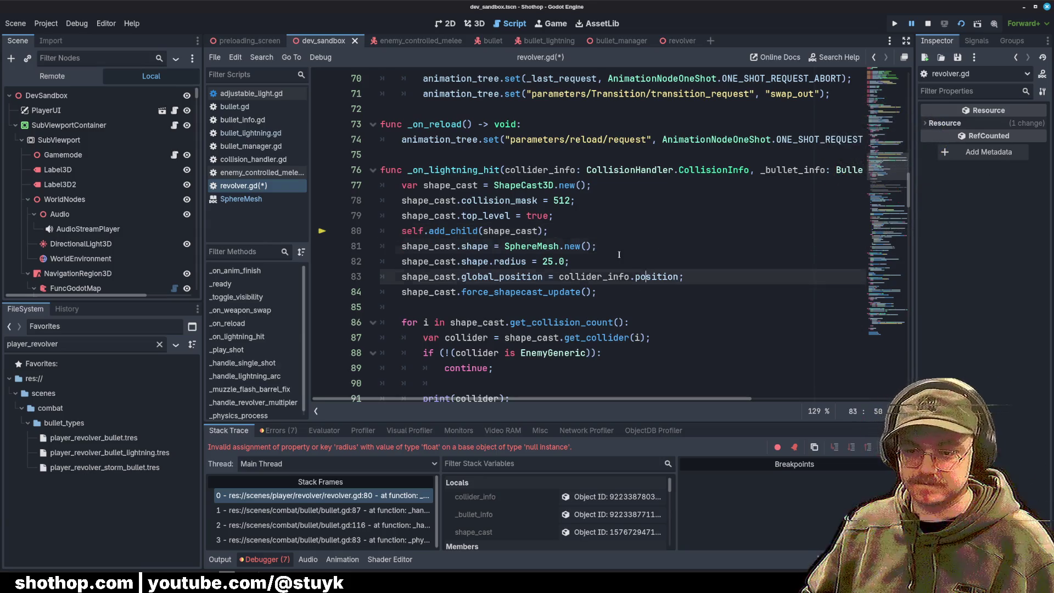
mouse_move(382, 246)
left_mouse_down()
mouse_move(556, 246)
mouse_move(598, 262)
left_mouse_up()
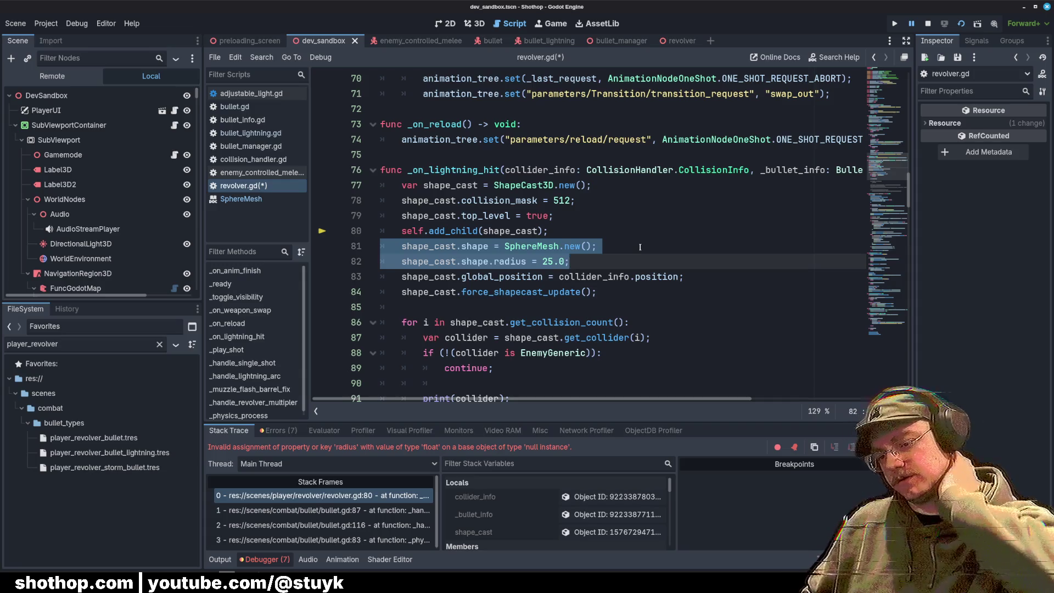
left_click(626, 240)
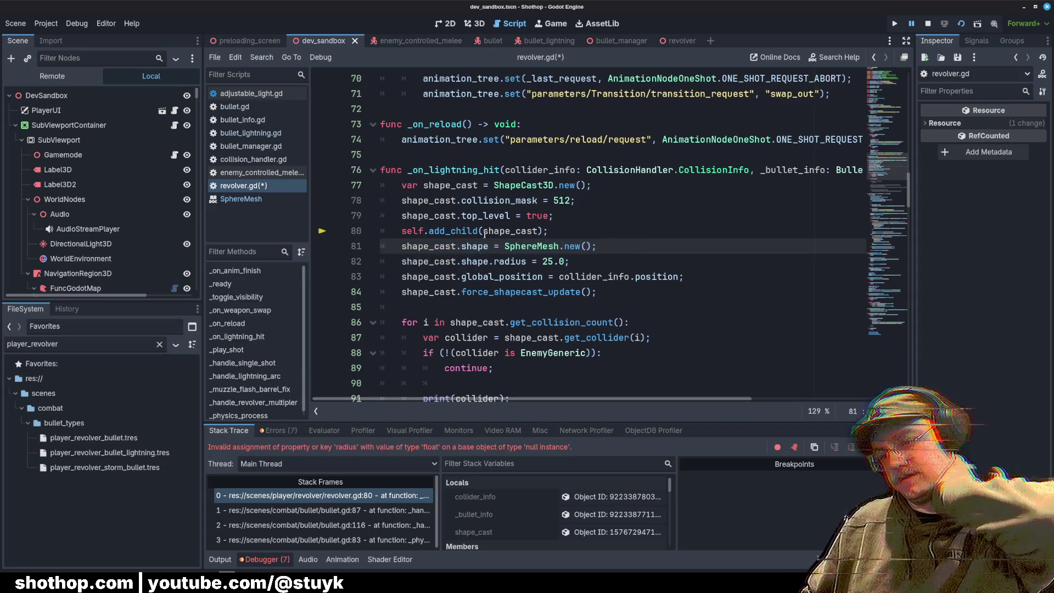
key("Up")
key("Down")
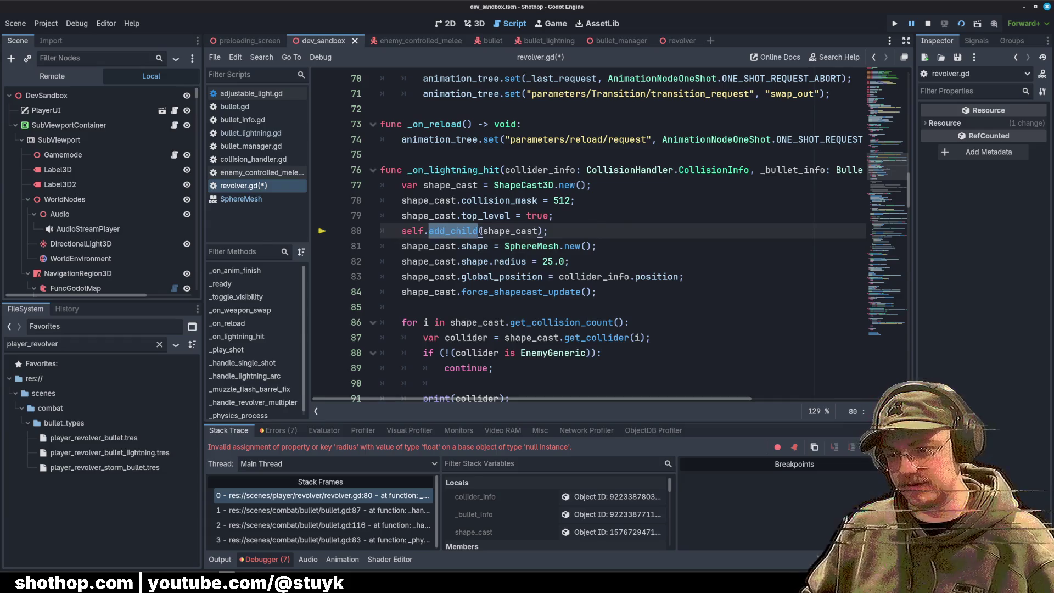
key("ctrl+s")
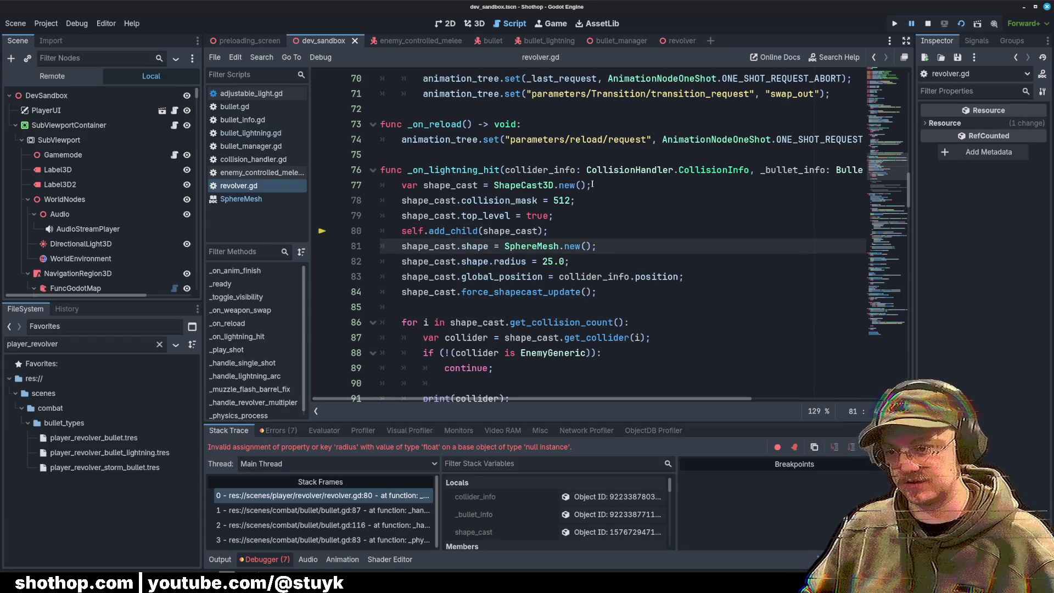
left_click(961, 23)
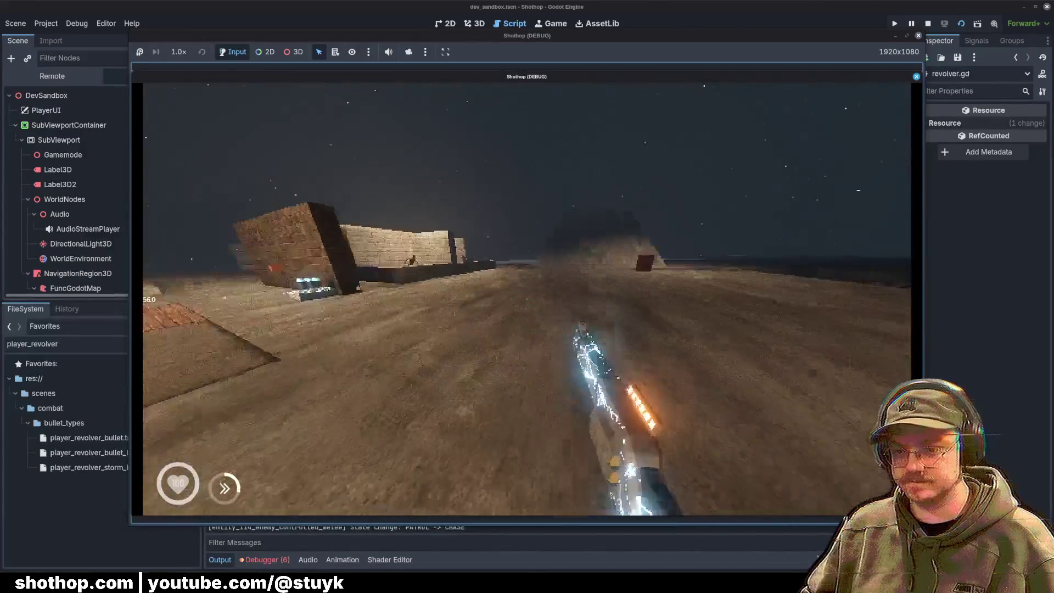
Step: Walk toward the buildings and fire the lightning revolver at the enemies
key("w")
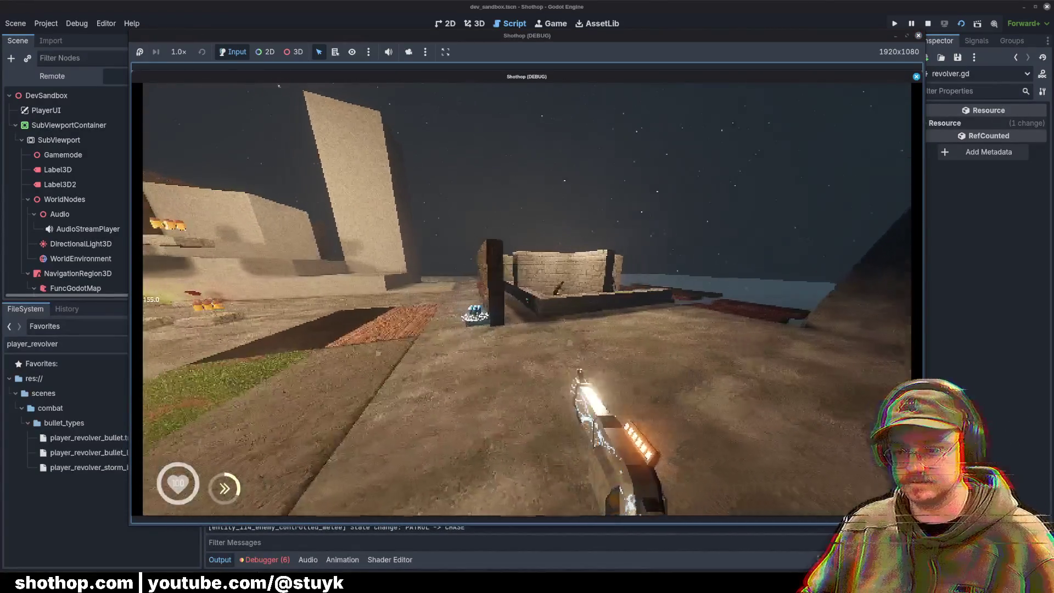
key("w")
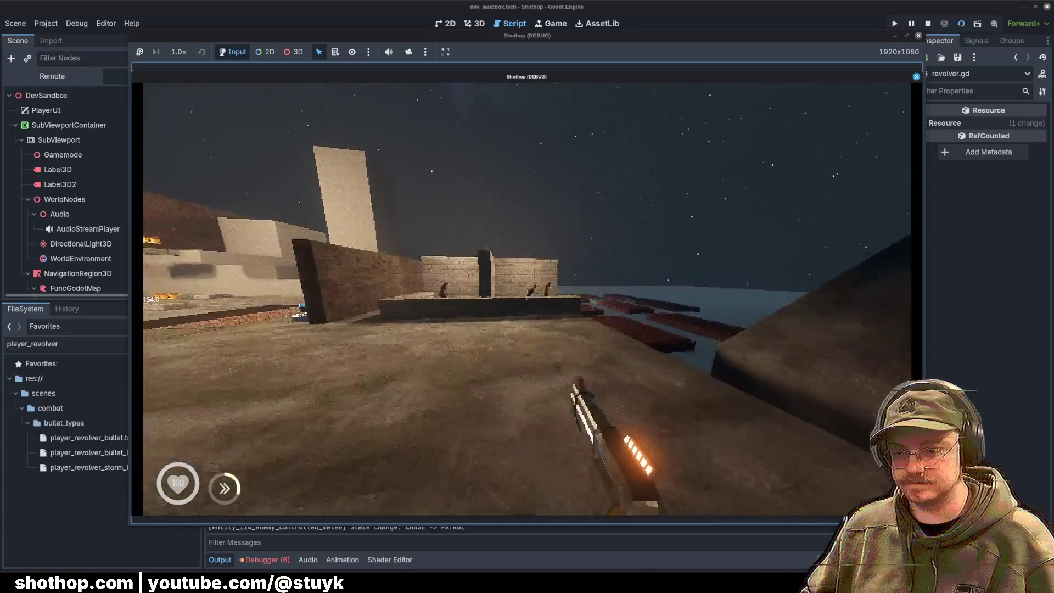
key("w")
key("w")
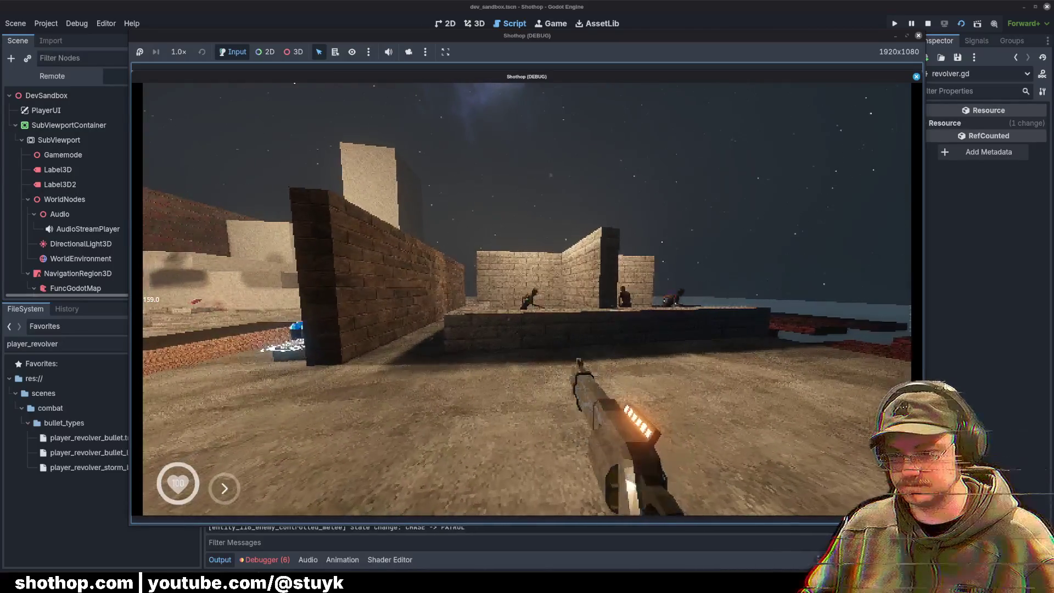
left_click(527, 299)
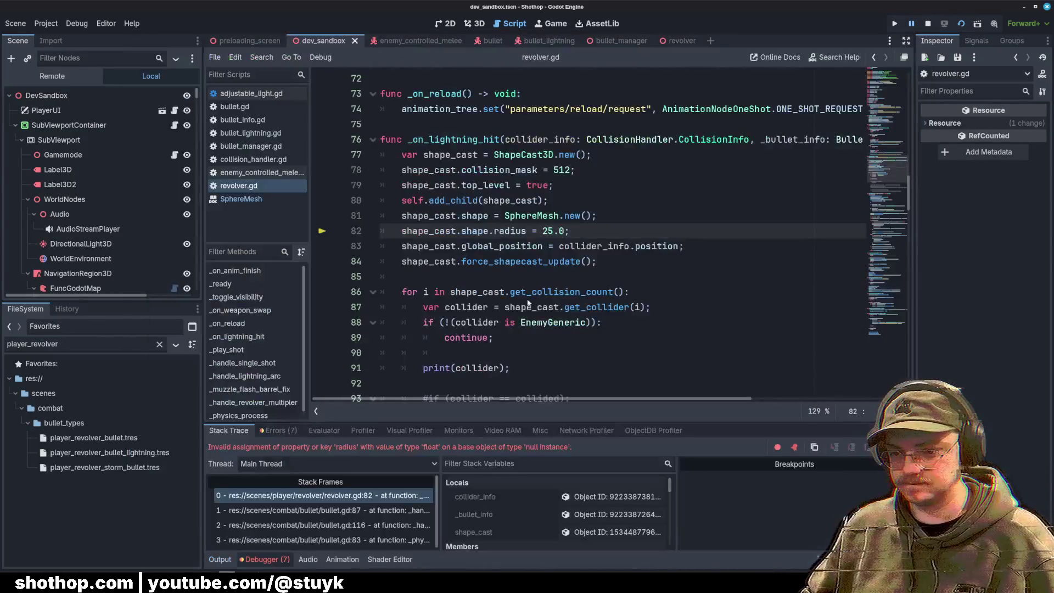
left_click(652, 220)
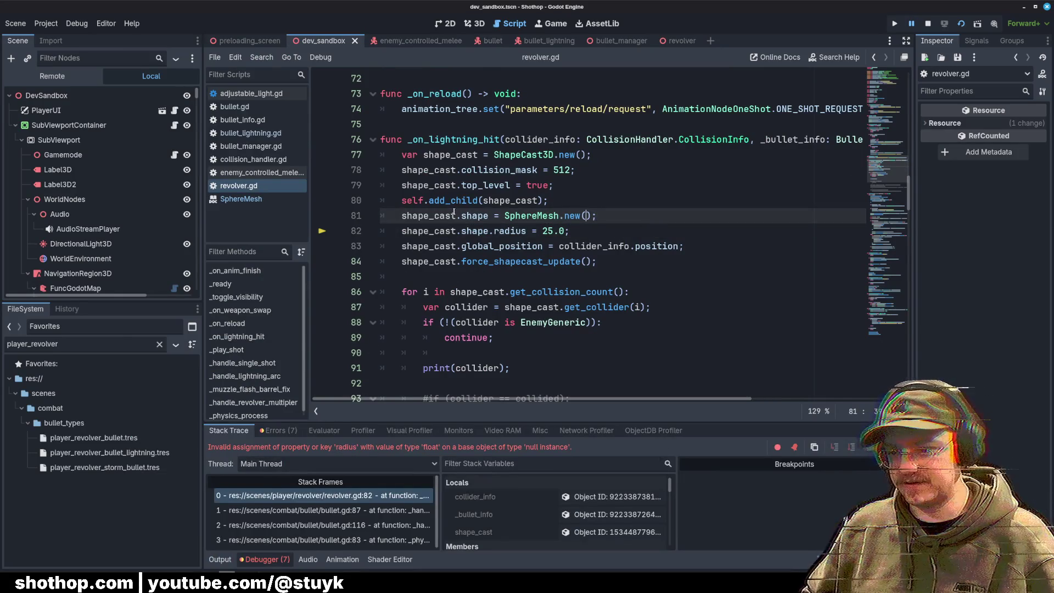
key("Left")
key("Left")
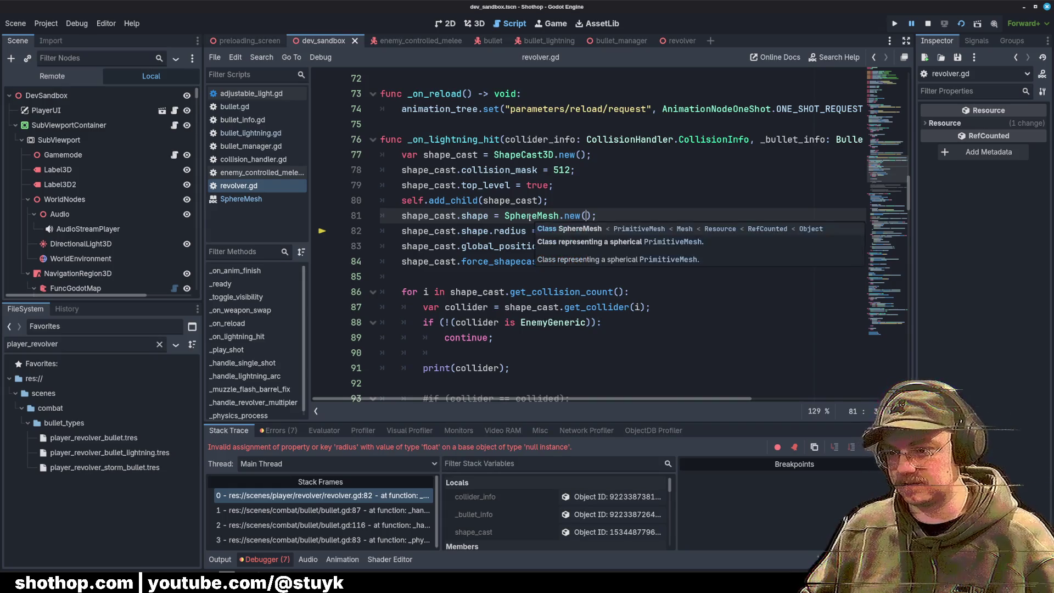
left_click(670, 191)
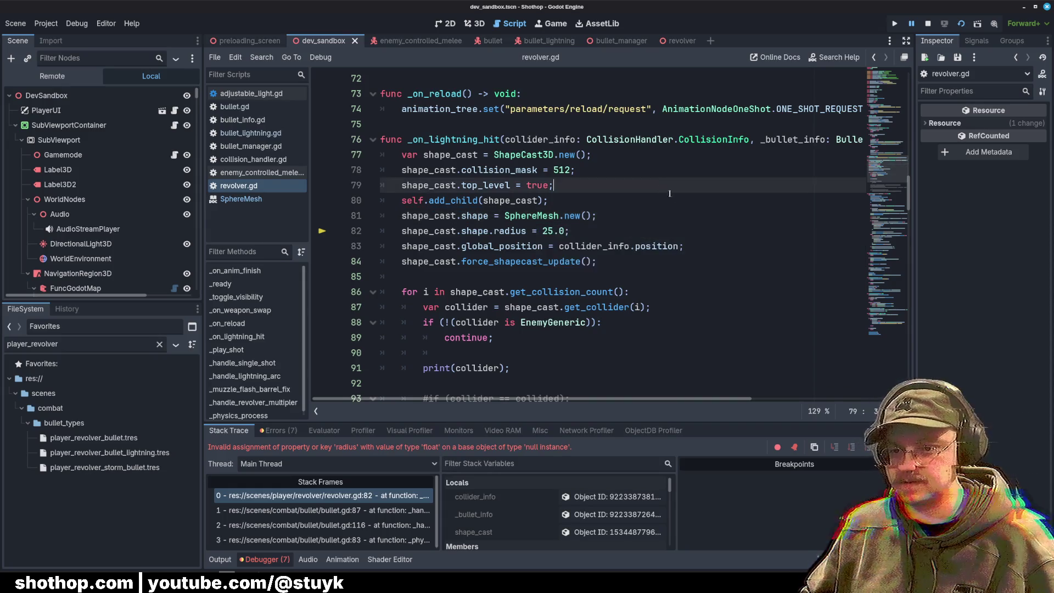
Step: Search the whole project for 'SphereMesh.new'
key("ctrl+shift+f")
type("SphereMehs")
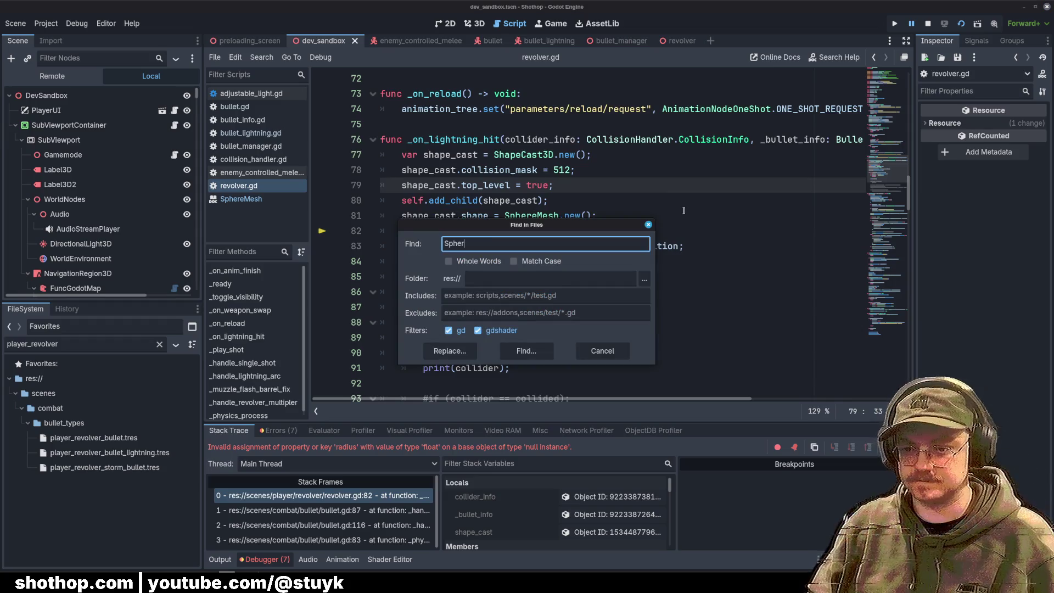
key("BackSpace")
key("BackSpace")
type("sh.new")
key("Return")
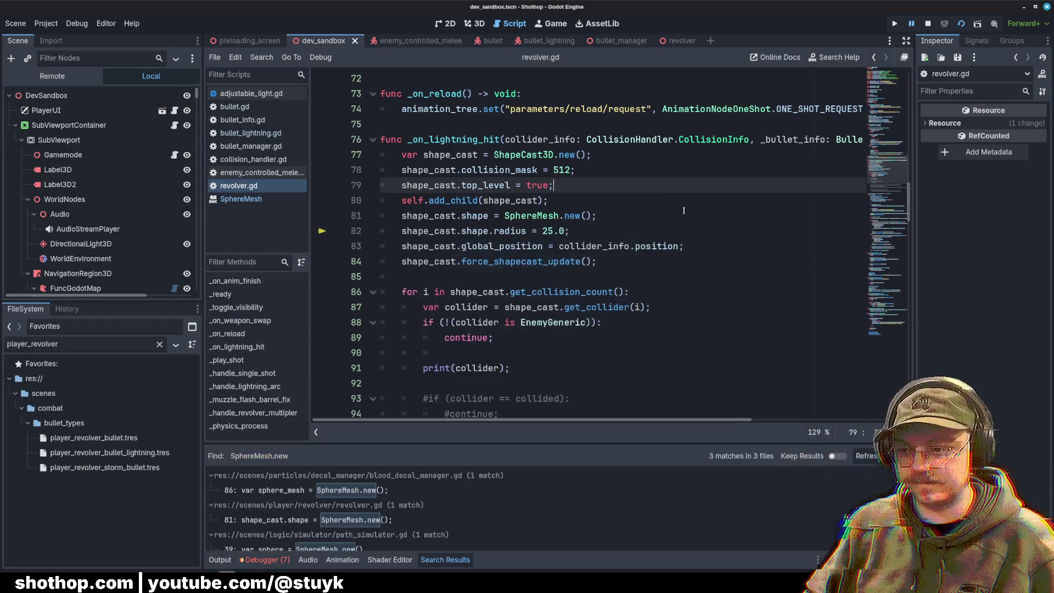
Step: Review the sphere_mesh setup in blood_decal_manager.gd, then go back to revolver.gd
left_click(339, 492)
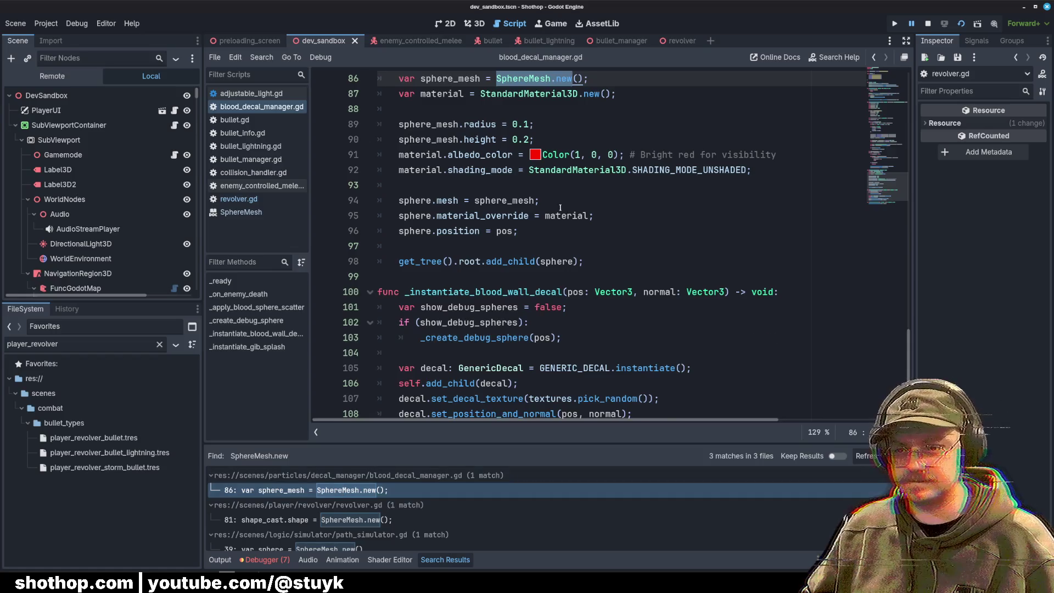
scroll(560, 207, "up", 2)
double_click(435, 171)
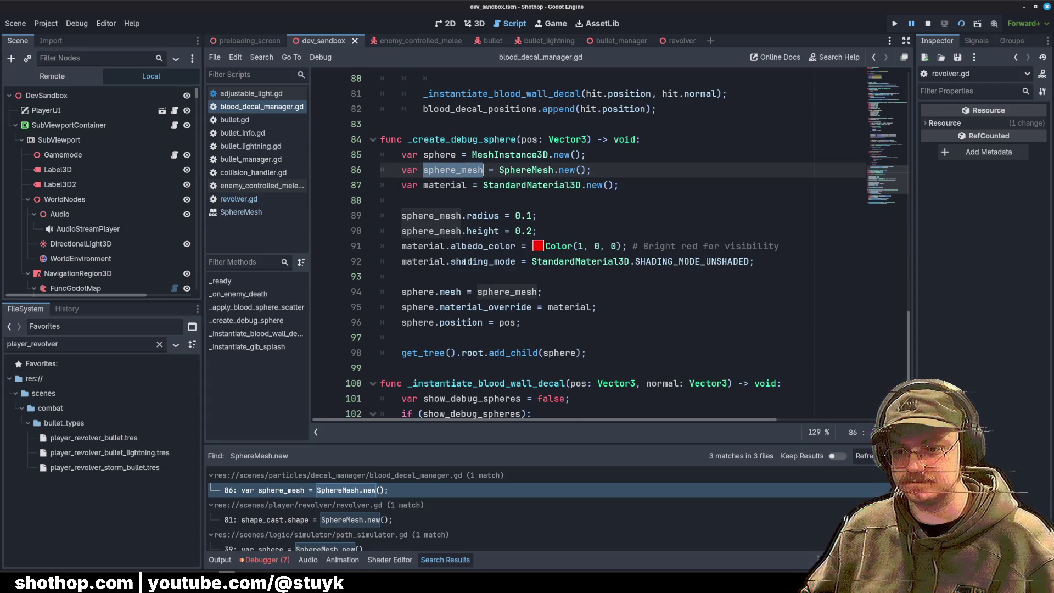
left_click(239, 199)
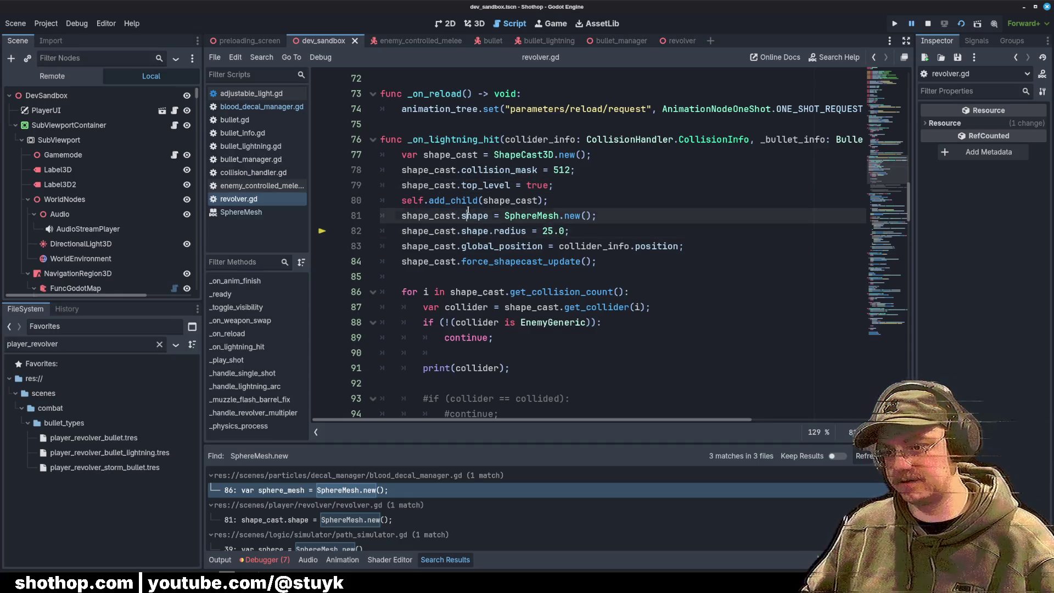
Step: Declare var sphere_mesh = SphereMesh.new() on its own line
left_click_drag(503, 216, 625, 210)
left_click(589, 200)
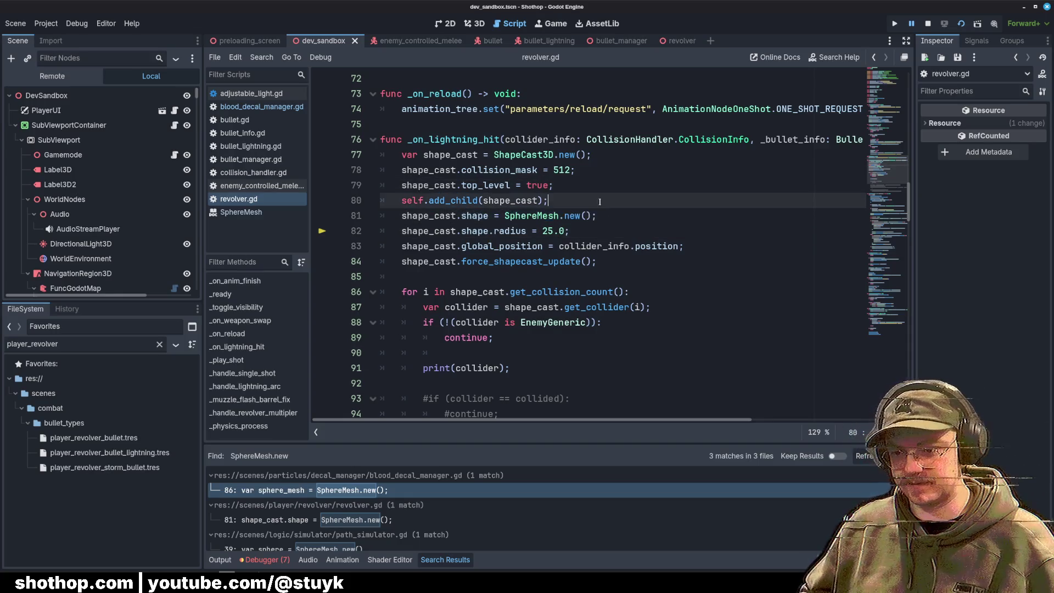
key("Return")
key("Return")
key("Up")
type("var sphere_mesh =")
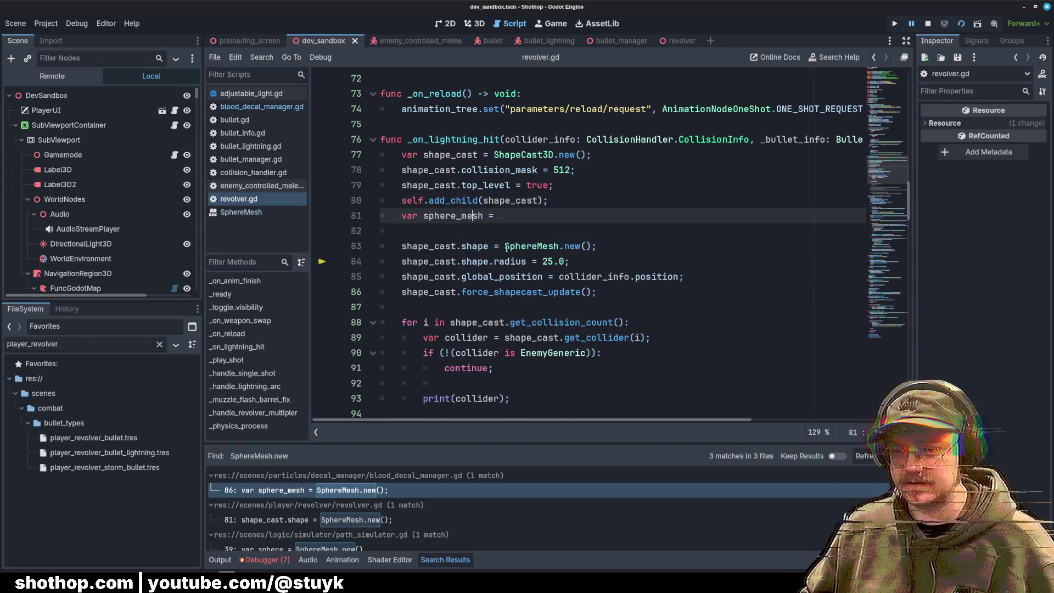
mouse_move(505, 246)
left_mouse_down()
mouse_move(597, 247)
mouse_move(592, 216)
left_mouse_up()
Step: Change the radius line to sphere_mesh.radius = 25.0 and move it under the declaration
left_click(494, 261)
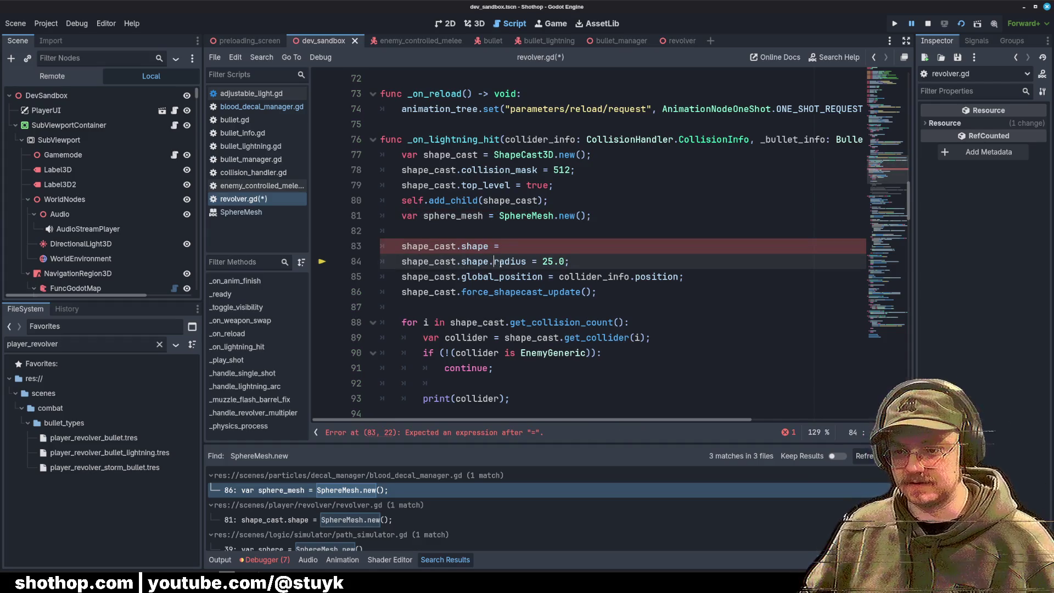
double_click(439, 261)
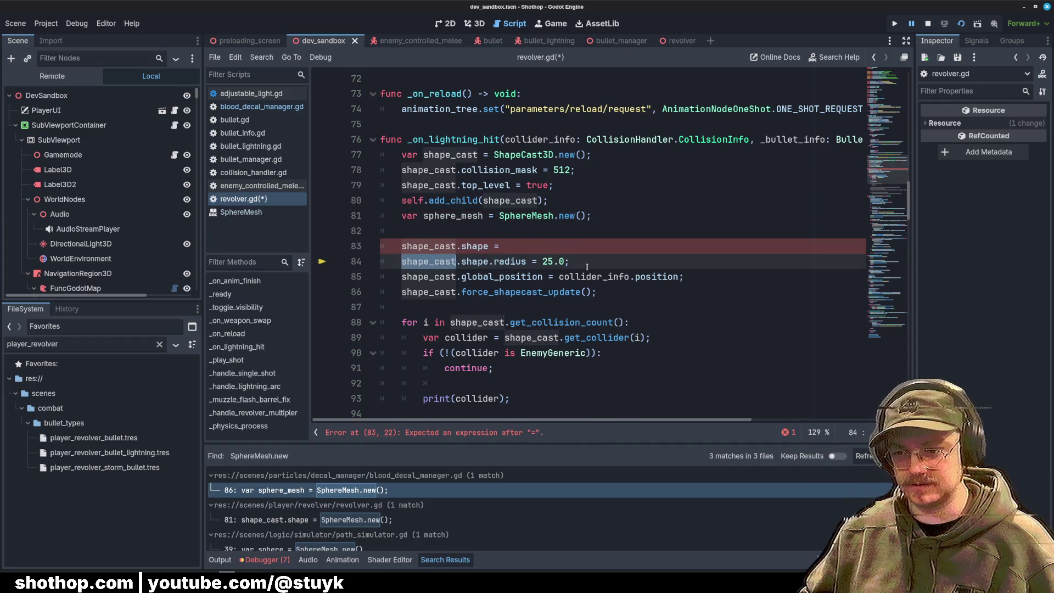
left_click_drag(402, 262, 491, 264)
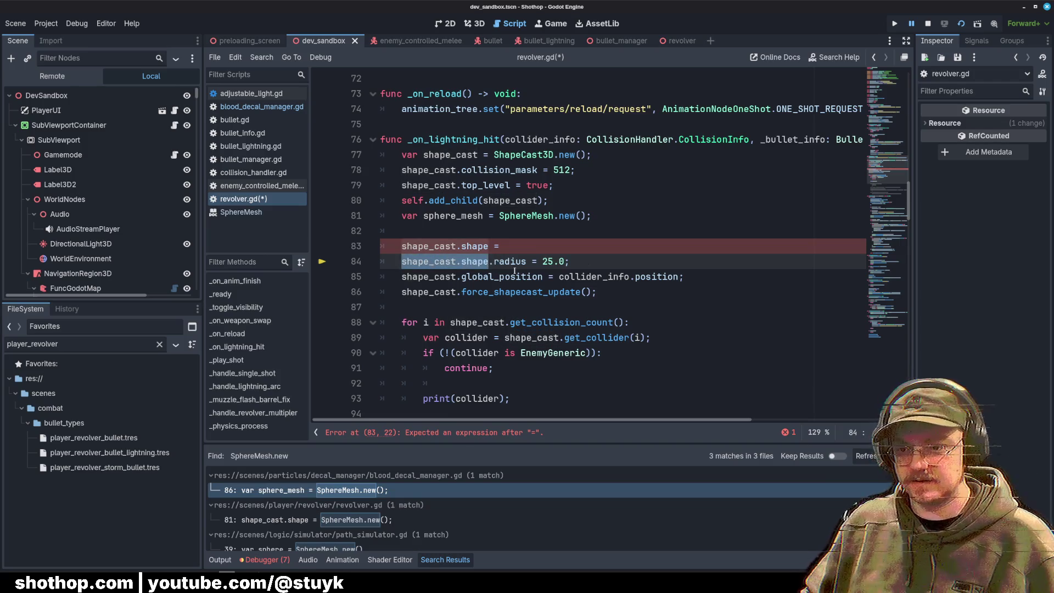
type("sphere_mesh")
key("alt+Up")
key("alt+Up")
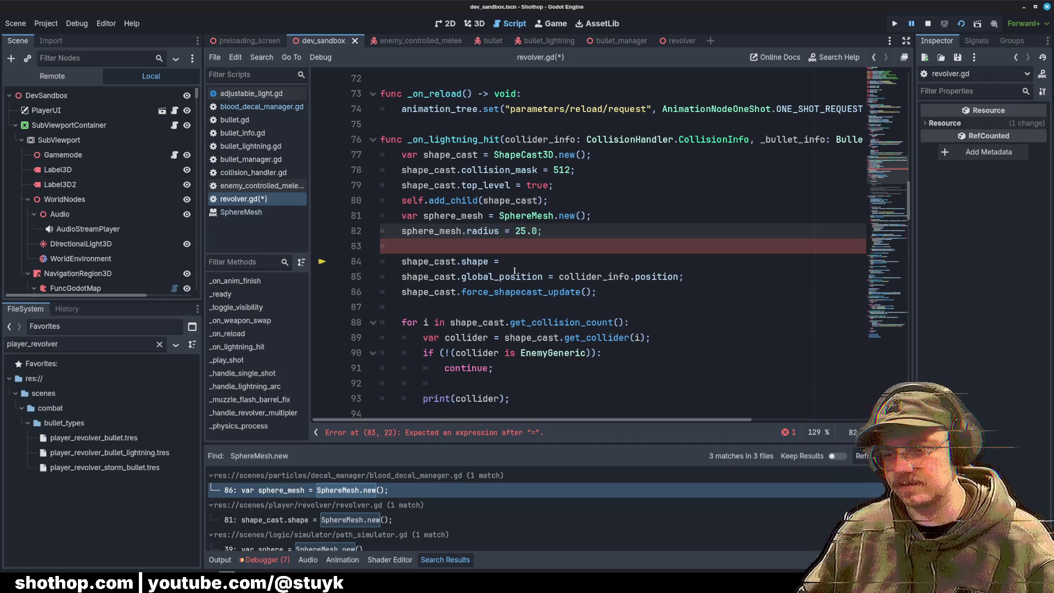
Step: Set shape_cast.shape = sphere_mesh;, remove the blank line, save, and run the game
key("Down")
key("Down")
type("mesh")
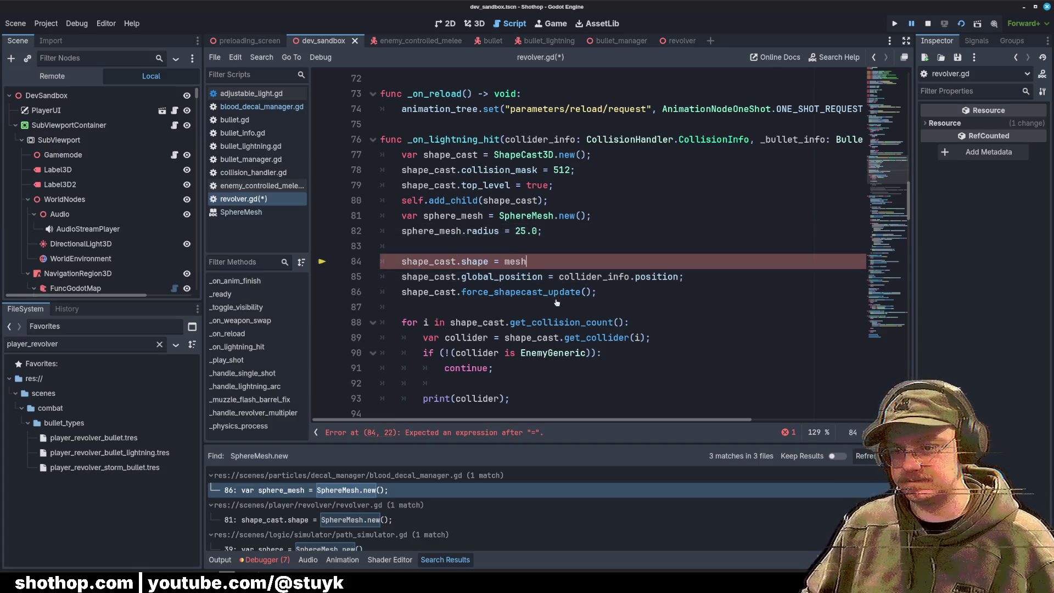
key("BackSpace")
key("BackSpace")
key("BackSpace")
key("Up")
key("Up")
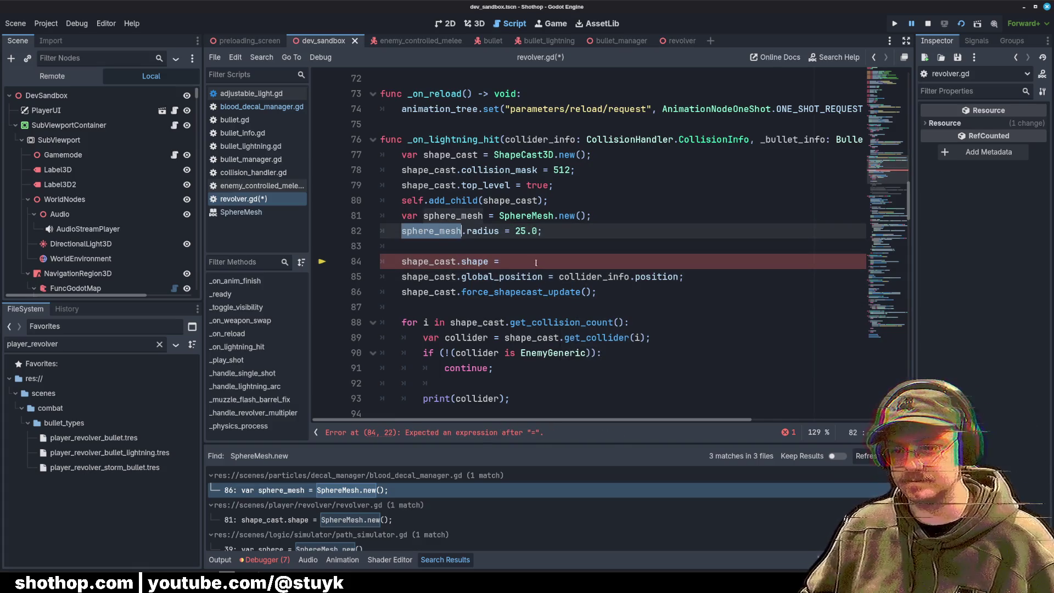
key("ctrl+c")
left_click(536, 263)
key("ctrl+v")
type(";")
key("Up")
key("BackSpace")
key("BackSpace")
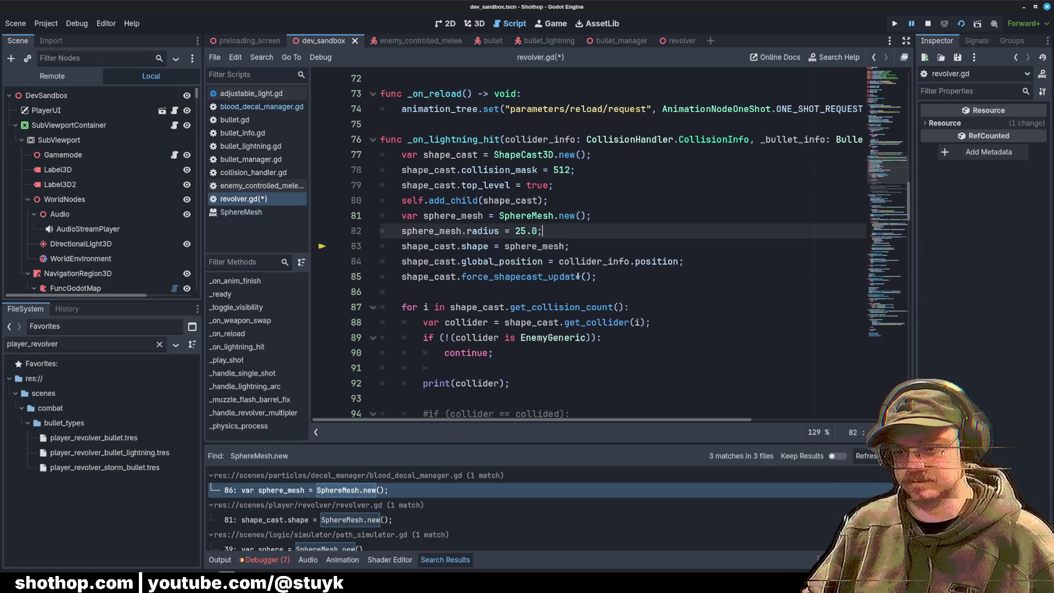
key("ctrl+s")
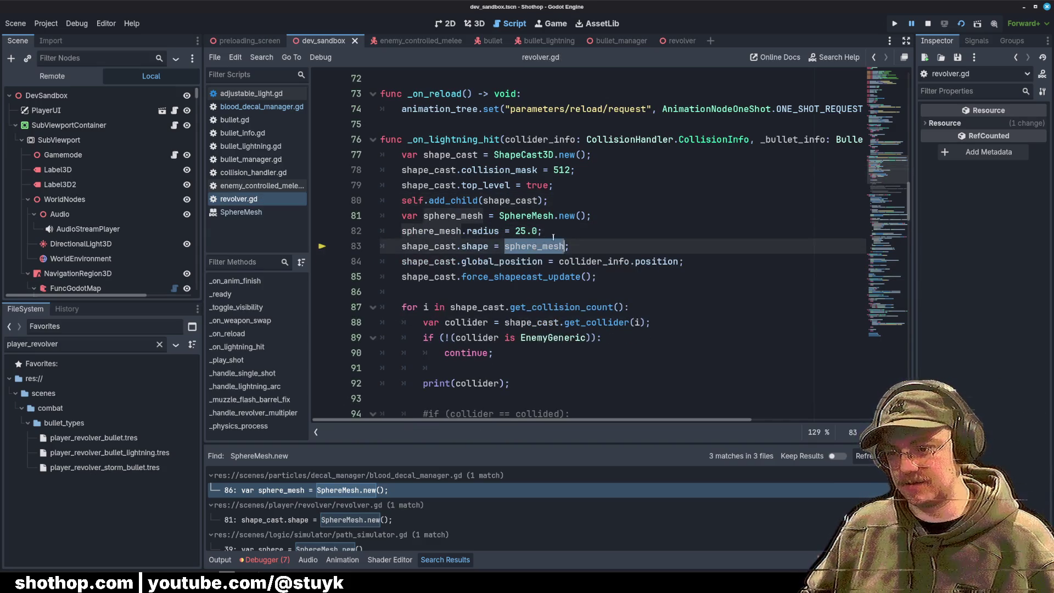
key("F5")
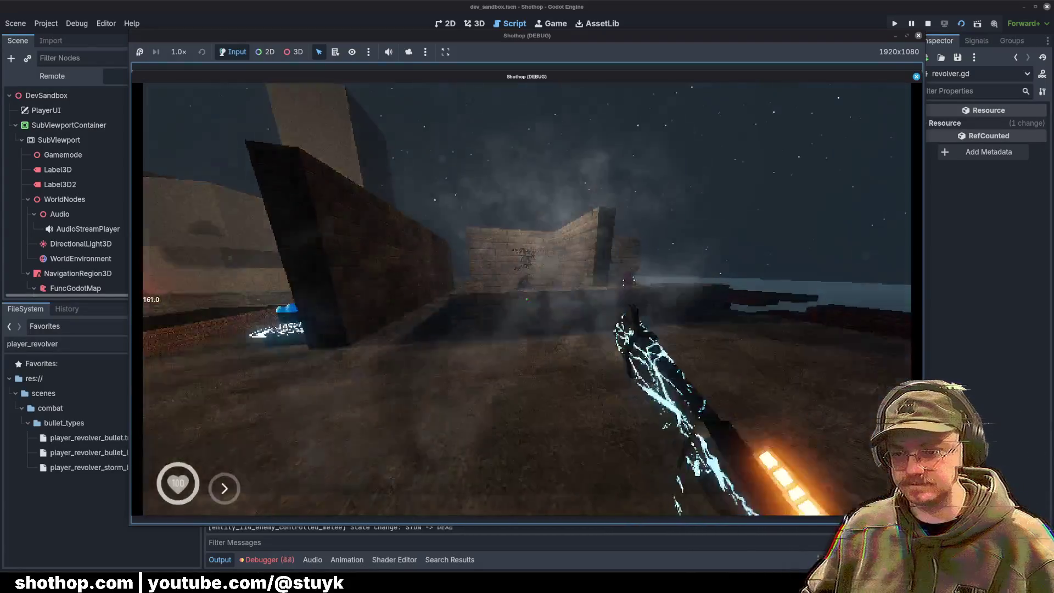
Step: Pause the running game with Esc and close its window to return to revolver.gd
key("Escape")
left_click(529, 12)
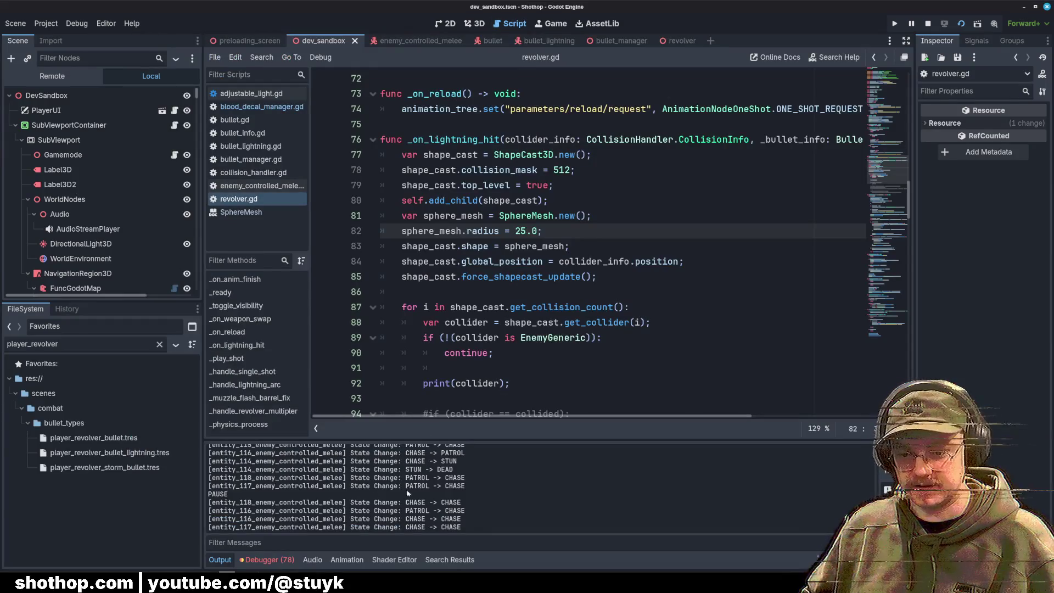
scroll(395, 501, "up", 4)
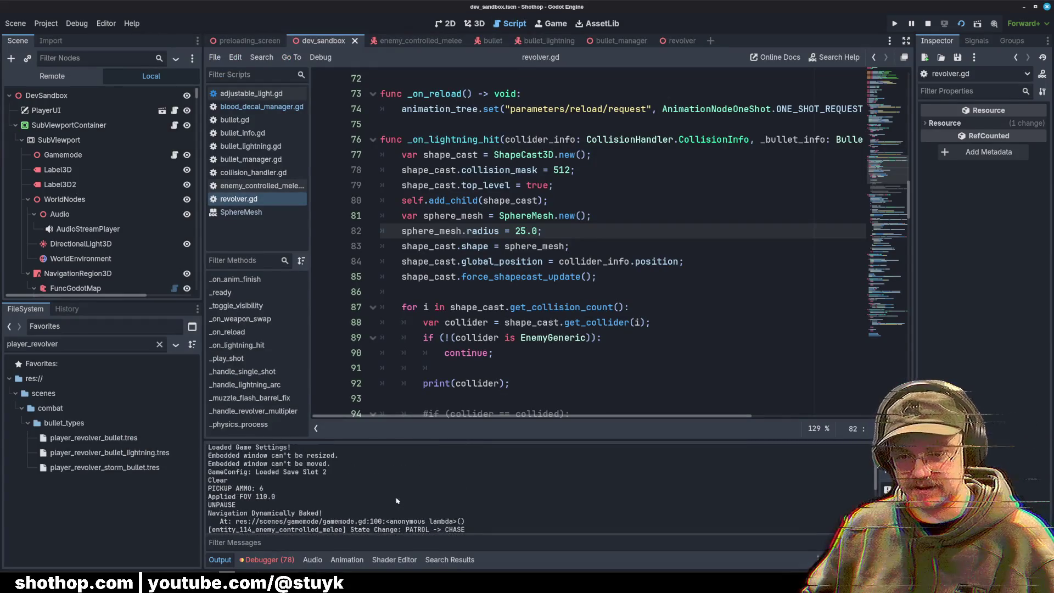
Step: Review the sphere_mesh radius and shape_cast.shape assignment lines
left_click(428, 292)
double_click(429, 261)
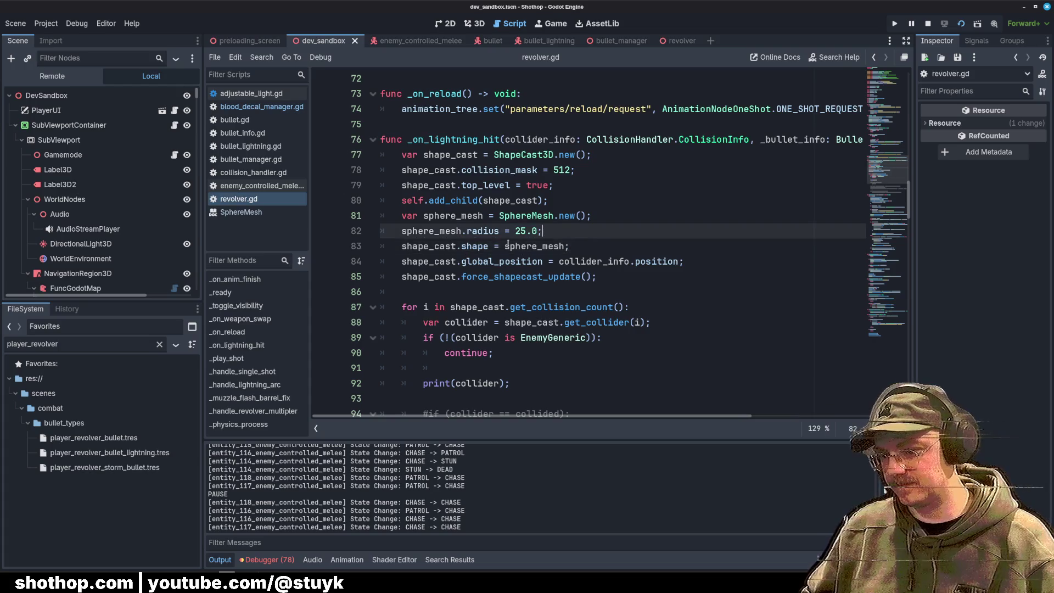
double_click(475, 246)
left_click(619, 246)
double_click(430, 231)
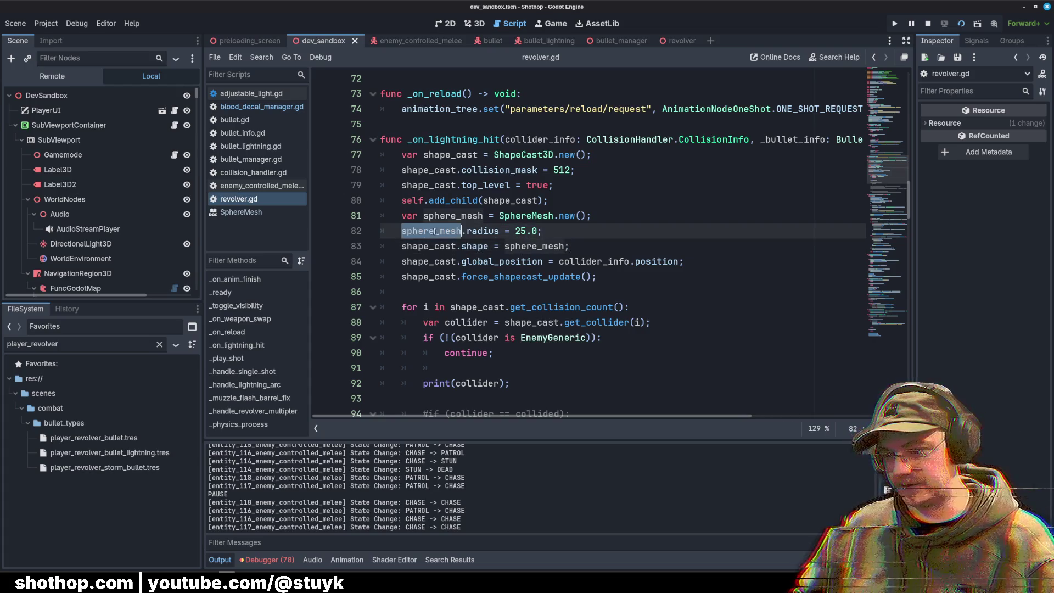
double_click(429, 246)
scroll(563, 249, "down", 3)
scroll(563, 249, "up", 2)
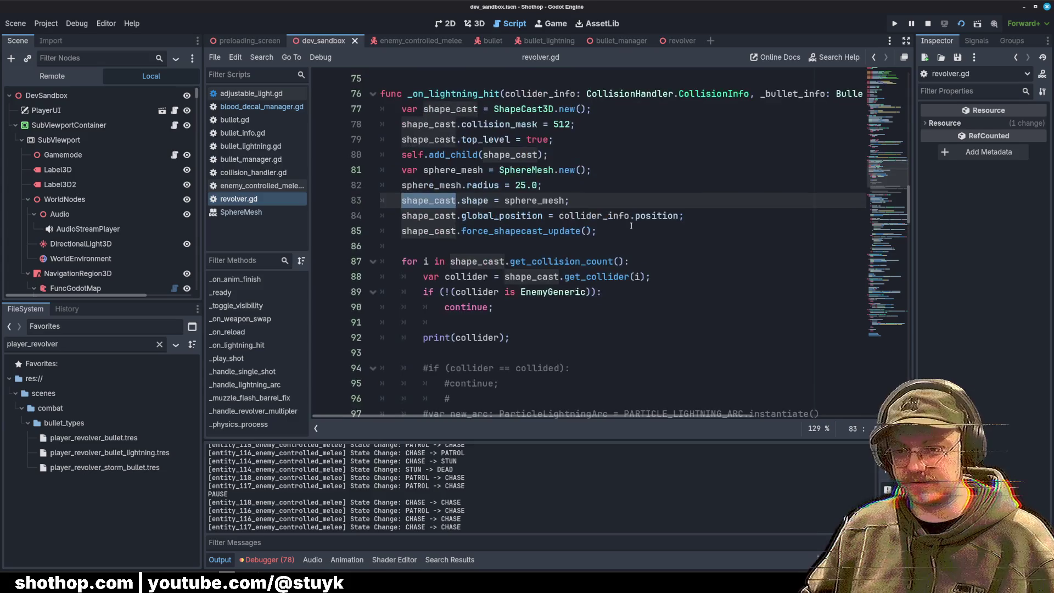
Step: Review the enemy filter and get_collider lines in the collision loop
left_click(676, 215)
left_click(602, 309)
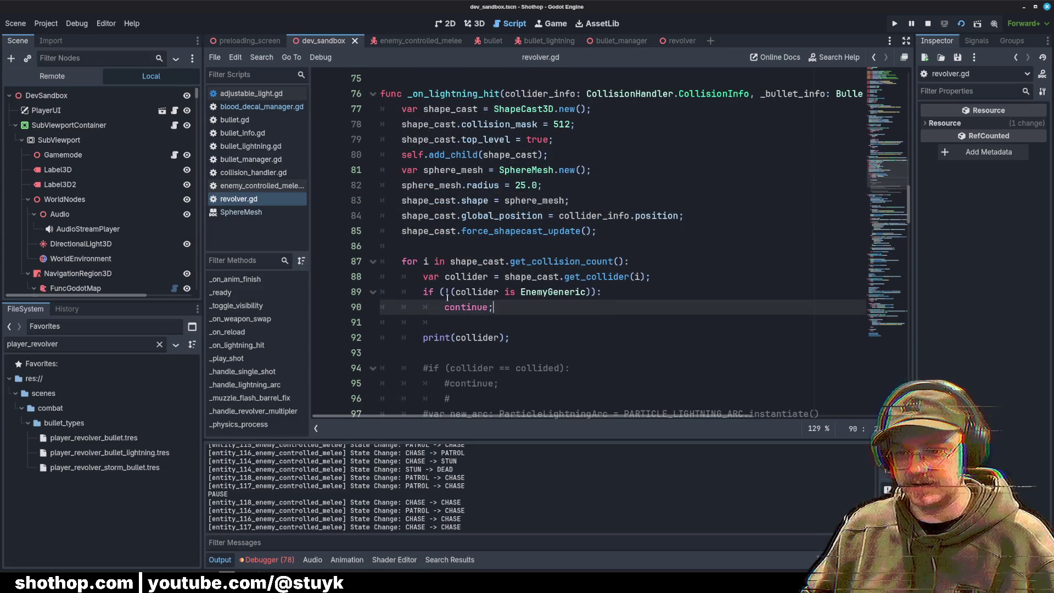
left_click_drag(448, 296, 511, 337)
left_click(511, 337)
left_click(690, 277)
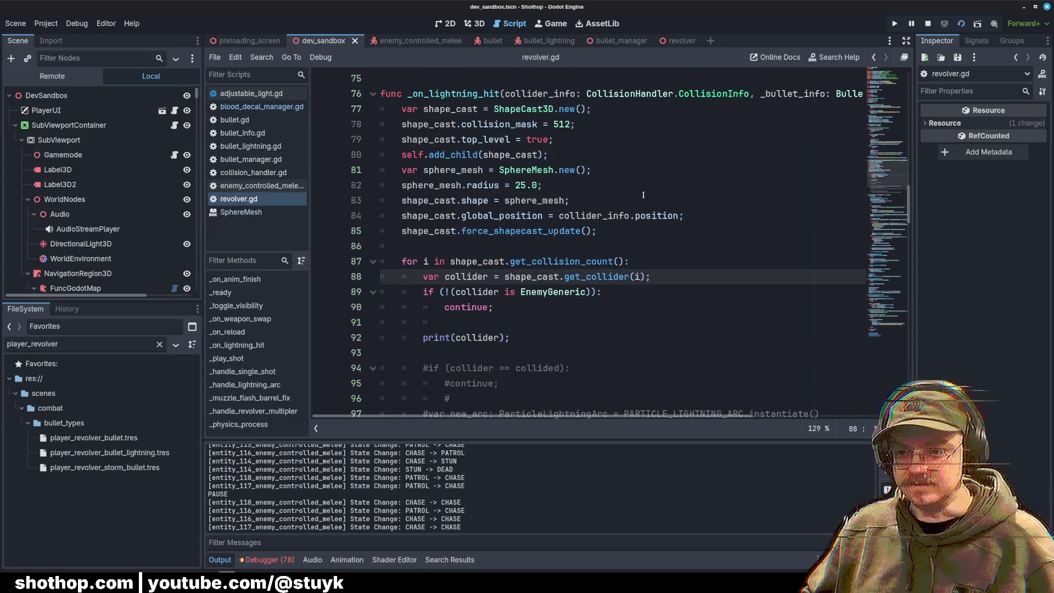
scroll(636, 215, "up", 2)
Step: Move the collision mask and top_level lines down and the SphereMesh creation up under shape_cast
left_click_drag(401, 215, 622, 231)
key("alt+Down")
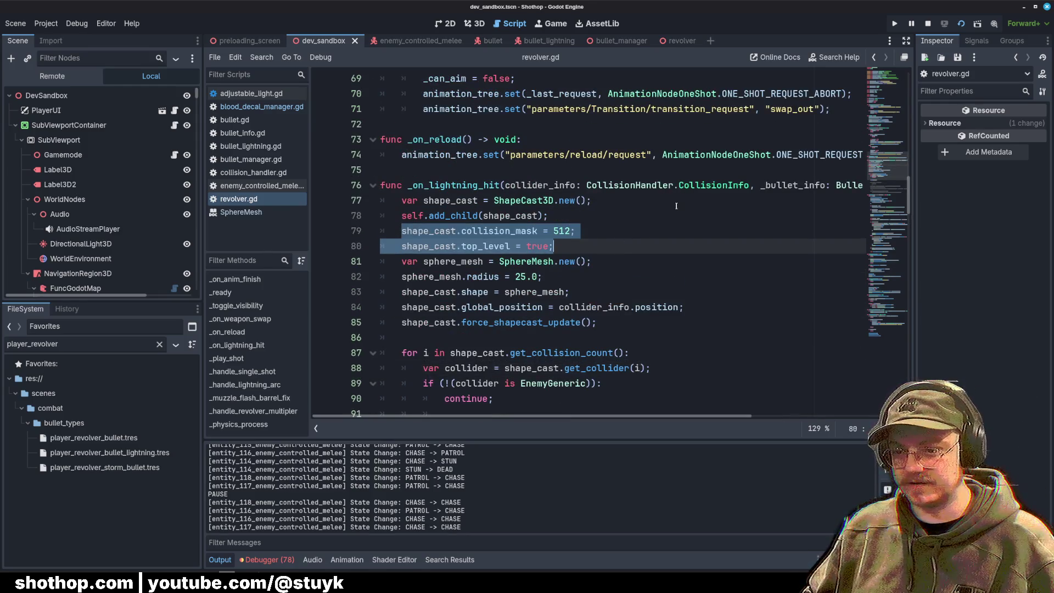
left_click(677, 206)
left_click(623, 267)
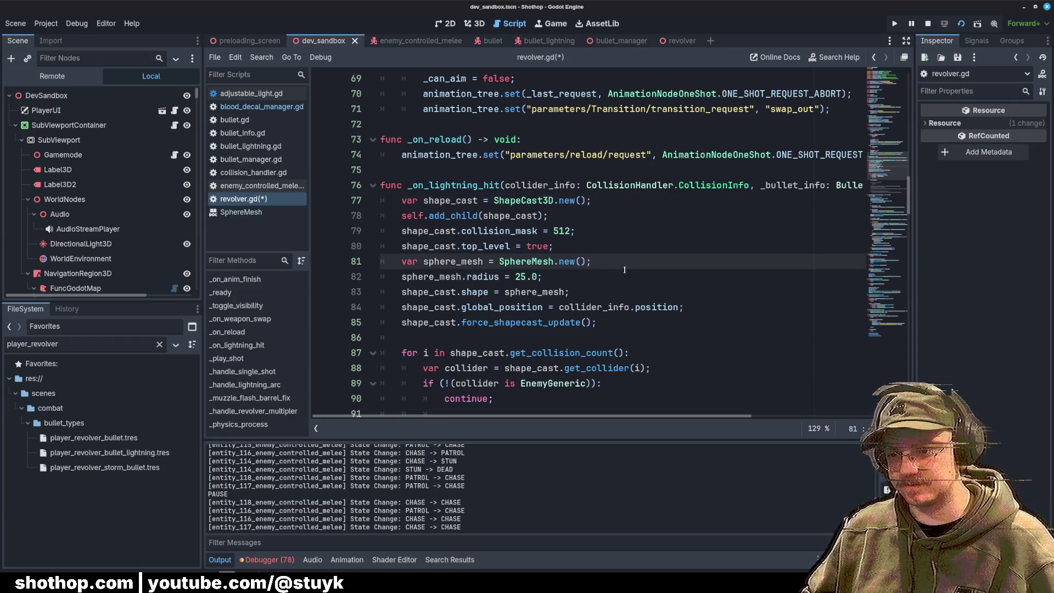
key("alt+Up")
key("alt+Up")
key("alt+Up")
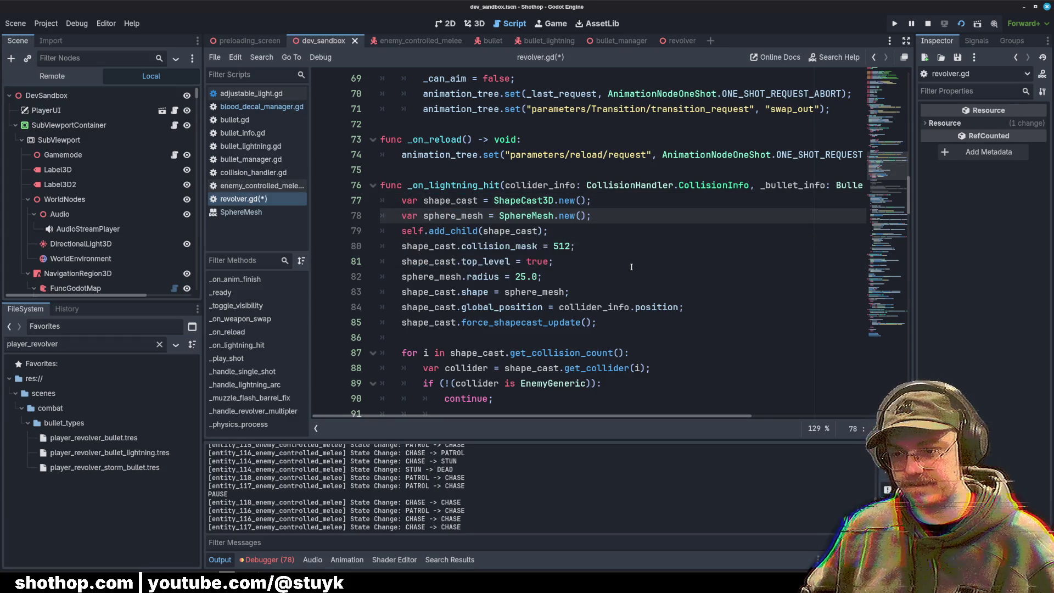
Step: Move the sphere_mesh radius 25.0 line up under the SphereMesh creation
left_click(598, 234)
key("Down")
key("Down")
key("Down")
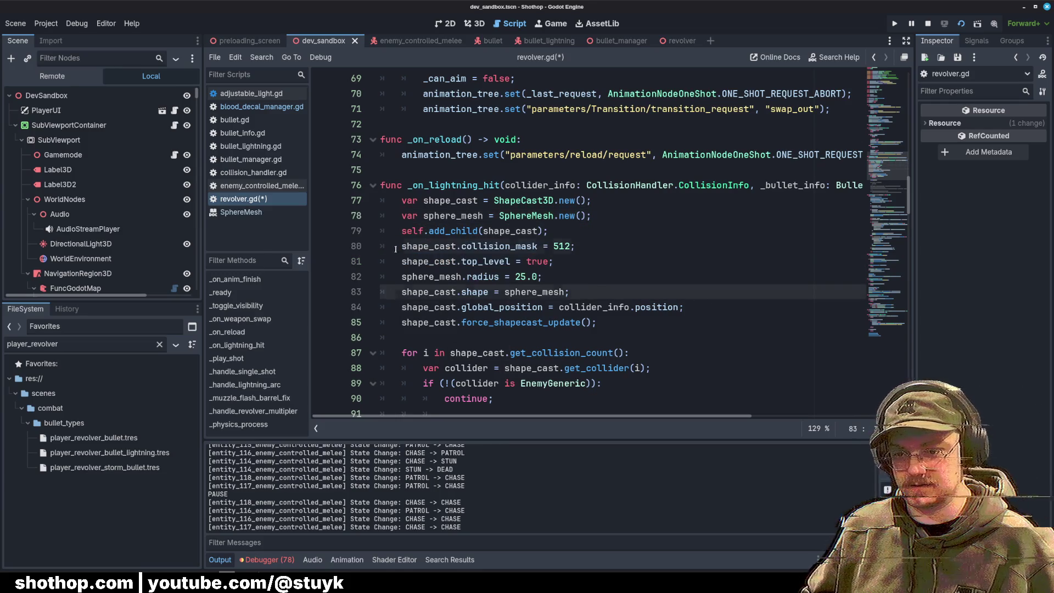
left_click_drag(395, 249, 463, 262)
left_click(434, 291)
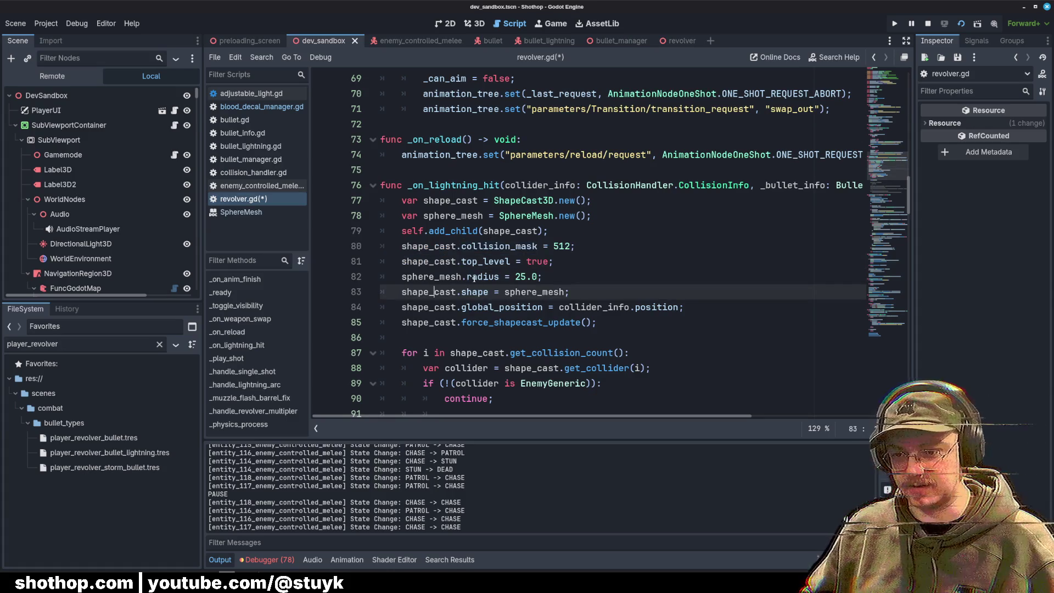
key("Up")
key("ctrl+d")
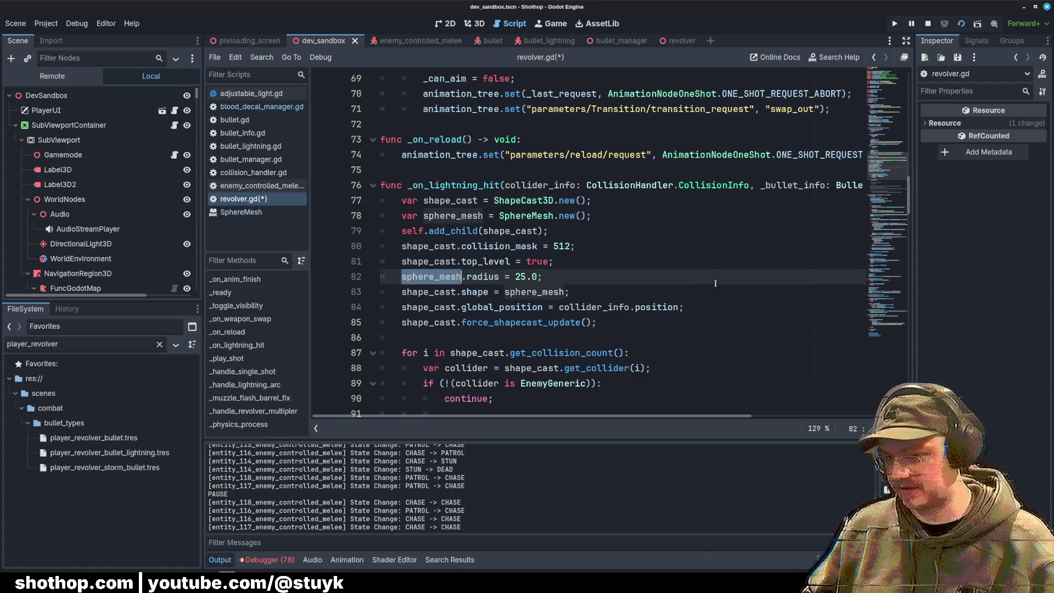
key("alt+Up")
key("alt+Up")
key("alt+Up")
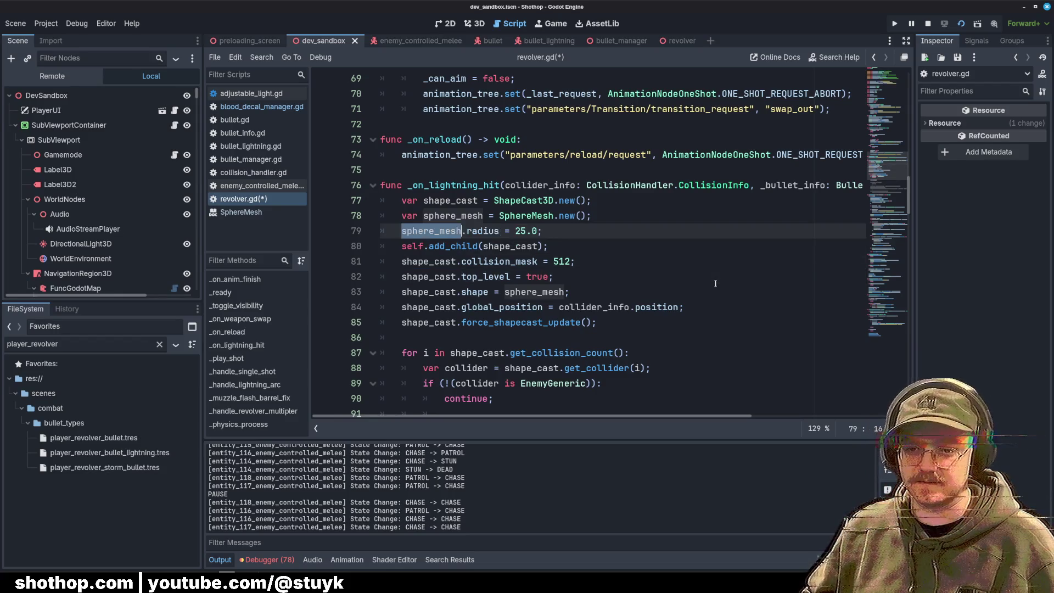
Step: Insert a blank line above self.add_child(shape_cast)
left_click(567, 246)
key("Home")
key("Return")
key("End")
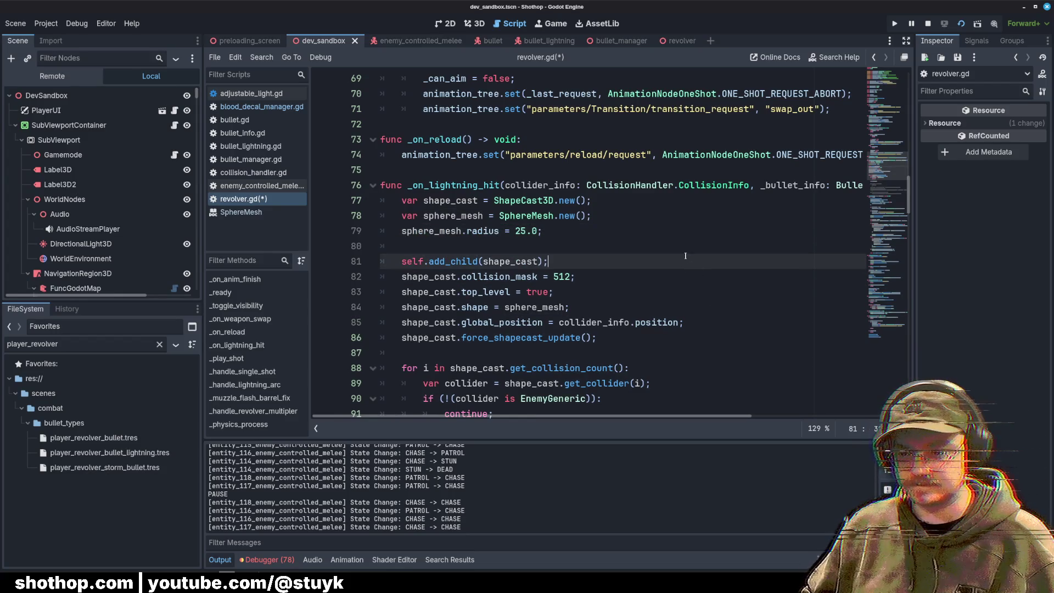
Step: Review the force_shapecast_update, collision_mask and shape_cast declaration lines
scroll(431, 193, "down", 2)
left_click_drag(402, 185, 553, 200)
left_click(448, 216)
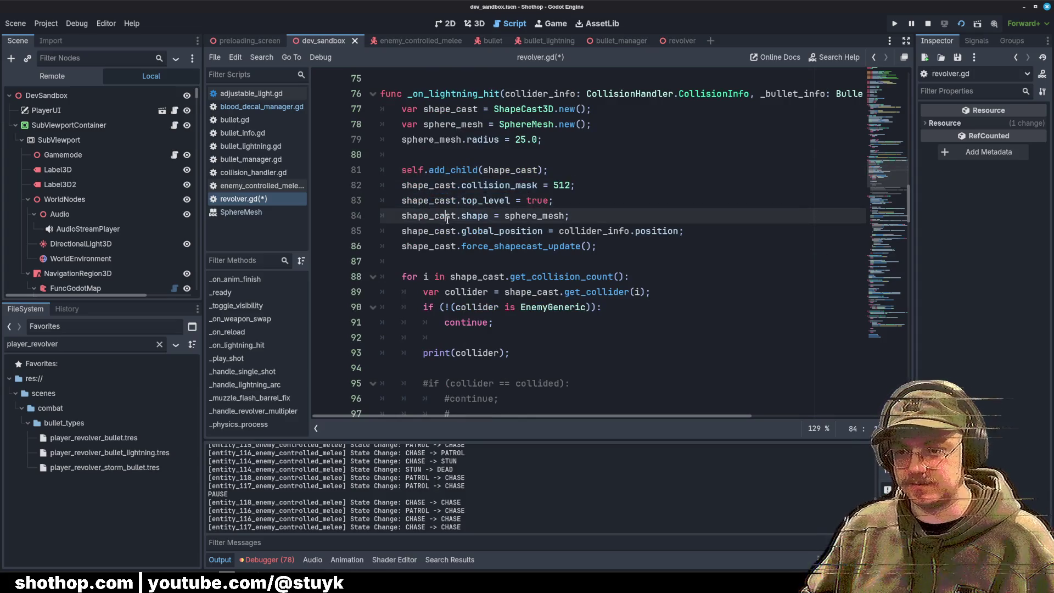
scroll(482, 217, "up", 1)
double_click(521, 291)
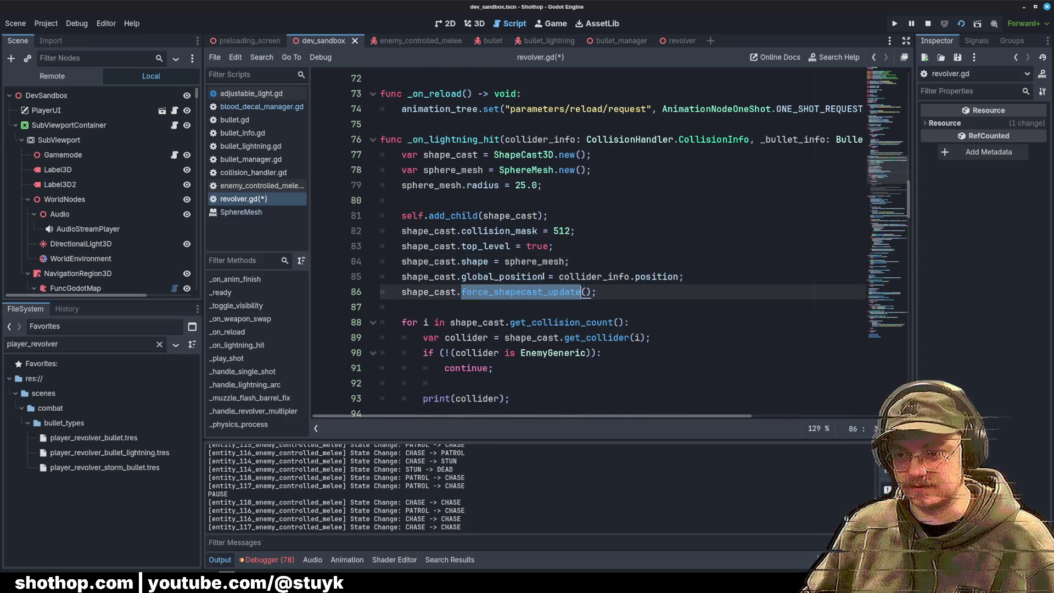
left_click(707, 292)
scroll(646, 279, "down", 1)
left_click(625, 207)
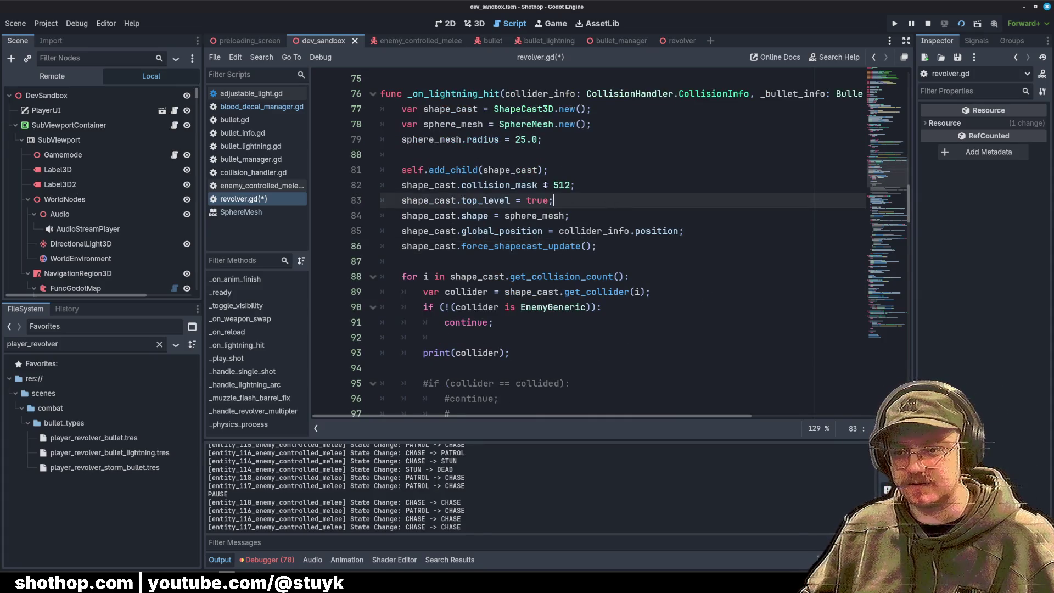
double_click(512, 185)
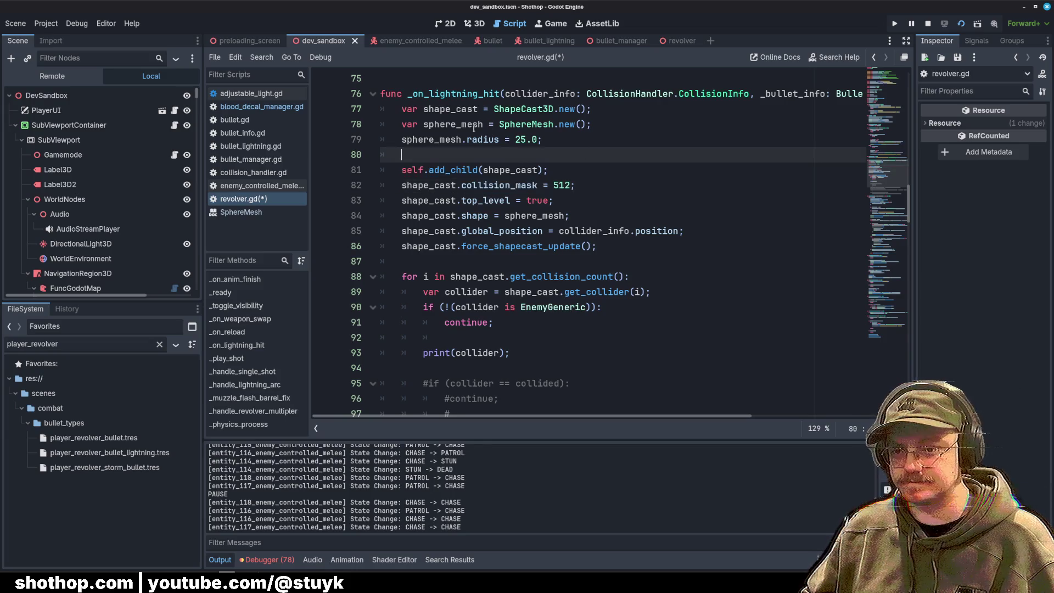
double_click(450, 109)
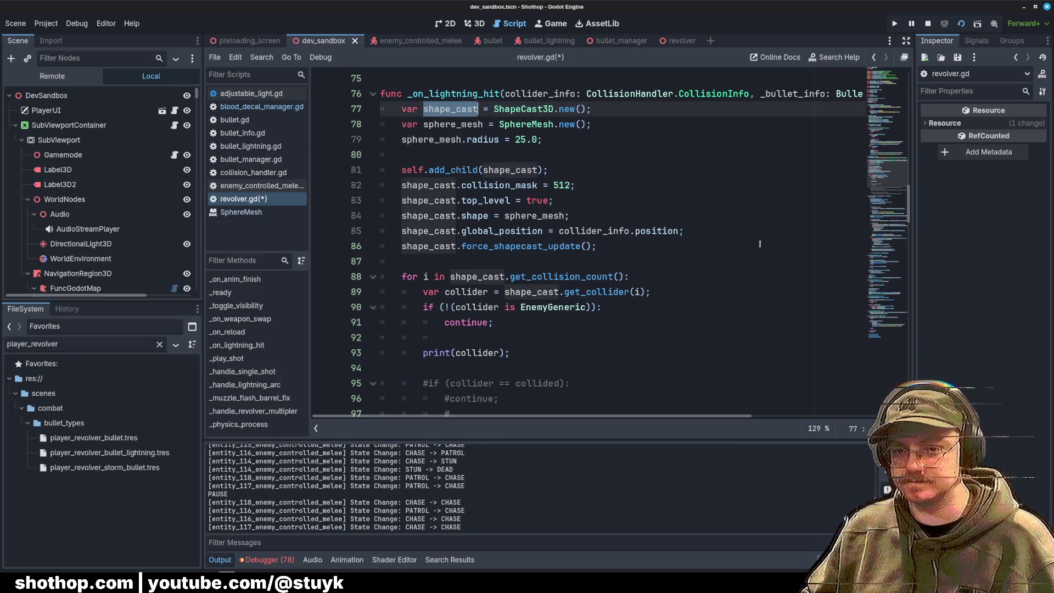
Step: Switch the Scene dock to Remote and expand DevSandbox, SubViewport, NavigationRegion3D, Gamemode and Player
left_click(52, 75)
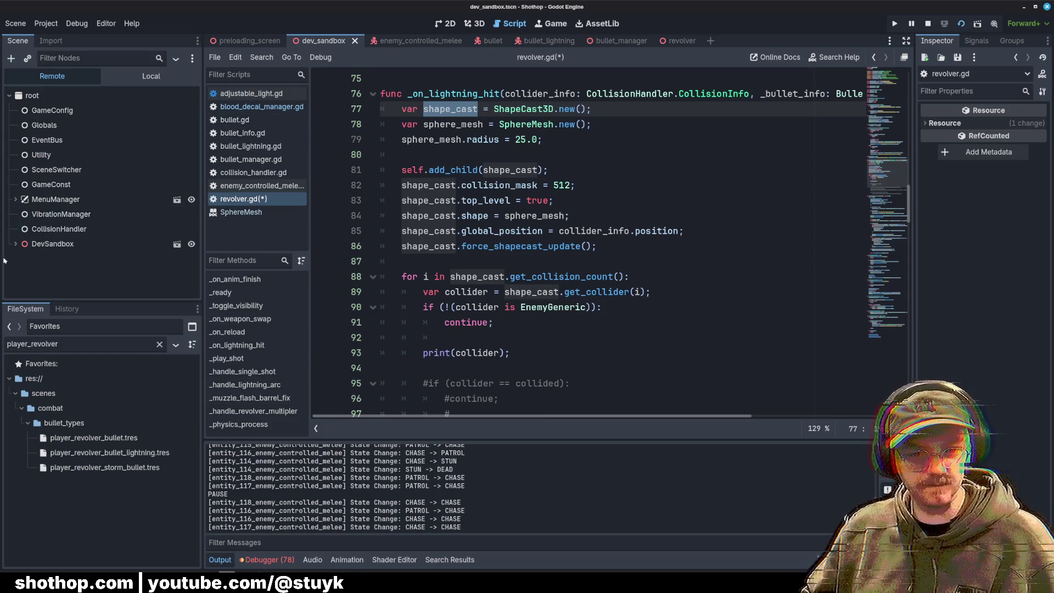
left_click(15, 244)
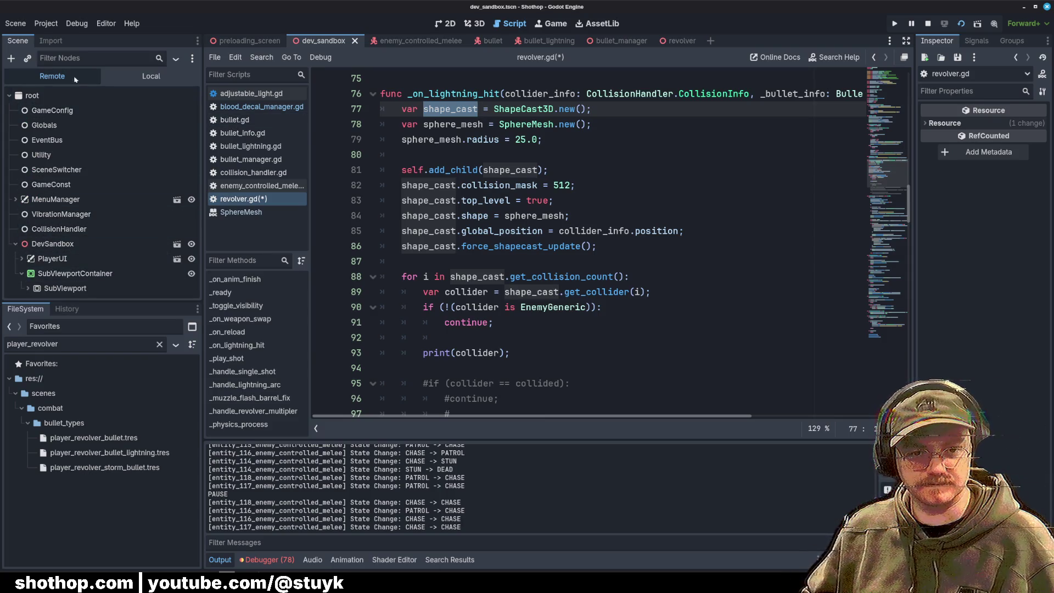
left_click(28, 288)
scroll(30, 283, "down", 2)
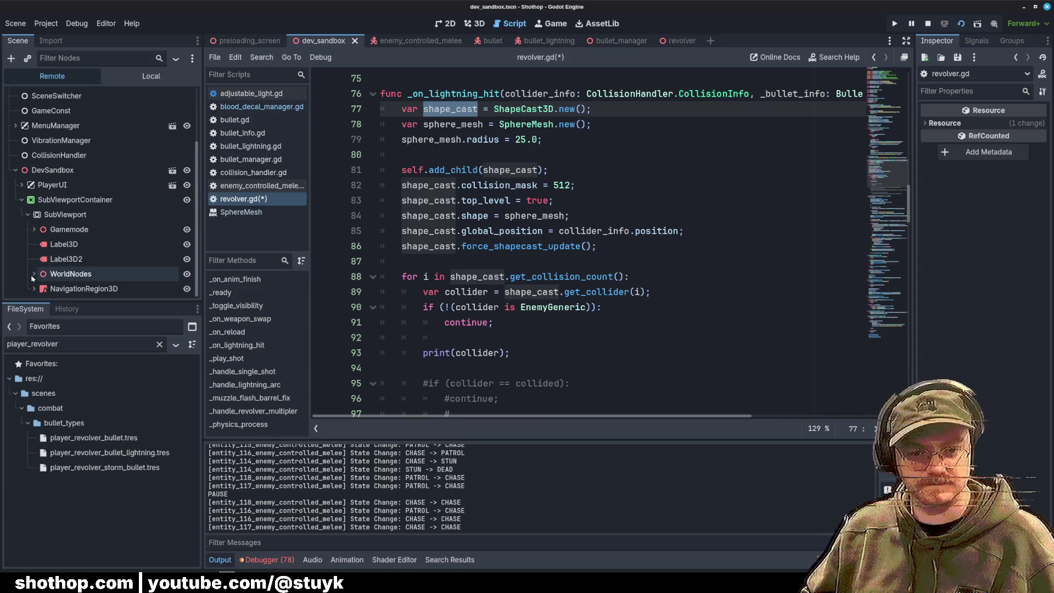
left_click(34, 288)
scroll(35, 281, "down", 1)
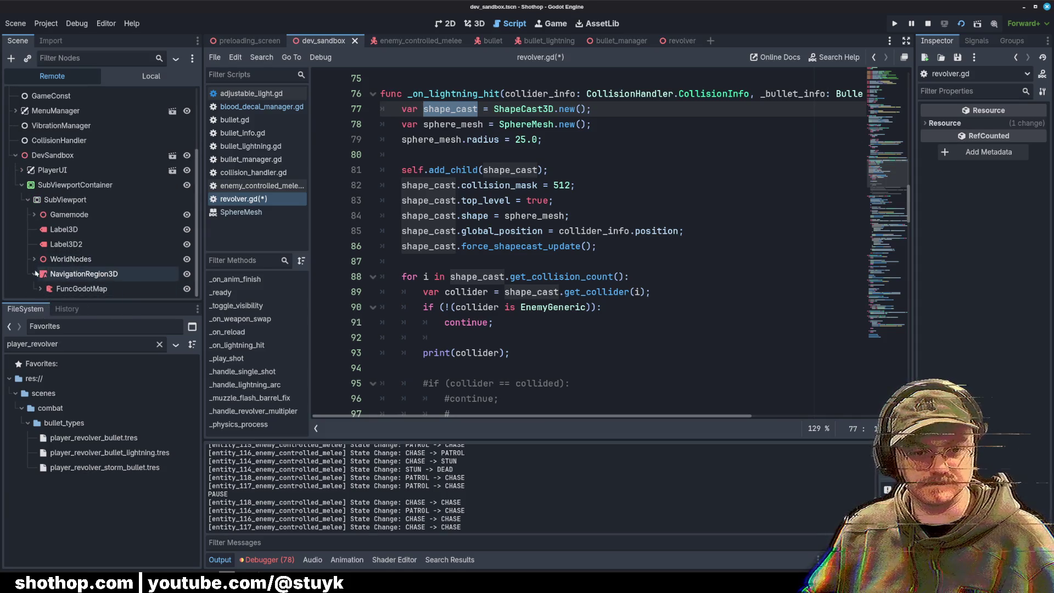
left_click(32, 217)
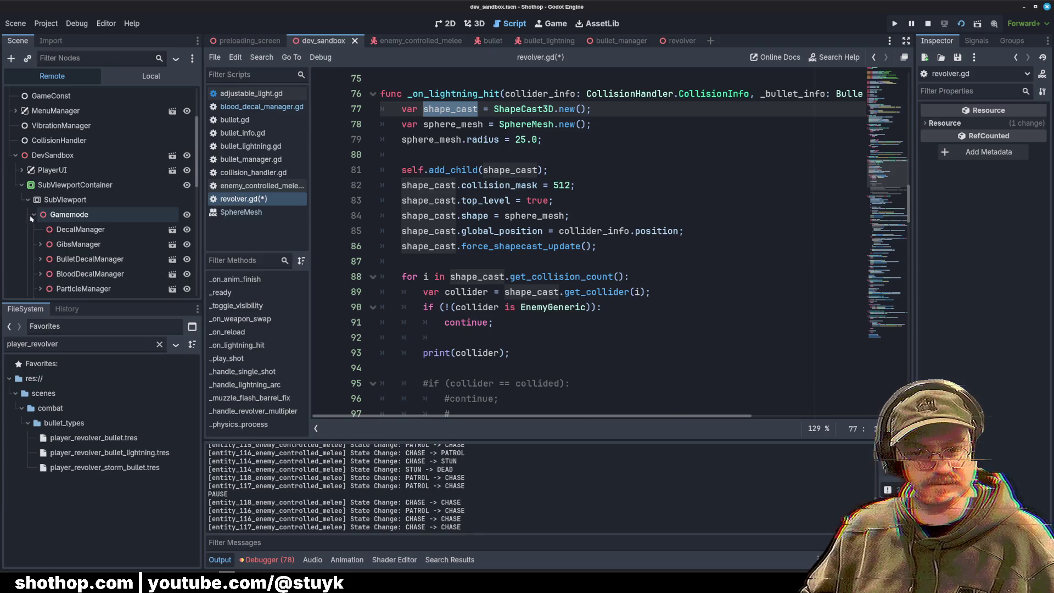
scroll(36, 209, "down", 4)
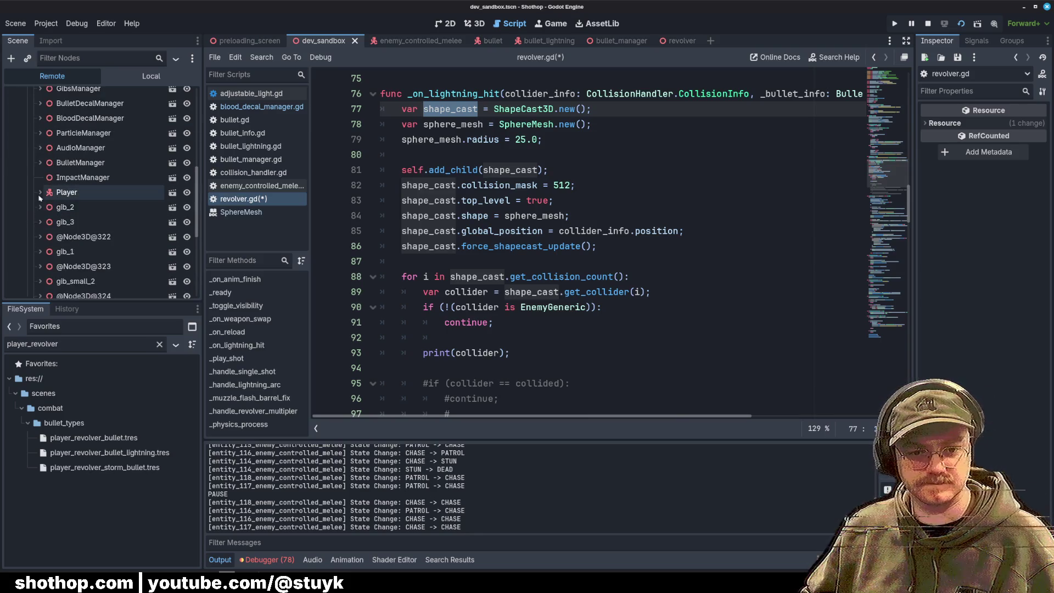
left_click(40, 193)
Step: Expand the Player's CameraPivot, CameraOffset and WeaponNode in the remote tree
scroll(41, 192, "down", 2)
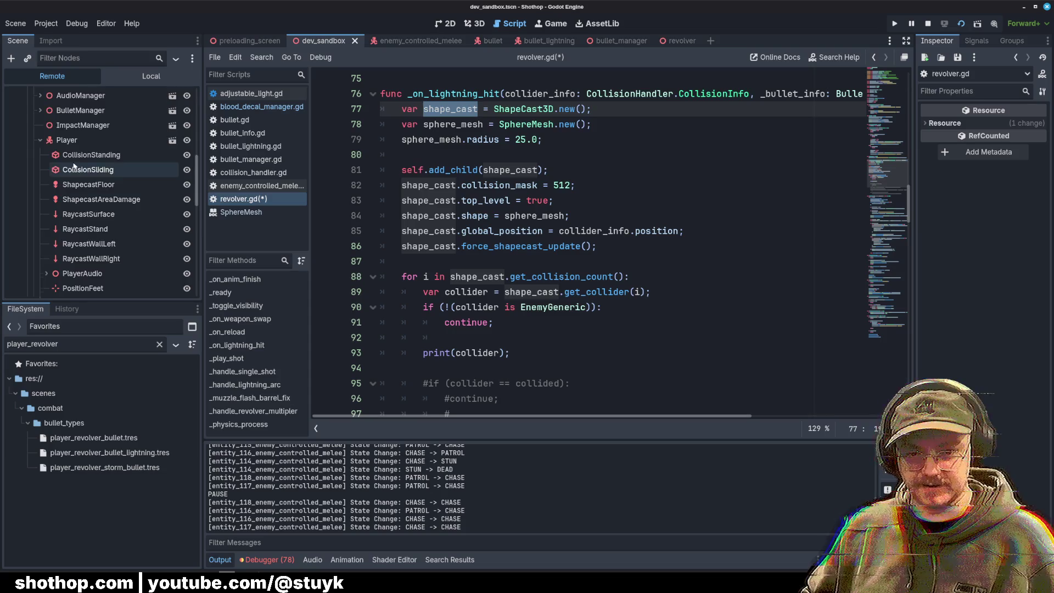
scroll(75, 166, "down", 4)
scroll(60, 168, "down", 1)
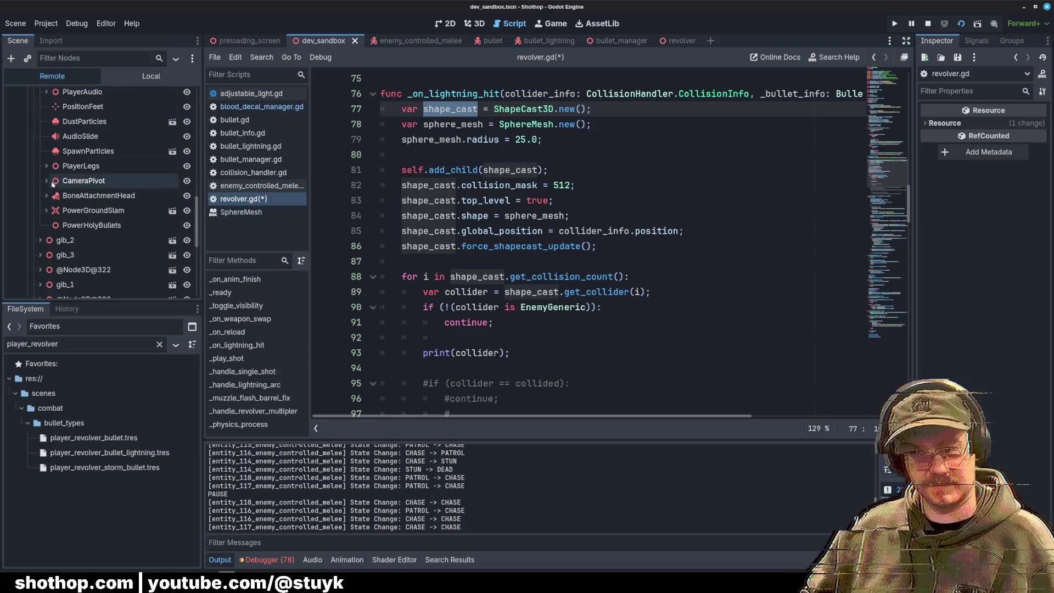
left_click(46, 180)
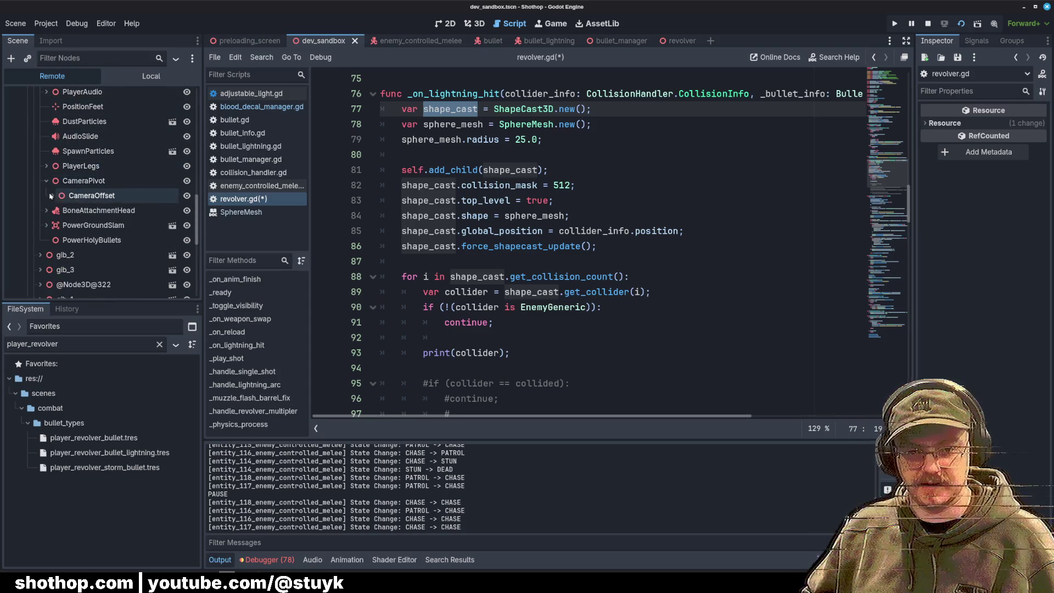
left_click(52, 195)
scroll(58, 211, "down", 1)
scroll(57, 184, "down", 2)
left_click(64, 147)
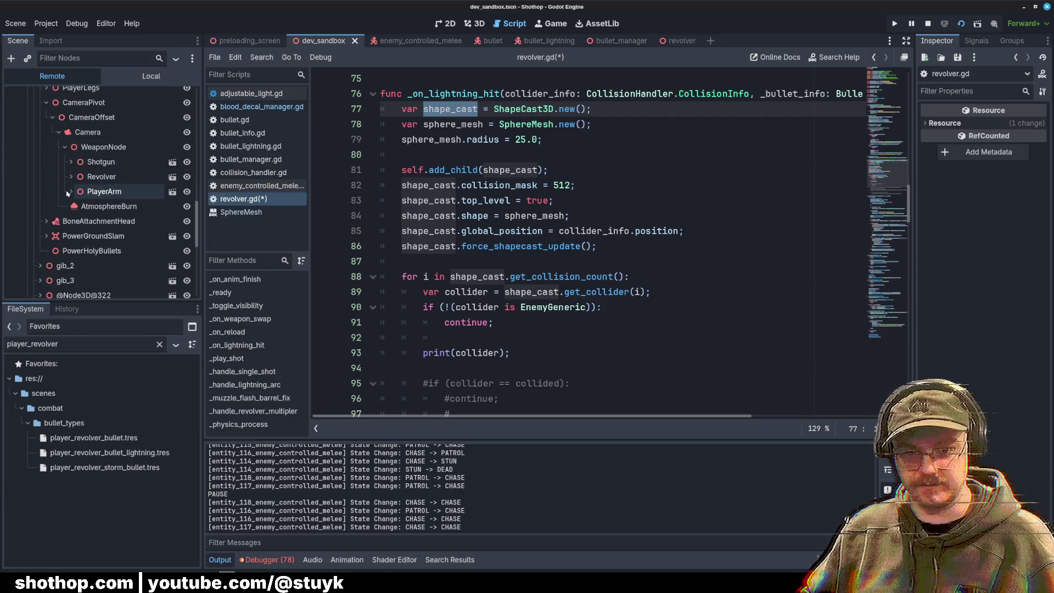
left_click(72, 177)
left_click(101, 177)
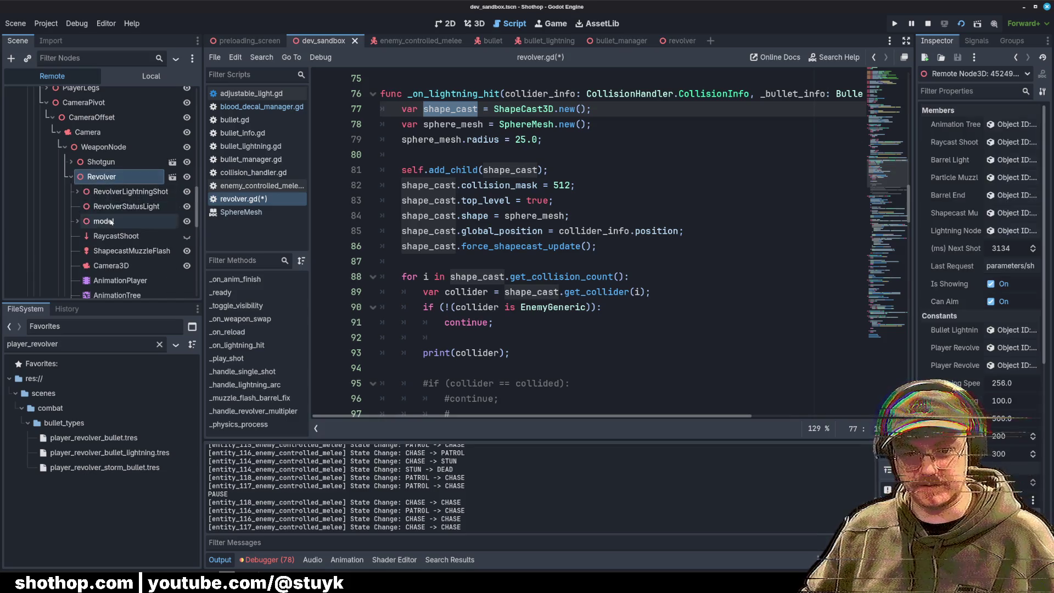
scroll(110, 219, "down", 3)
left_click(129, 247)
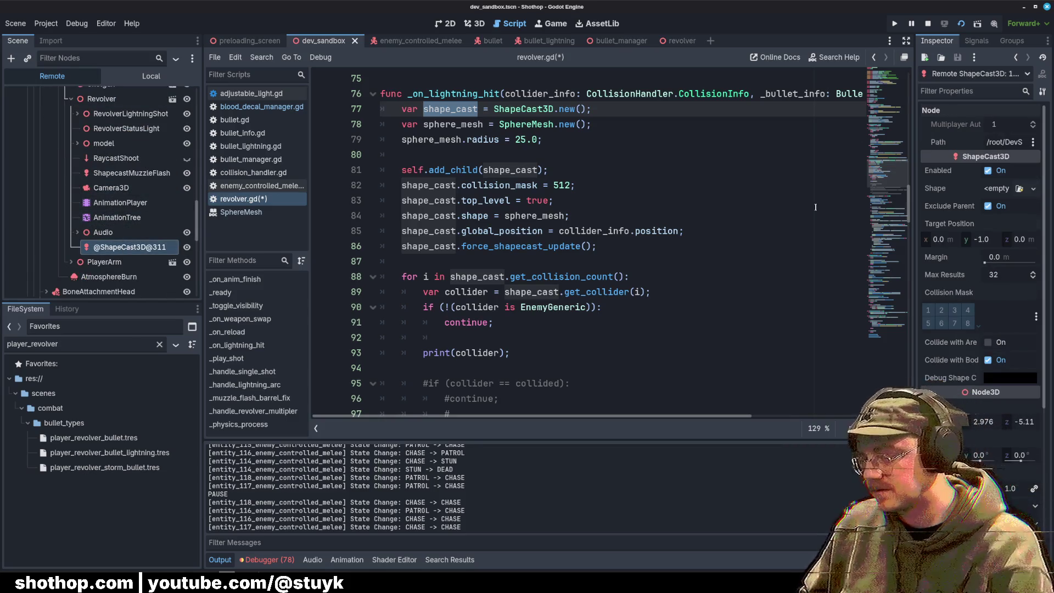
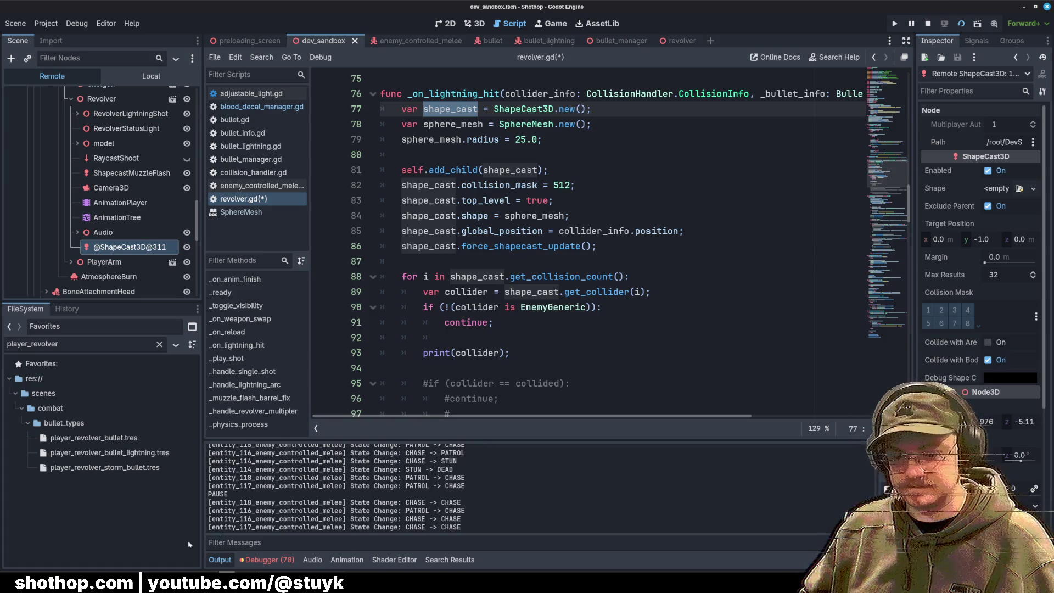
Step: Check on the paused running game, then return to revolver.gd in the editor
key("alt+Tab")
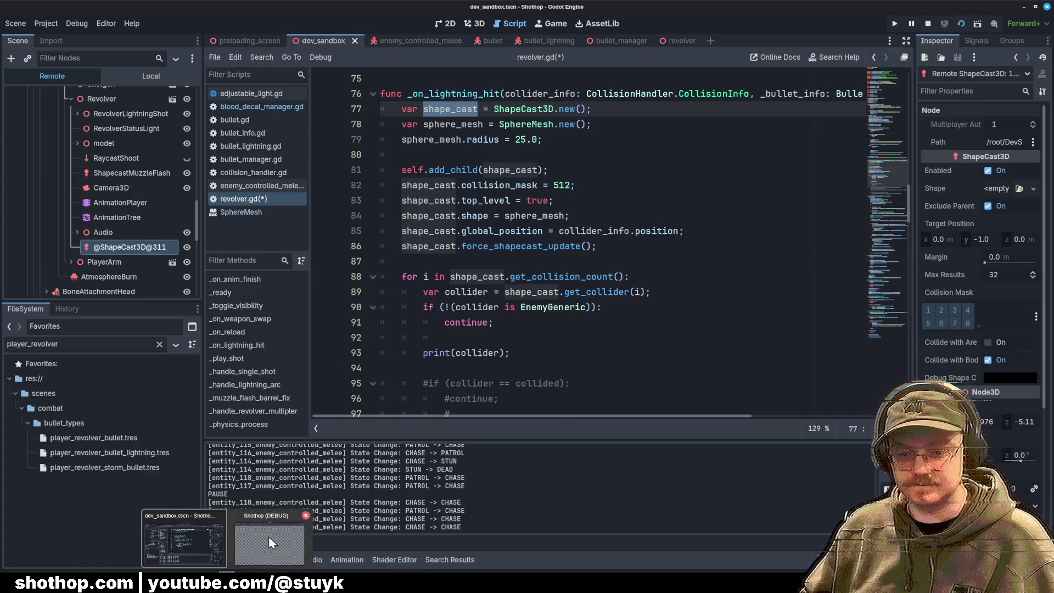
key("Escape")
key("Escape")
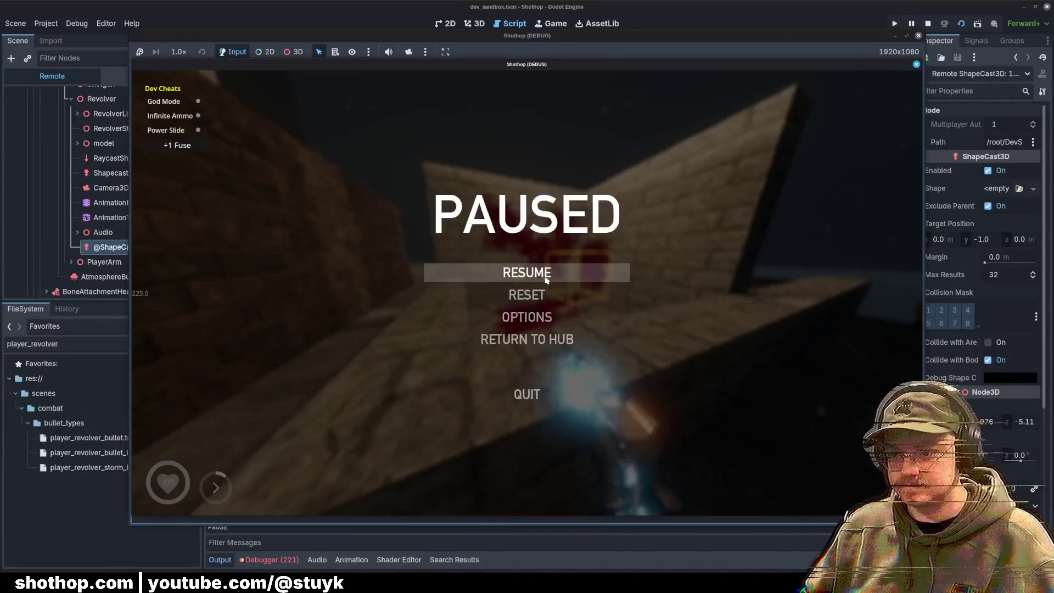
left_click(594, 7)
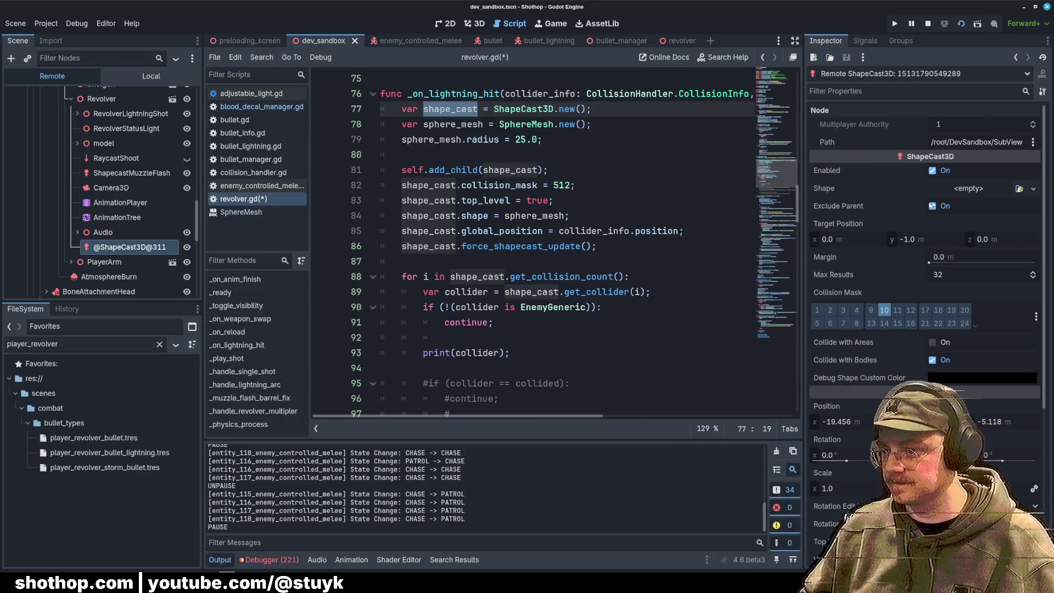
Step: Widen the Inspector and select the sphere_mesh occurrences on lines 84 and 79
left_click_drag(912, 176, 805, 176)
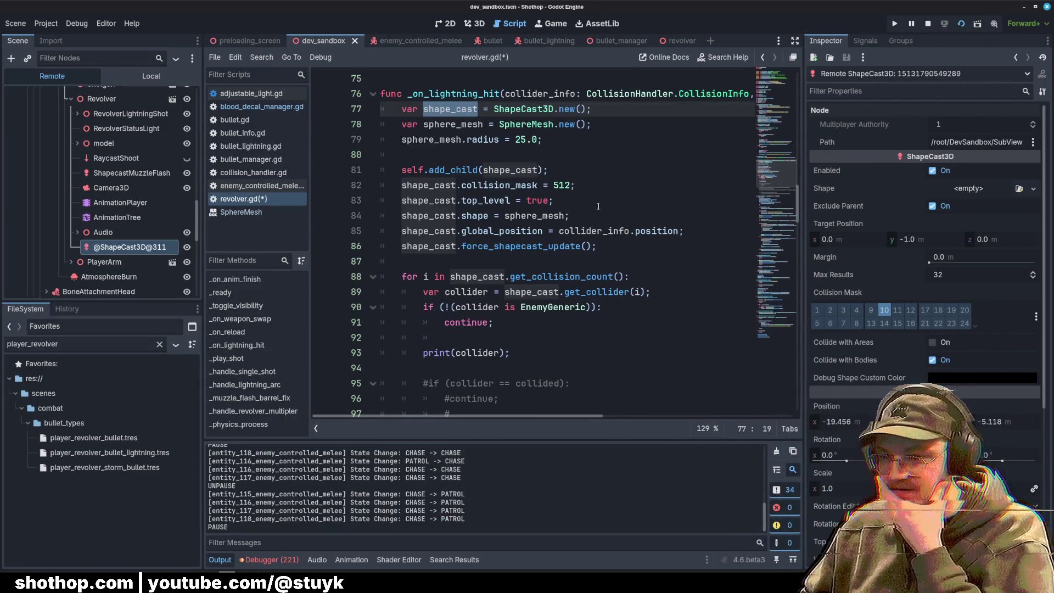
left_click(573, 206)
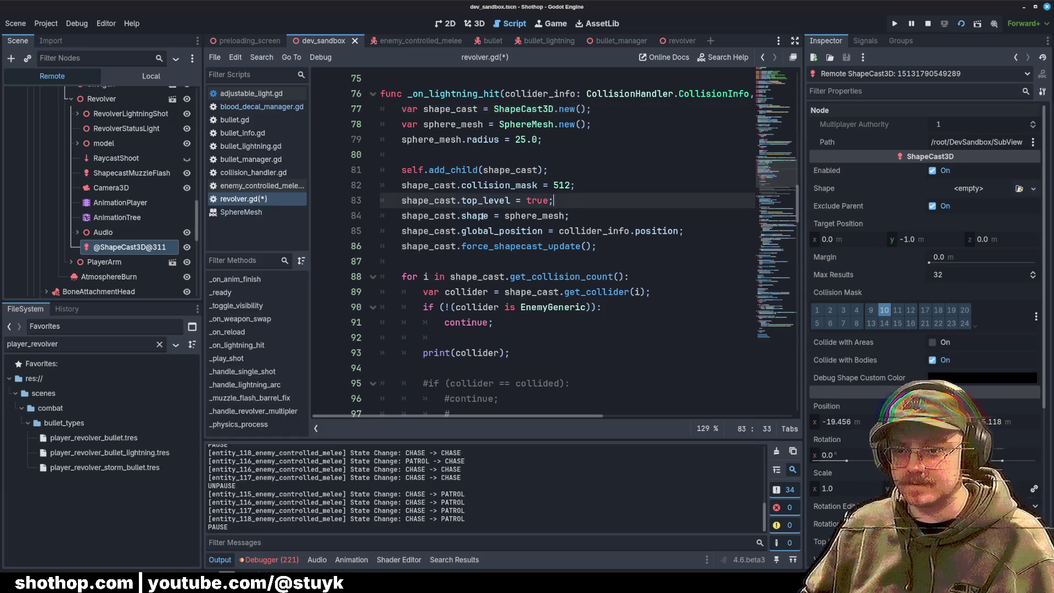
left_click(597, 215)
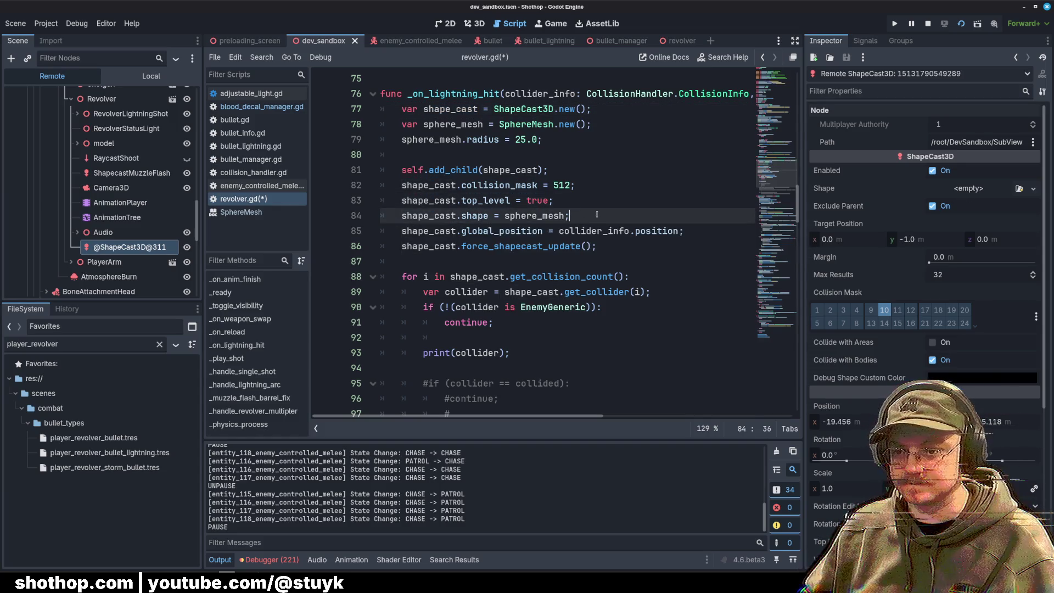
key("Left")
key("ctrl+d")
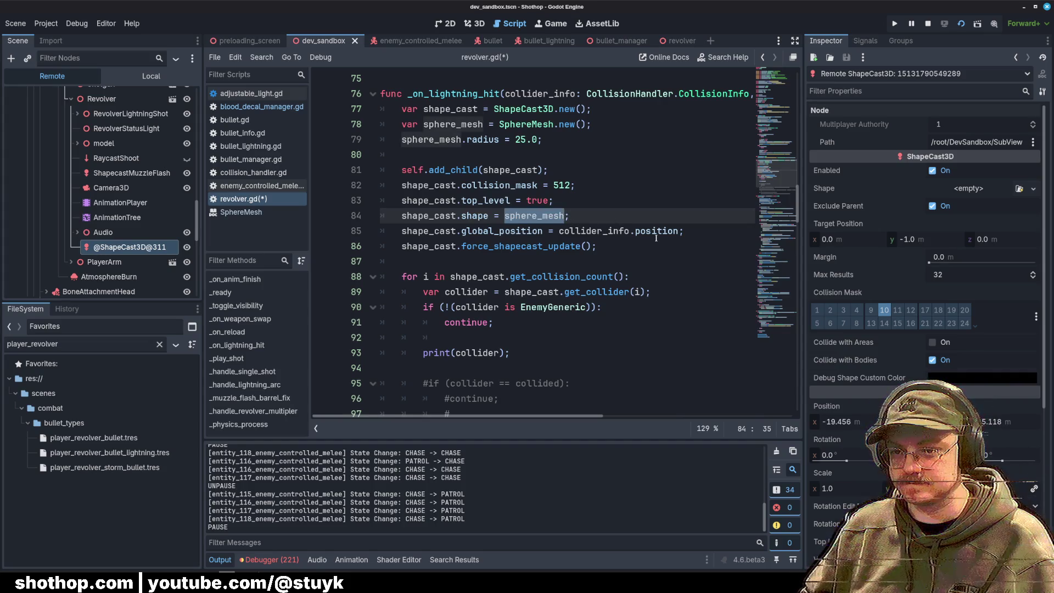
double_click(431, 140)
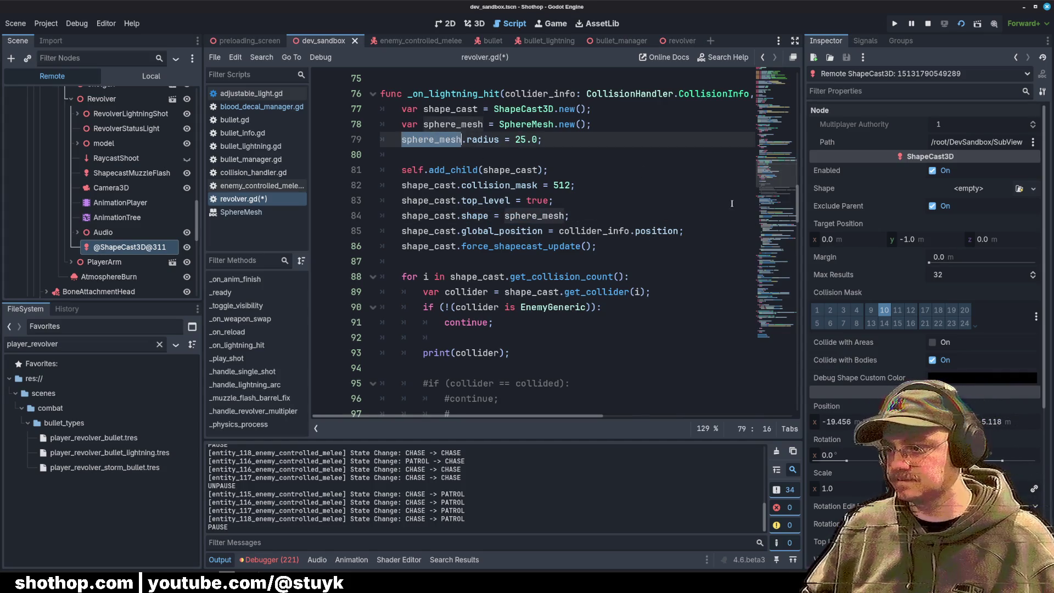
left_click(690, 194)
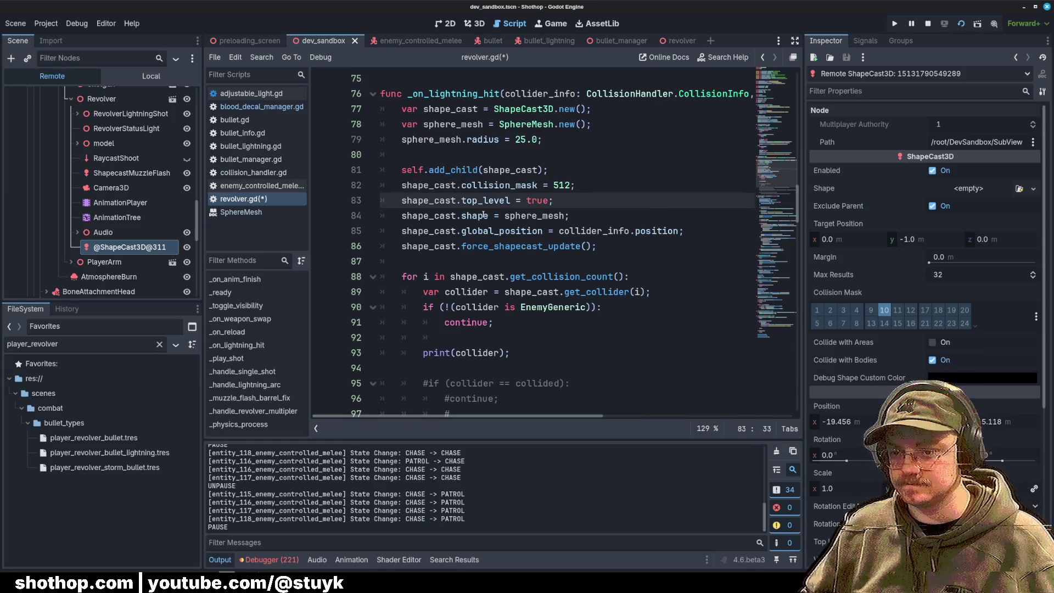
Step: Open the ShapeCast3D class documentation from line 77 of revolver.gd
mouse_move(484, 215)
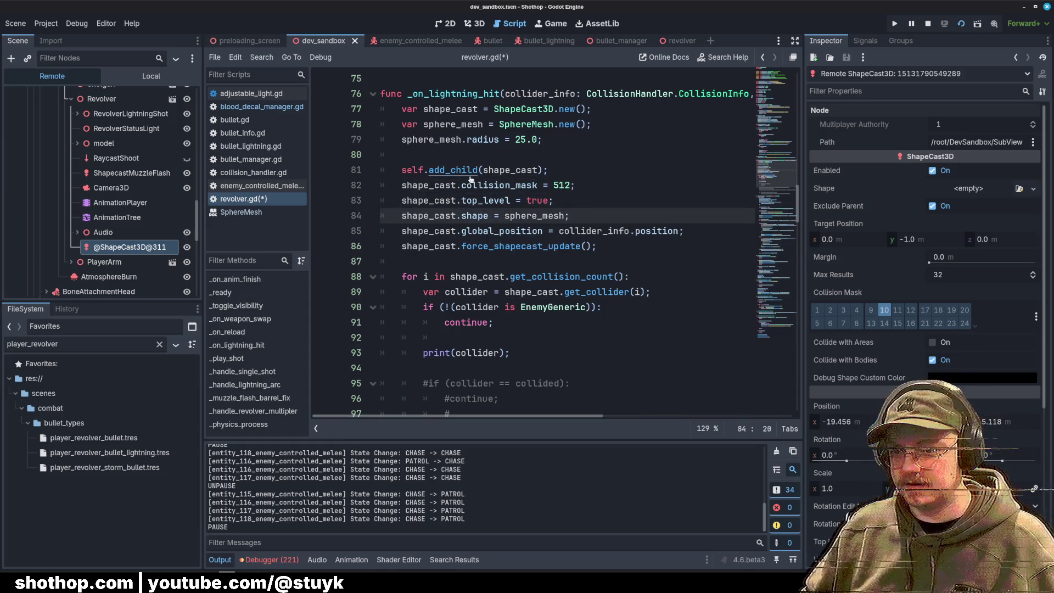
left_click(537, 108, "ctrl")
scroll(520, 247, "down", 15)
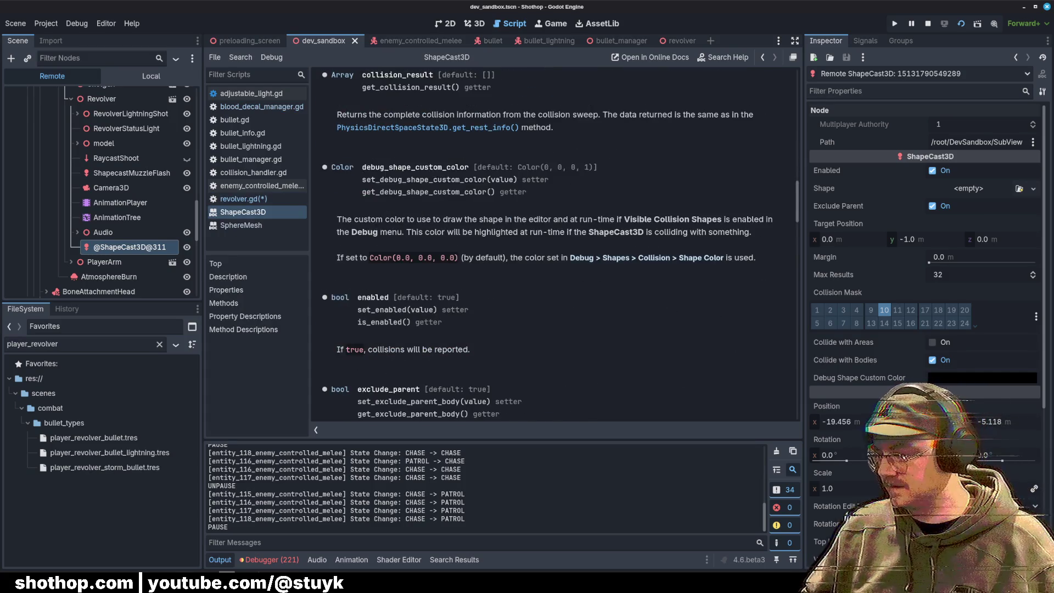
Step: Return from the 3D workspace to revolver.gd with the caret at the end of line 83
scroll(506, 216, "up", 6)
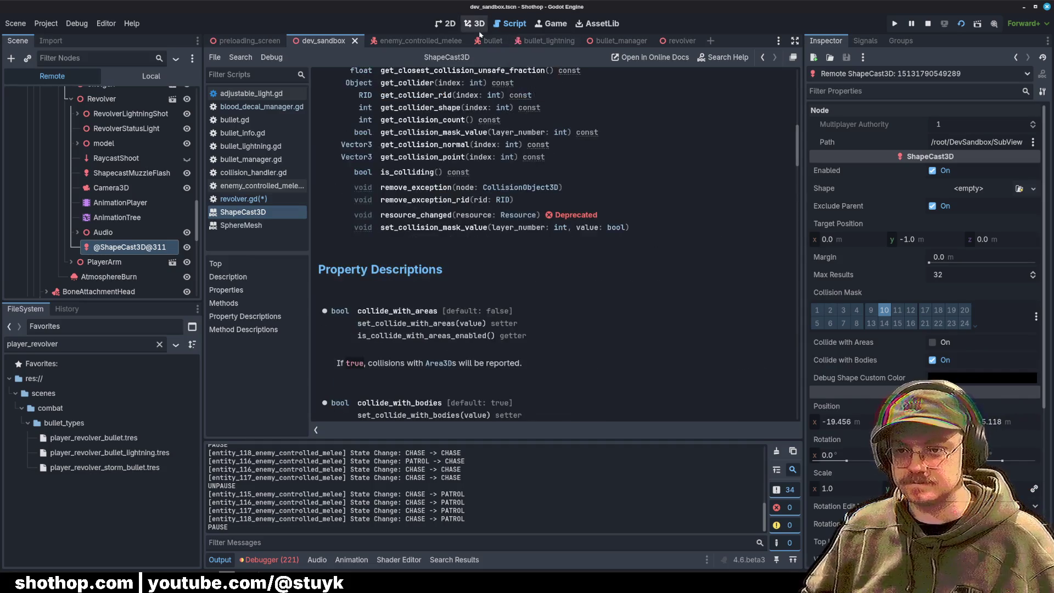
left_click(476, 23)
left_click(503, 24)
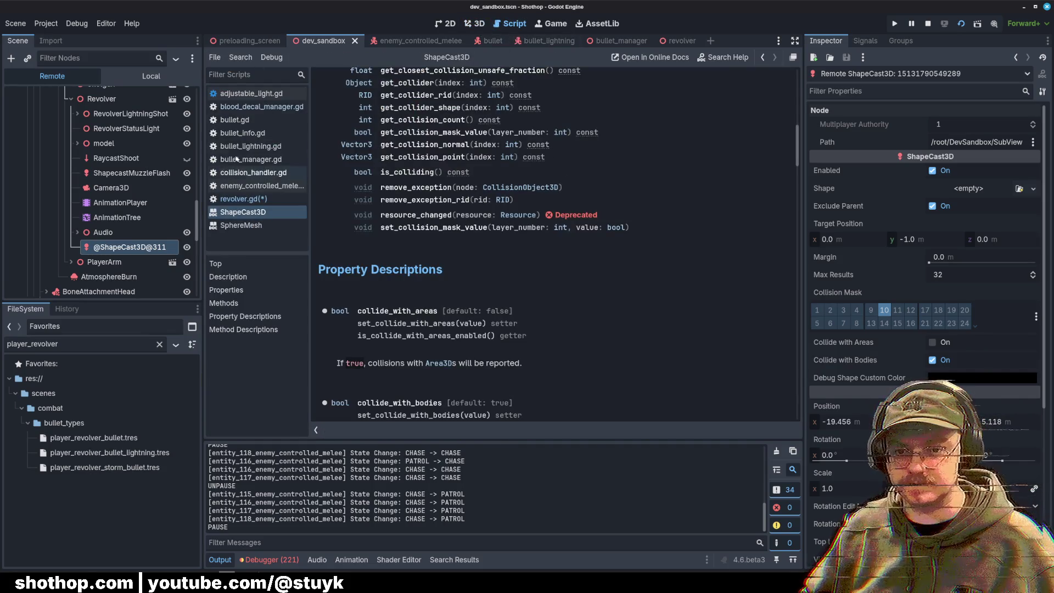
left_click(283, 200)
left_click(647, 207)
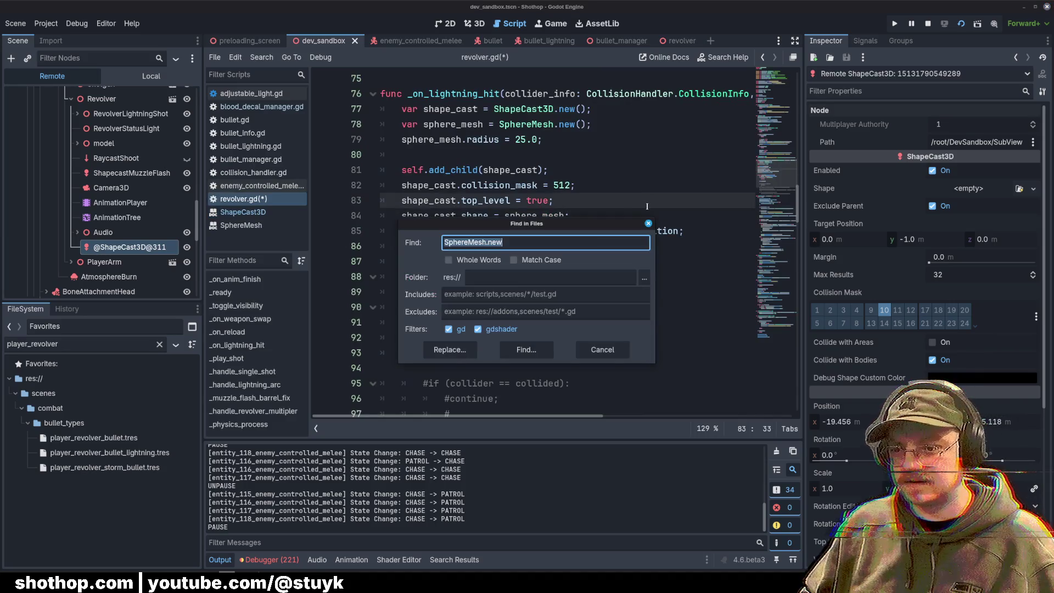
Step: Search all project scripts for '.shape =' and open the entity_assembler.gd line 129 match
key("ctrl+shift+f")
key("BackSpace")
type(".shape =")
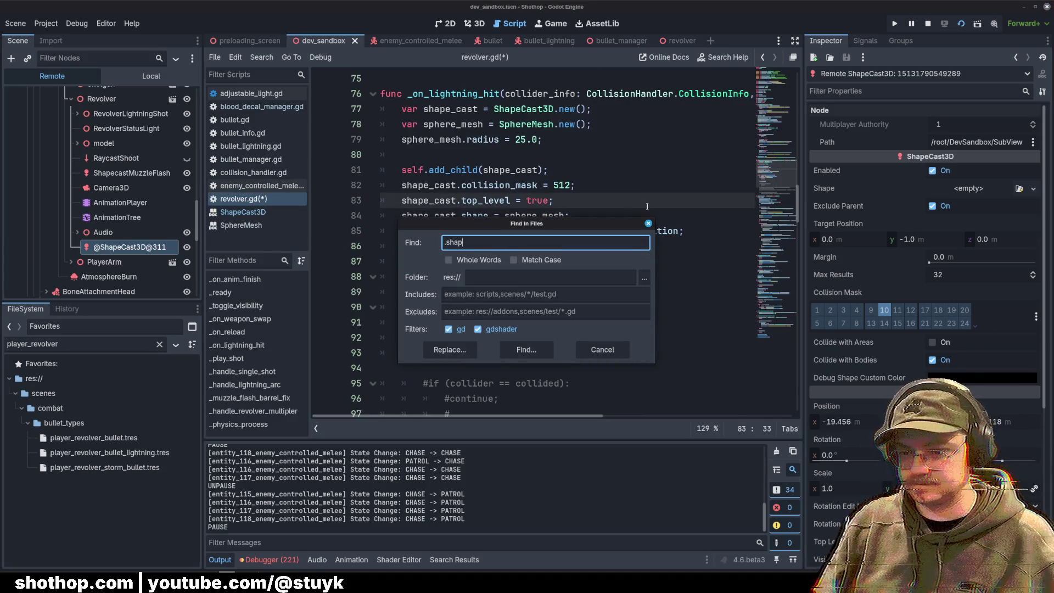
key("Return")
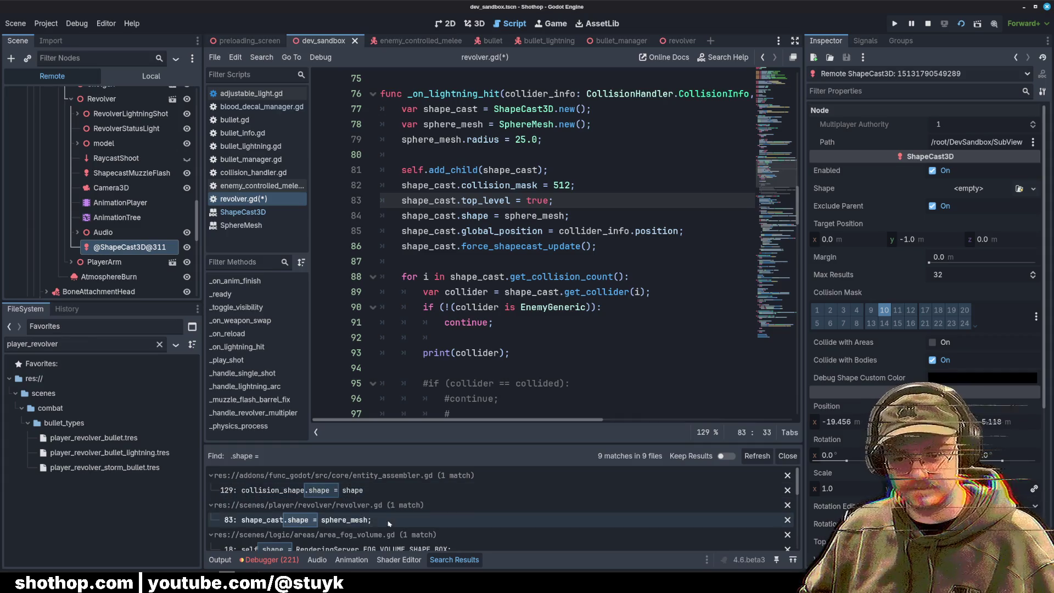
left_click(362, 520)
left_click(376, 493)
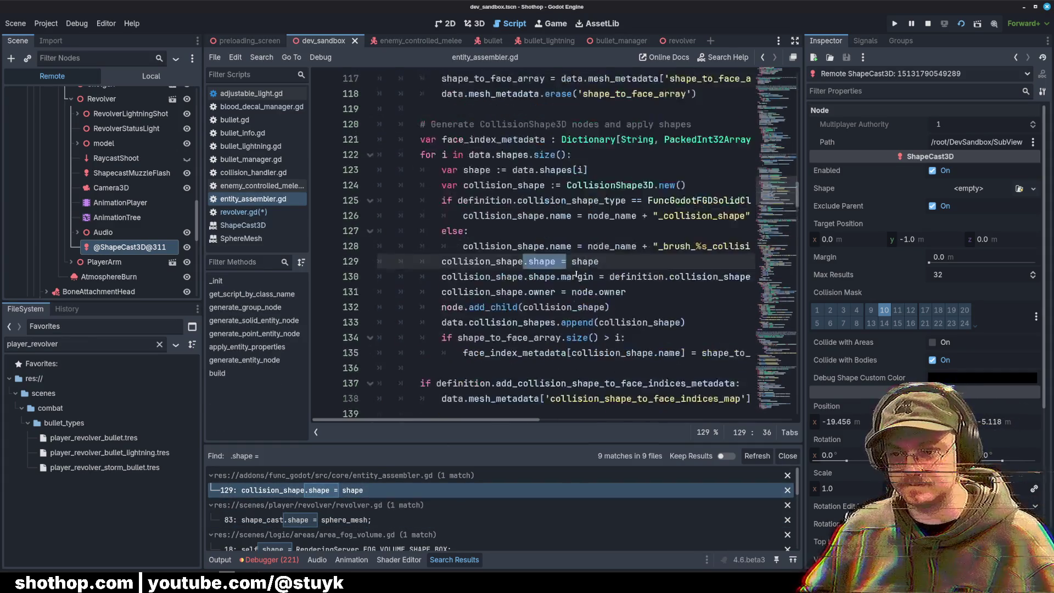
left_click_drag(804, 275, 913, 275)
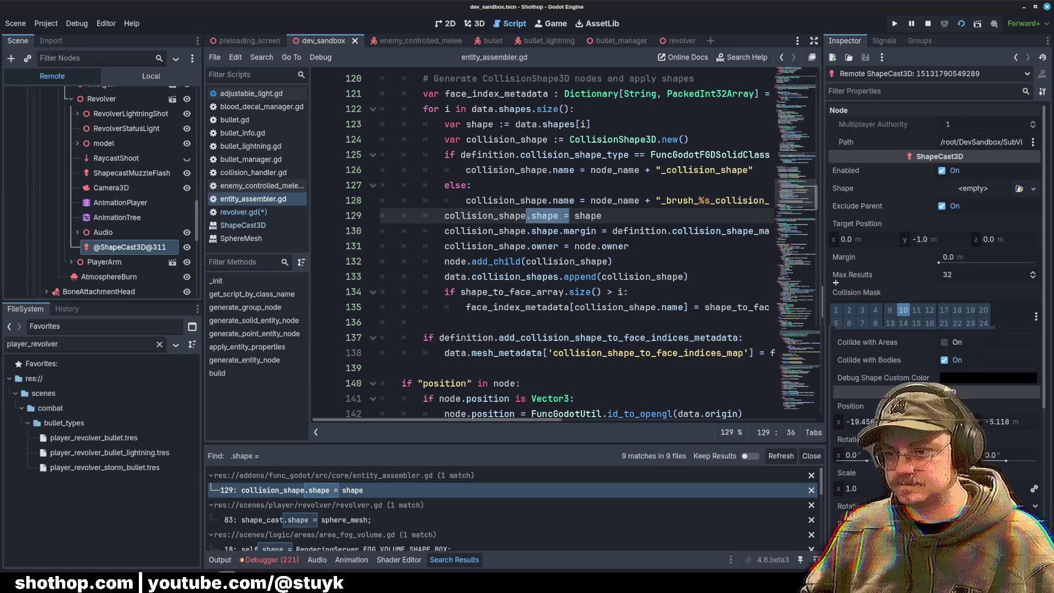
scroll(637, 226, "up", 1)
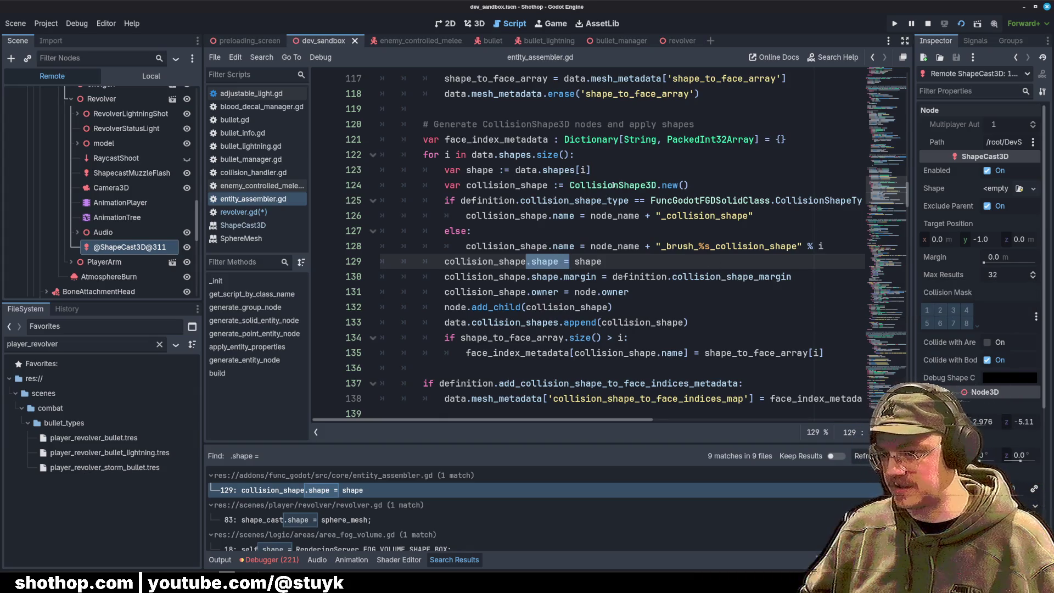
Step: Select CollisionShape3D on line 124, then go back to revolver.gd
mouse_move(615, 185)
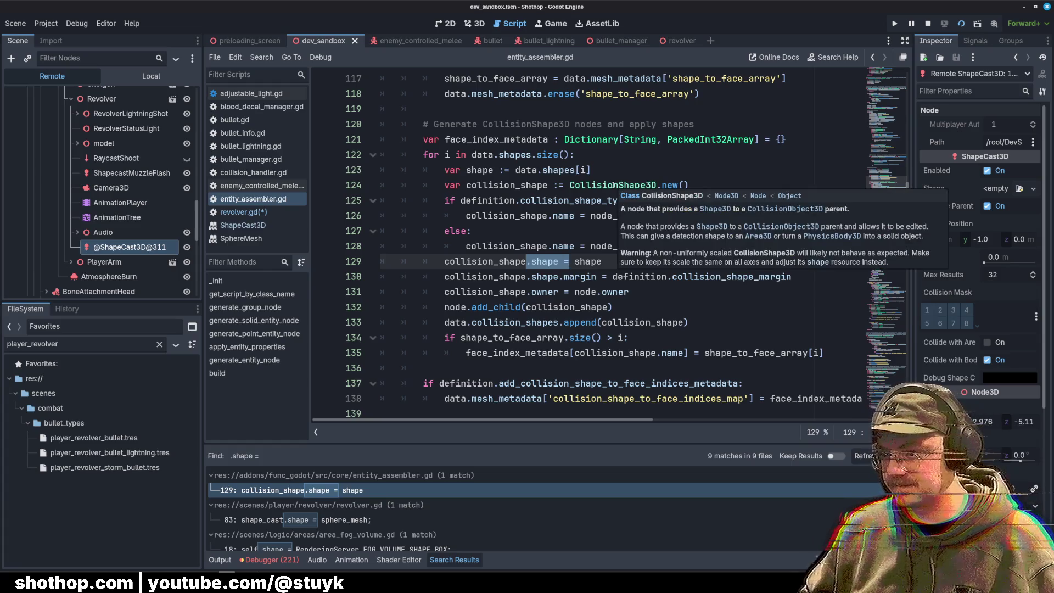
double_click(614, 185)
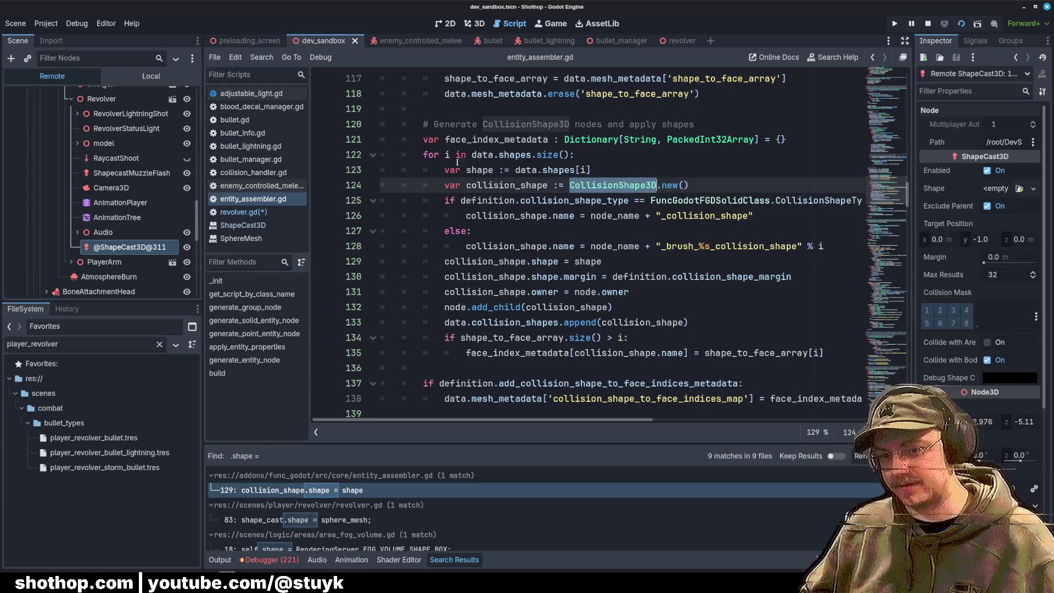
left_click(242, 212)
left_click(566, 231)
mouse_move(478, 216)
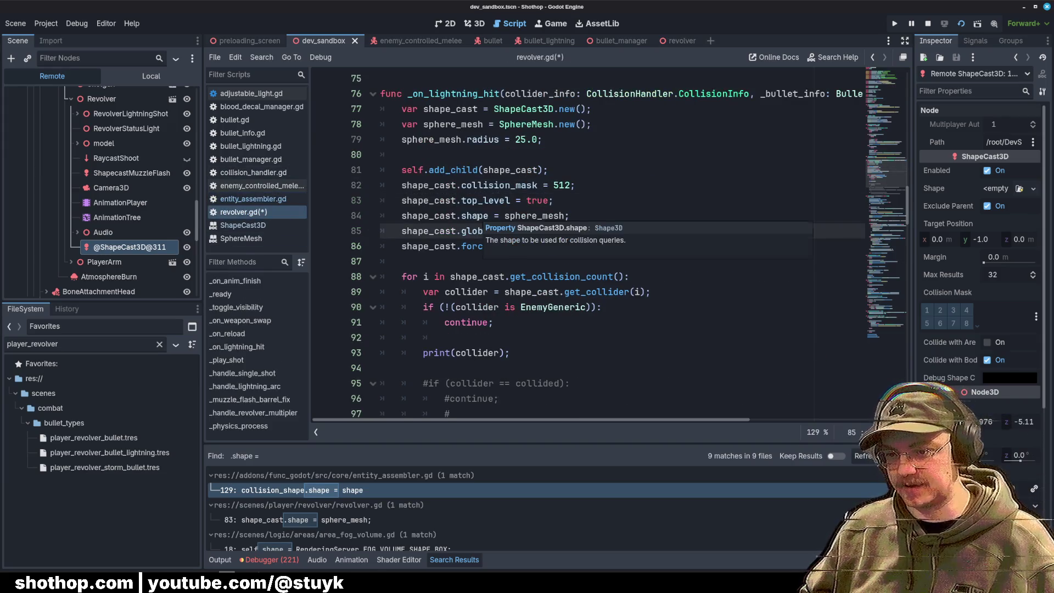
Step: Add a new 'shape_cast.' line after line 83 and open the ShapeCast3D help page
key("Up")
key("Up")
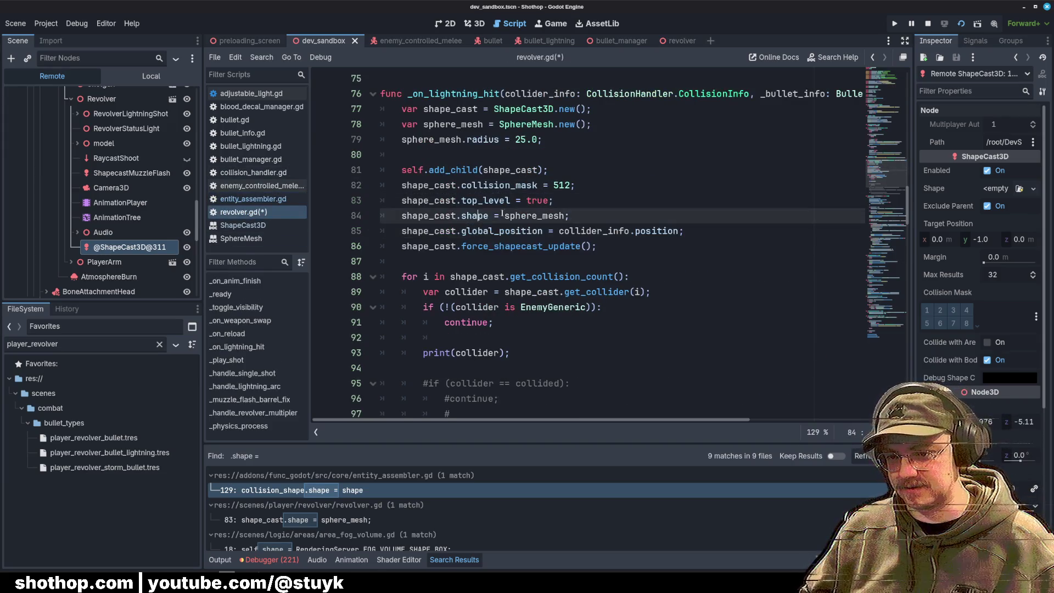
key("Return")
key("Return")
key("Up")
type("shape_")
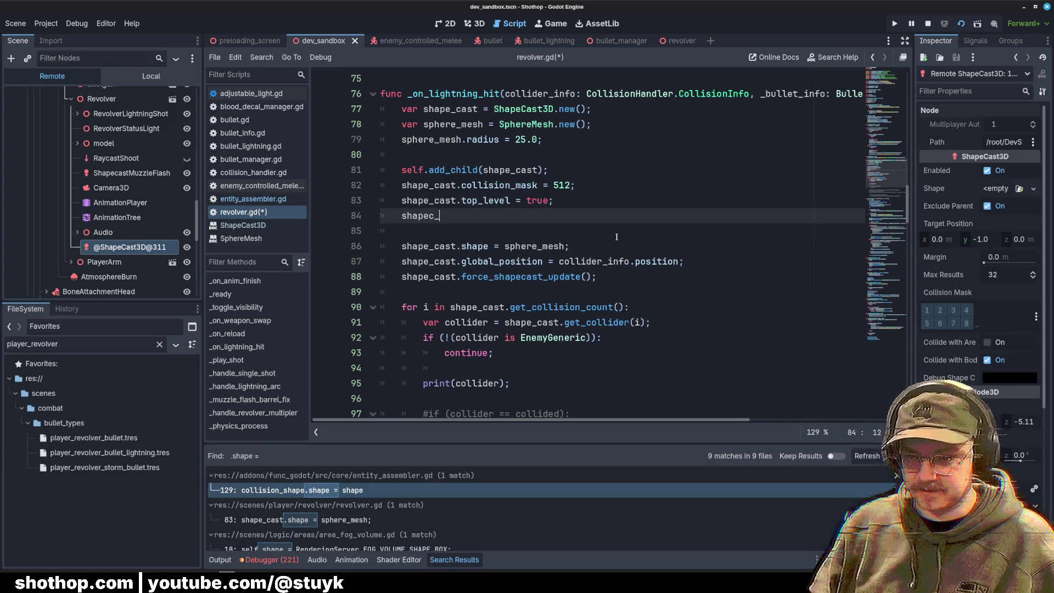
key("Return")
type(".shape")
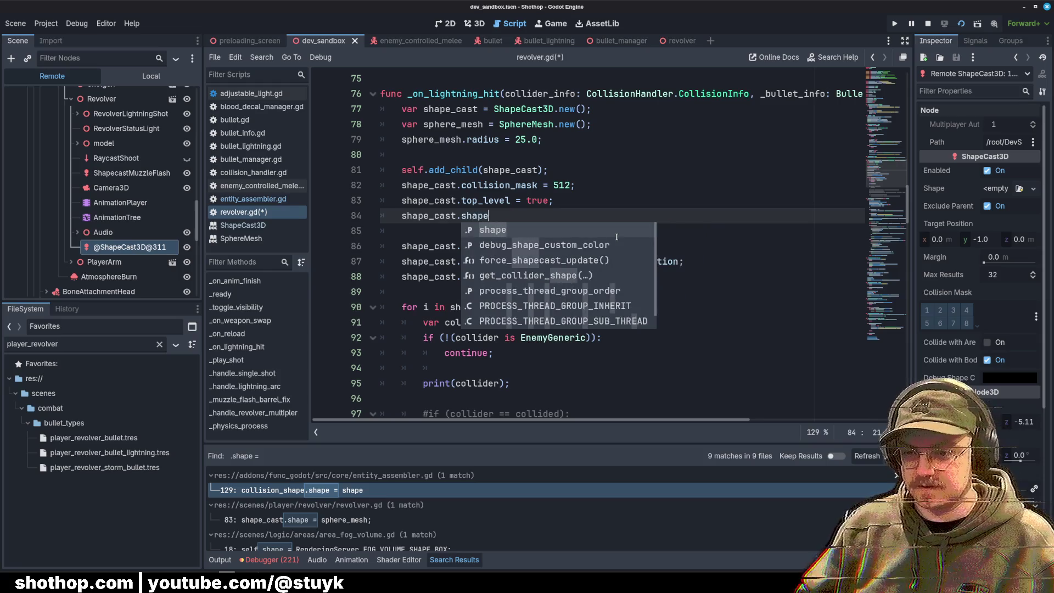
key("Escape")
left_click(591, 232, "ctrl")
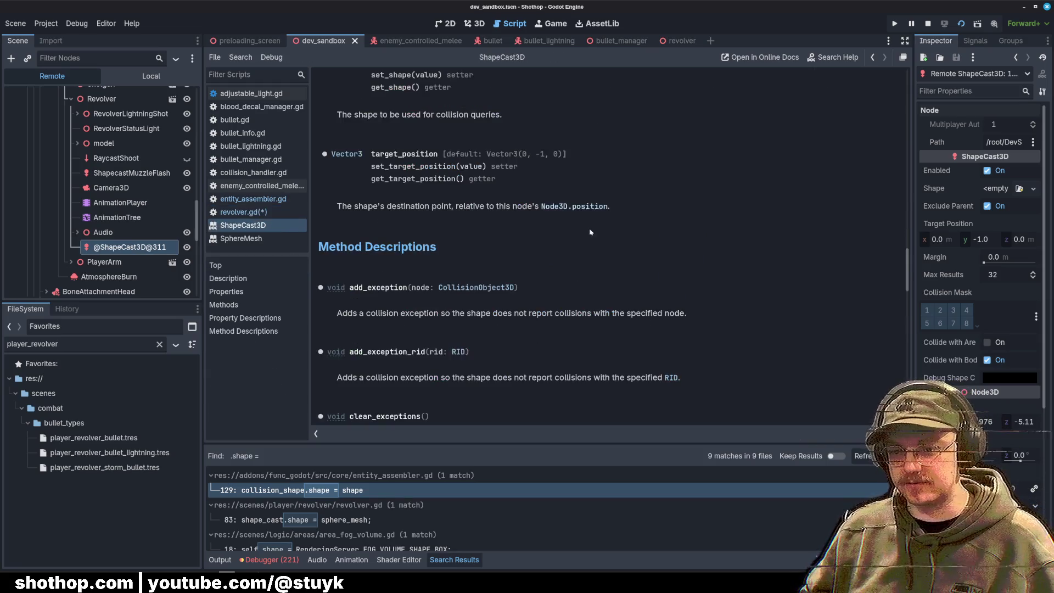
scroll(365, 209, "up", 4)
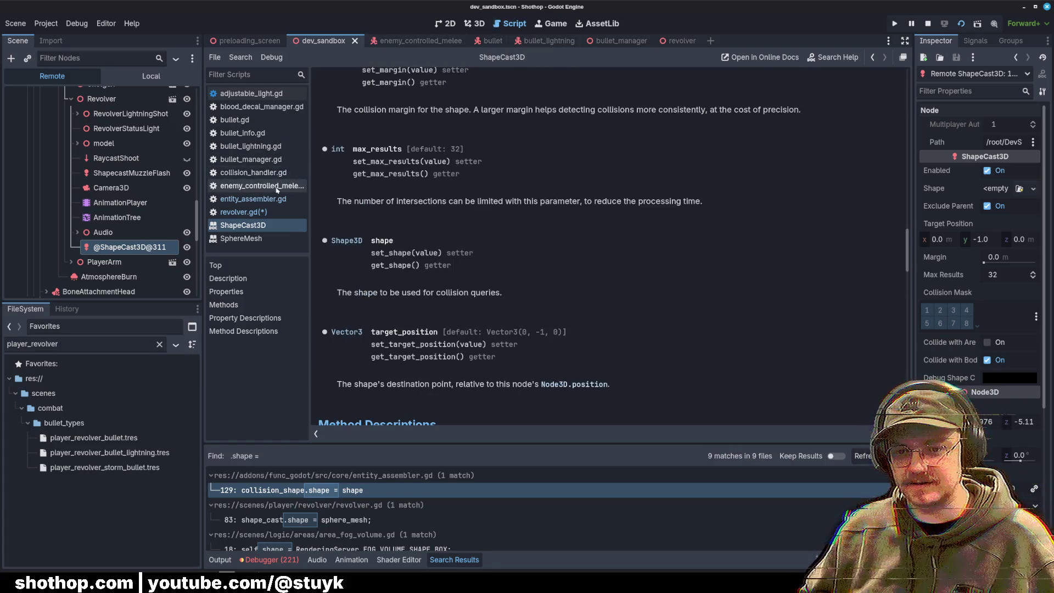
scroll(452, 238, "up", 15)
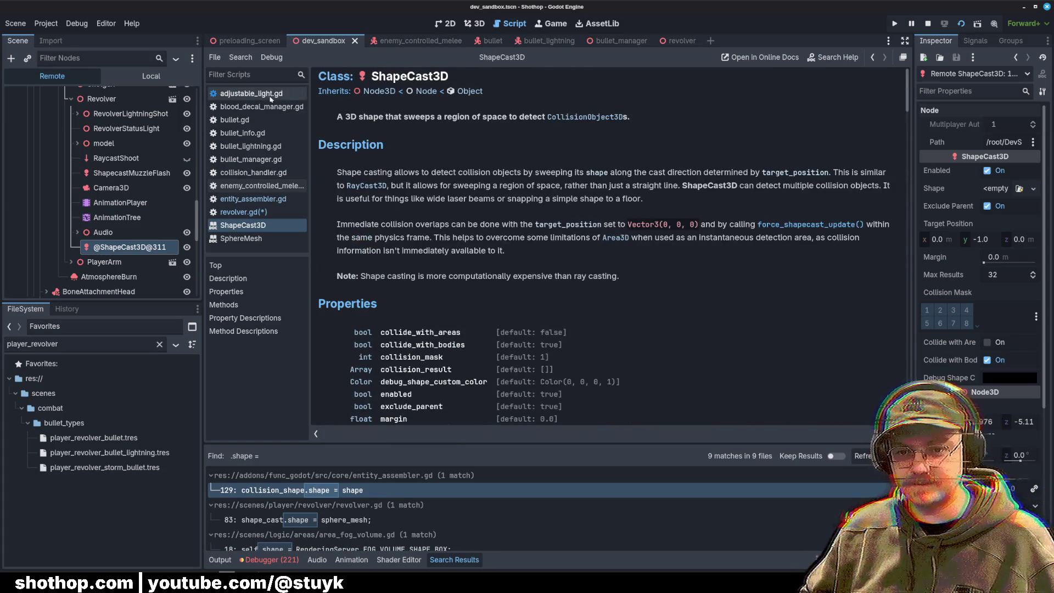
scroll(352, 216, "down", 10)
scroll(389, 530, "down", 2)
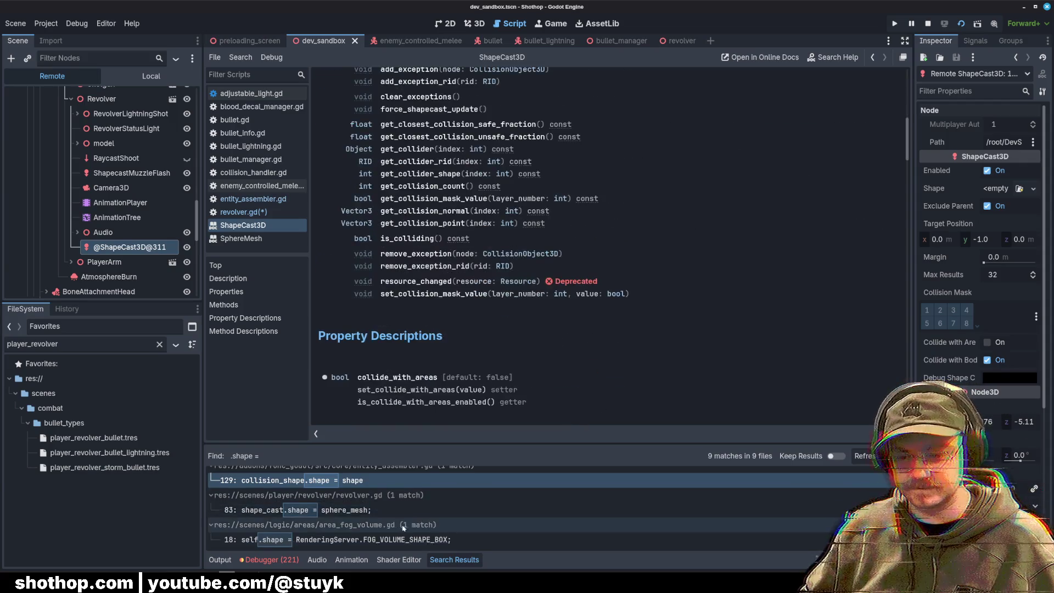
scroll(384, 531, "down", 2)
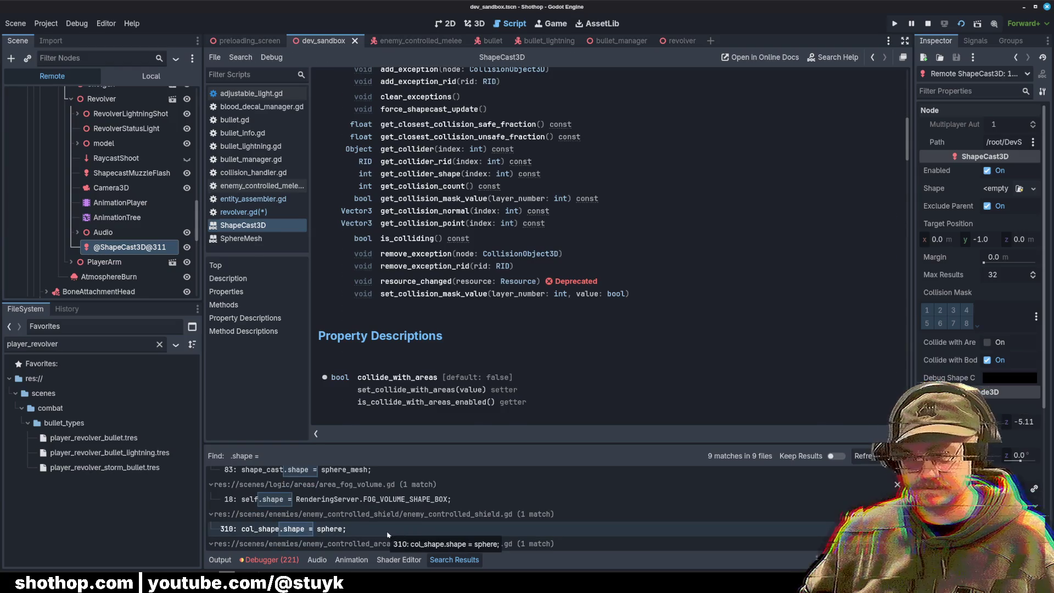
Step: Review the shield, arcane and dynamite enemies' SphereShape3D shape assignments from Search Results
left_click(388, 530)
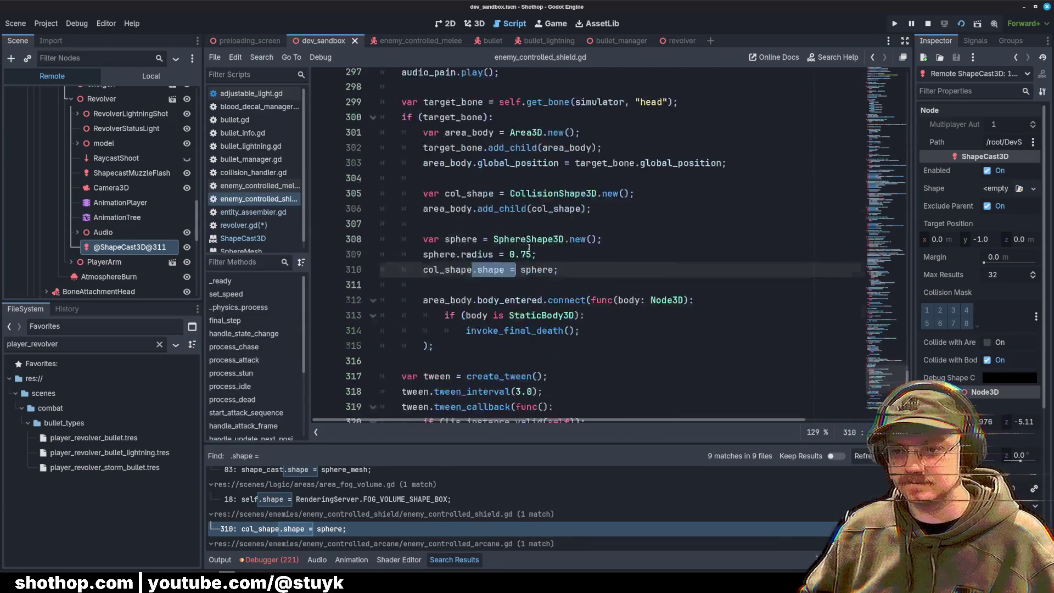
scroll(549, 258, "up", 3)
scroll(632, 285, "down", 1)
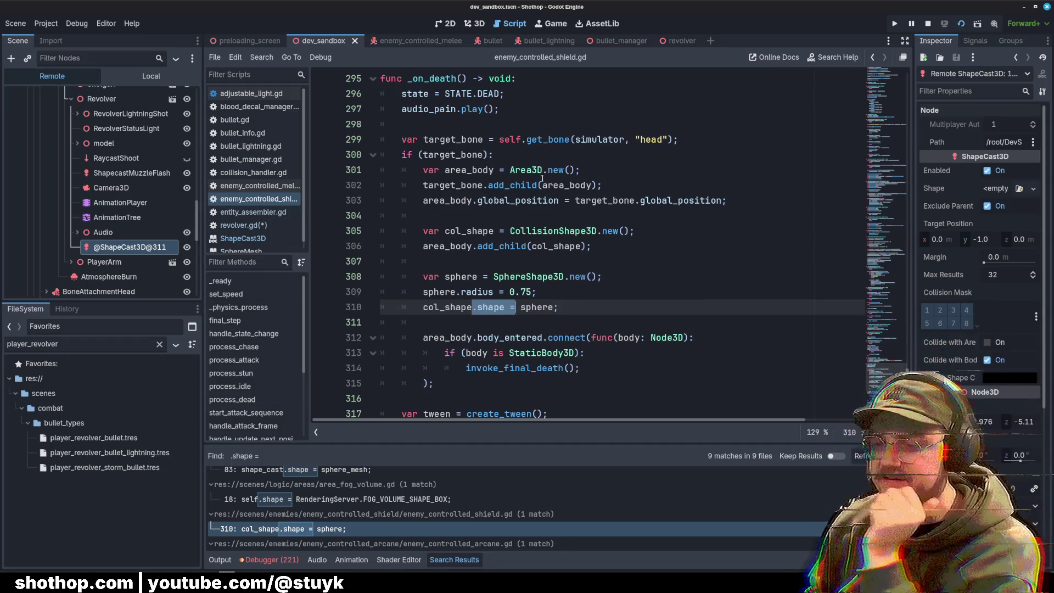
left_click(532, 246)
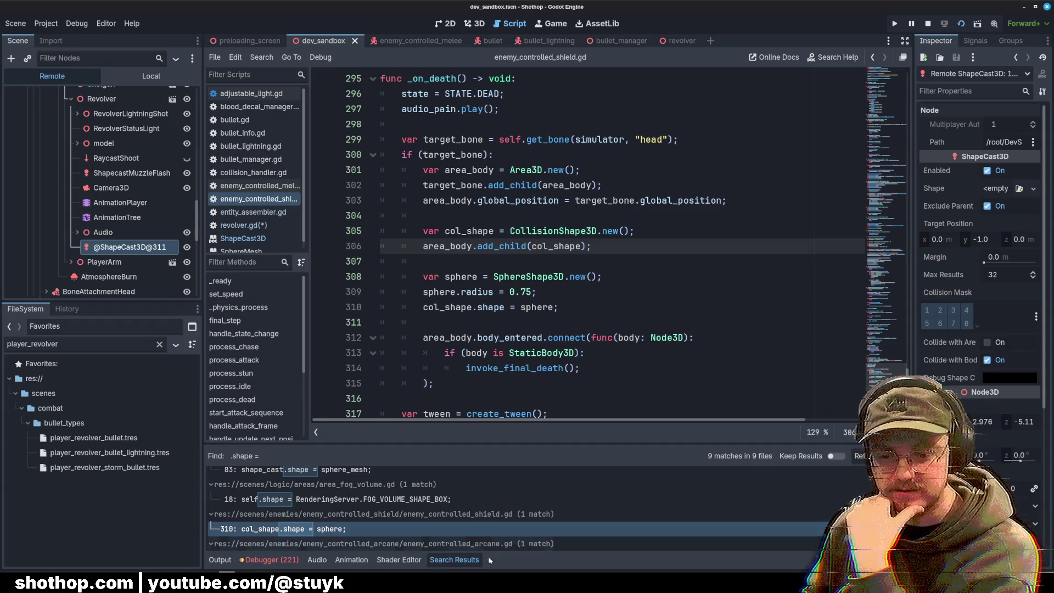
scroll(384, 527, "down", 2)
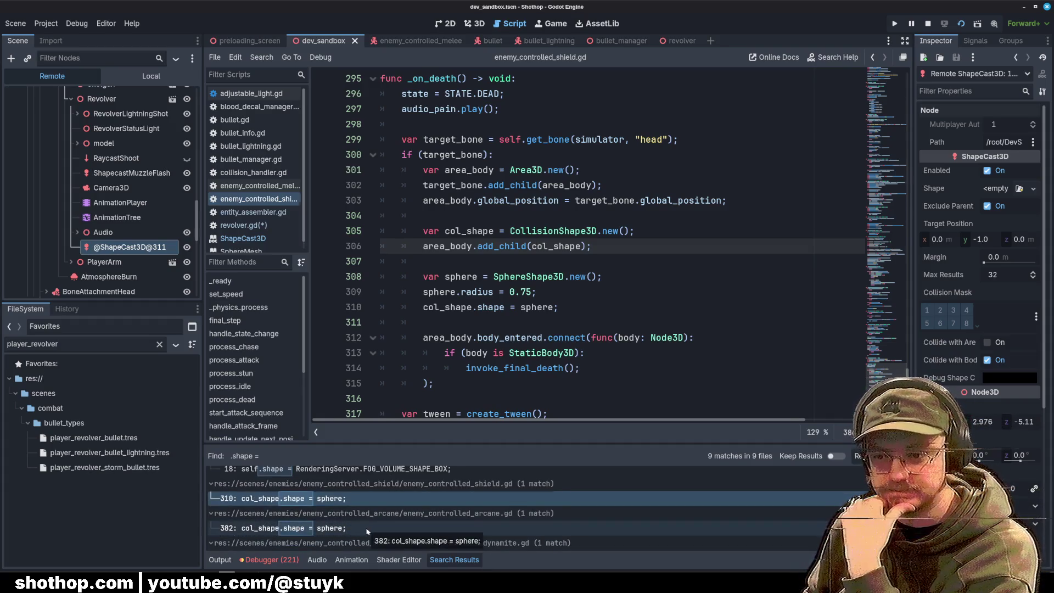
left_click(367, 529)
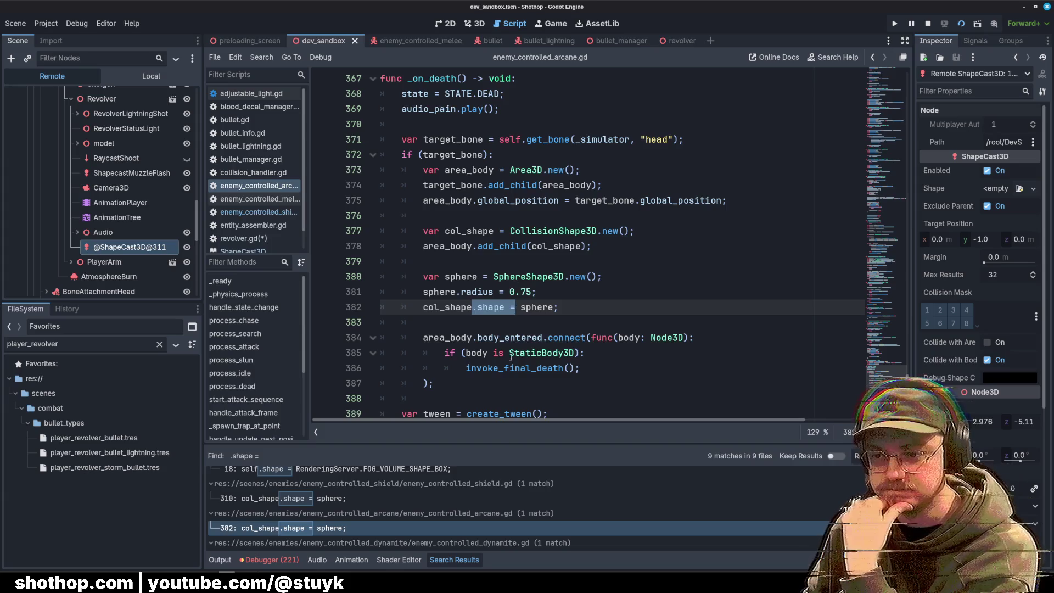
key("Down")
key("Down")
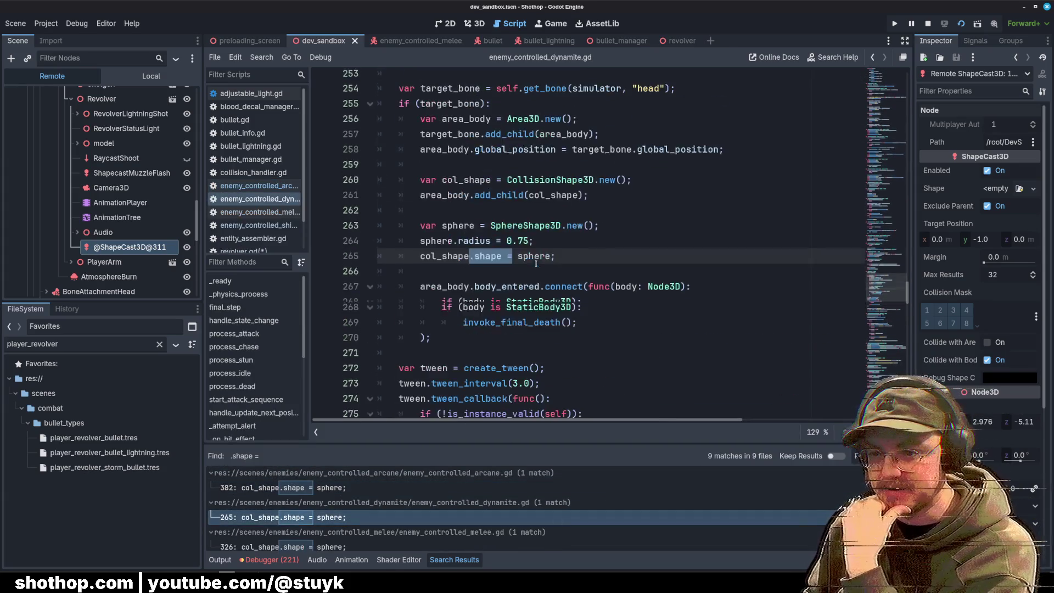
Step: Inspect the Shape type list, revisit SphereShape3D on line 380 of the arcane script, then open revolver.gd
left_click(997, 189)
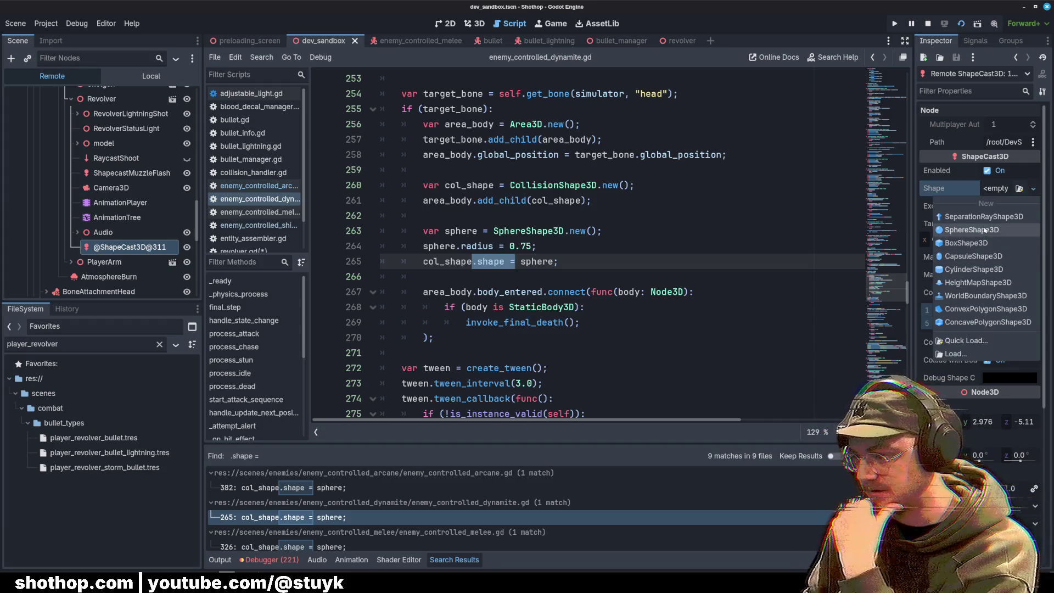
key("Escape")
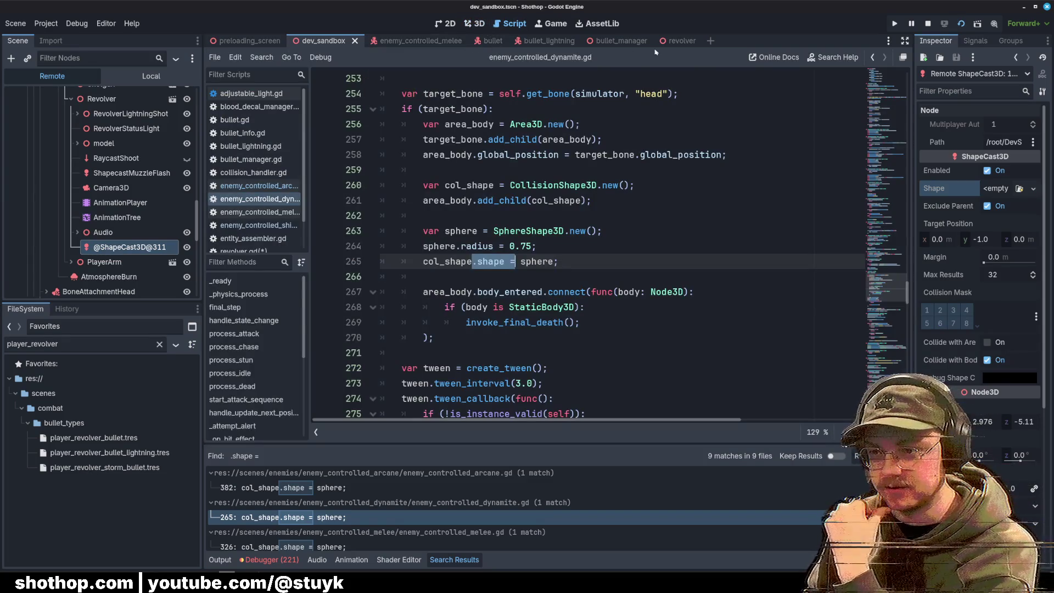
left_click(241, 187)
left_click(620, 301)
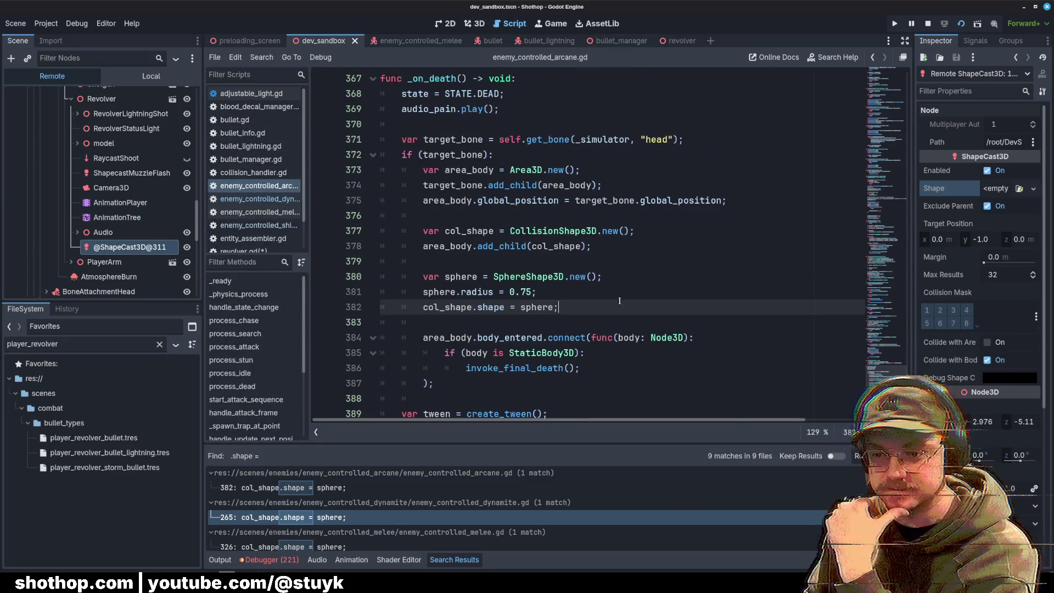
double_click(507, 276)
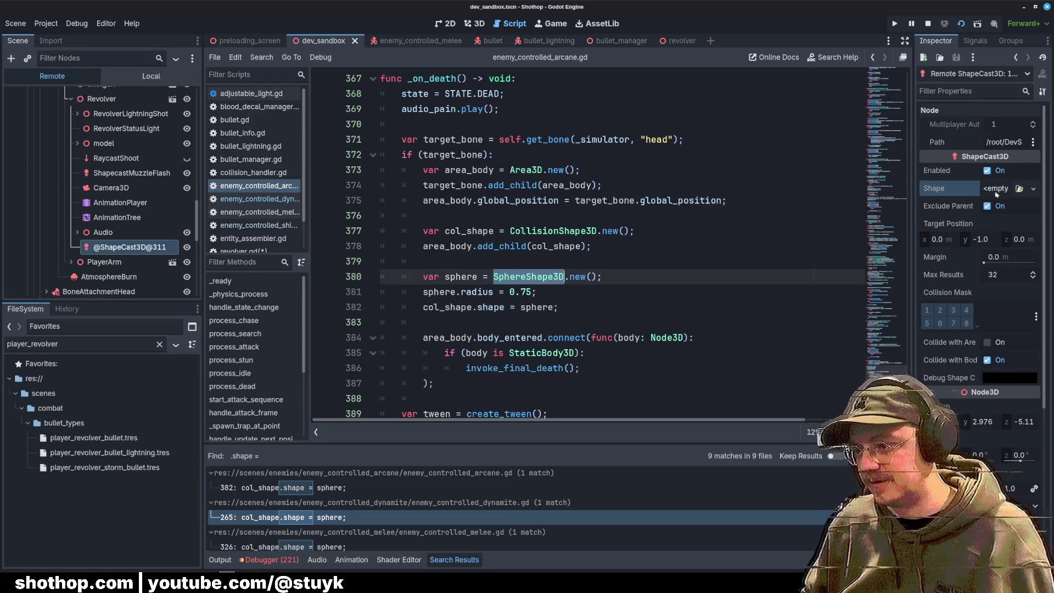
scroll(253, 225, "down", 2)
left_click(244, 217)
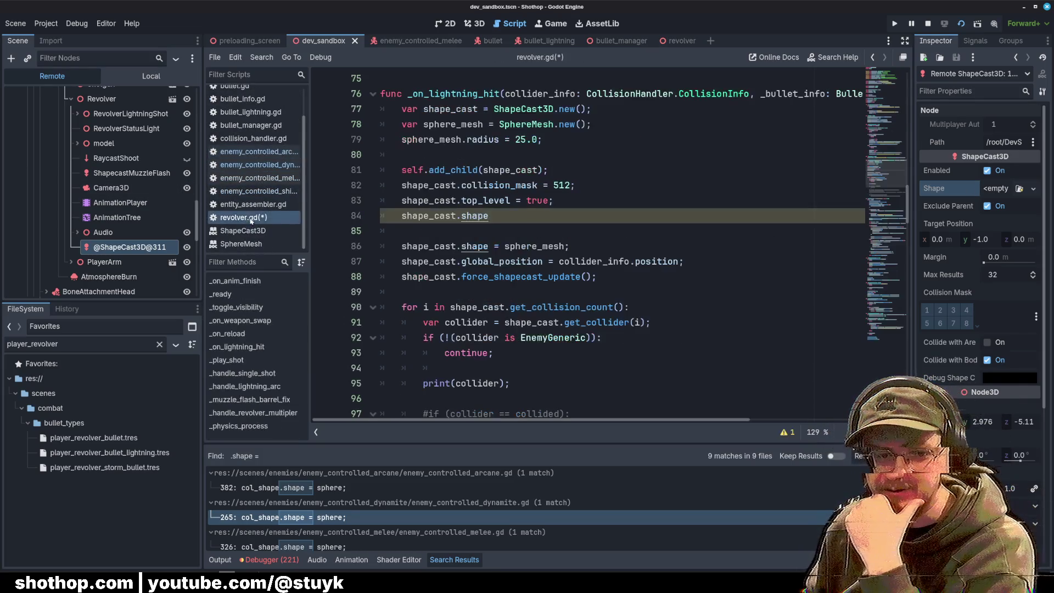
Step: Change SphereMesh to SphereShape3D on line 78 and rename sphere_mesh to sphere_shape
left_click(549, 261)
scroll(550, 261, "up", 1)
double_click(526, 172)
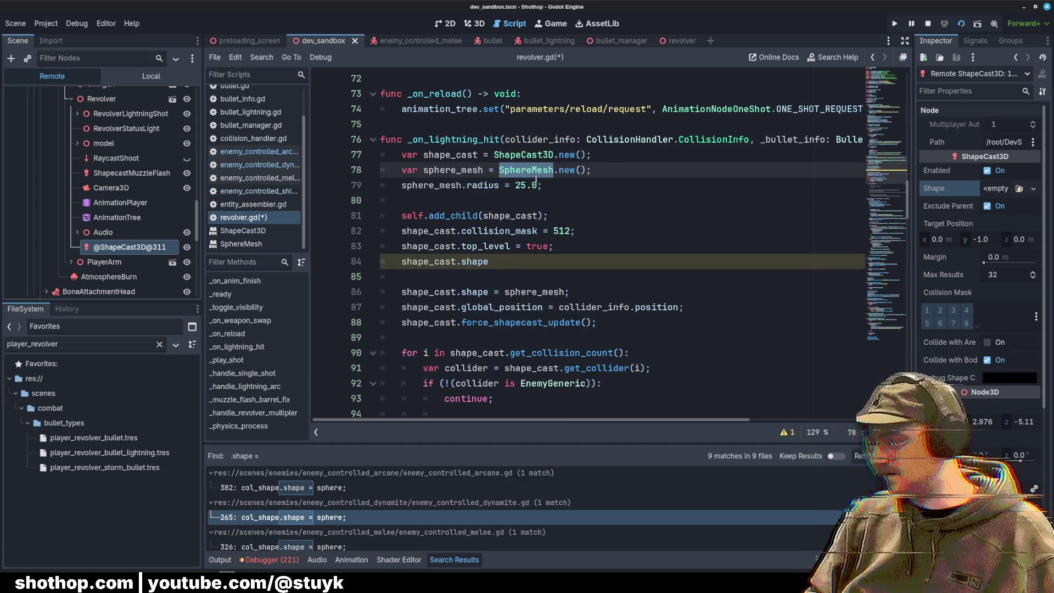
type("SphereShape3D")
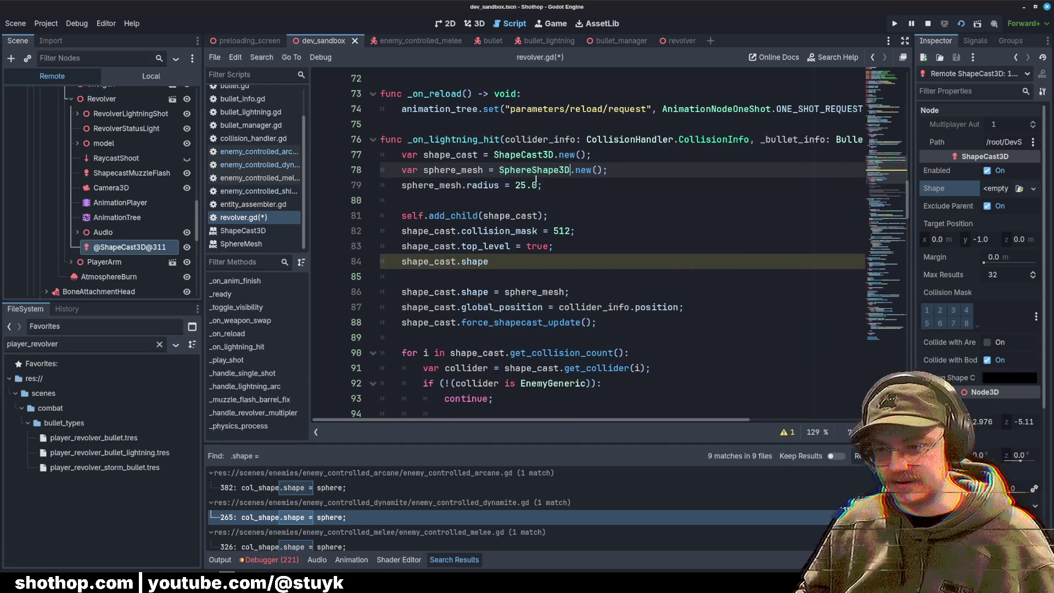
double_click(453, 170)
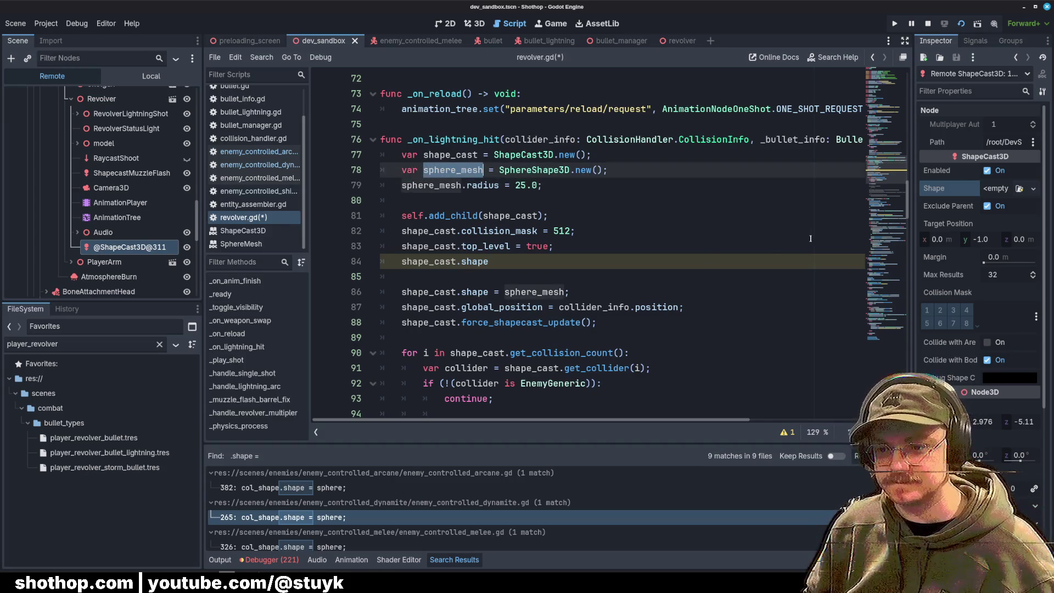
key("ctrl+d")
type("sphere_shap")
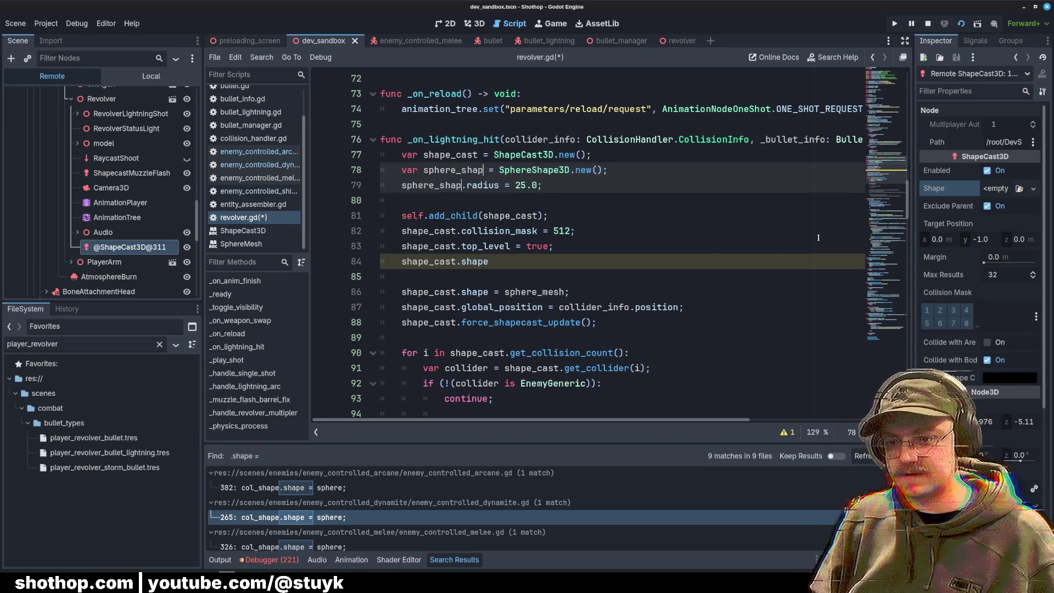
type("e")
double_click(540, 291)
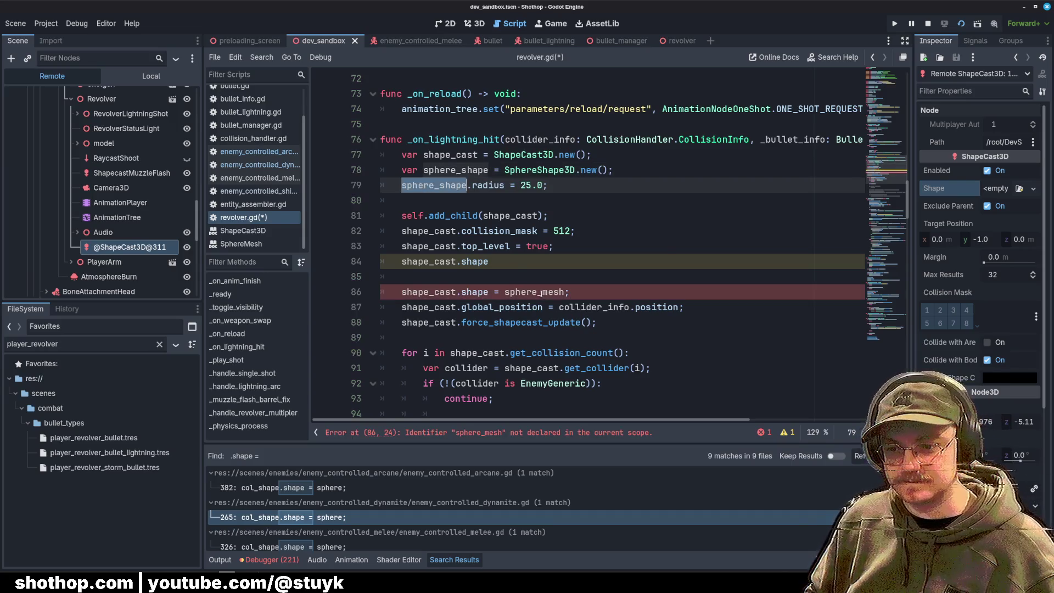
type("sphere_shape")
Step: Delete the leftover shape_cast.shape line and run the project
left_click_drag(489, 262, 346, 263)
key("Delete")
key("Delete")
key("Delete")
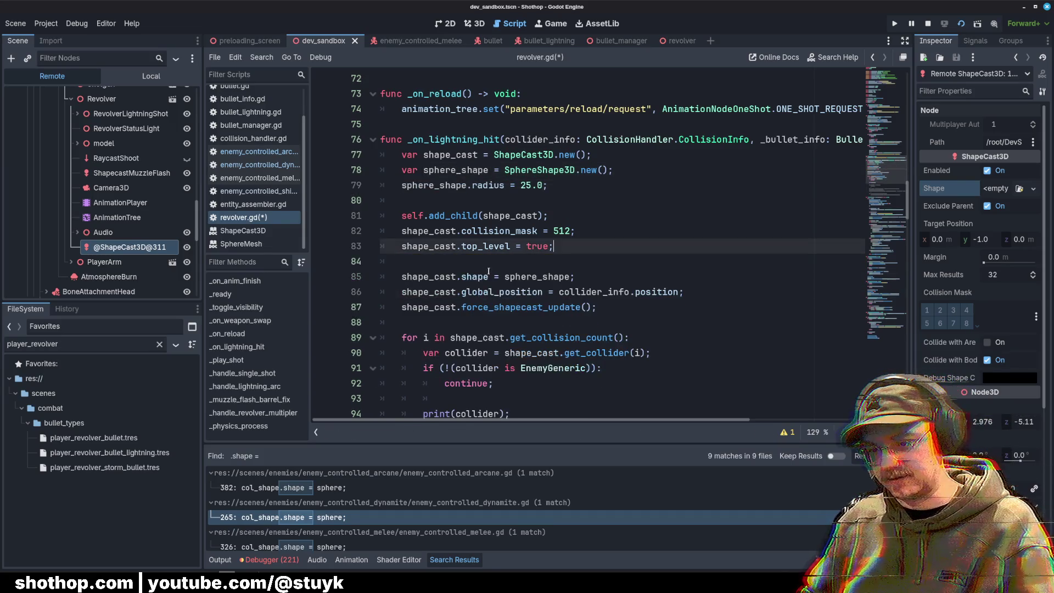
key("End")
key("Up")
key("Up")
left_click(977, 23)
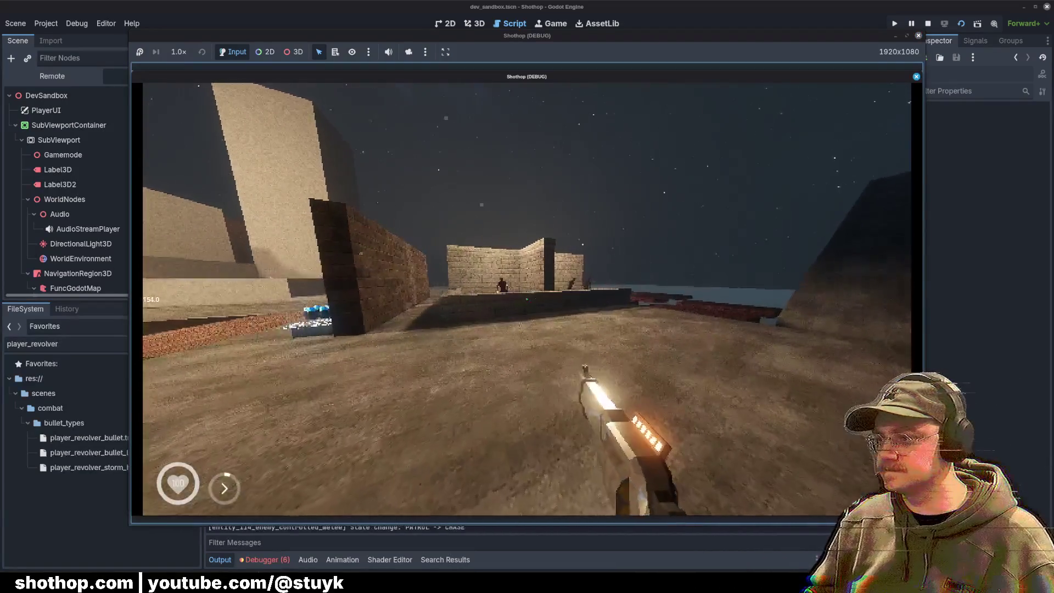
Step: Resume the game, dash toward the enemies, then pause and return to the editor
key("Escape")
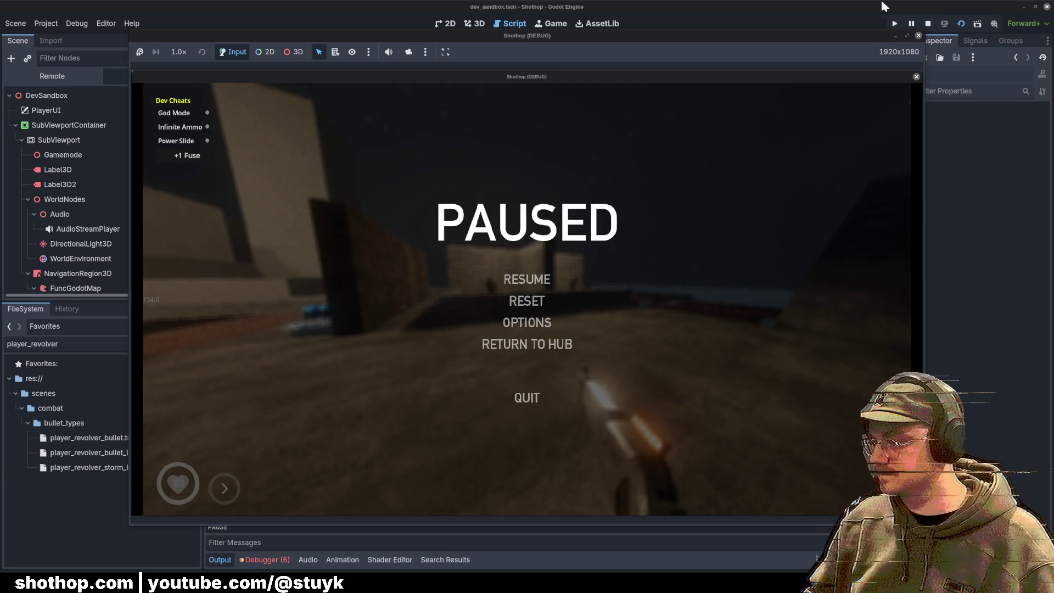
left_click(680, 231)
key("Escape")
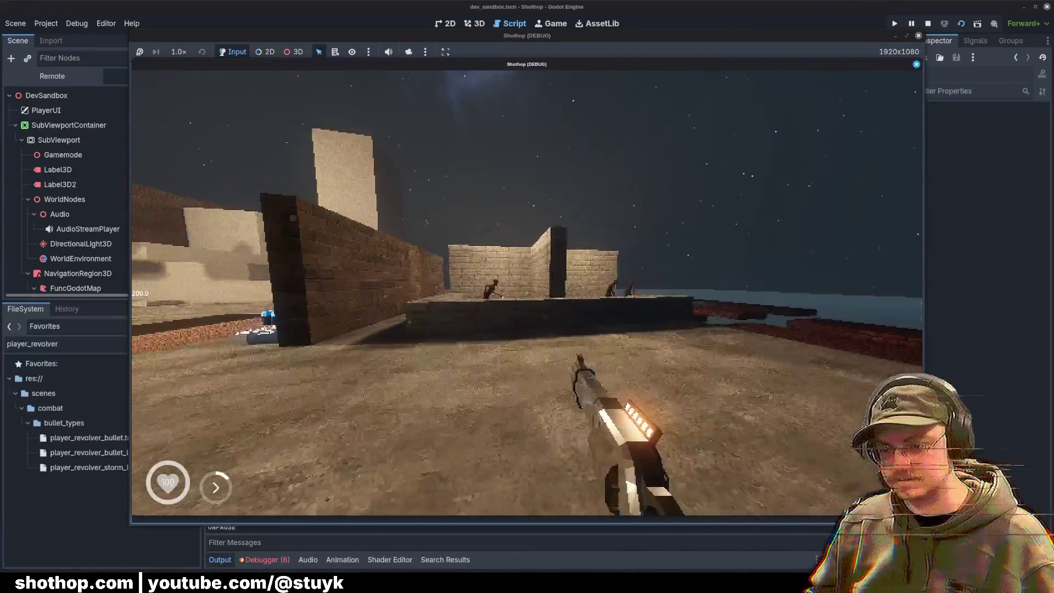
key("w")
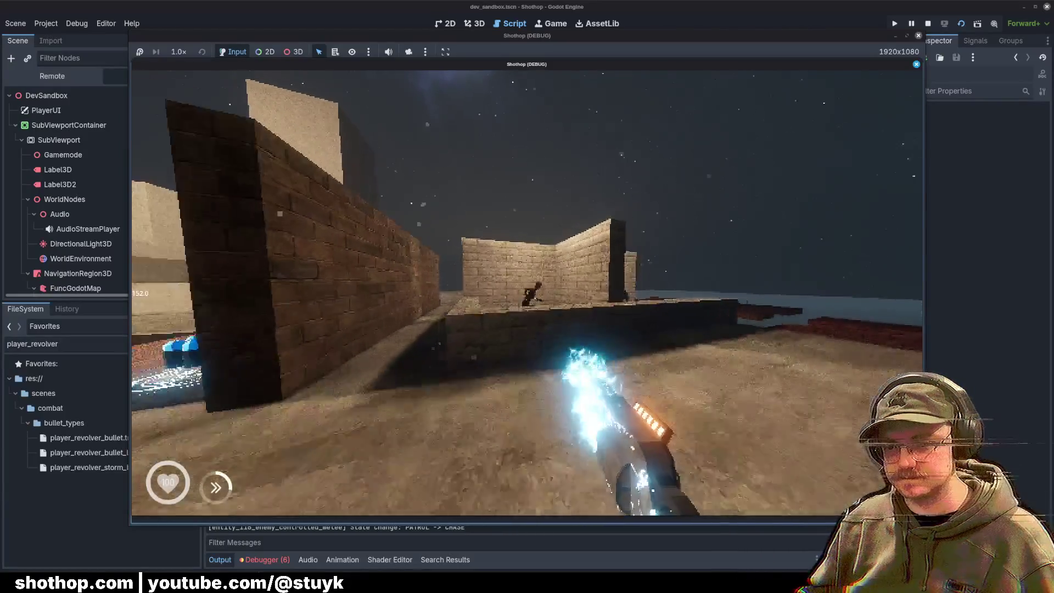
key("shift")
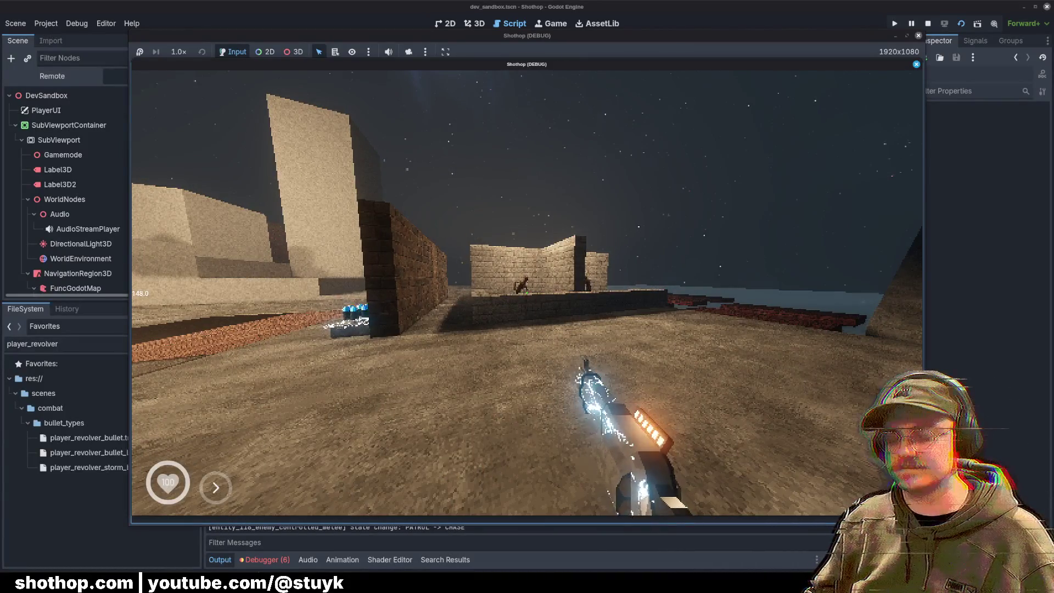
key("Escape")
key("ctrl+F3")
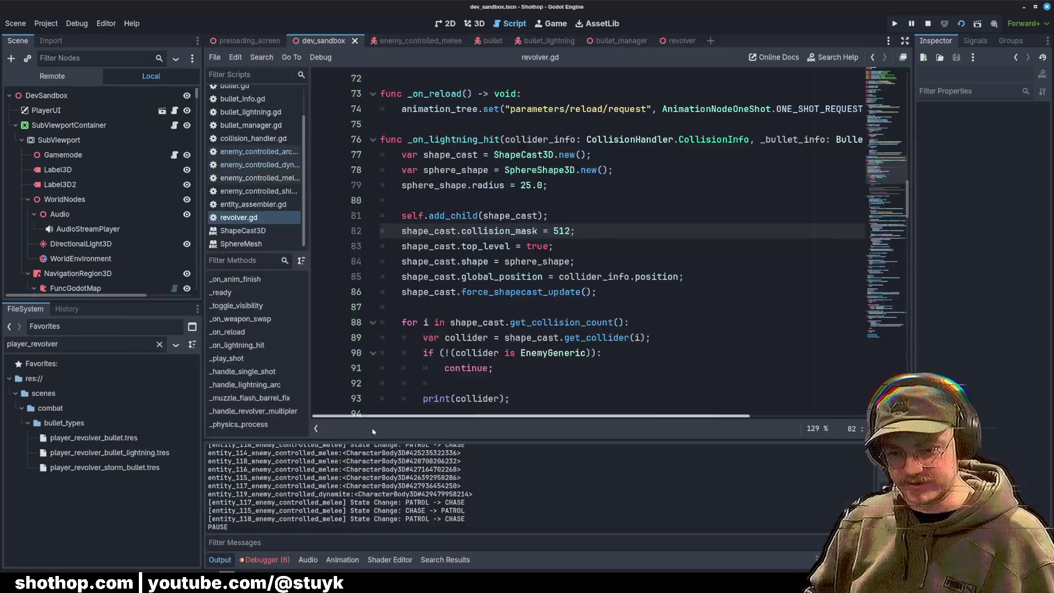
Step: Fire the lightning revolver at the enemies in-game, then pause back to the editor
scroll(343, 511, "down", 3)
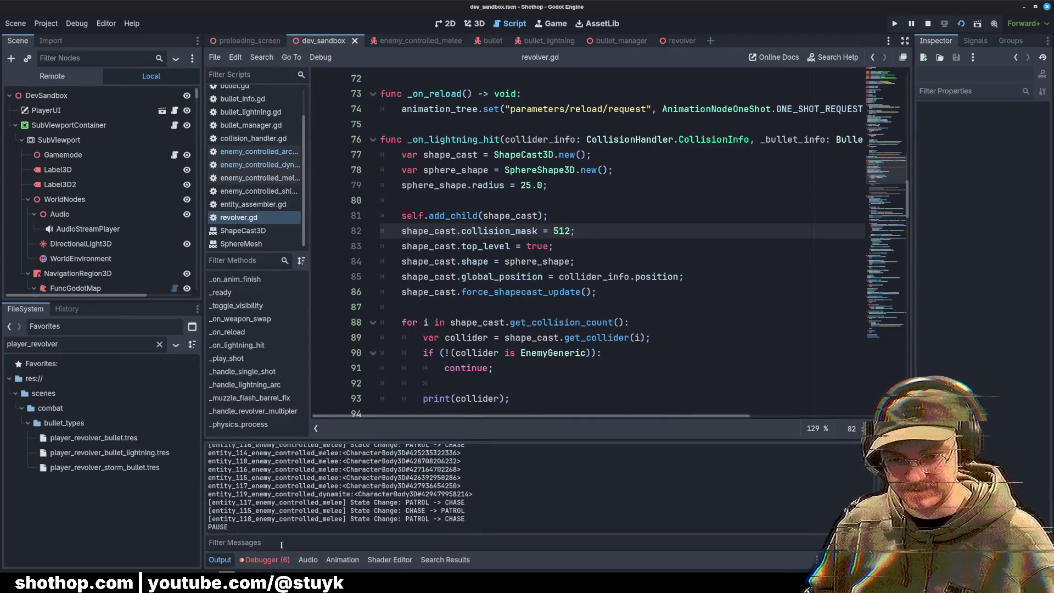
scroll(311, 502, "up", 2)
scroll(310, 502, "down", 2)
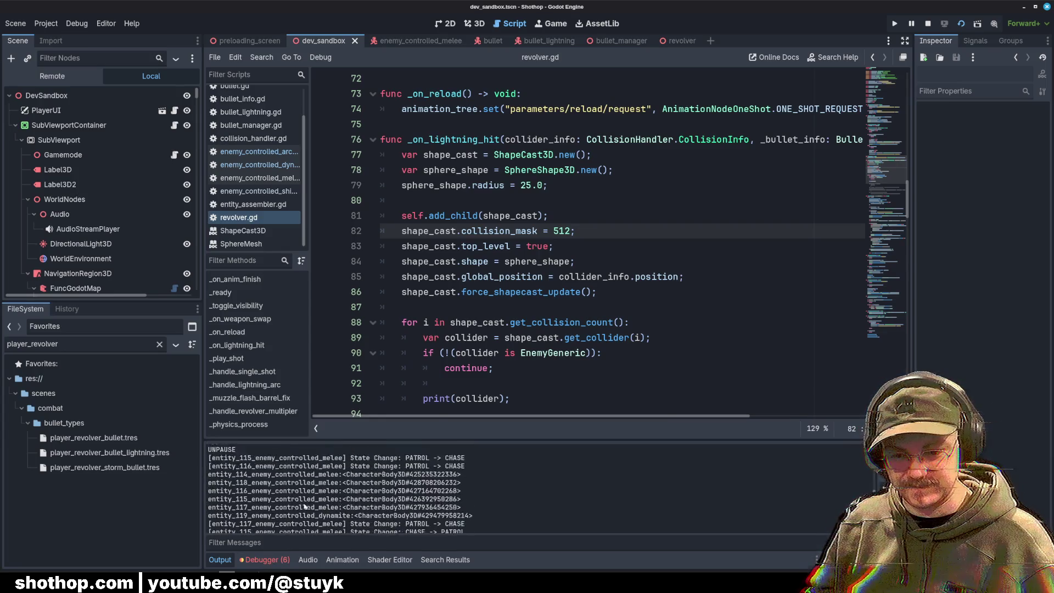
key("alt+Tab")
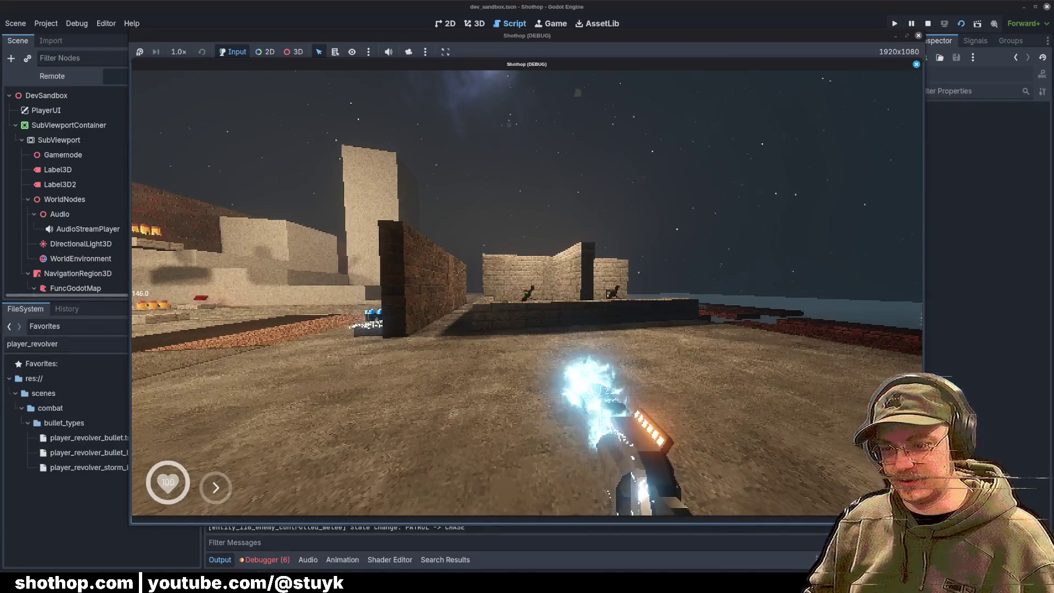
left_click(527, 297)
key("Escape")
key("alt+Tab")
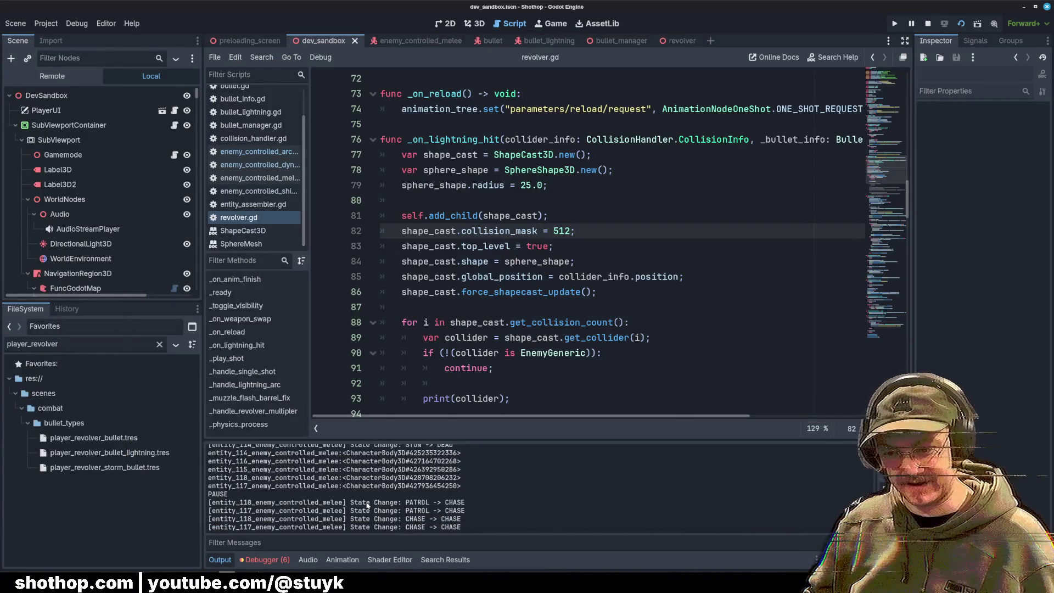
Step: Go to the print(collider) line inside revolver.gd's lightning-hit function
scroll(397, 508, "up", 1)
left_click_drag(472, 498, 216, 467)
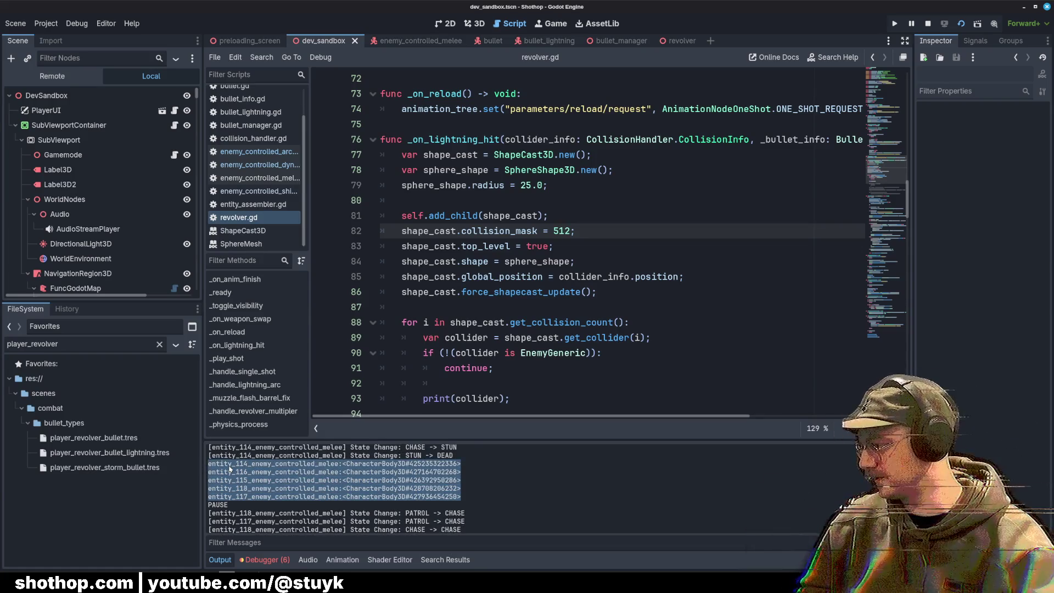
left_click(710, 191)
scroll(572, 256, "down", 3)
left_click(572, 258)
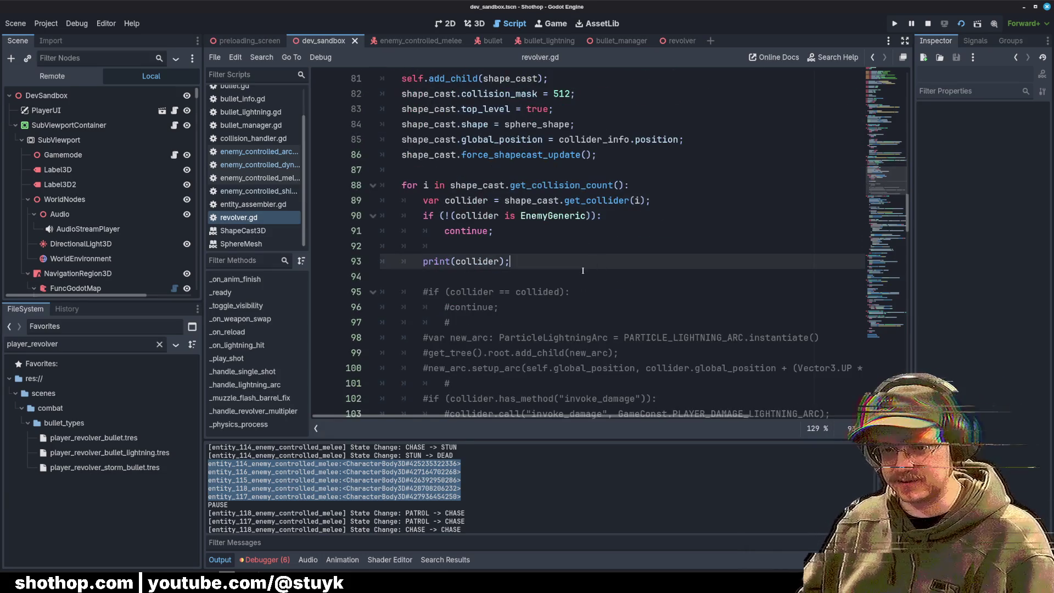
Step: Delete the debug print(collider) line from the lightning-hit loop
scroll(573, 256, "down", 1)
key("shift+Up")
key("shift+Home")
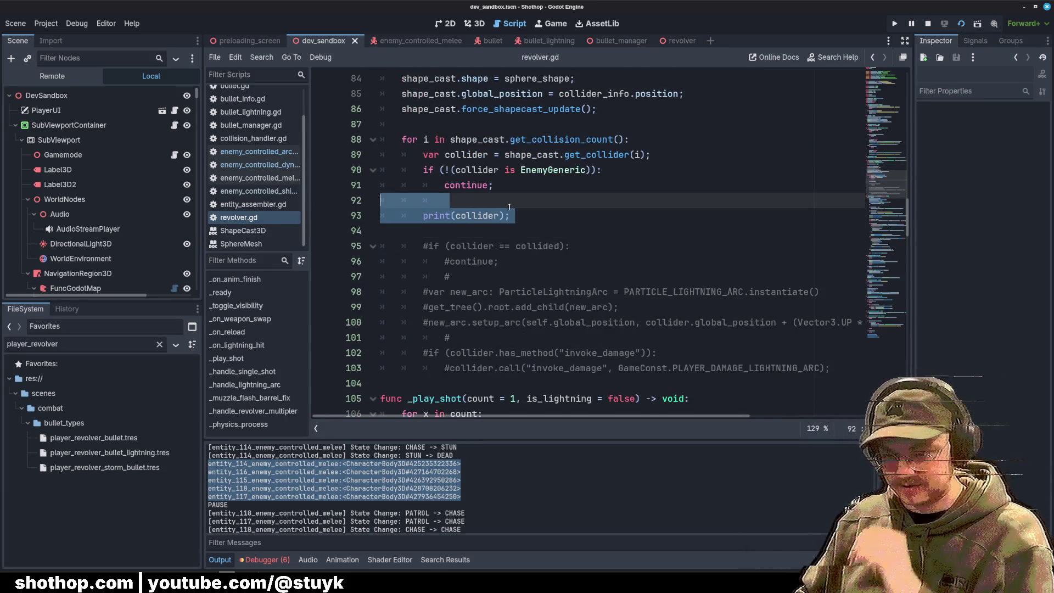
left_click(498, 227)
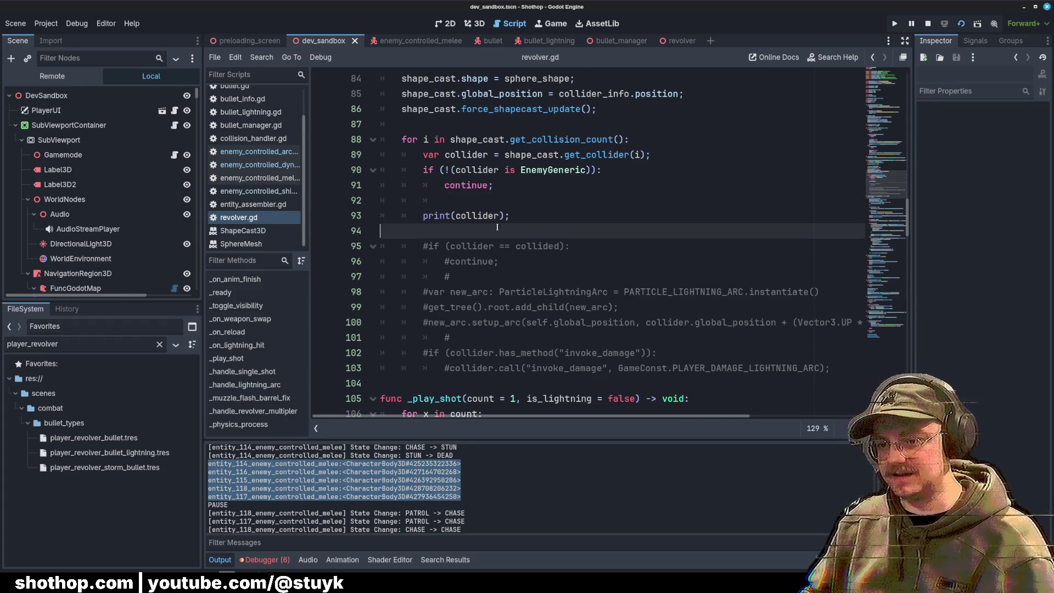
key("shift+Up")
key("shift+Up")
key("shift+End")
key("BackSpace")
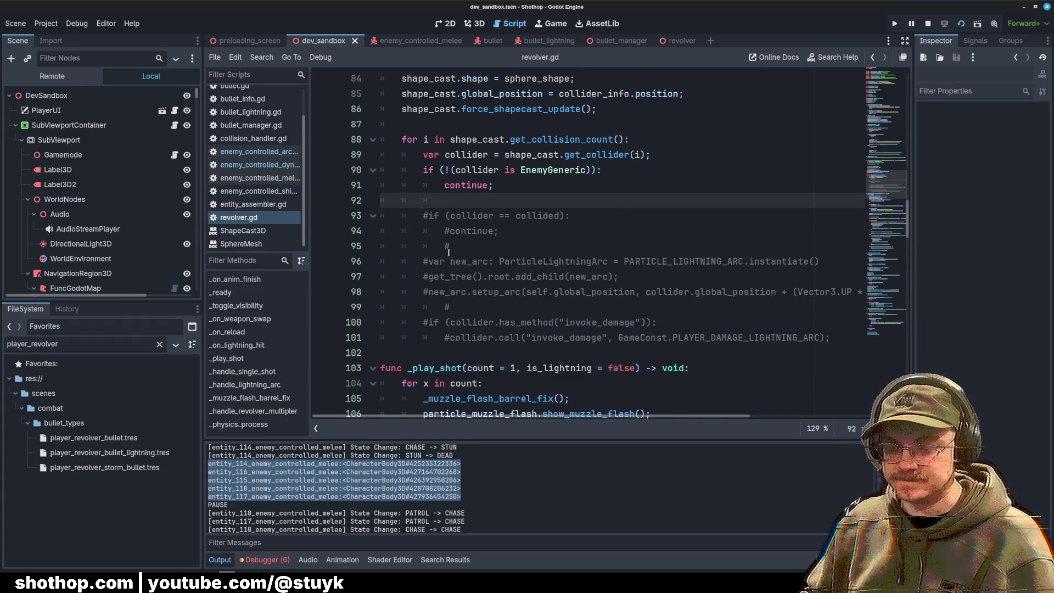
Step: Select the commented collided-check lines, delete them, then undo to restore them
left_click(449, 253)
key("ctrl+z")
key("ctrl+z")
key("ctrl+shift+z")
left_click(481, 247)
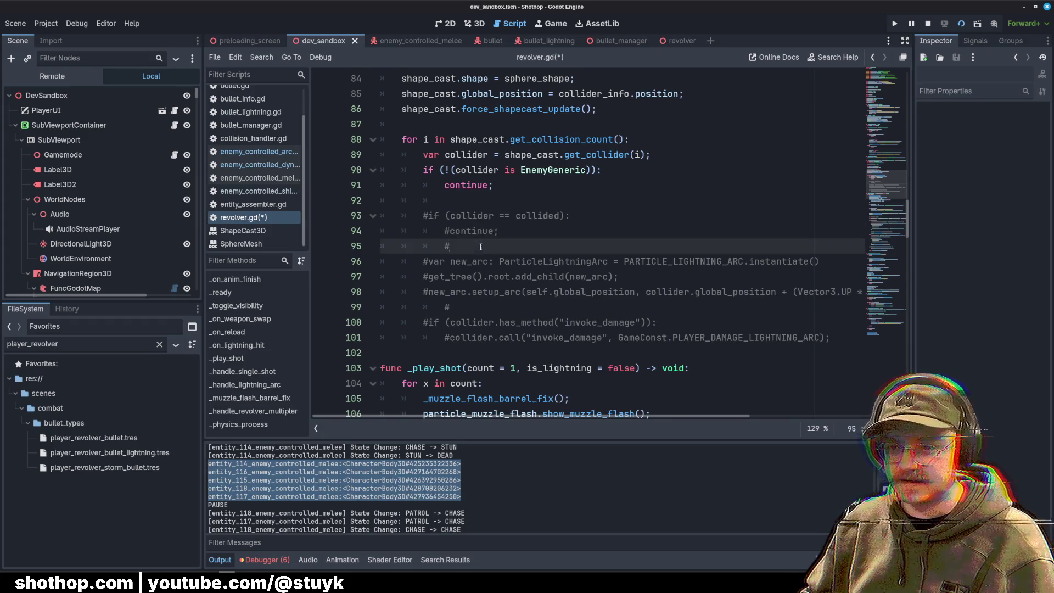
key("shift+Up")
key("shift+Up")
key("shift+Up")
key("shift+Home")
key("BackSpace")
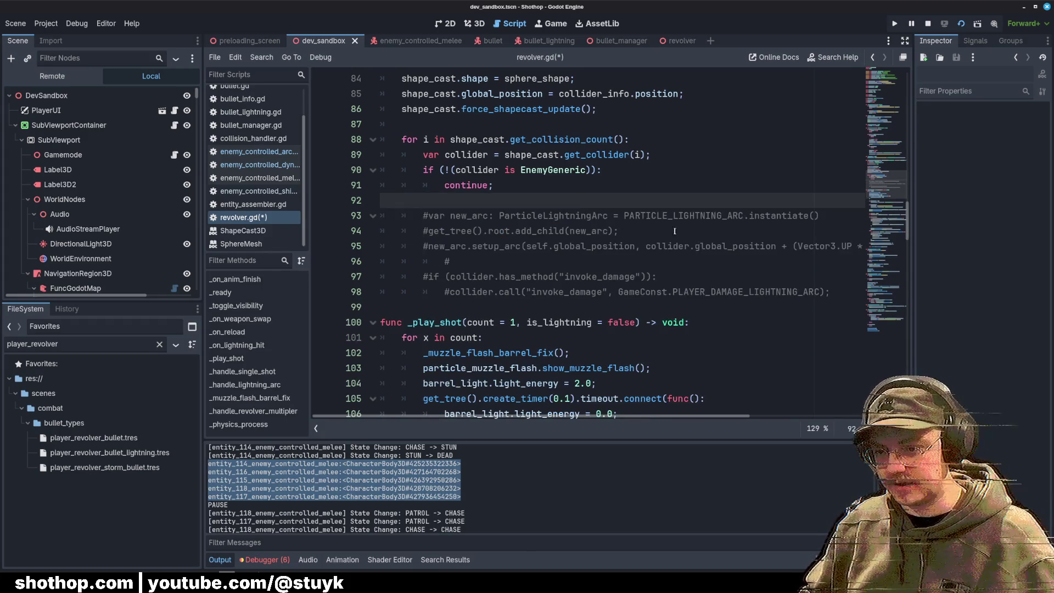
key("ctrl+z")
Step: Uncomment the if/continue collided check with Ctrl+K
key("shift+Down")
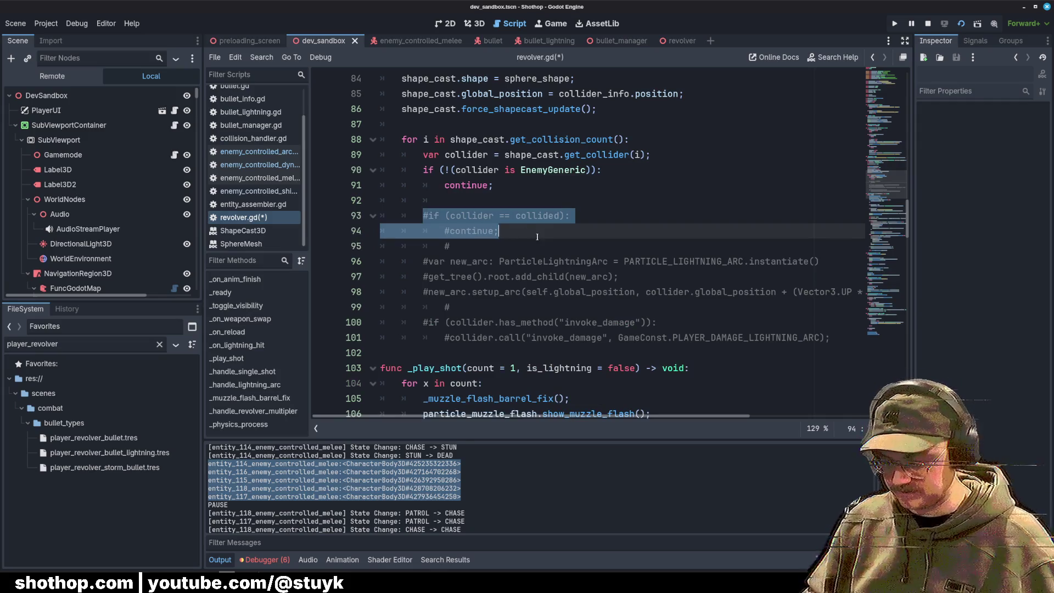
key("ctrl+k")
key("Right")
scroll(469, 215, "up", 6)
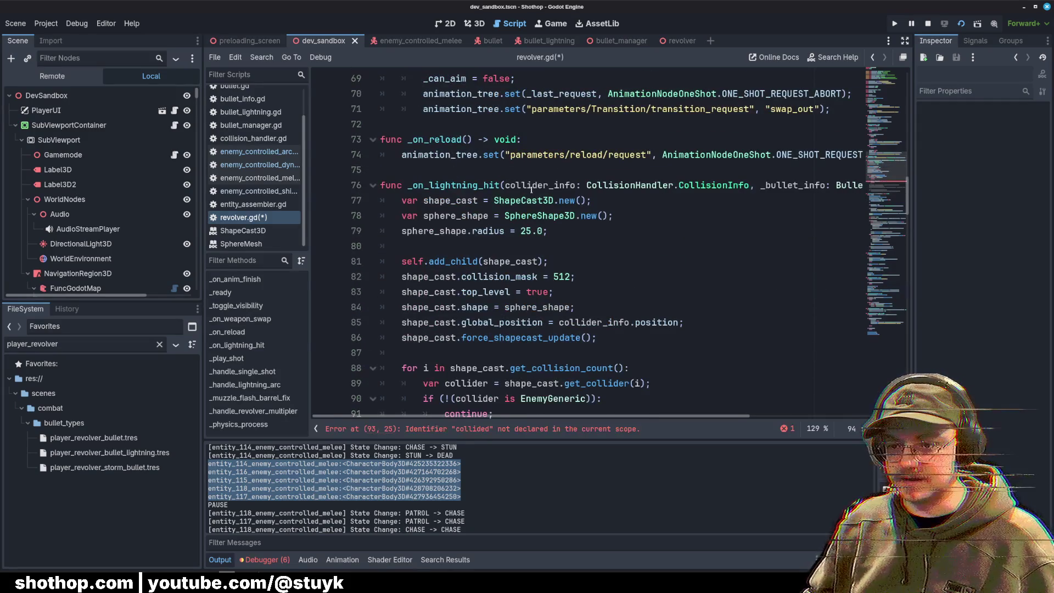
Step: Change the check to compare collider_info.collider against collider
double_click(565, 186)
key("ctrl+c")
scroll(561, 244, "down", 5)
double_click(487, 263)
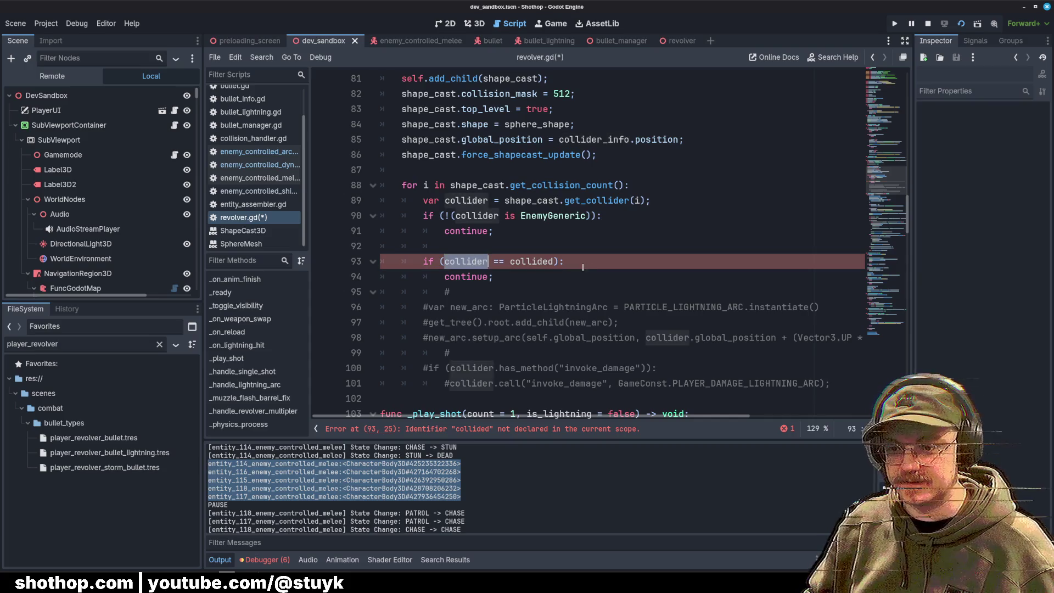
key("ctrl+v")
type(".co")
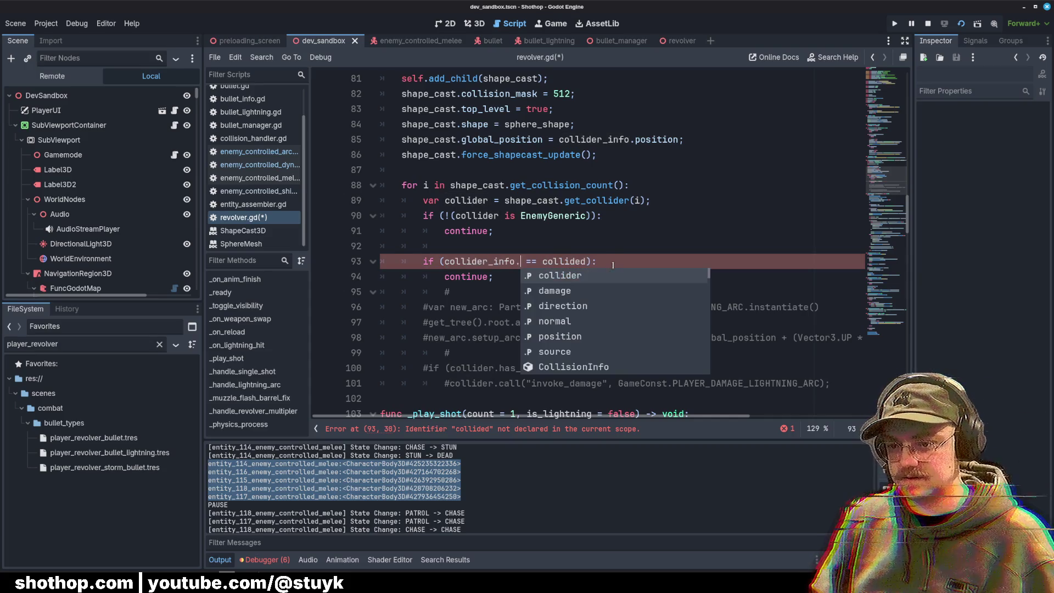
type("ll")
key("Return")
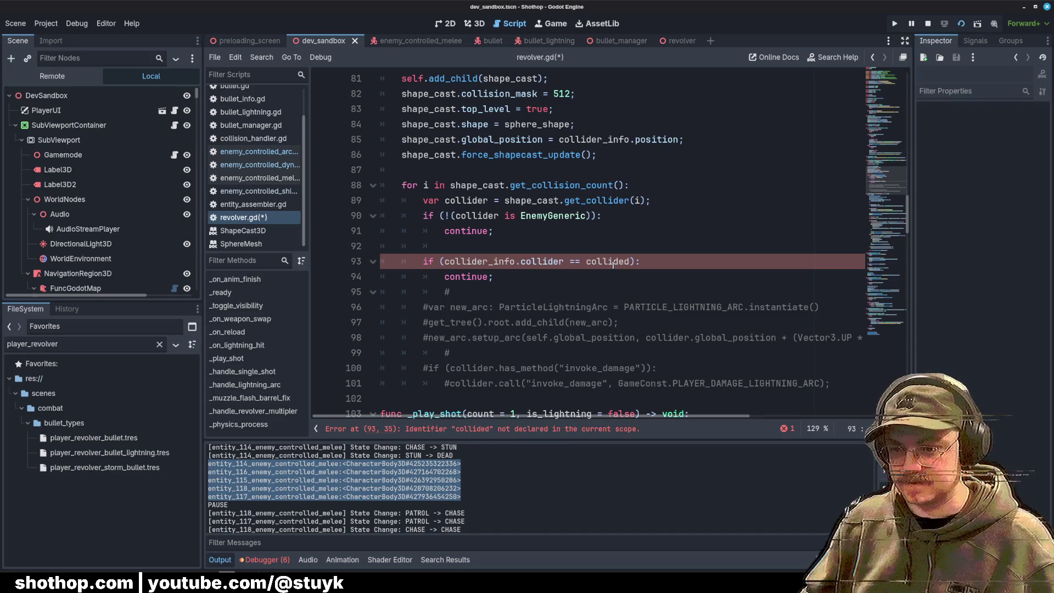
double_click(457, 216)
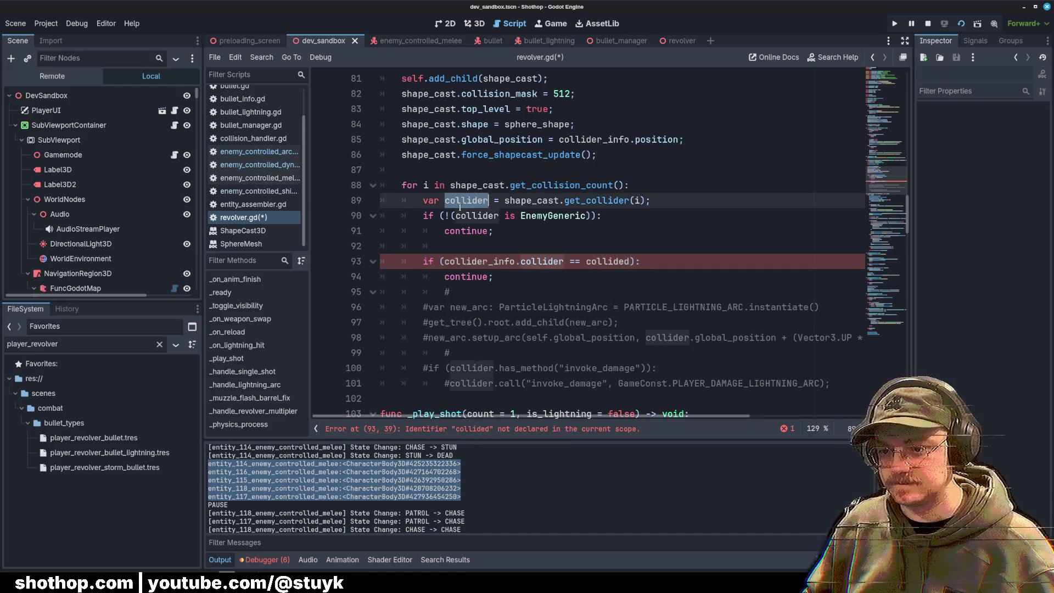
left_click(608, 261)
key("Down")
Step: Clear the leftover comment-only line and select the commented new_arc instantiate line
scroll(549, 247, "down", 2)
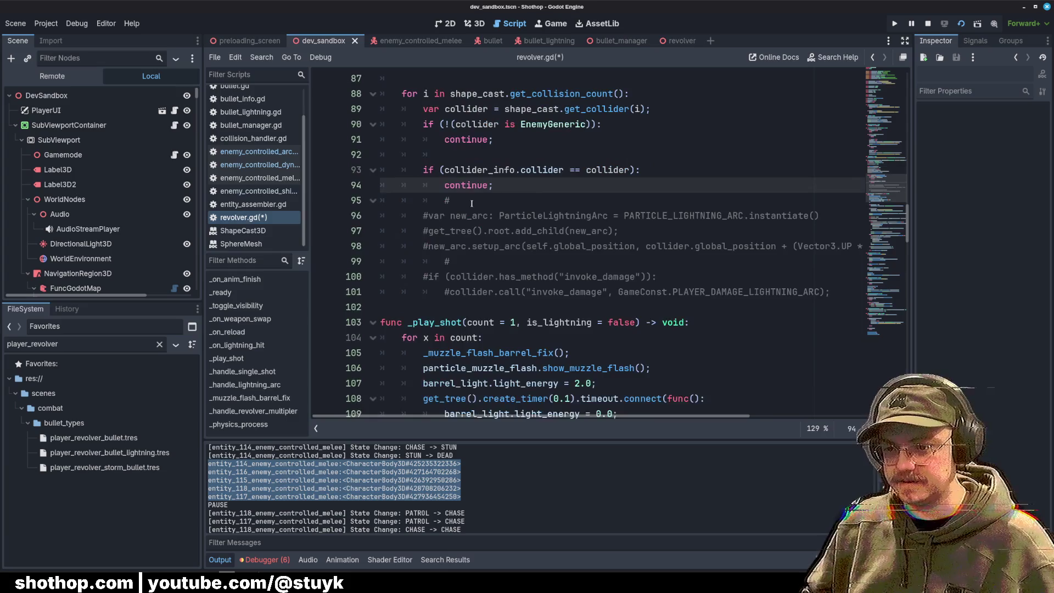
key("Down")
key("BackSpace")
key("BackSpace")
key("BackSpace")
left_click(521, 230)
left_click_drag(423, 216, 778, 216)
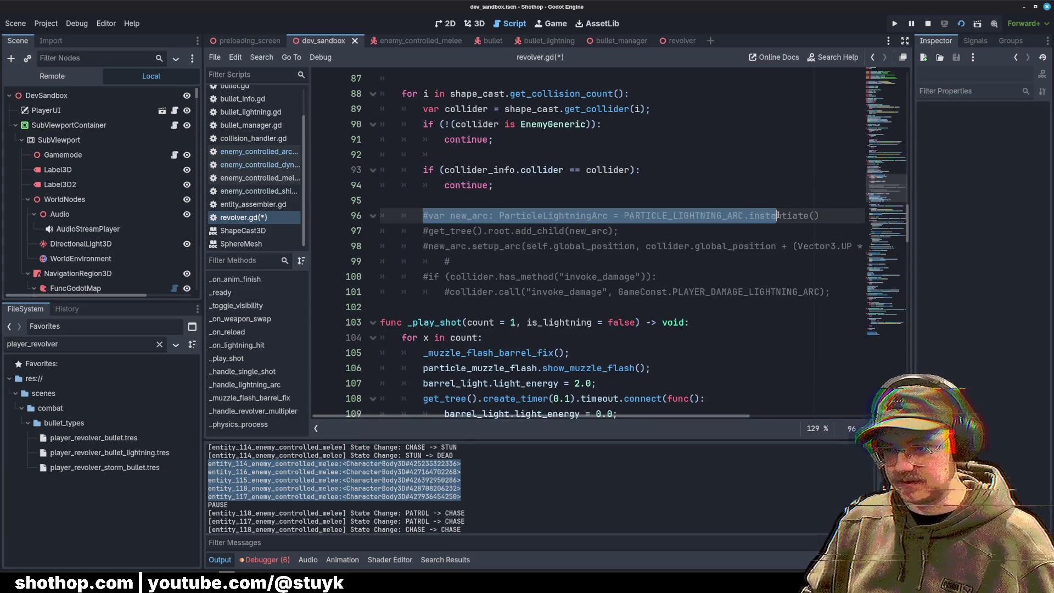
Step: Uncomment the new_arc instantiate, add_child and setup_arc lines, and clear the stray # line
key("ctrl+k")
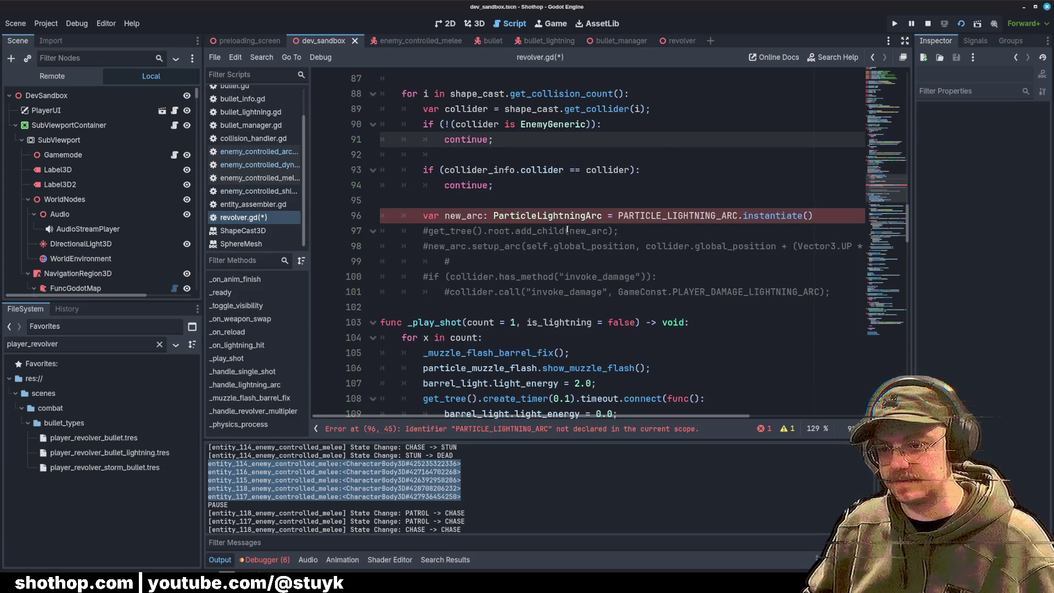
left_click(679, 232)
key("ctrl+k")
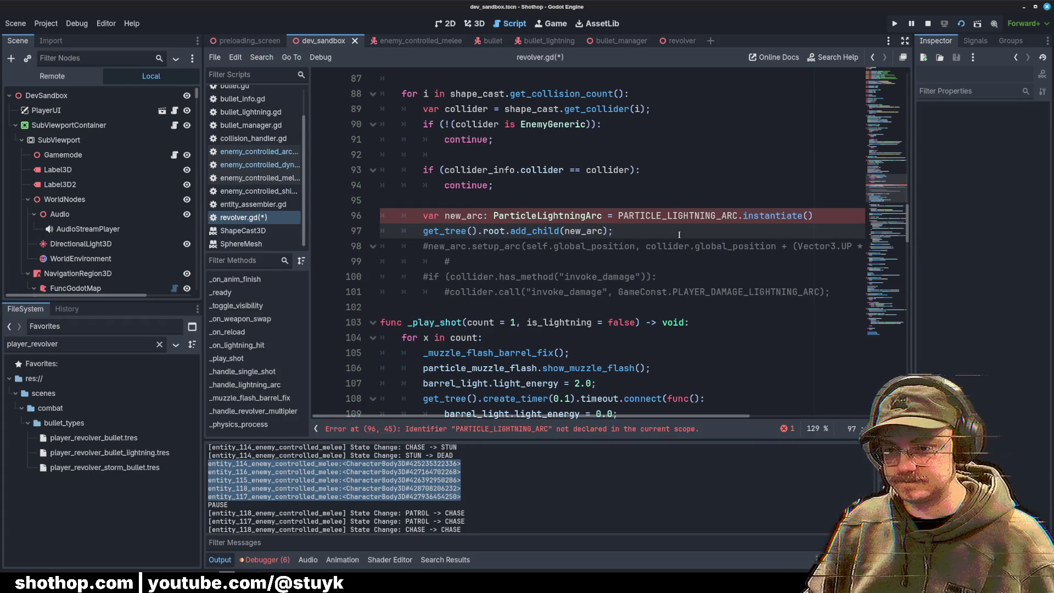
key("Down")
key("ctrl+k")
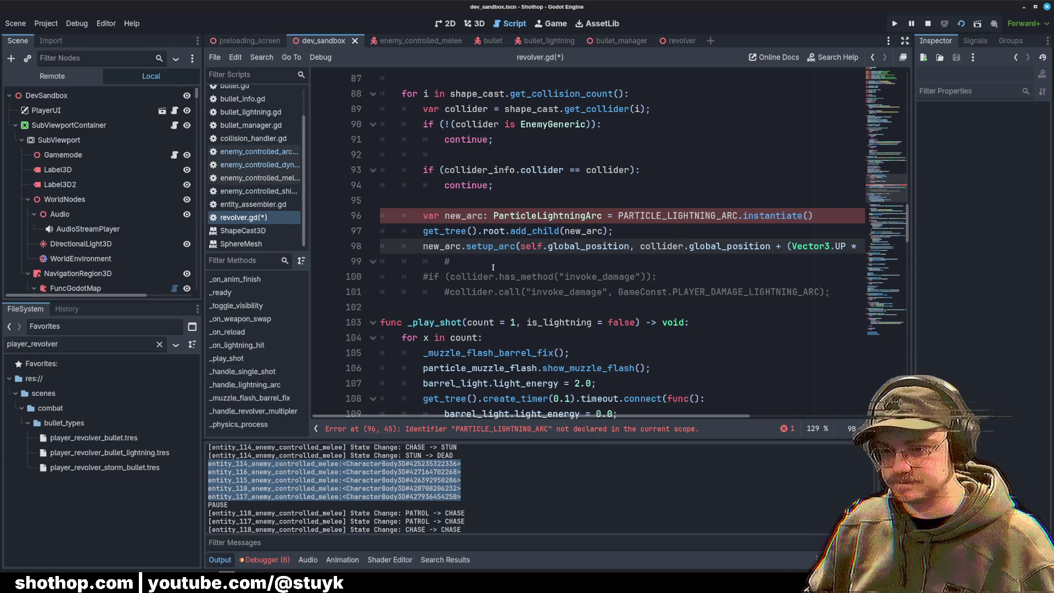
key("Down")
key("BackSpace")
key("BackSpace")
key("BackSpace")
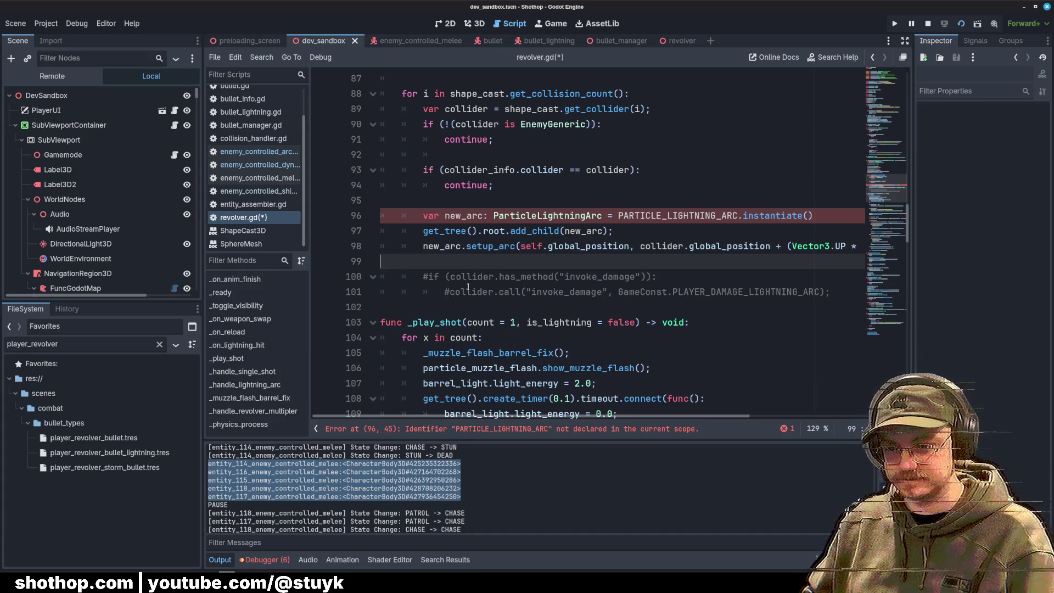
Step: Uncomment the invoke_damage block that applies GameConst.PLAYER_DAMAGE_LIGHTNING_ARC
left_click_drag(425, 278, 822, 286)
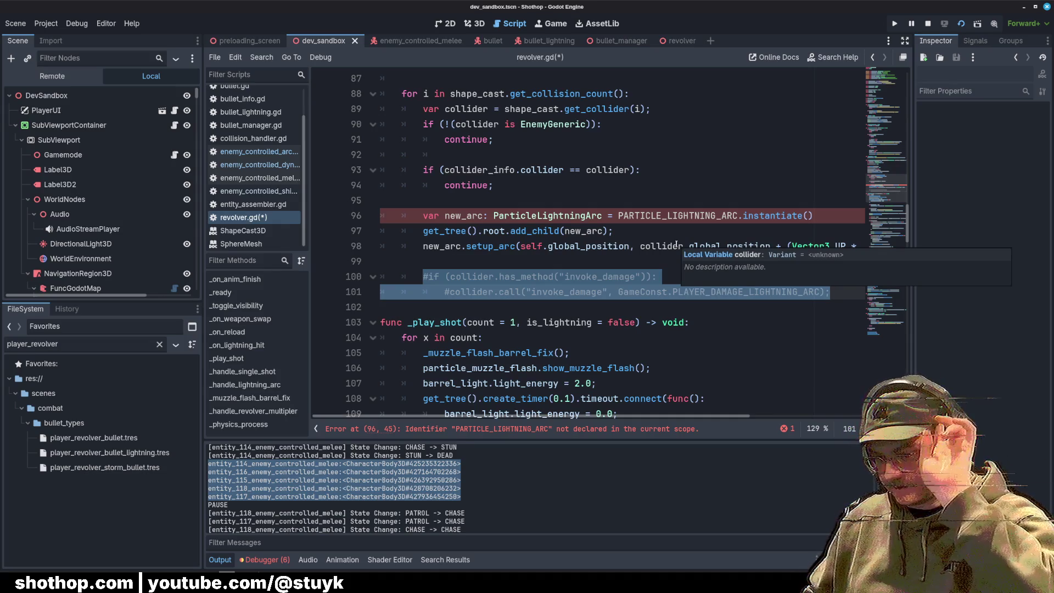
left_click(579, 259)
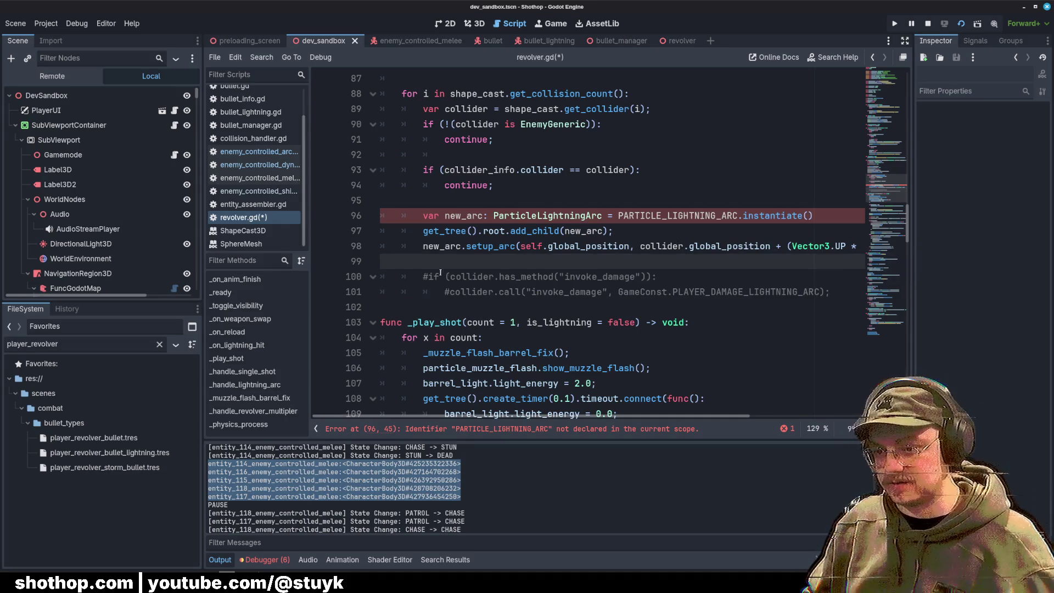
left_click_drag(430, 276, 845, 286)
key("ctrl+k")
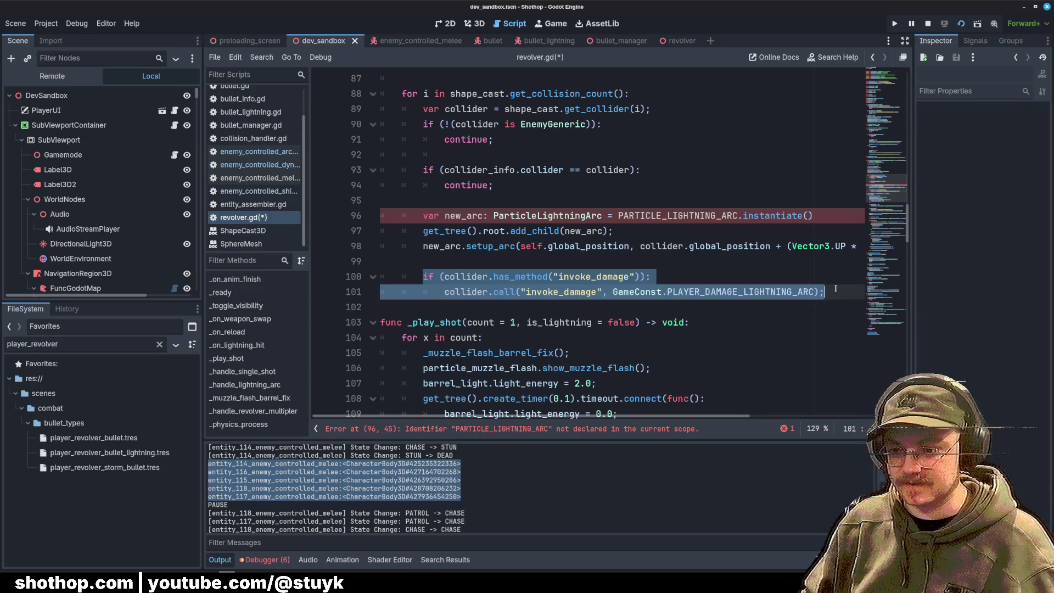
left_click(702, 268)
key("Down")
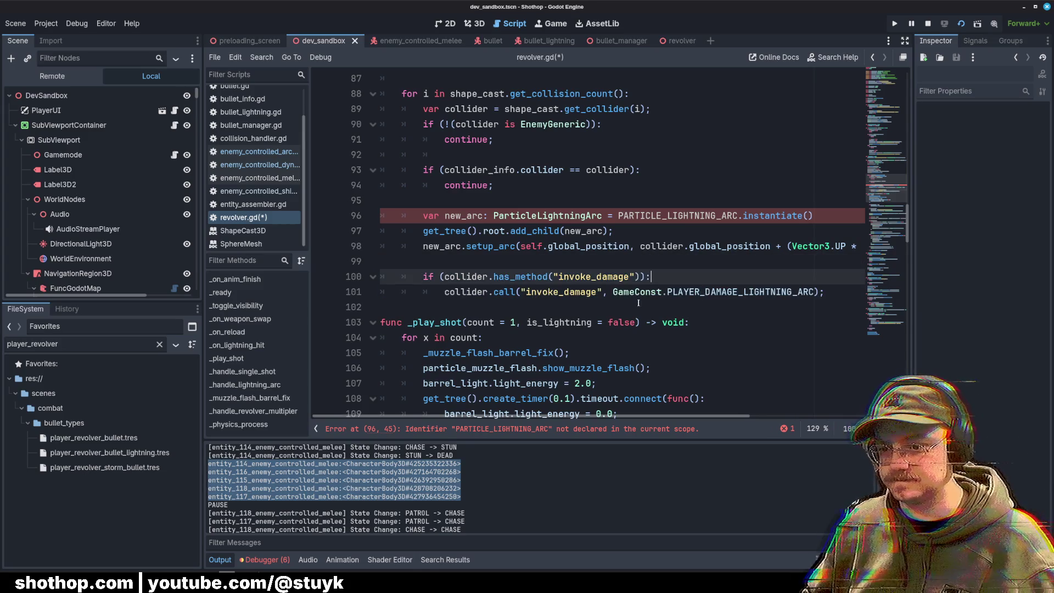
double_click(483, 292)
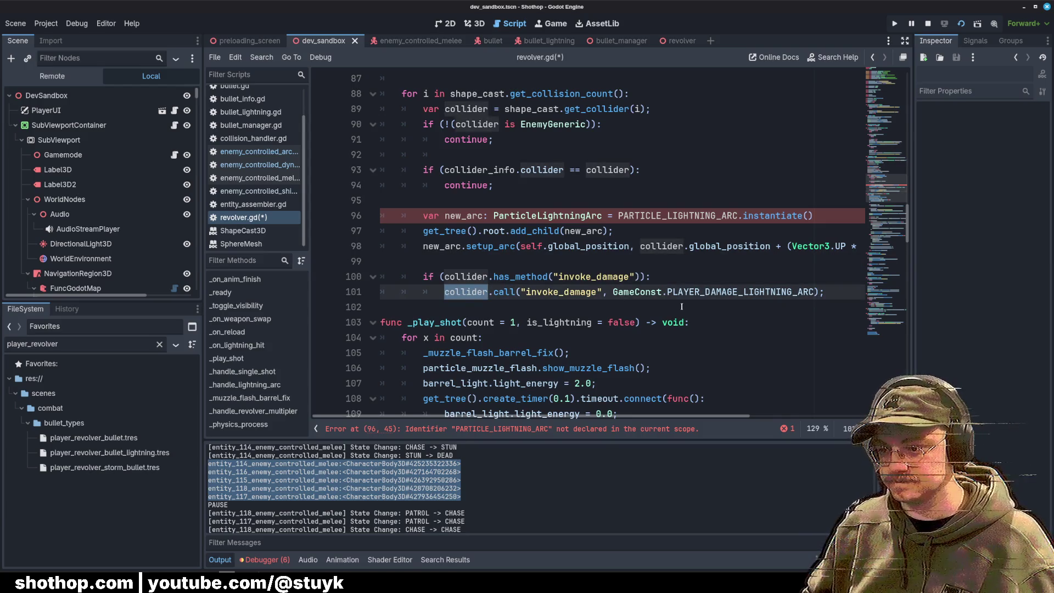
left_click(527, 276)
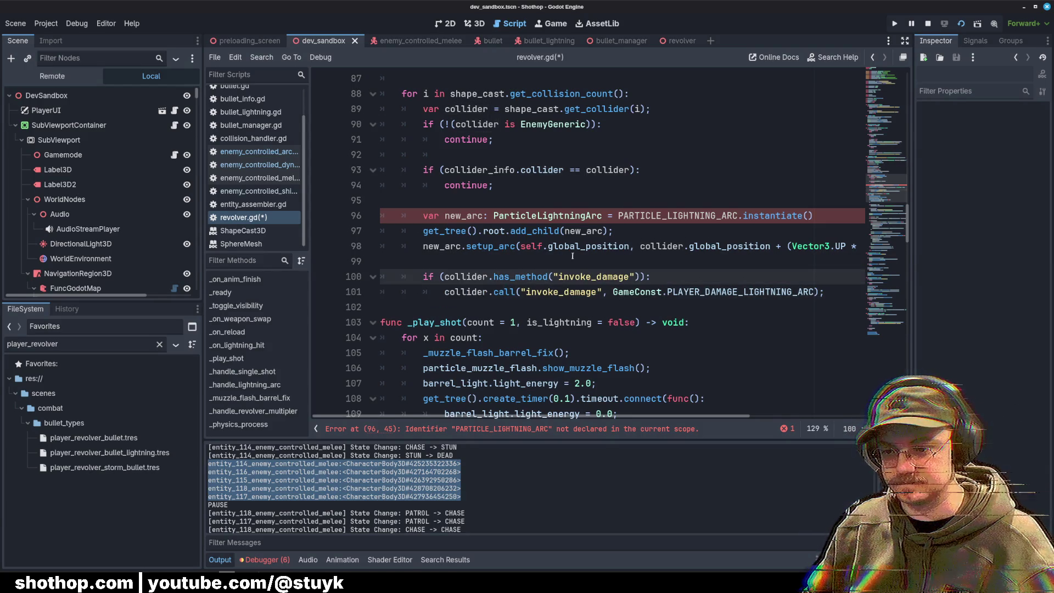
Step: Insert blank lines above the has_method damage check
left_click(573, 256)
key("Return")
key("Return")
left_click(673, 282)
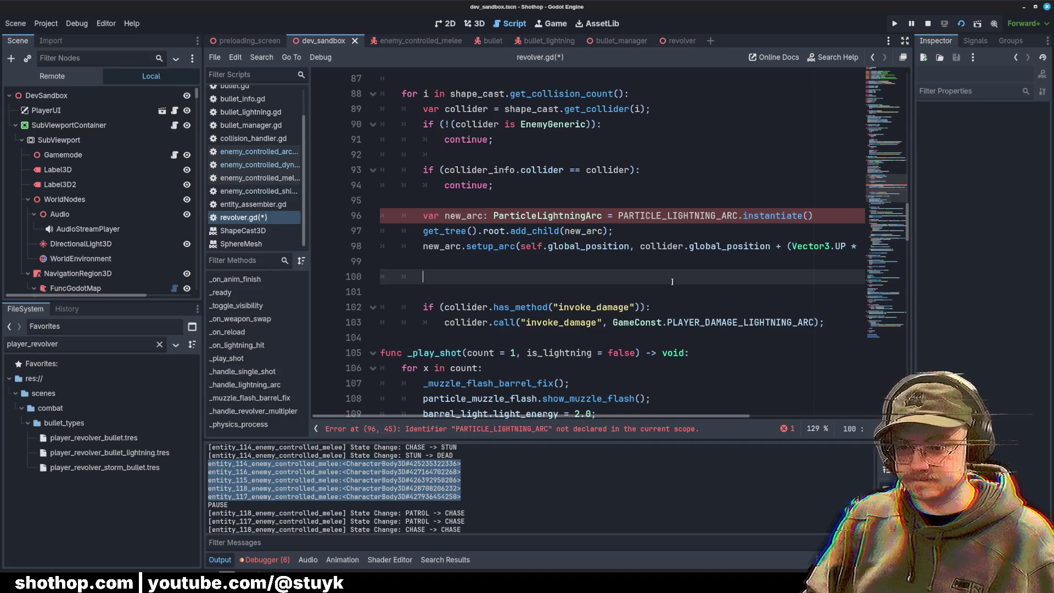
Step: Finish line 100 as the check if "last_damage" in collider:
type("if(collider")
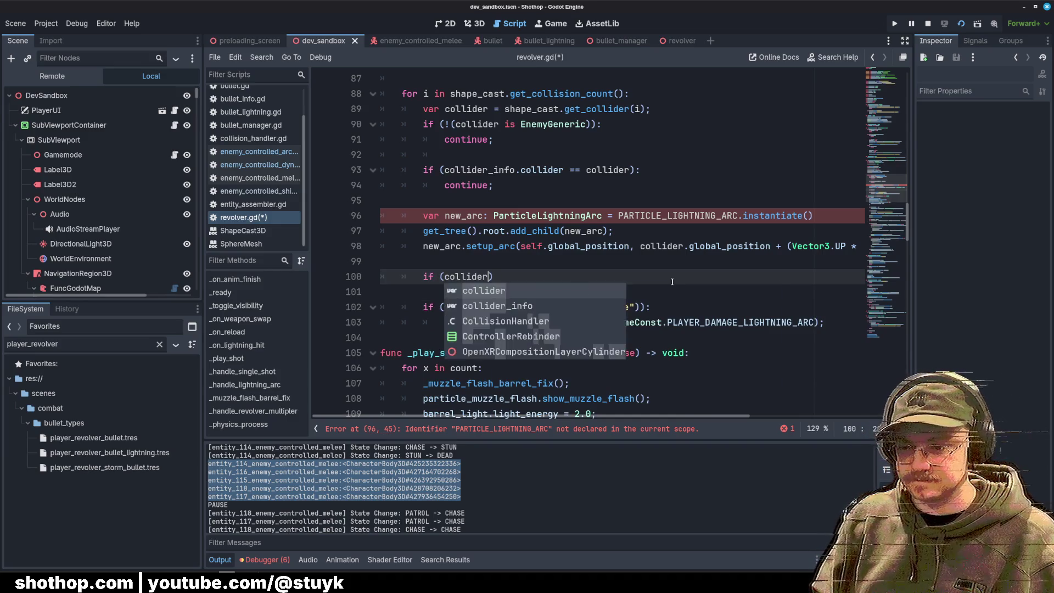
key("BackSpace")
key("BackSpace")
key("BackSpace")
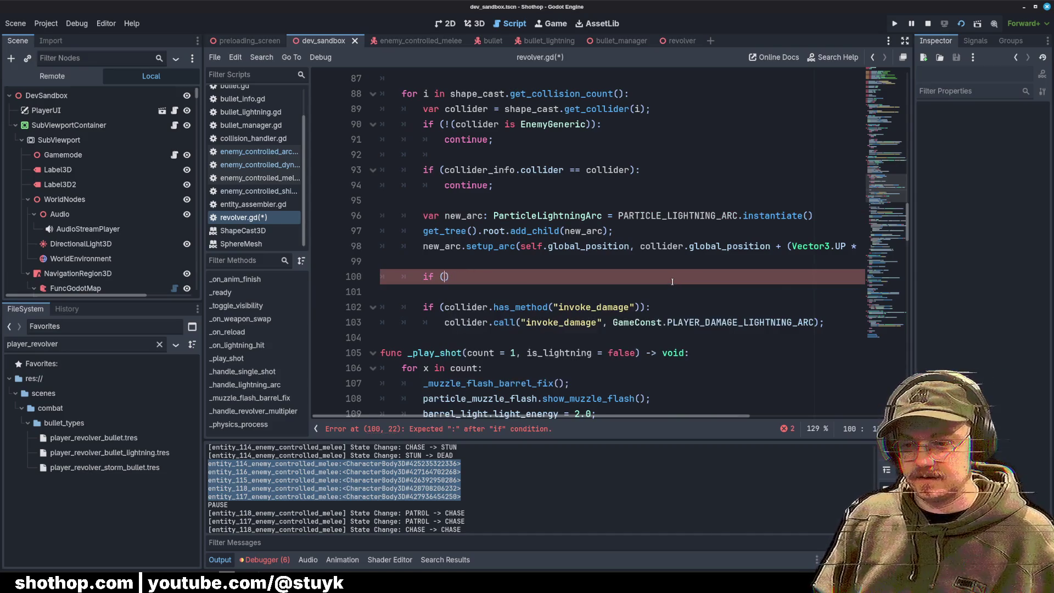
type("\"last_damage\" in ")
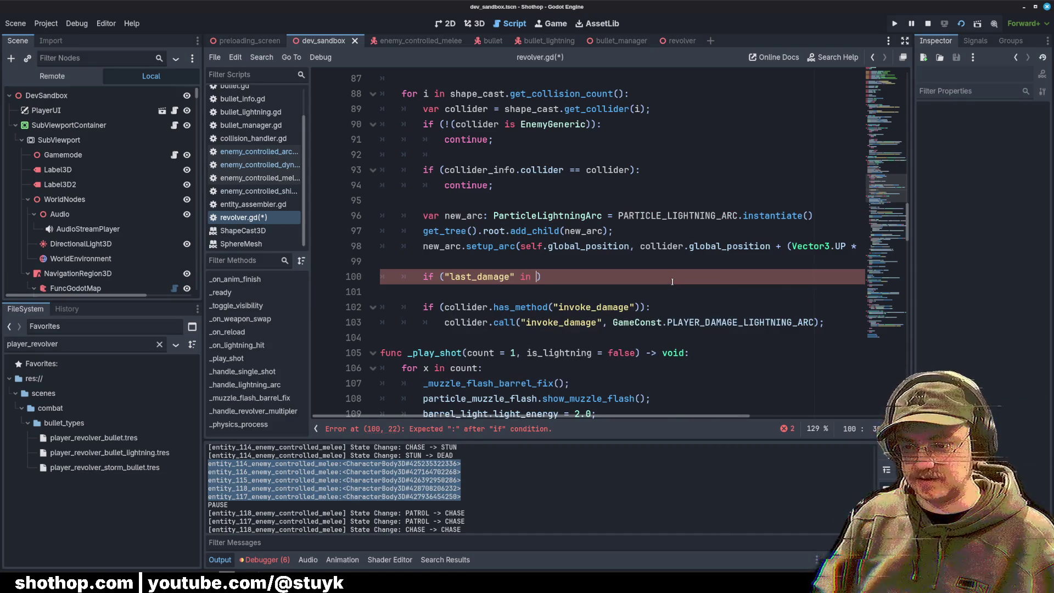
type("collider):")
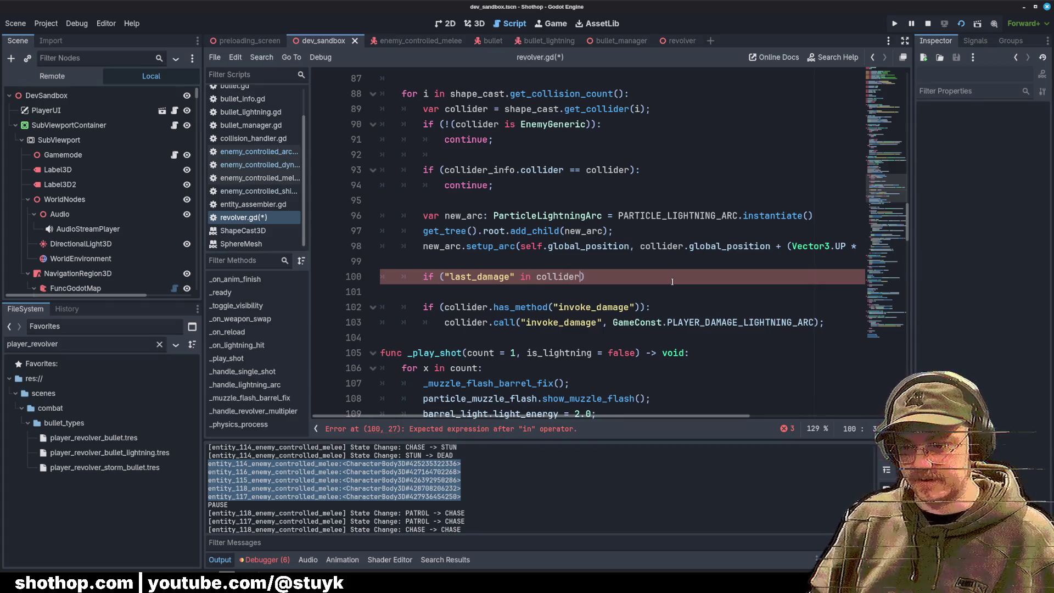
key("Return")
Step: Start line 101 as last_damage = EnemyGeneric.DAMAGE_TYPES. and jump to the DAMAGE_TYPES definition
type("last_dama")
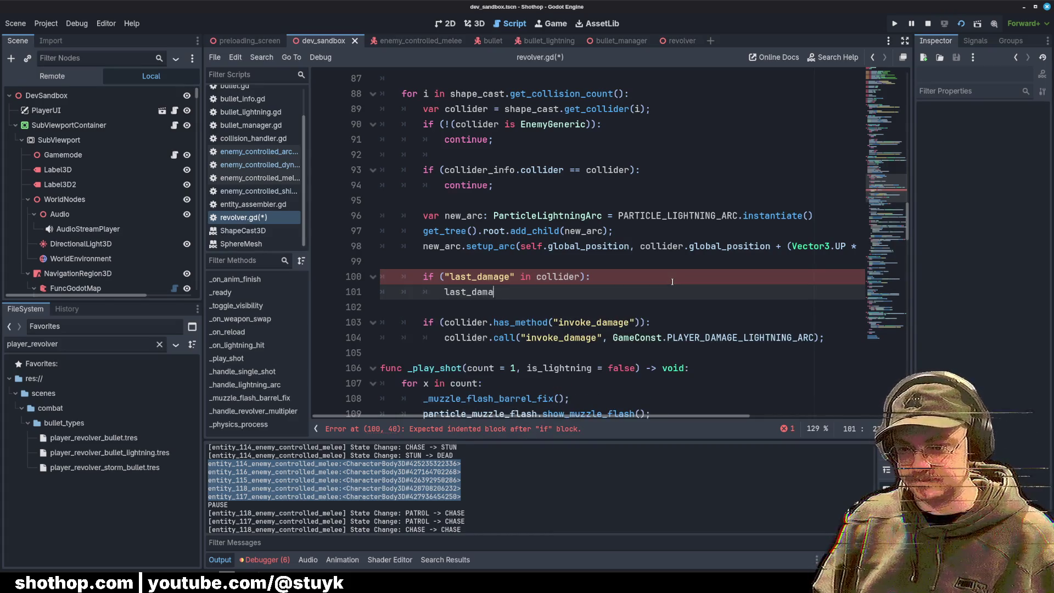
type("ge = Enem")
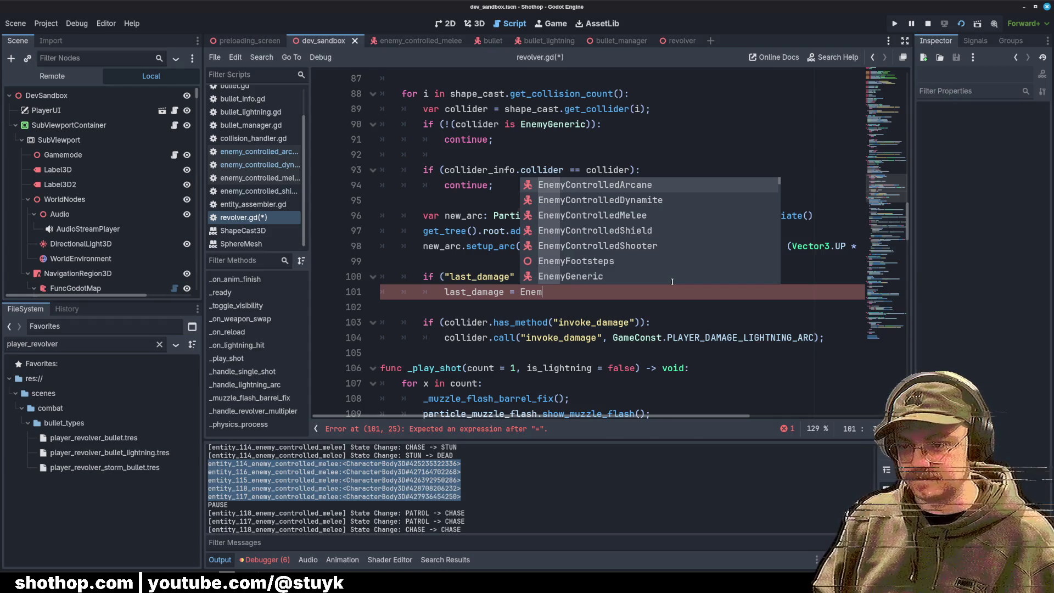
type("yGeneric.l")
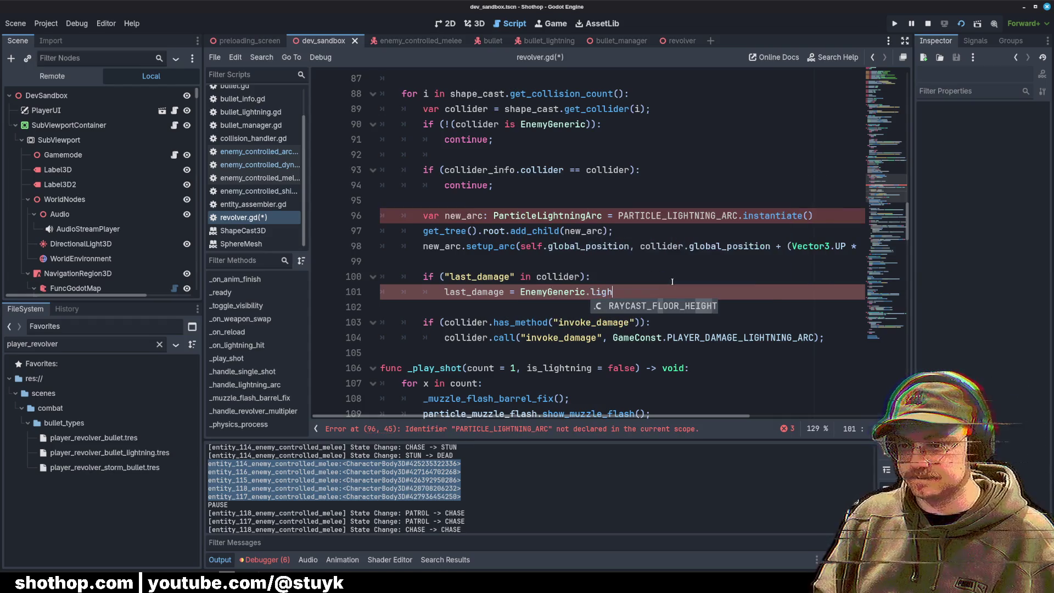
key("BackSpace")
type("dama")
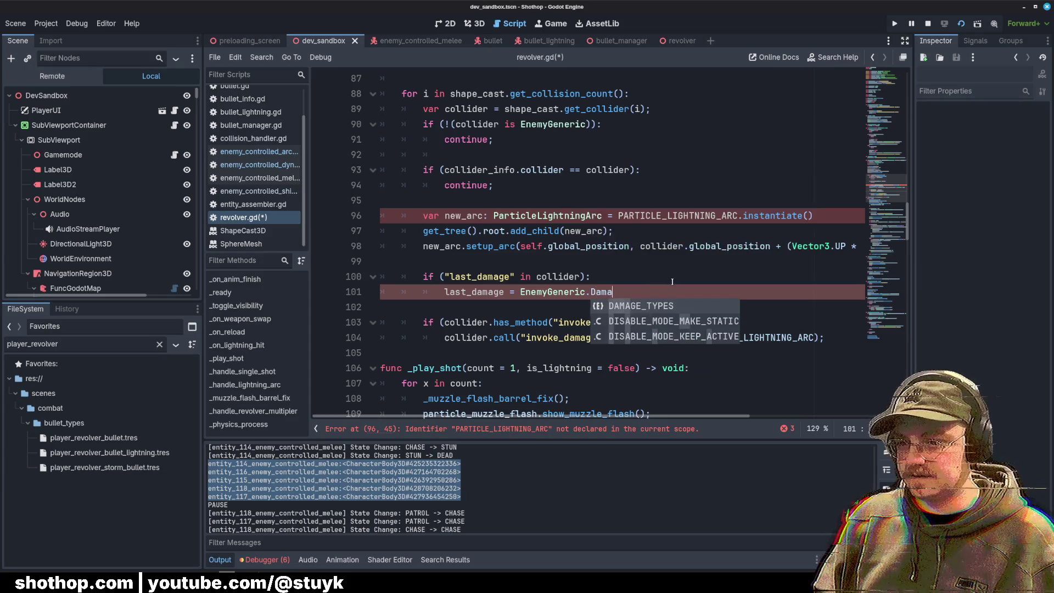
key("Return")
type(".")
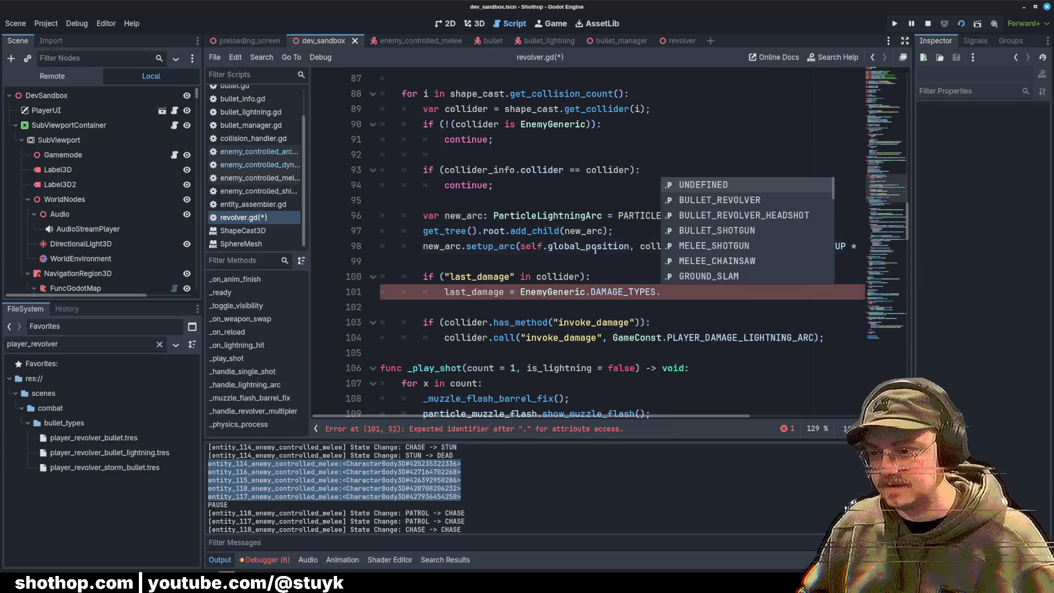
left_click(621, 291, "ctrl")
left_click(462, 185)
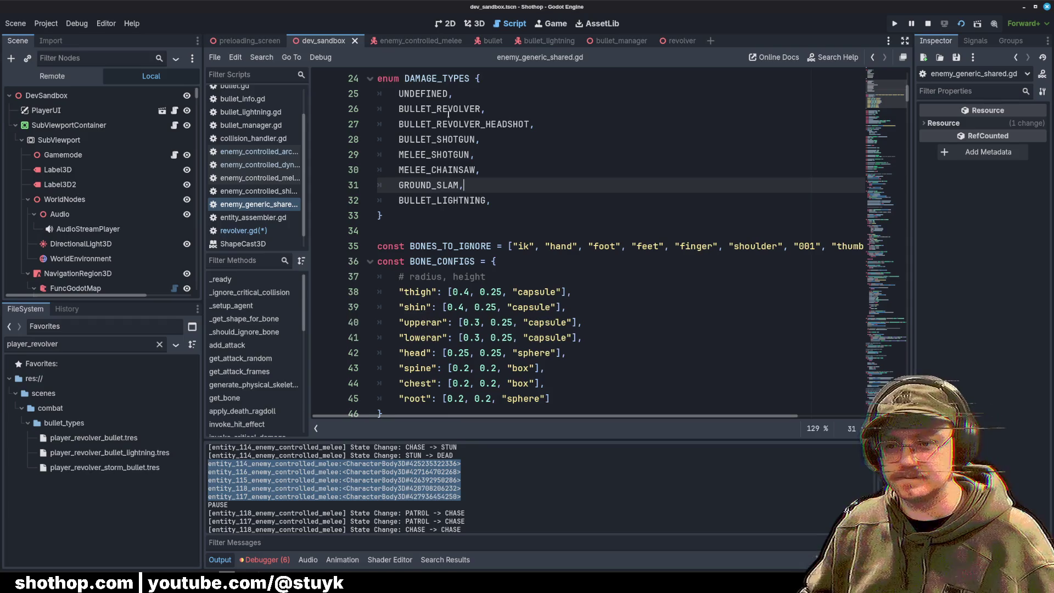
Step: Add LIGHTNING_ARC after BULLET_LIGHTNING in the DAMAGE_TYPES enum of enemy_generic_shared.gd
left_click(568, 144)
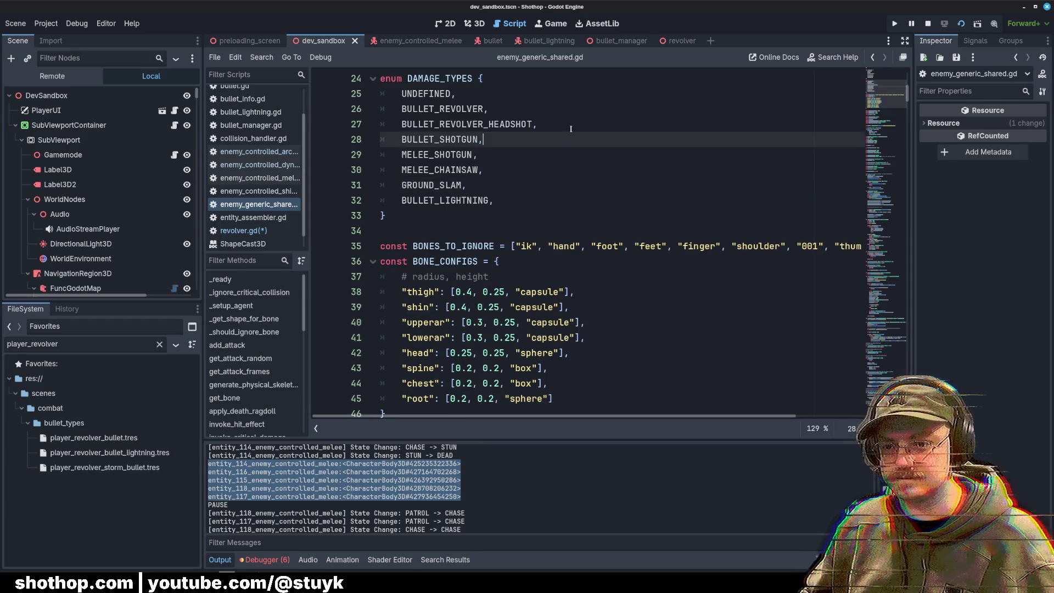
key("Return")
key("ctrl+z")
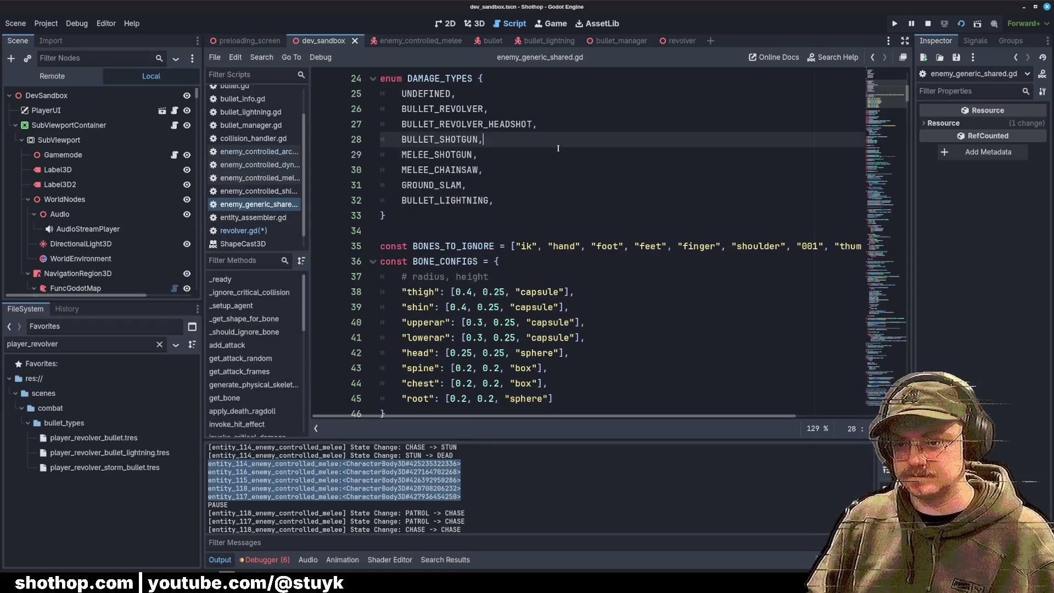
left_click(531, 203)
key("Return")
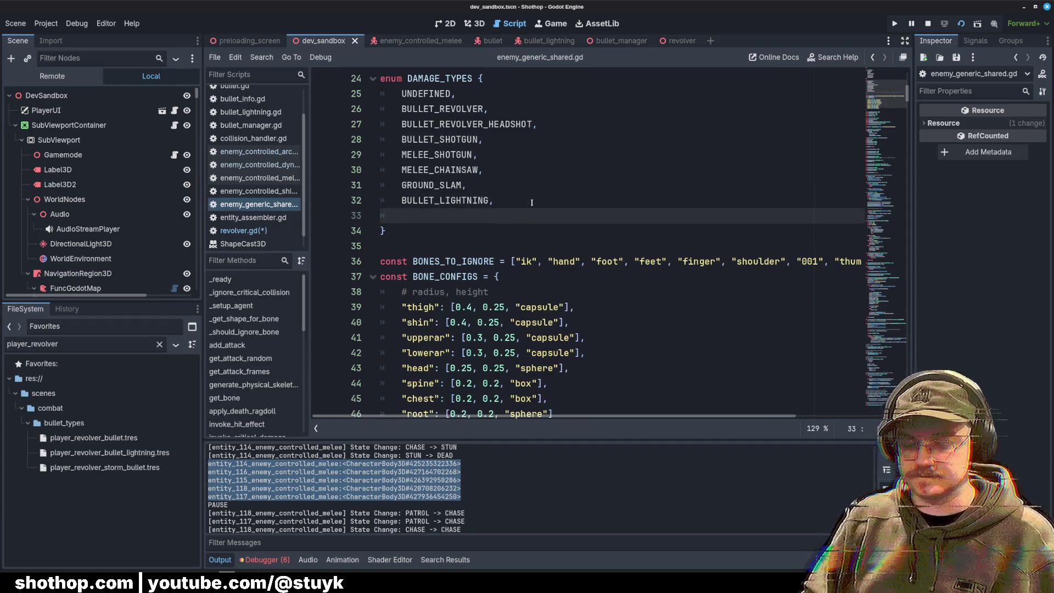
type("LIGHTNING_ARC,")
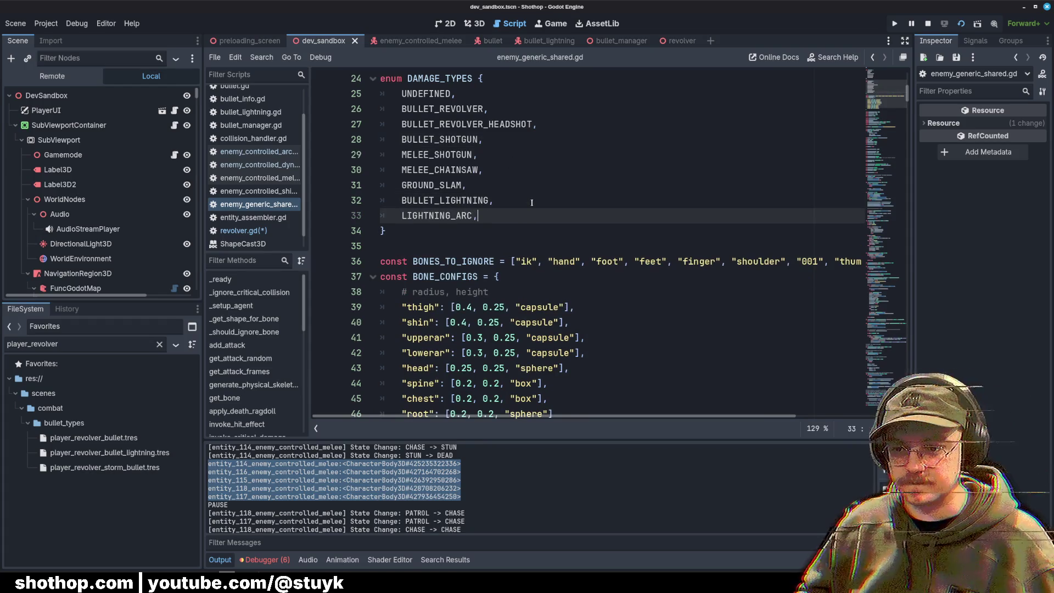
Step: Complete revolver.gd line 101 with LIGHTNING_ARC and select the undeclared PARTICLE_LIGHTNING_ARC name
left_click(243, 230)
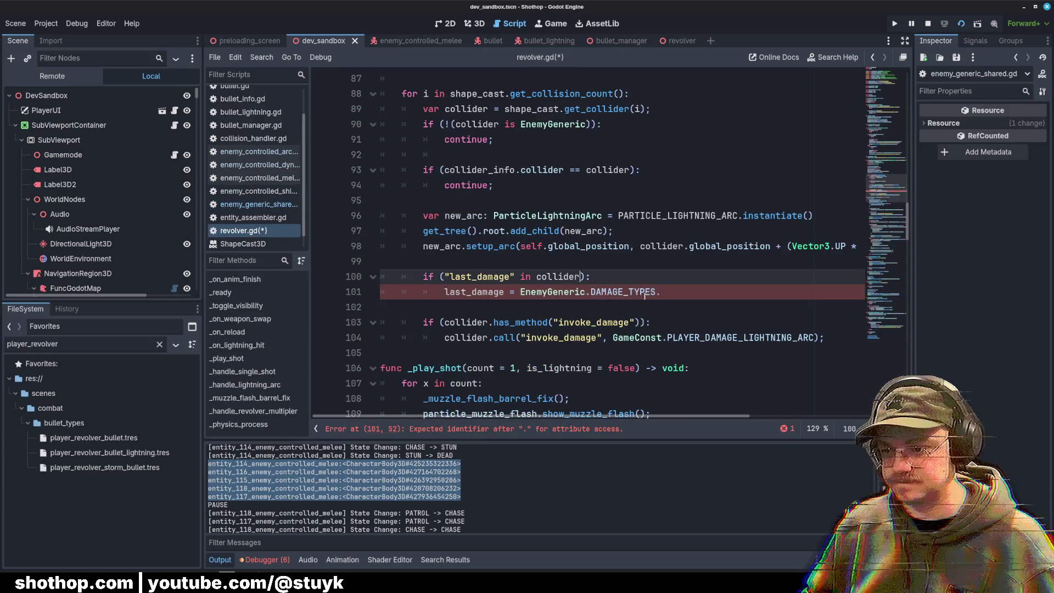
type("LIGHTNING_ARC;")
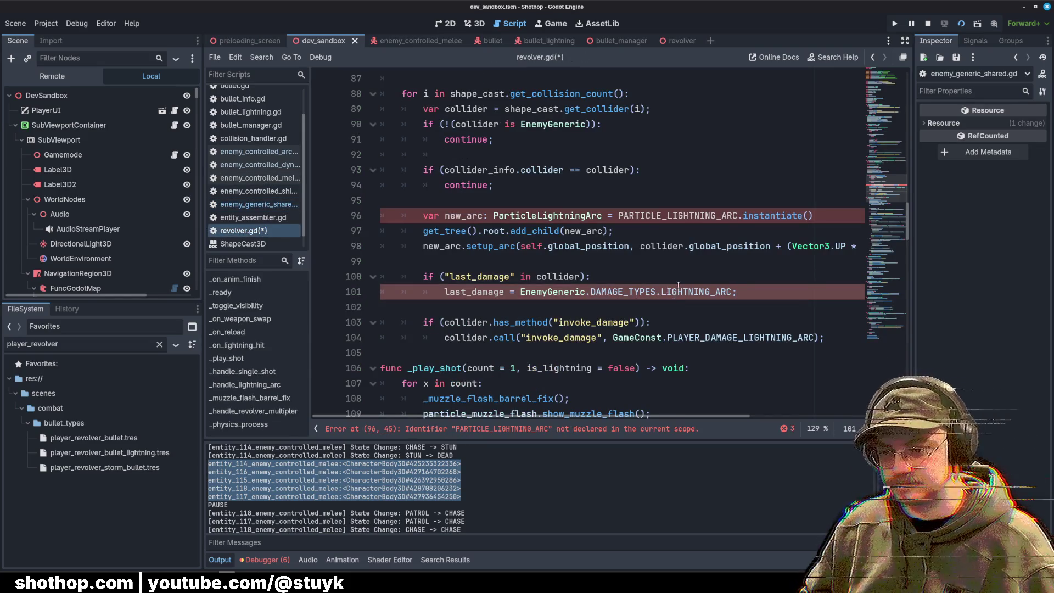
left_click(669, 277)
left_click(636, 295)
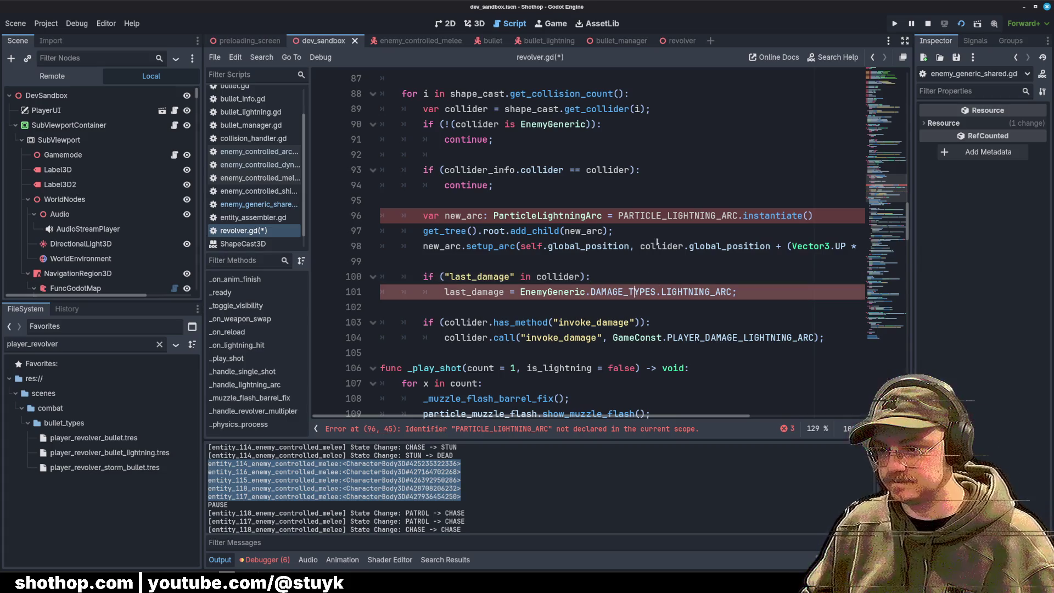
double_click(675, 216)
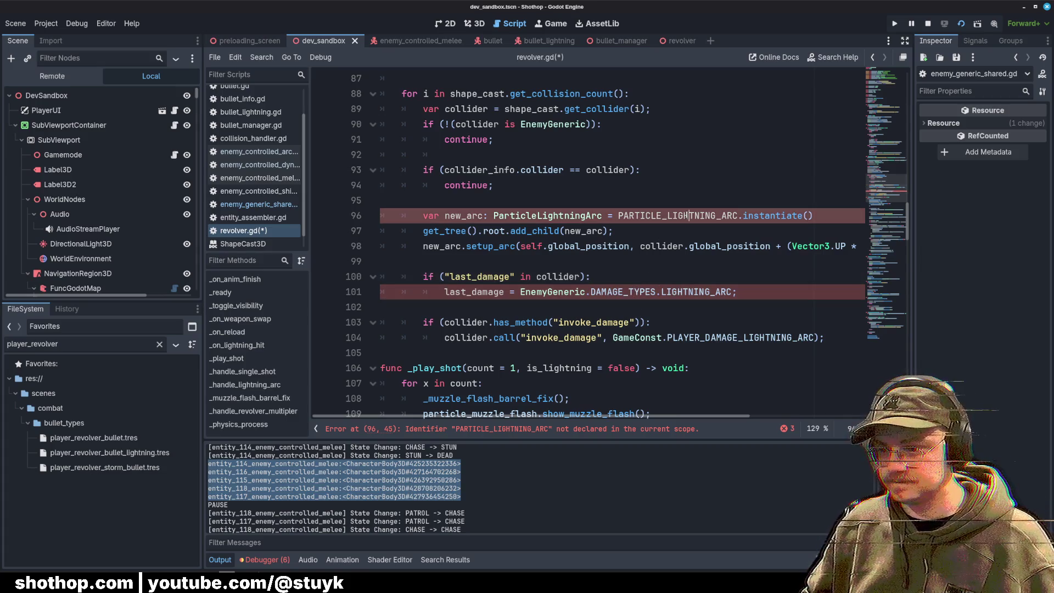
Step: Filter the FileSystem for particle_light and drag particle_lightning_arc.tscn in as a preload constant
double_click(85, 345)
type("particle_light")
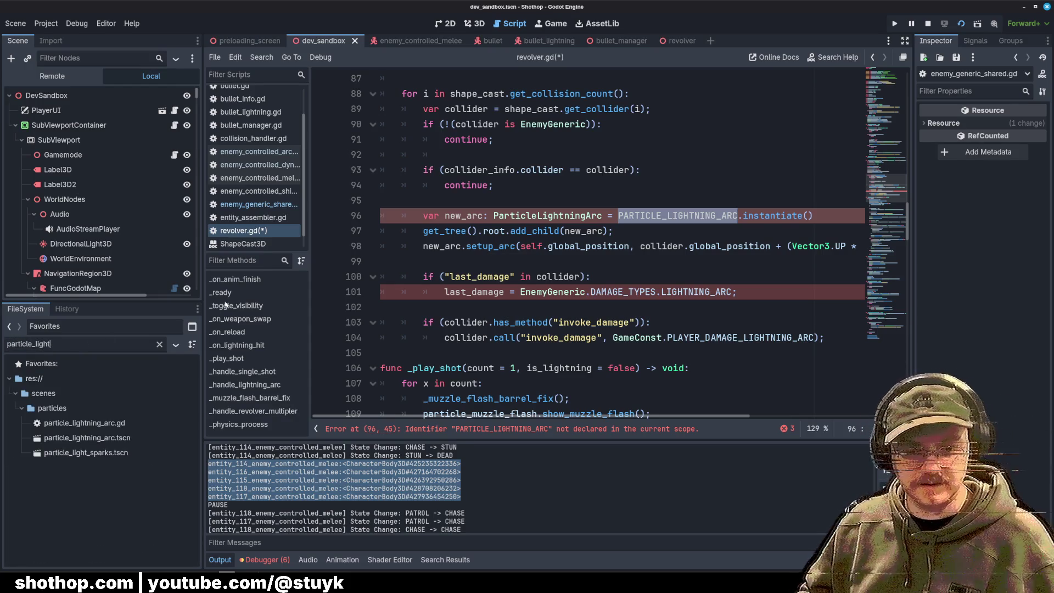
scroll(549, 247, "up", 15)
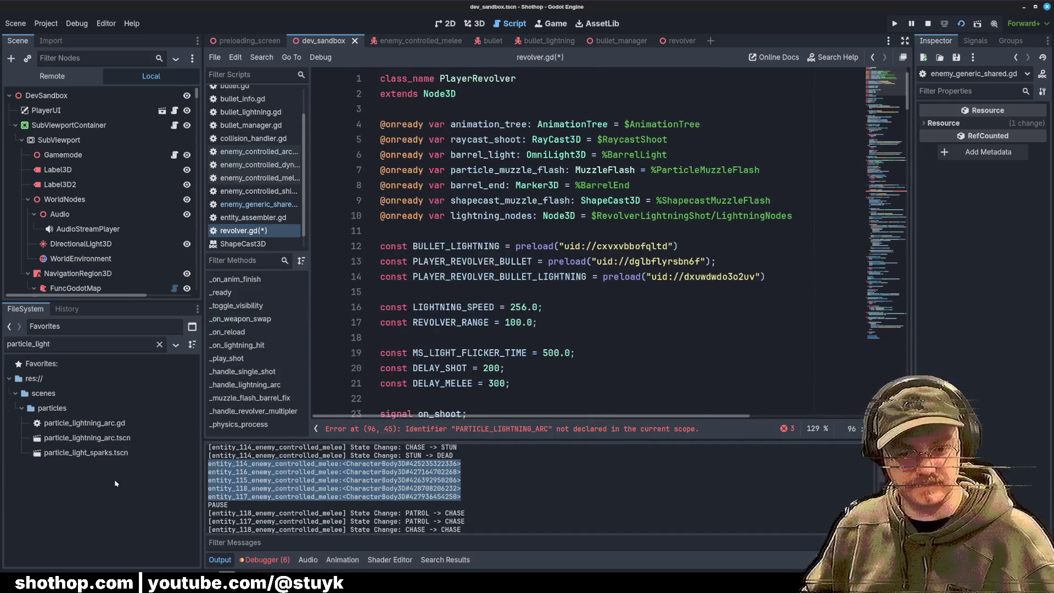
left_click_drag(87, 438, 476, 171)
left_click_drag(441, 239, 447, 291)
Step: Review the lightning arc code, highlighting new_arc uses and placing the caret at last_damage on line 102
left_click(892, 189)
scroll(550, 247, "down", 4)
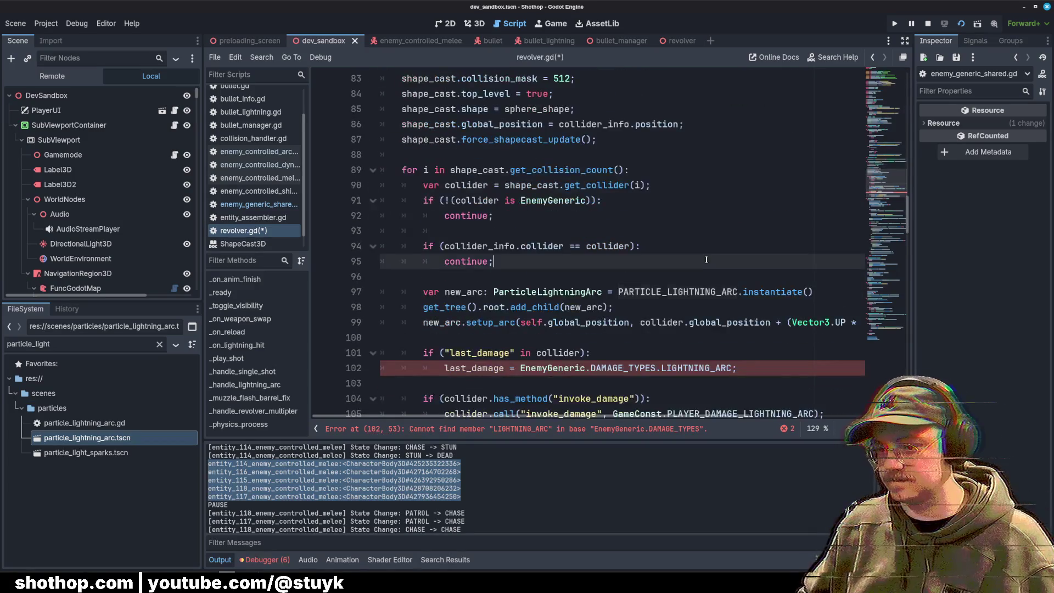
left_click(582, 215)
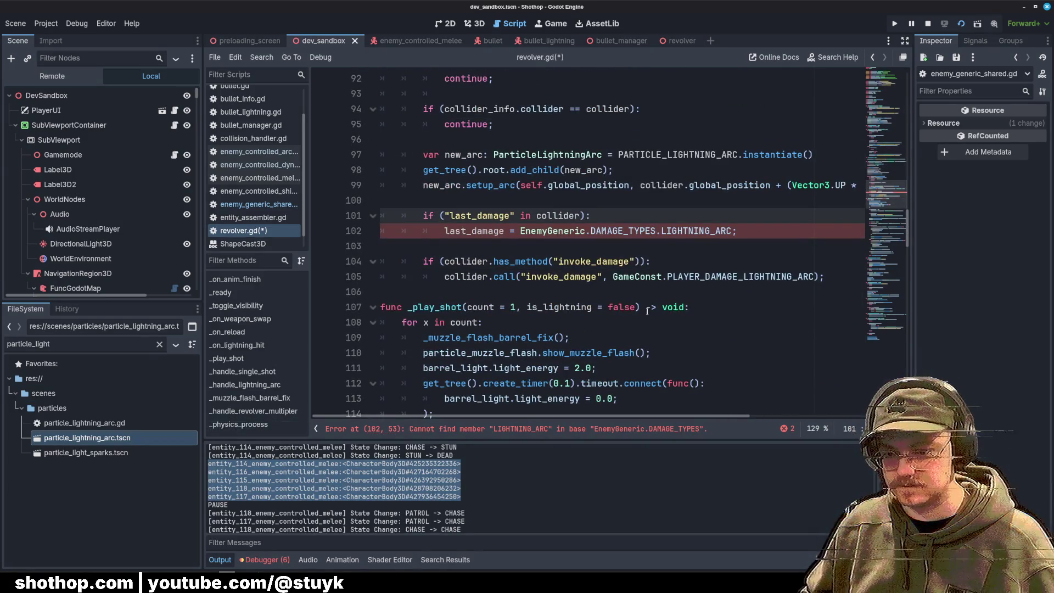
left_click(702, 219)
left_click(687, 200)
scroll(683, 208, "up", 1)
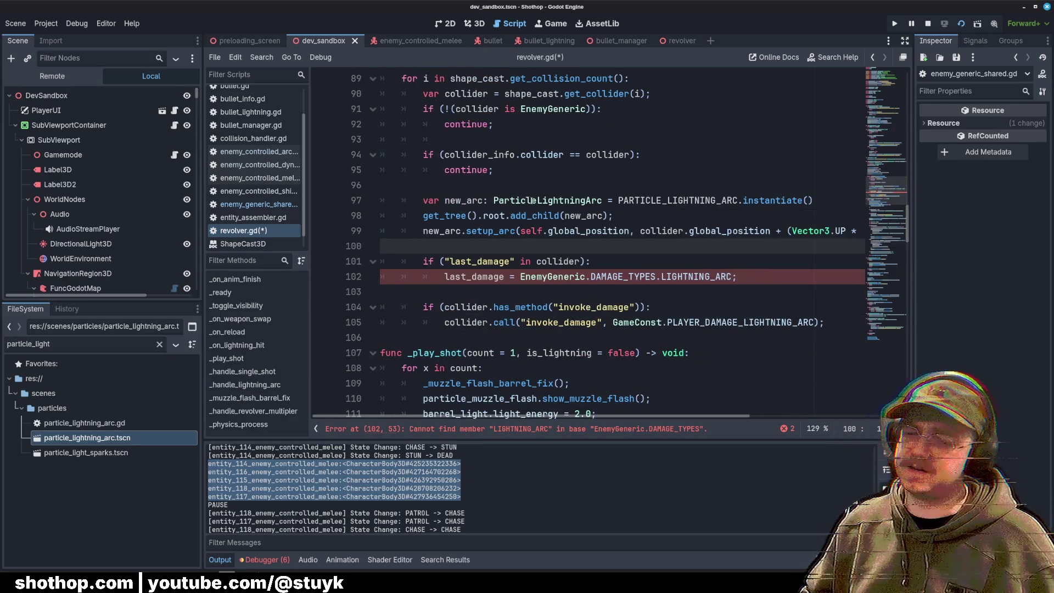
double_click(464, 201)
left_click(663, 248)
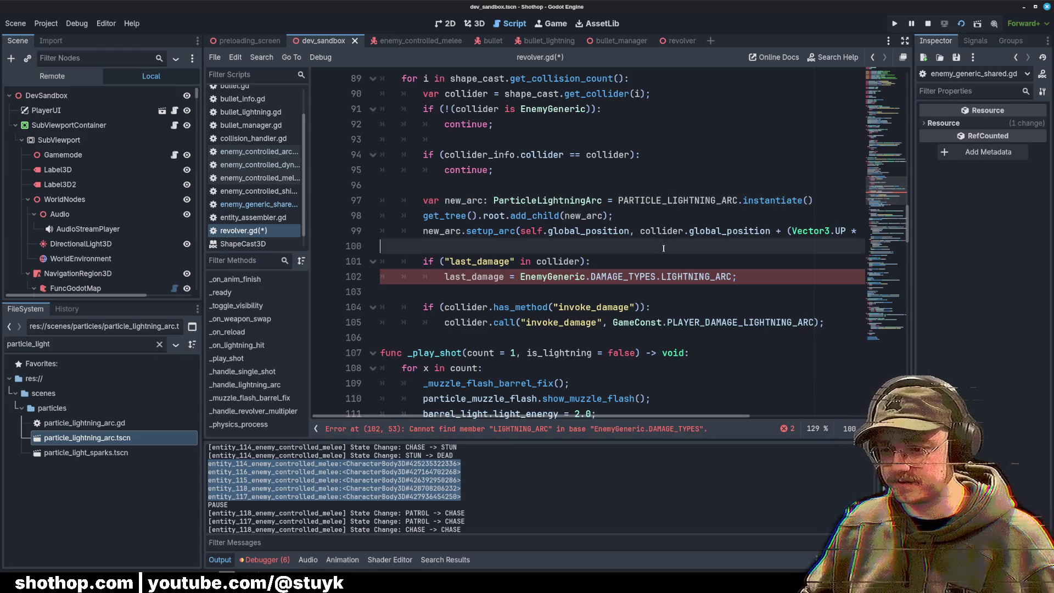
double_click(448, 277)
left_click(450, 279)
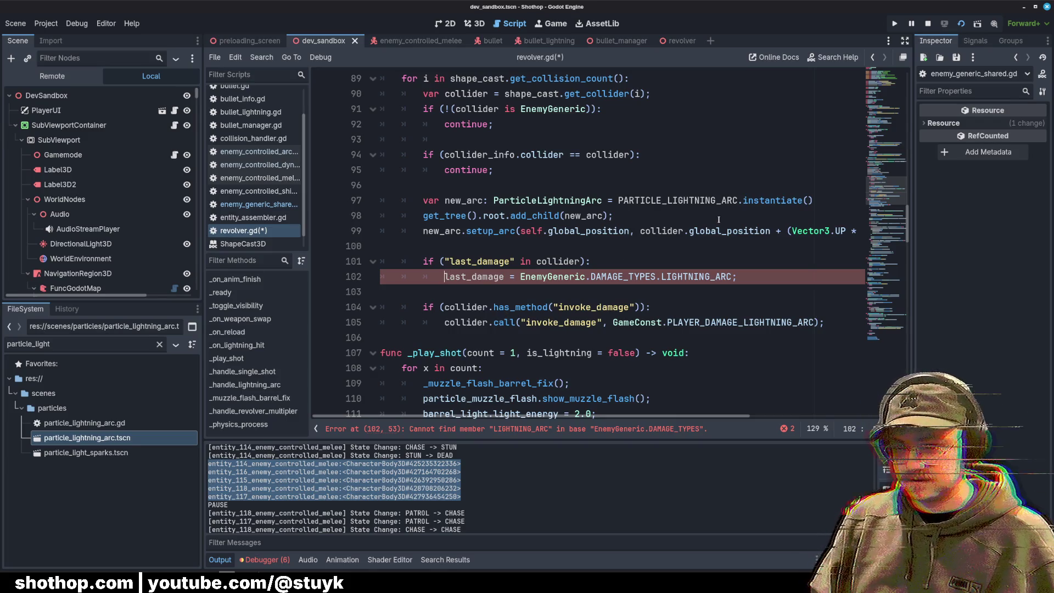
Step: Prefix last_damage with collider. on line 102 and check the collider variable's type
type("collider.")
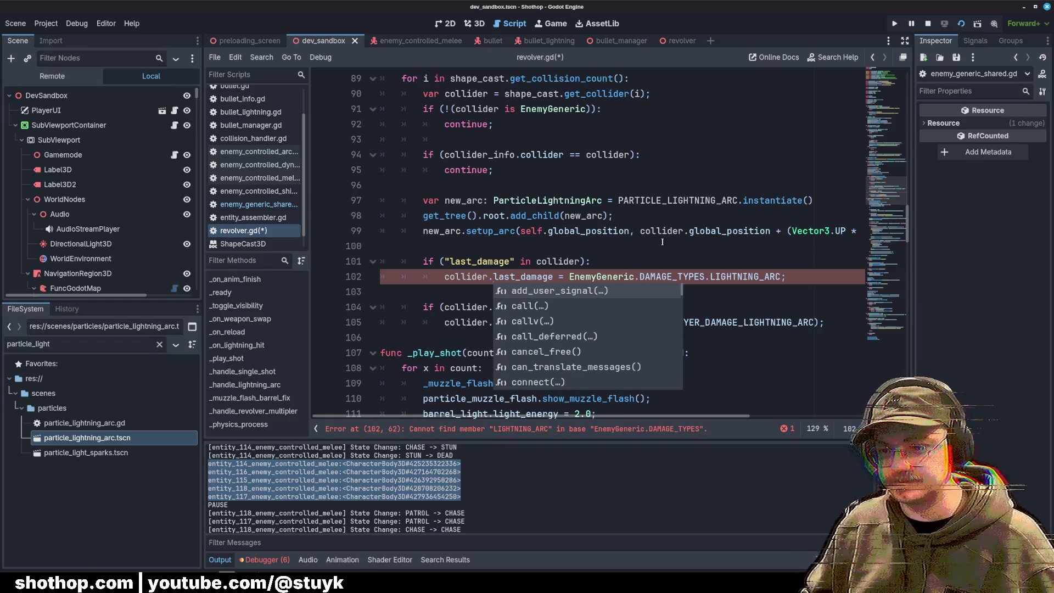
left_click(663, 242)
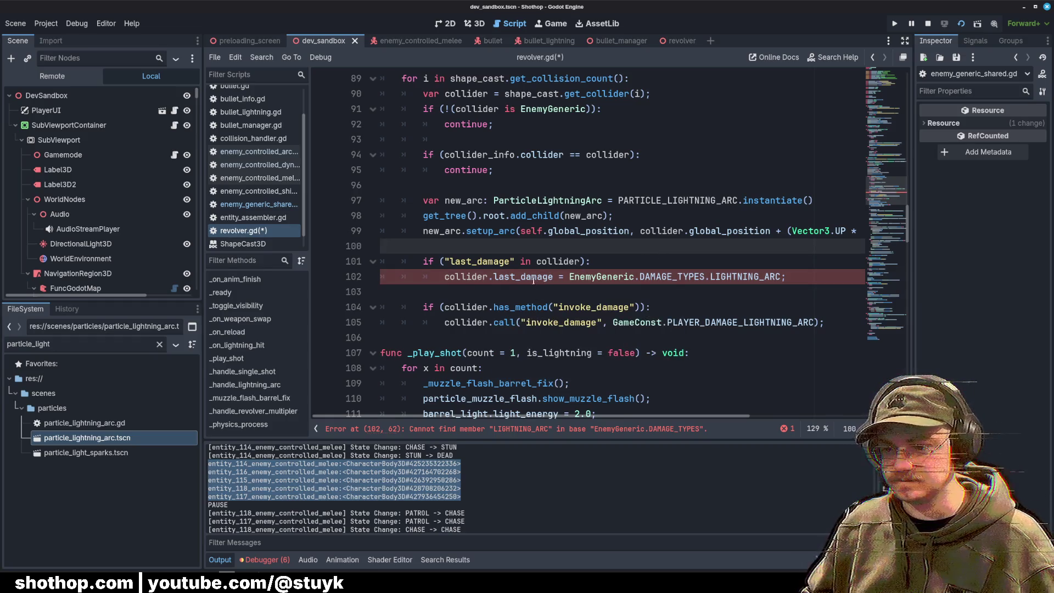
double_click(474, 277)
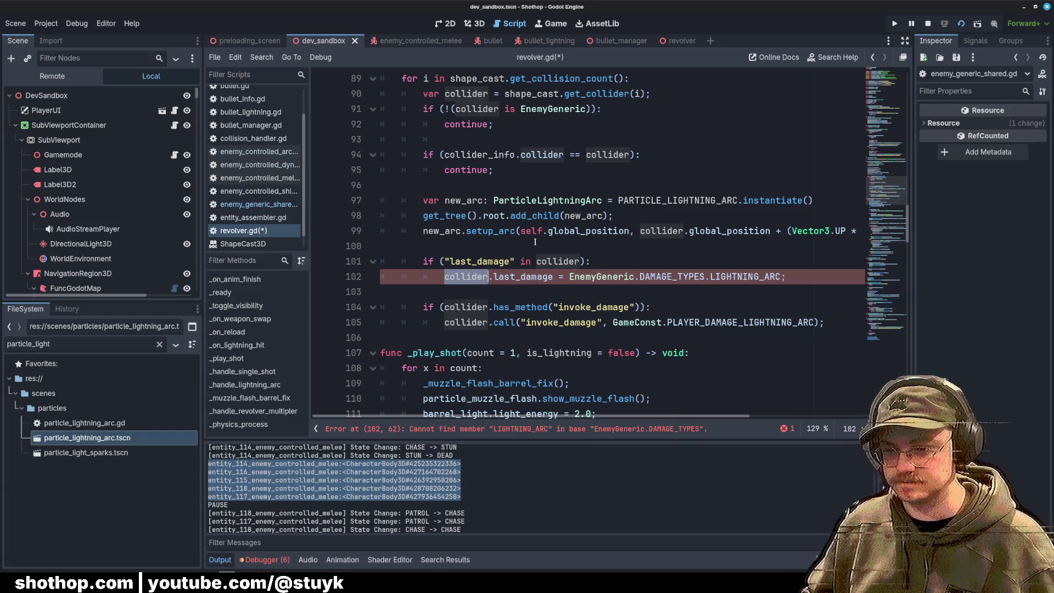
left_click(601, 267)
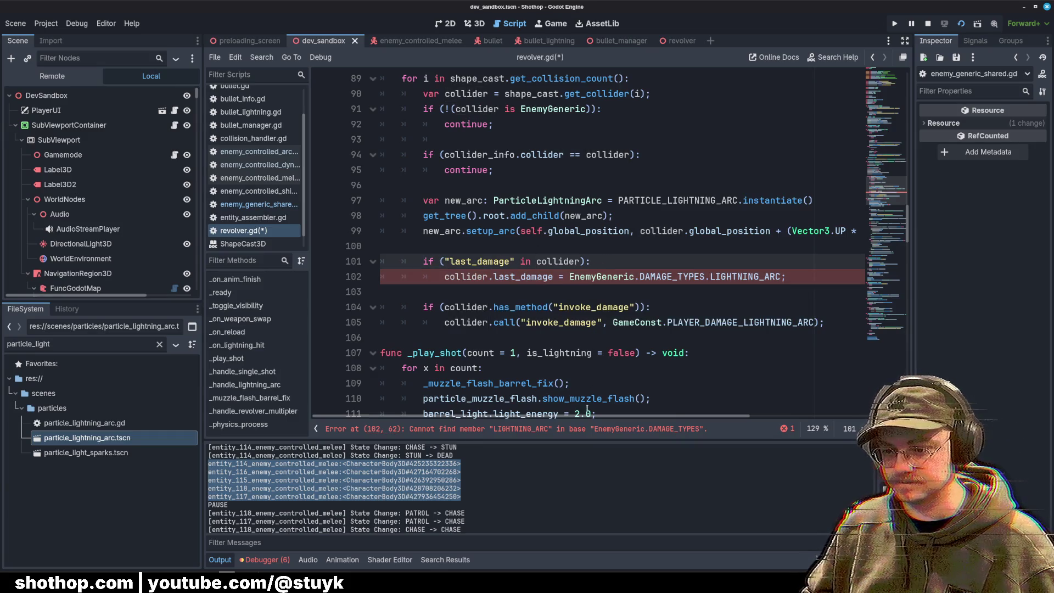
Step: Check the available DAMAGE_TYPES members, confirming LIGHTNING_ARC in the enum definition
left_click(726, 277)
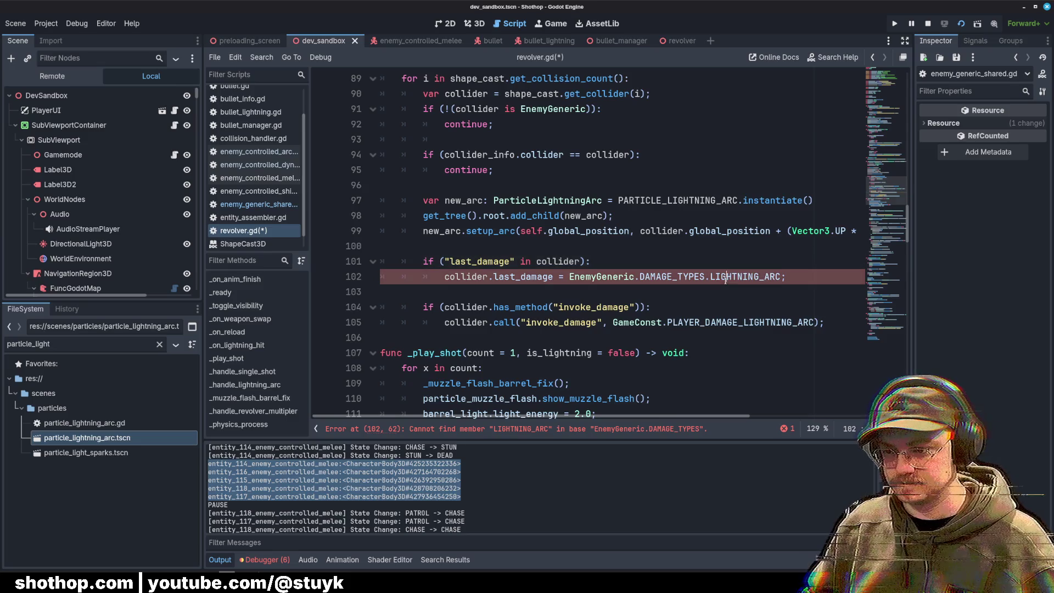
key("ctrl+space")
type("LI")
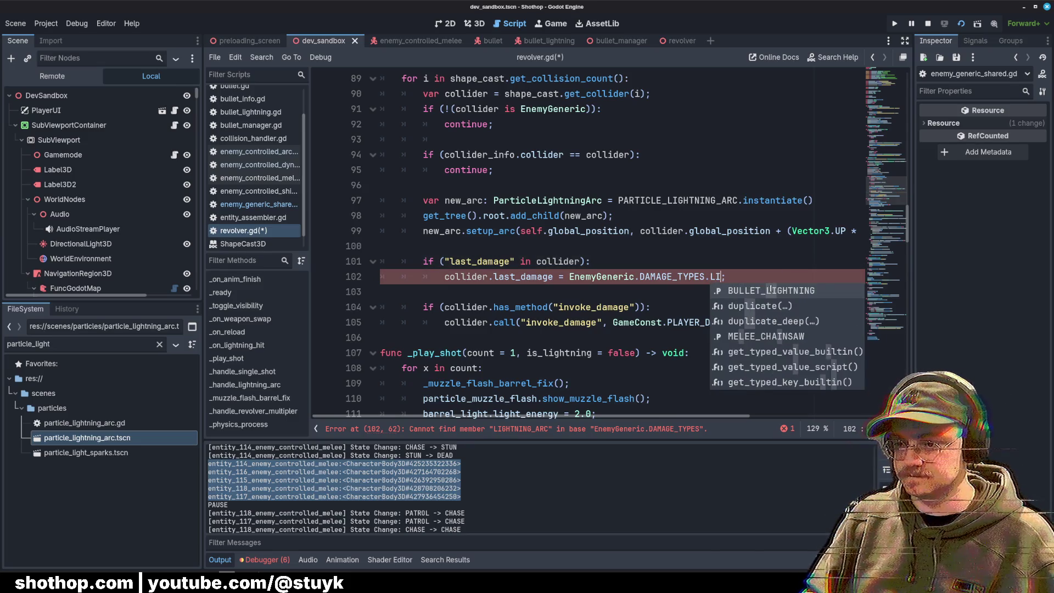
key("BackSpace")
key("BackSpace")
type("AR")
key("BackSpace")
key("BackSpace")
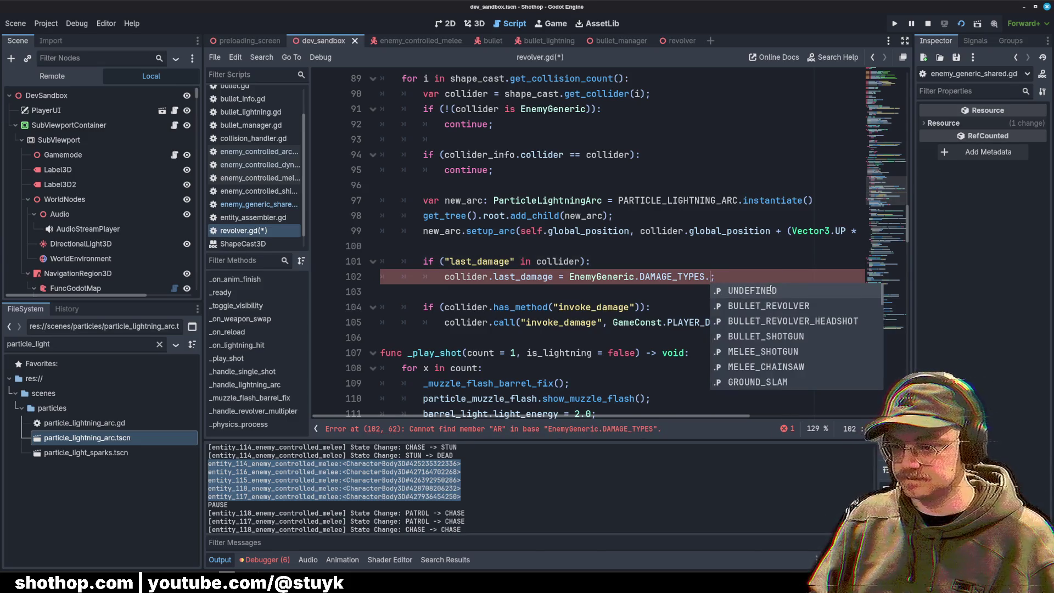
key("Escape")
left_click(672, 276, "ctrl")
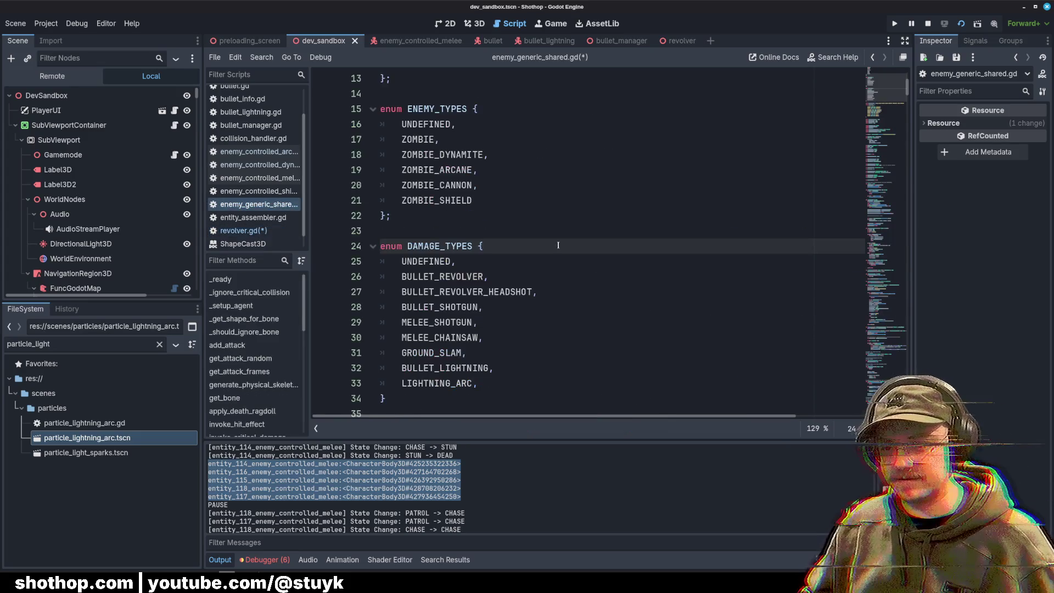
double_click(443, 375)
double_click(436, 383)
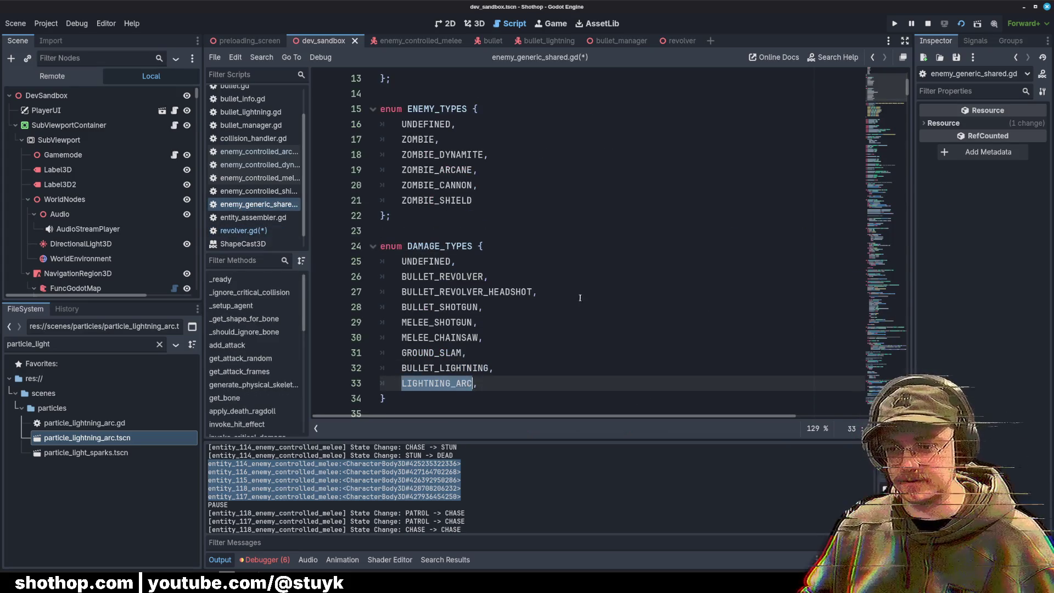
Step: Complete line 102 with DAMAGE_TYPES.LIGHTNING_ARC via autocomplete and save revolver.gd
left_click(239, 230)
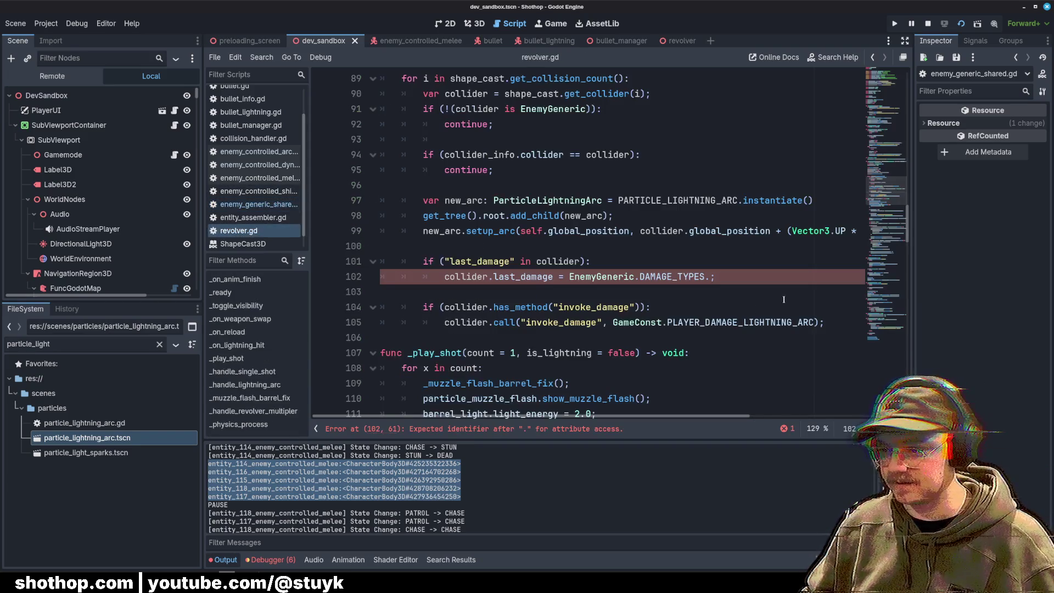
type(".")
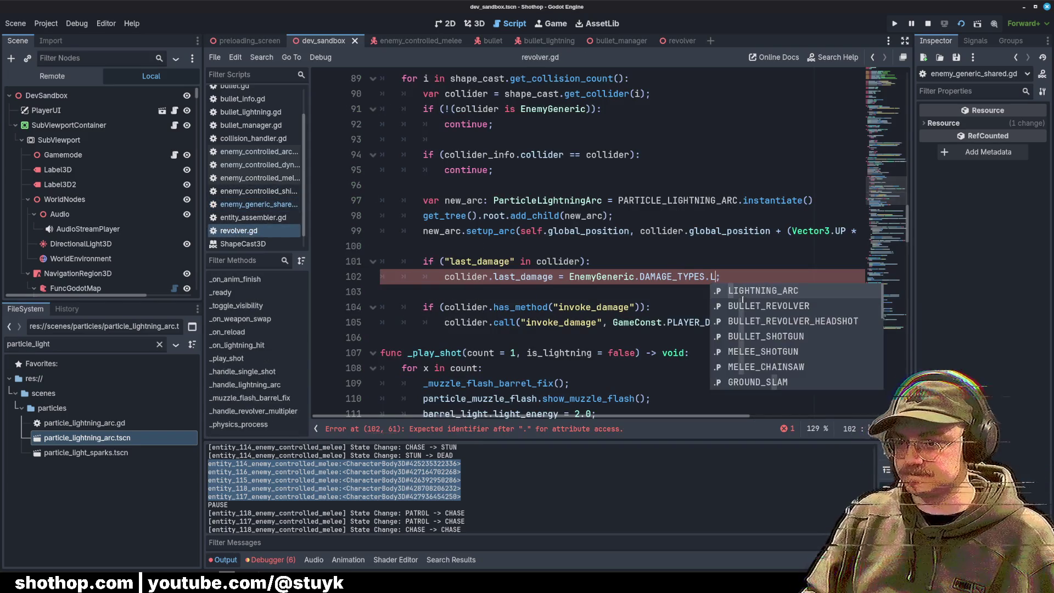
type("LIGH")
key("Return")
left_click(730, 265)
key("ctrl+s")
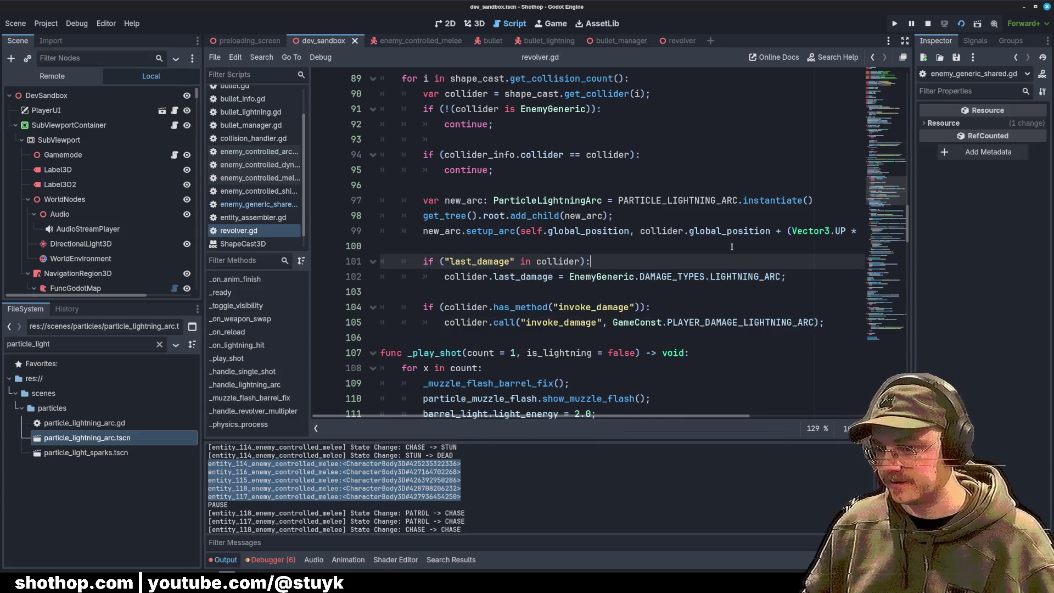
key("Up")
key("Up")
key("Up")
key("Up")
scroll(697, 187, "up", 3)
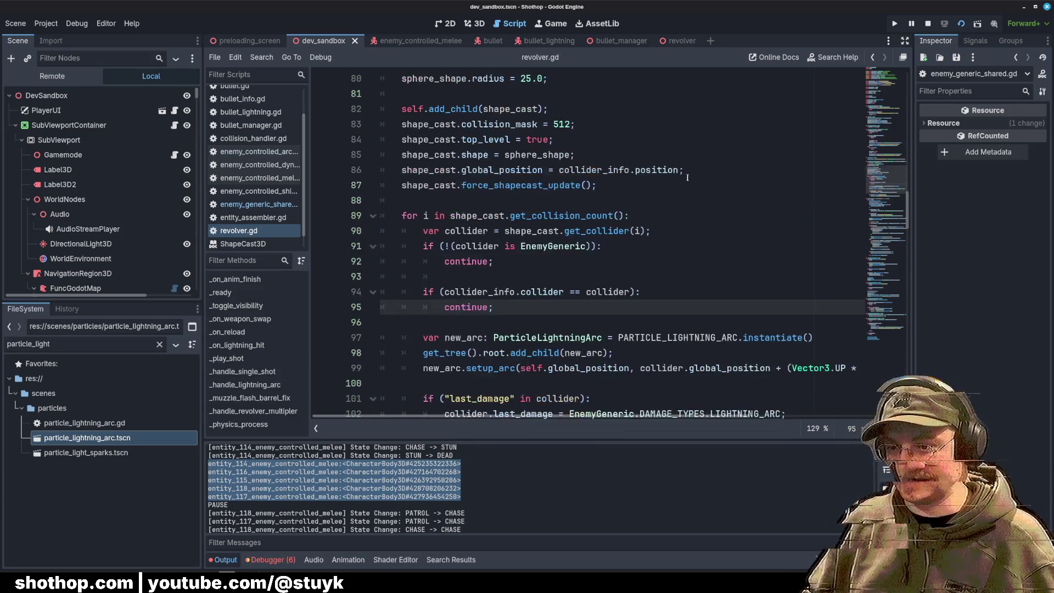
scroll(687, 180, "down", 4)
scroll(265, 188, "up", 3)
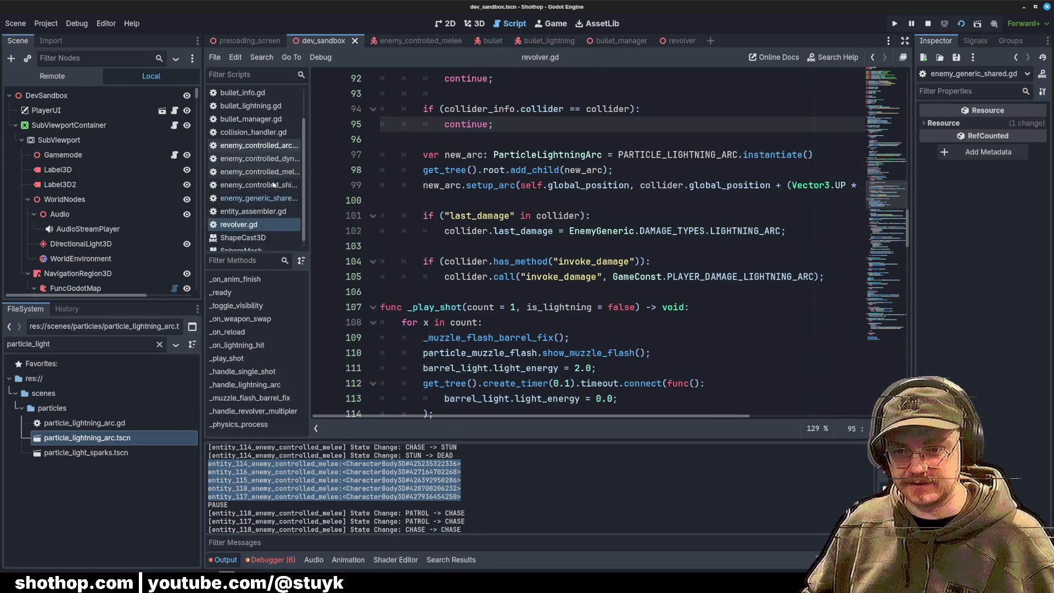
scroll(267, 184, "down", 4)
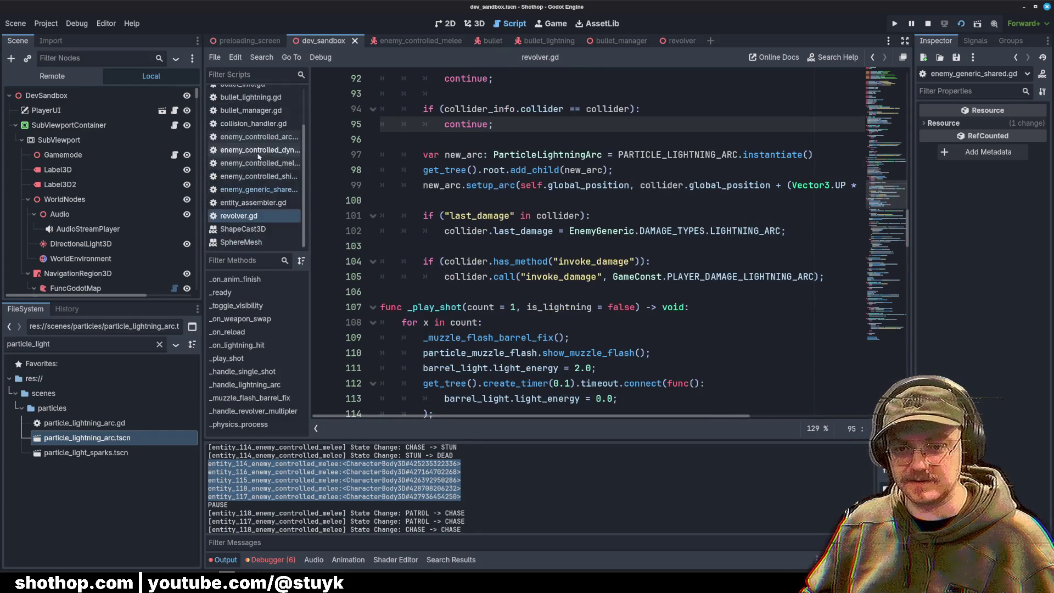
scroll(254, 195, "up", 4)
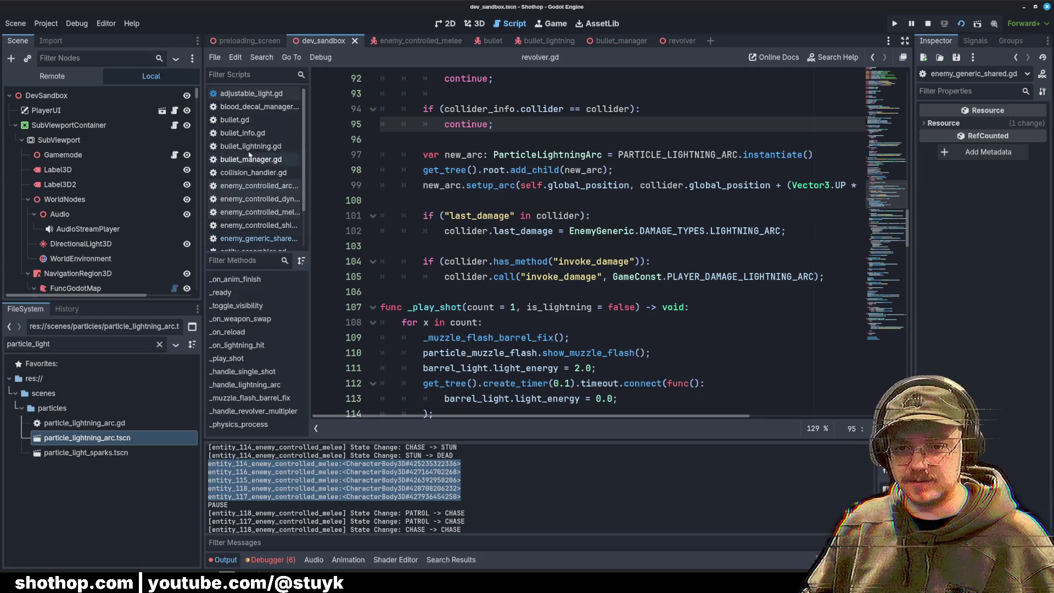
Step: Change the melee enemy's stun check on line 134 from BULLET_LIGHTNING to LIGHTNING_ARC and rerun the game with F5
left_click(246, 187)
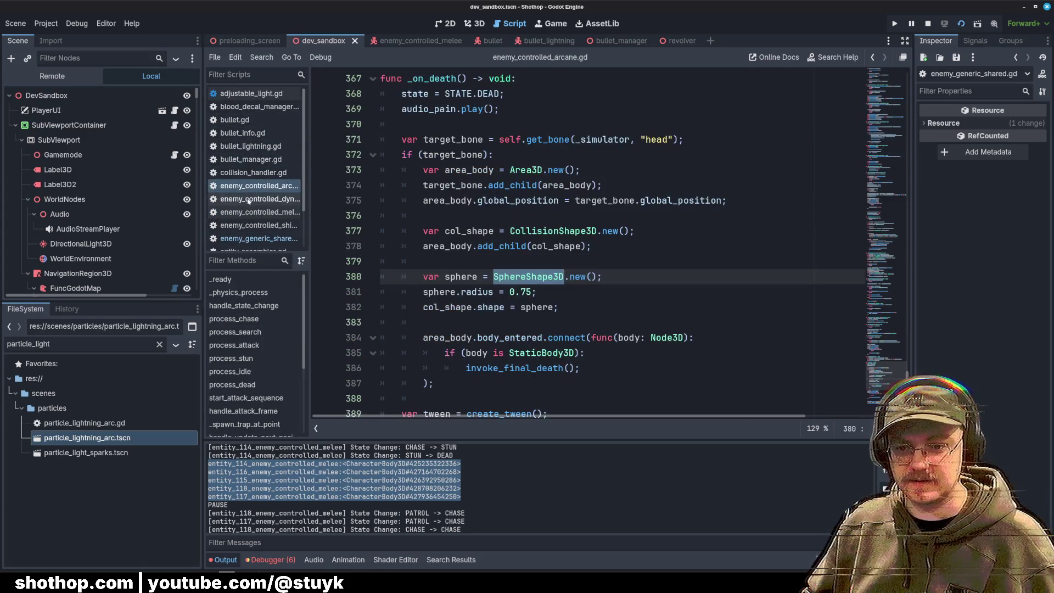
left_click(254, 212)
left_click(602, 185)
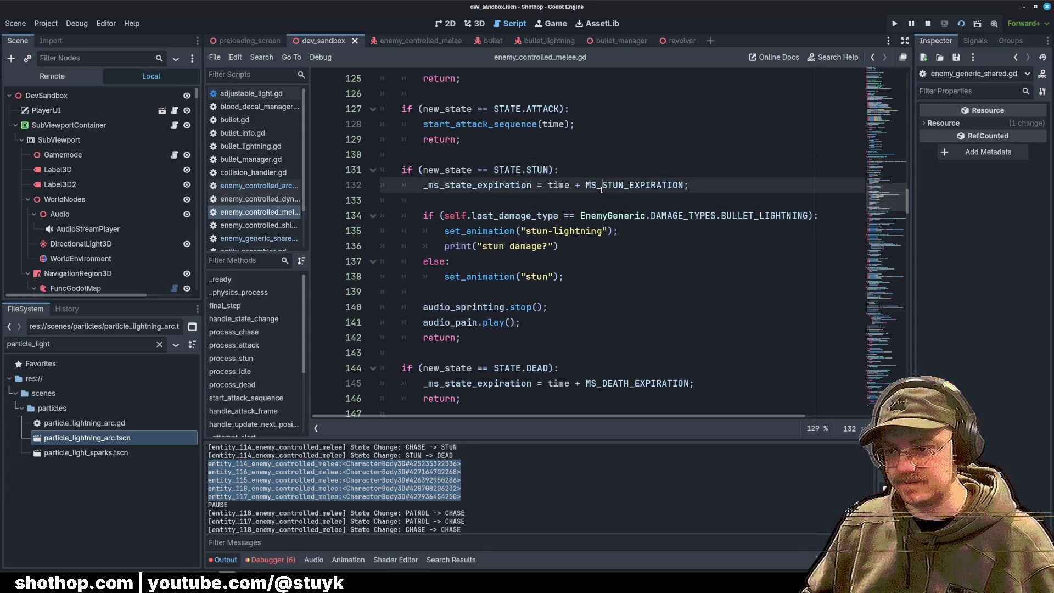
double_click(773, 216)
key("BackSpace")
type("LIG")
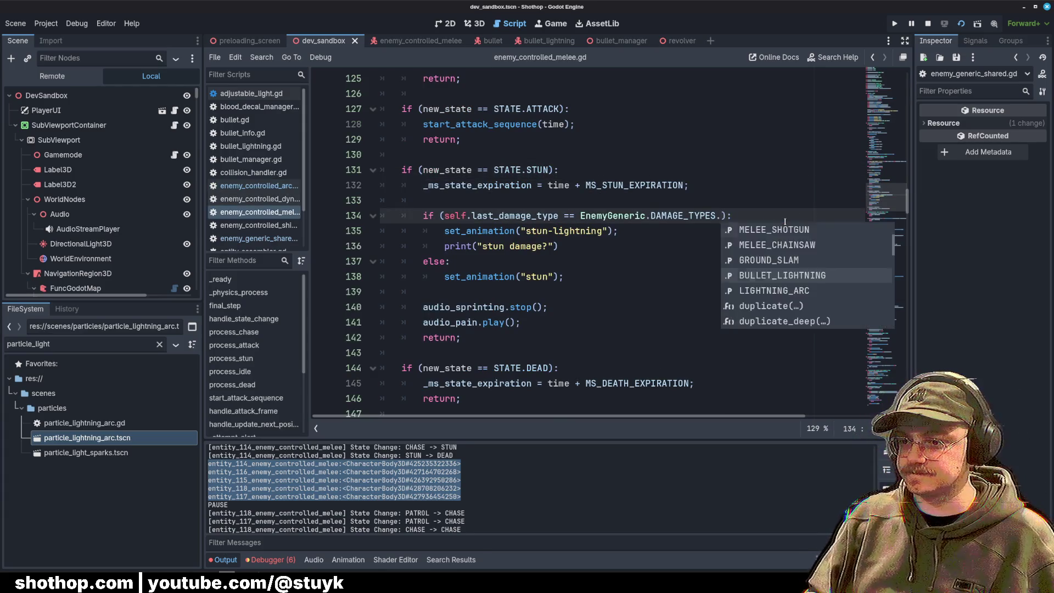
key("Return")
left_click(613, 207)
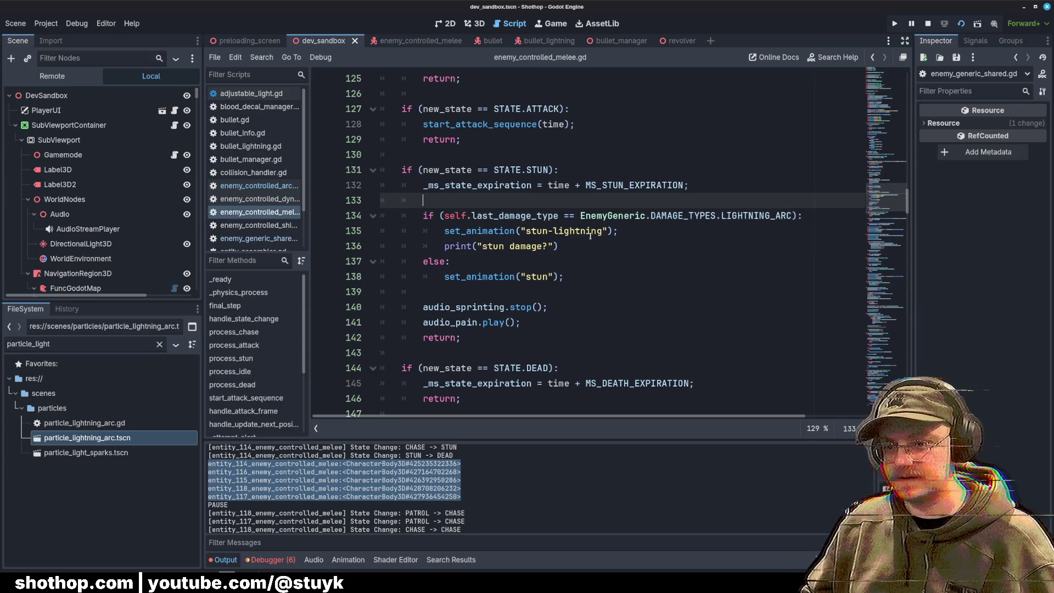
left_click(929, 24)
key("F5")
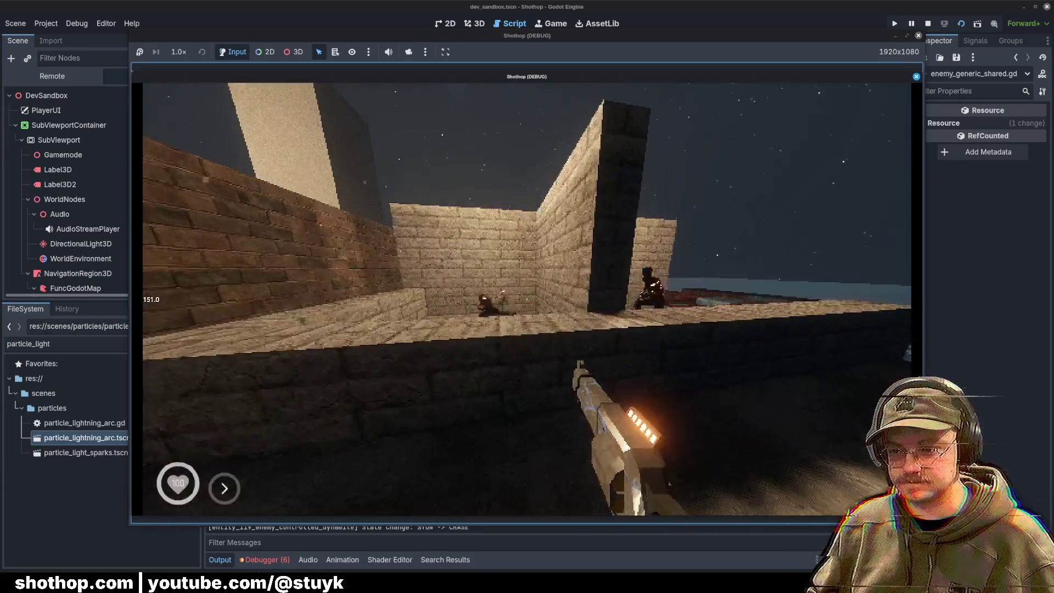
Step: Stop the playtest and put the caret after else on line 137 in the melee enemy's stun branch
key("Escape")
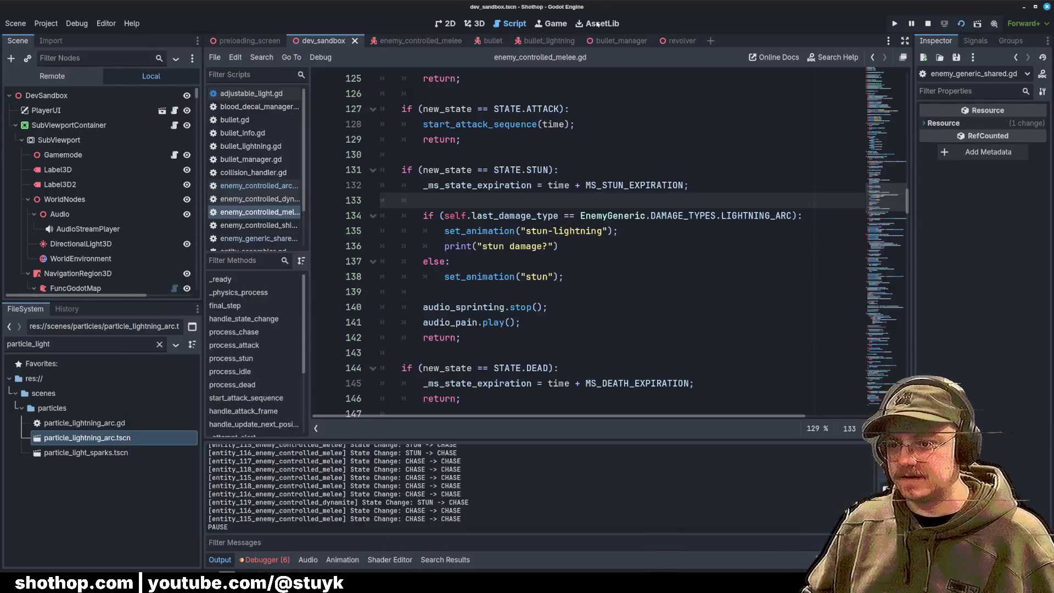
left_click(624, 257)
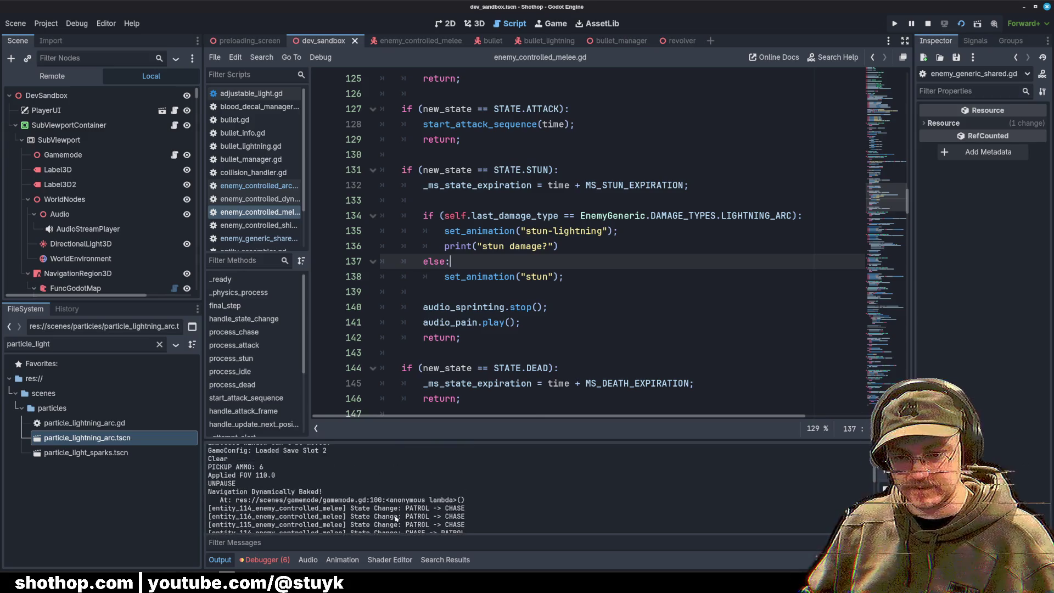
left_click_drag(452, 201, 401, 353)
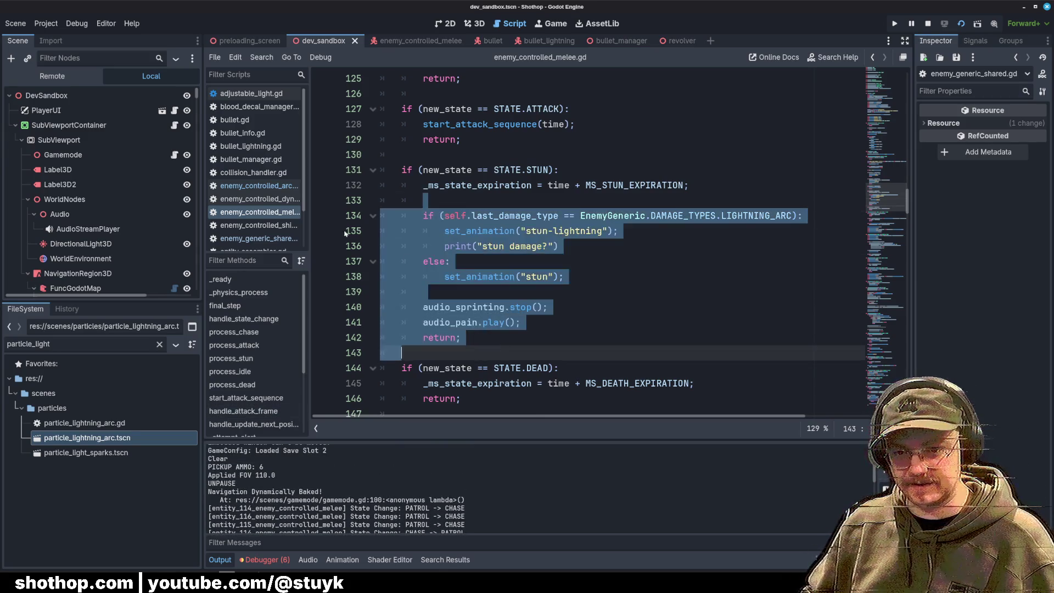
Step: Review revolver.gd's last_damage assignment and invoke_damage call lines
scroll(261, 202, "down", 2)
left_click(260, 217)
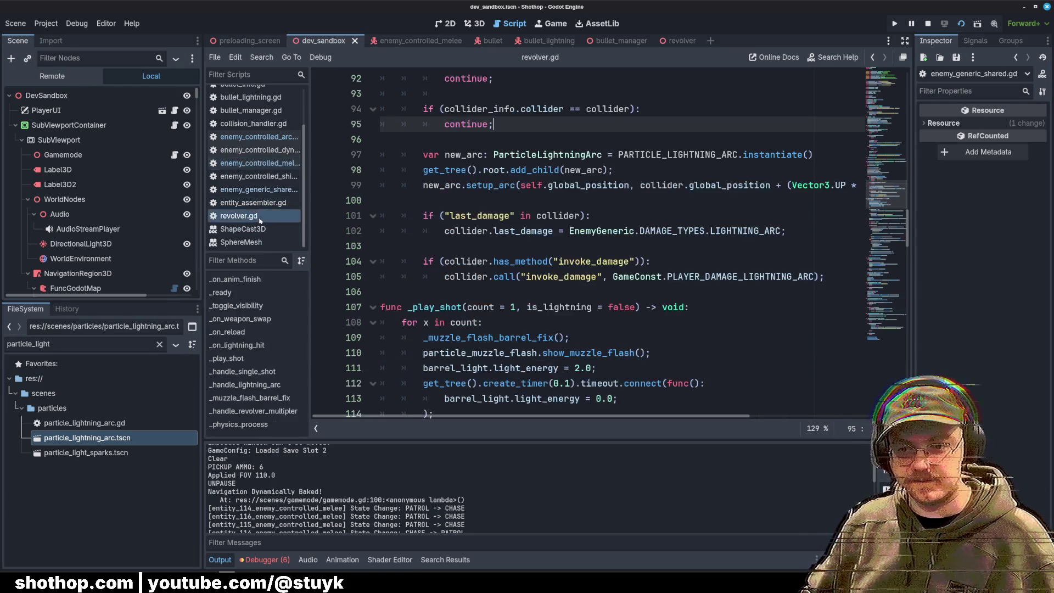
left_click_drag(417, 213, 573, 243)
left_click(572, 243)
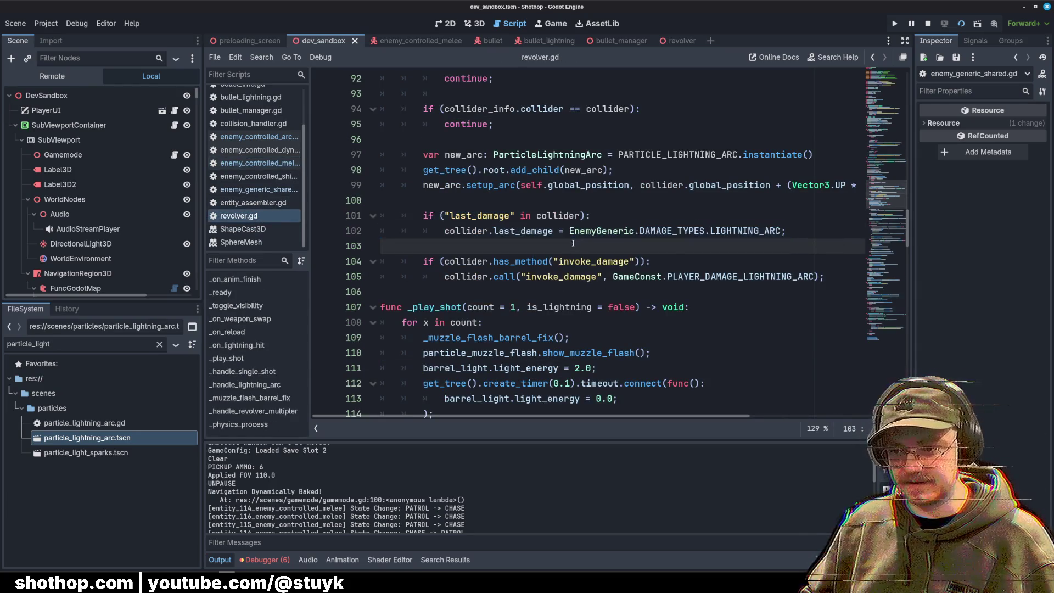
left_click_drag(826, 278, 383, 247)
left_click(383, 247)
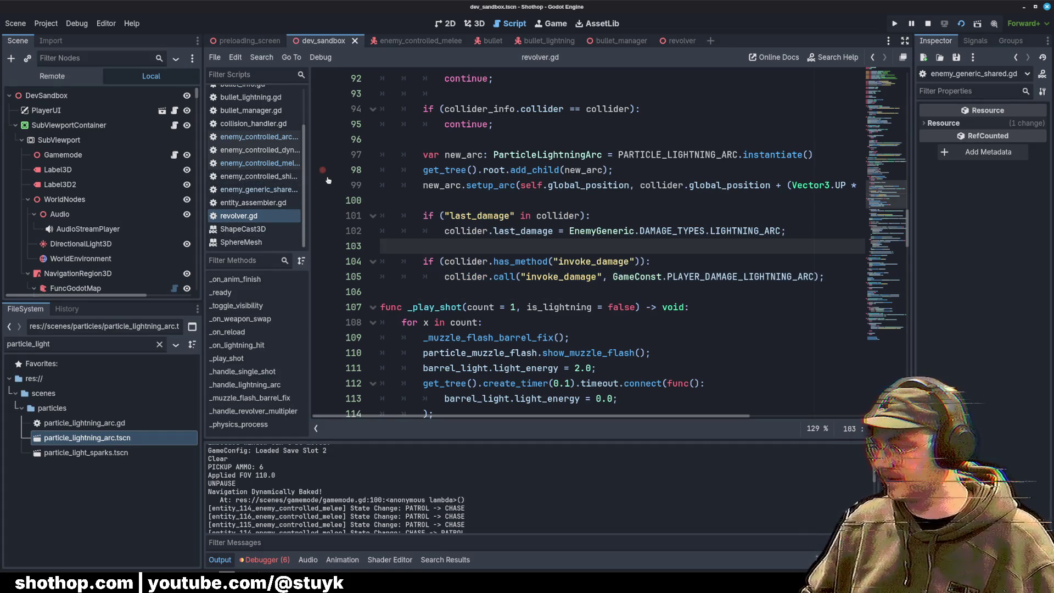
scroll(265, 157, "up", 3)
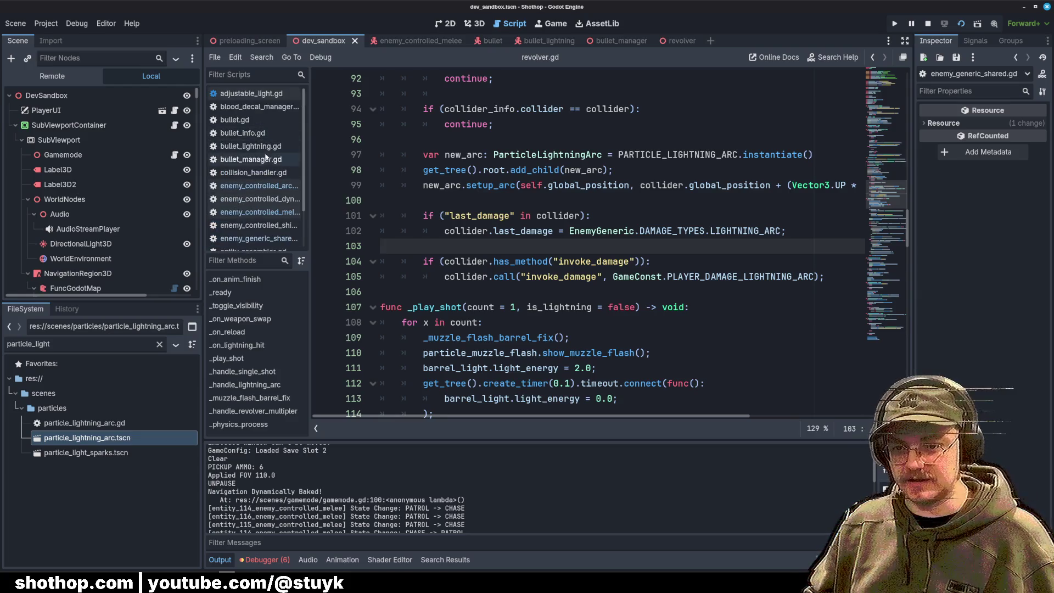
Step: Open enemy_controlled_melee.gd and review the STUN block and its LIGHTNING_ARC check
left_click(262, 187)
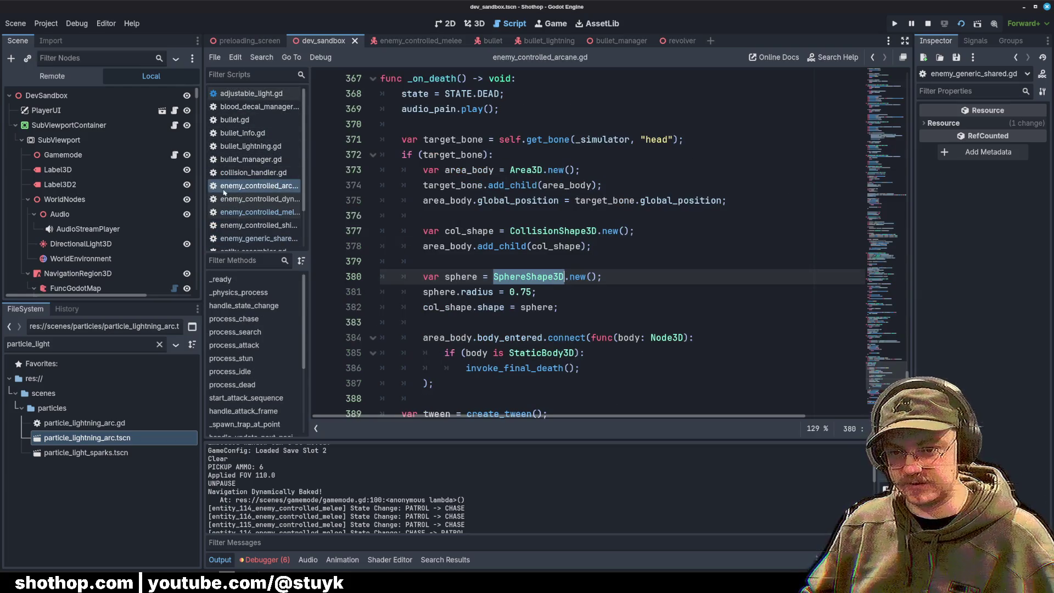
left_click(258, 213)
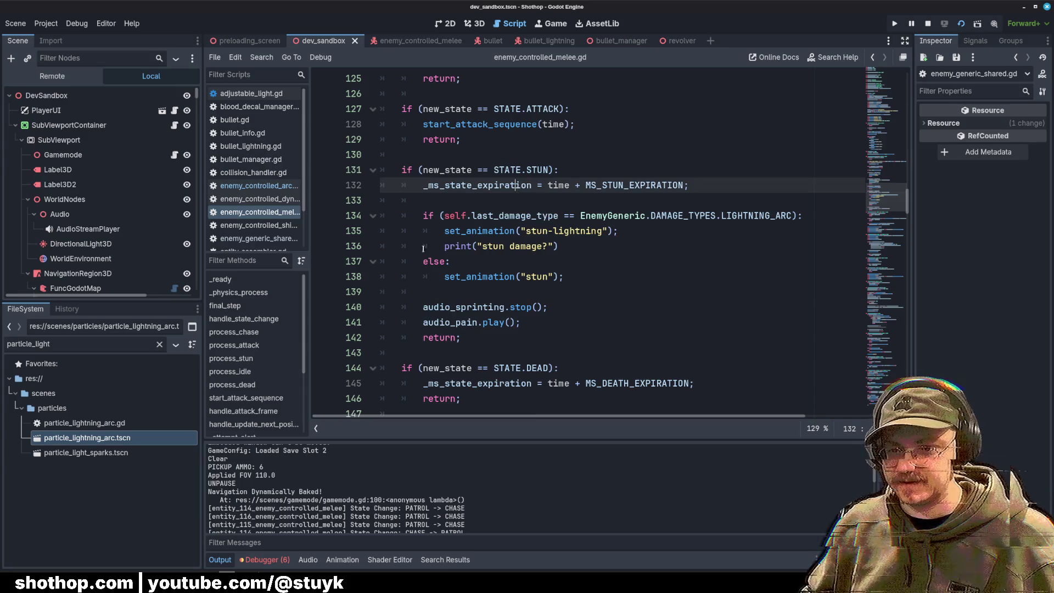
left_click_drag(423, 215, 471, 337)
left_click_drag(423, 185, 563, 276)
left_click(486, 231)
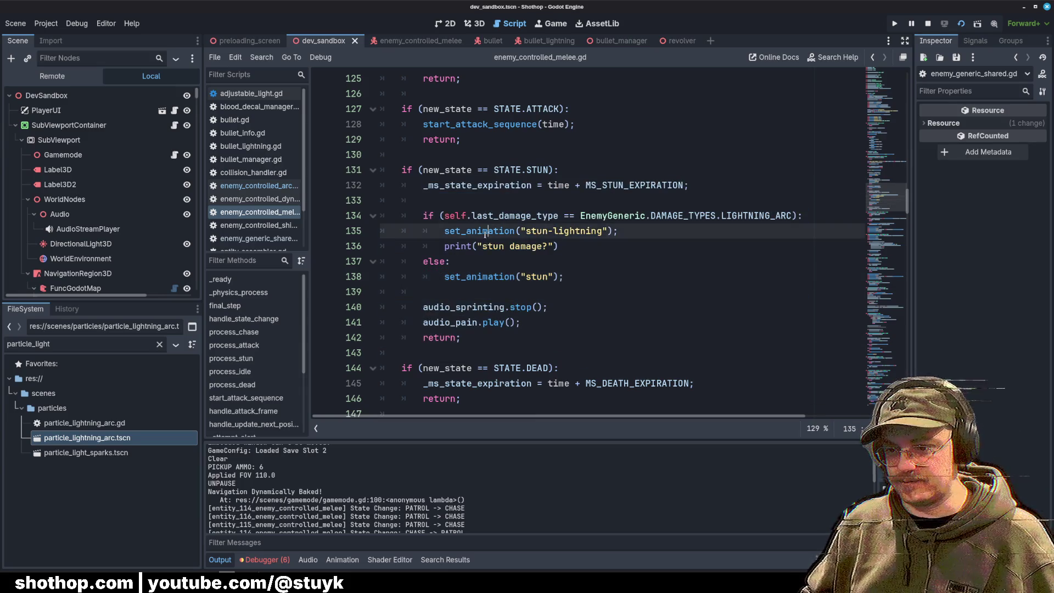
left_click(616, 185)
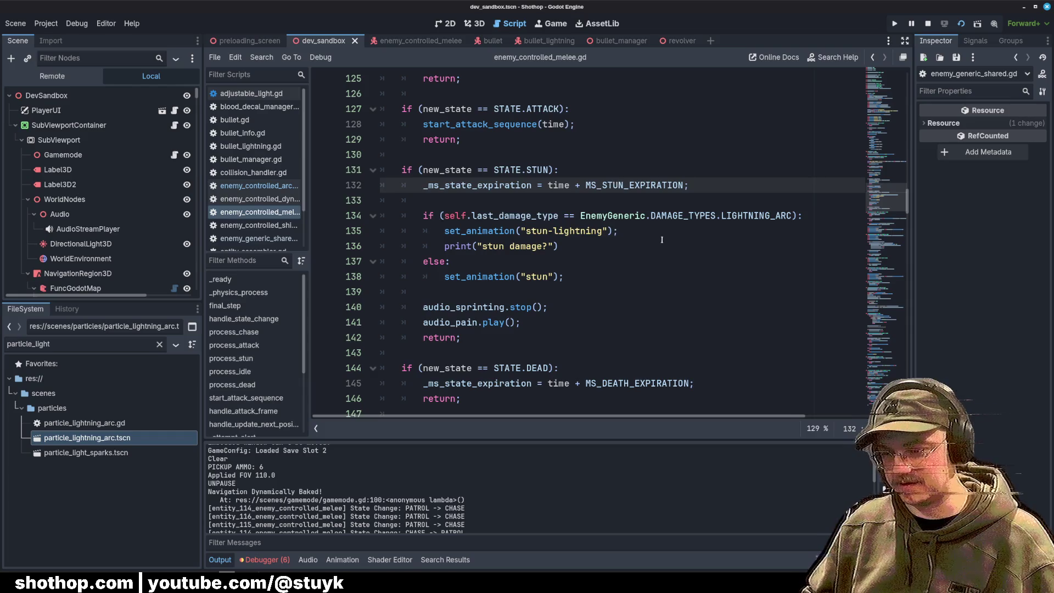
left_click_drag(577, 215, 793, 216)
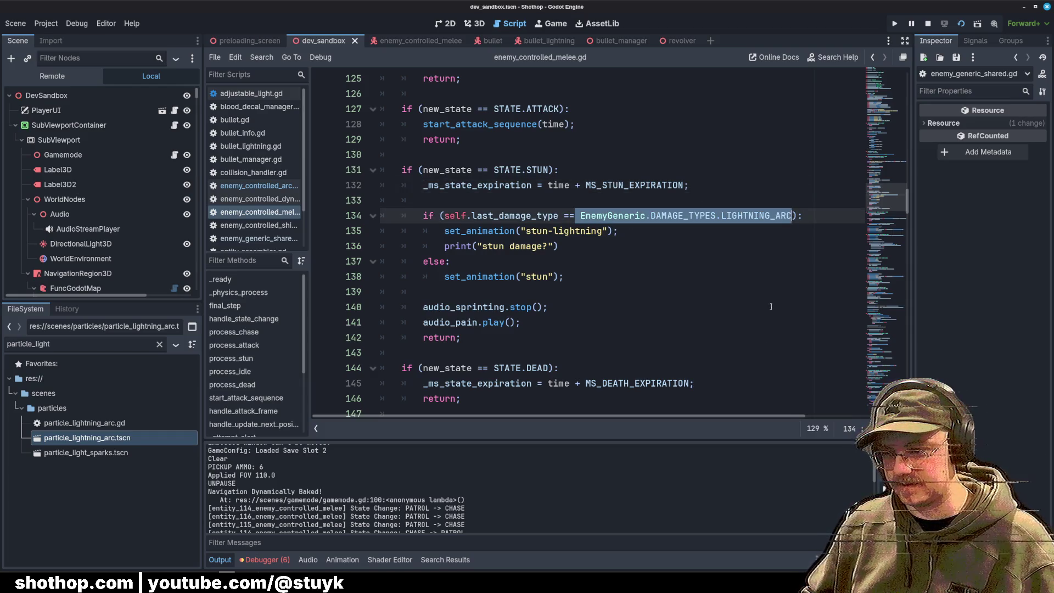
left_click(747, 363)
Step: Add print(self.last_damage_type) above the stun check, save, and launch the game
left_click(502, 215)
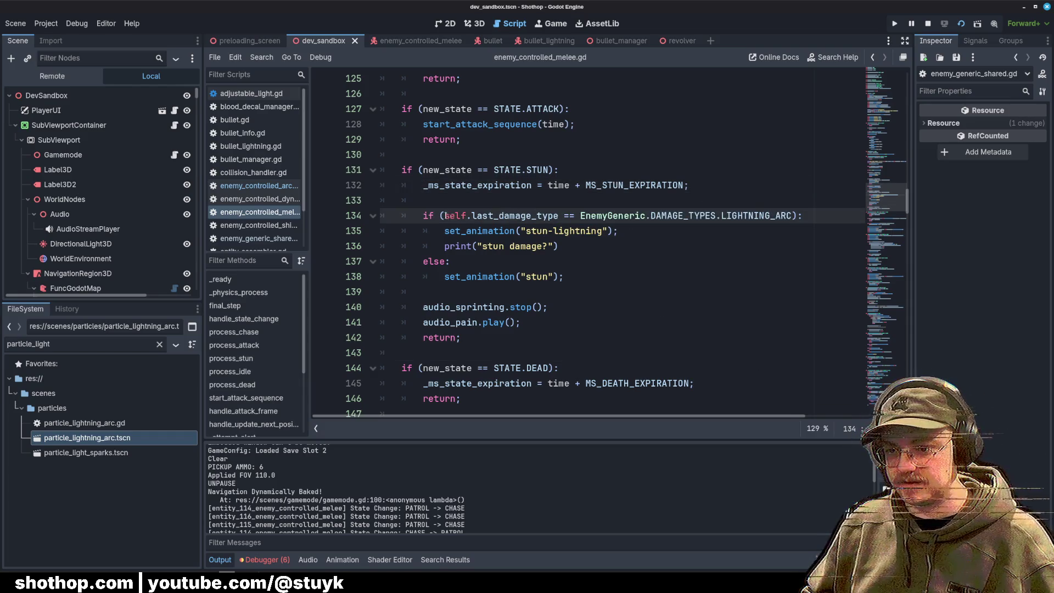
left_click_drag(446, 216, 555, 216)
key("ctrl+shift+Return")
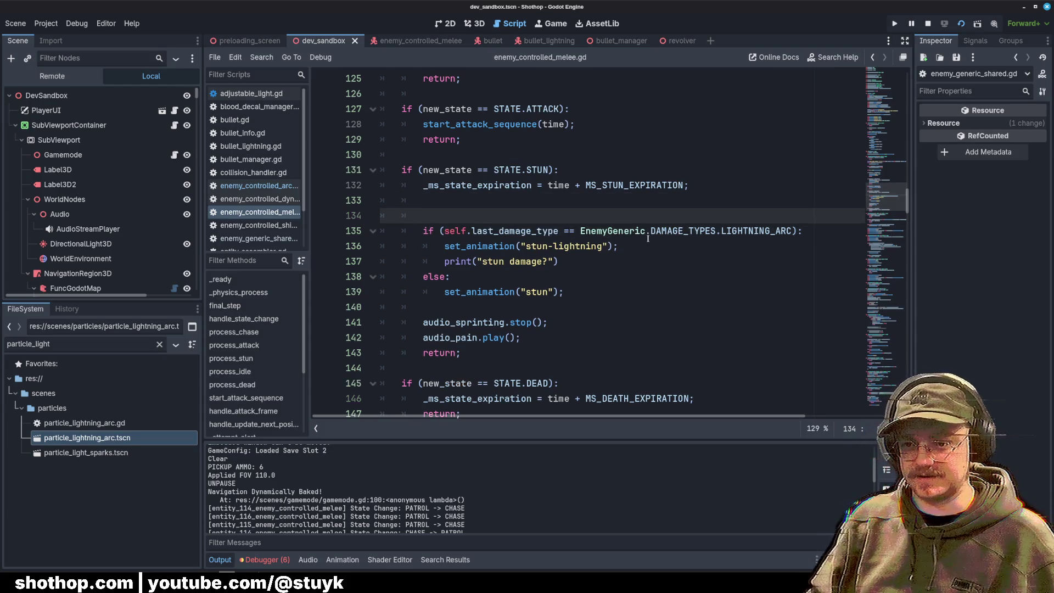
type("print(self.last_damage_type);")
key("ctrl+s")
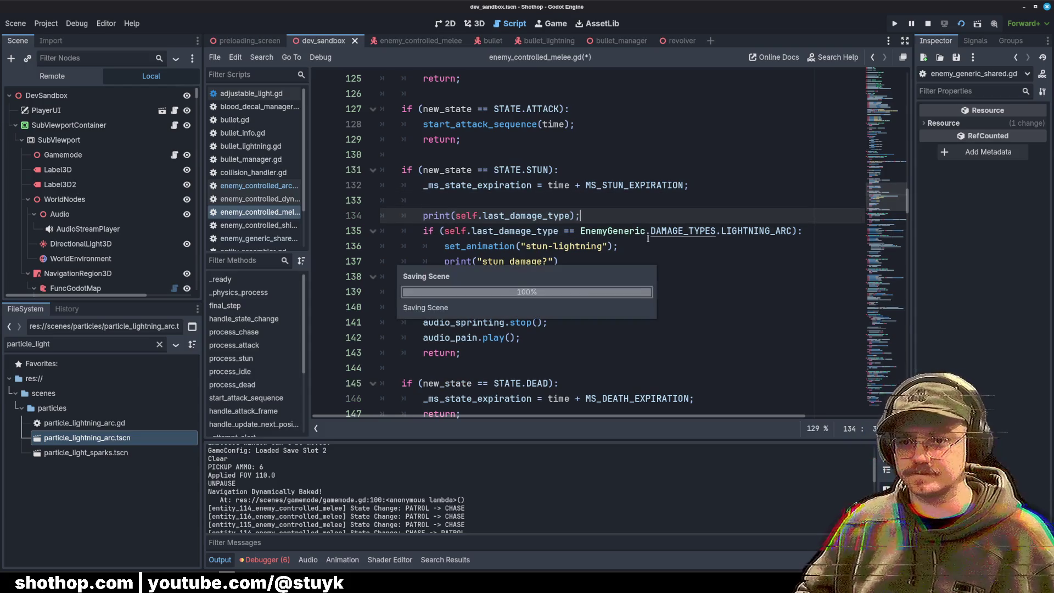
left_click(957, 26)
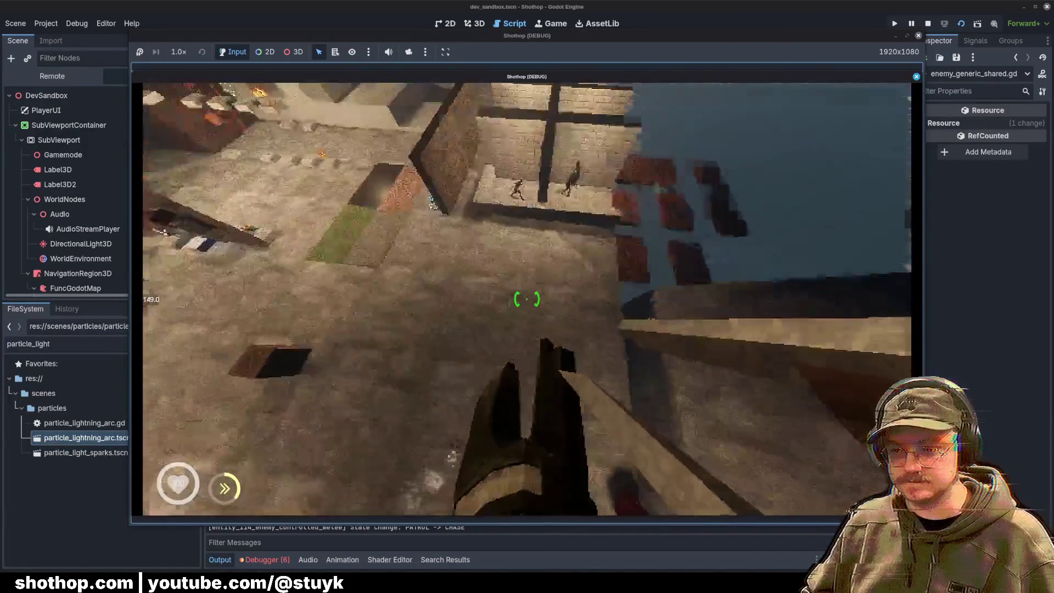
Step: Fire the lightning revolver at the enemies behind the brick walls, pause, and return to revolver.gd
left_click(527, 300)
key("w")
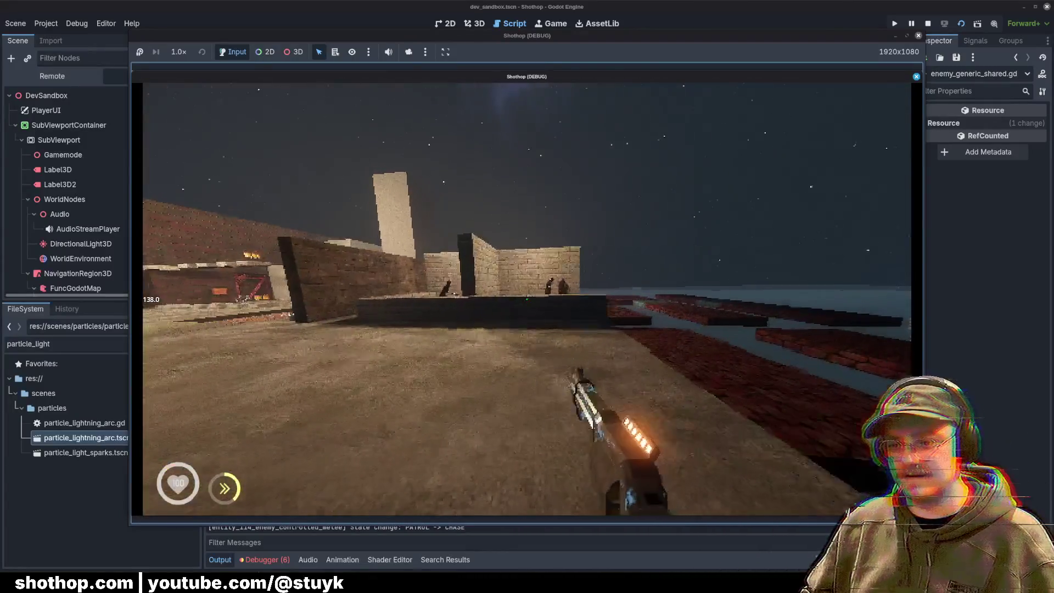
key("w")
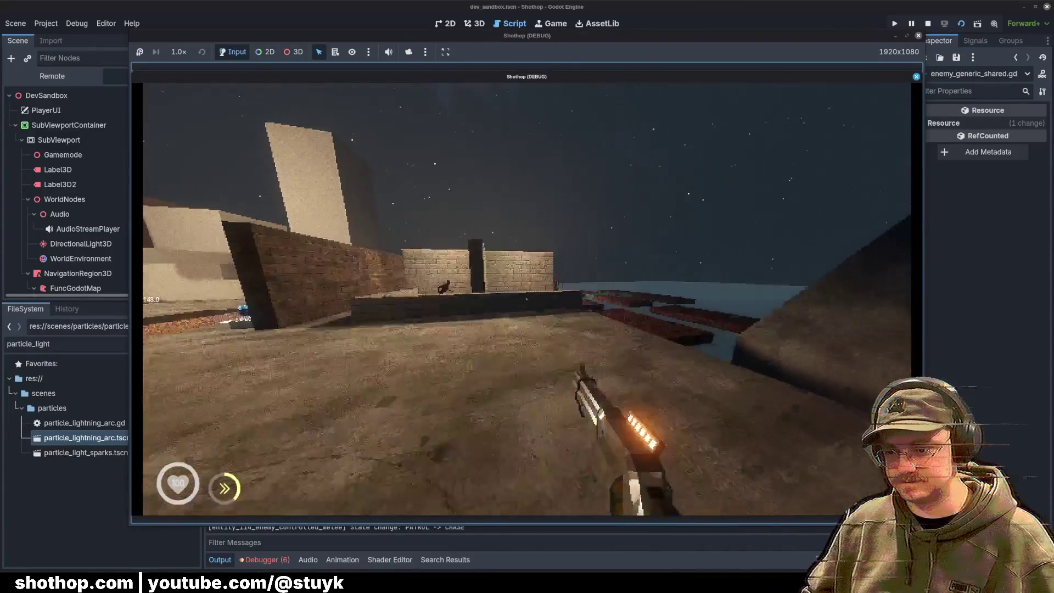
key("w")
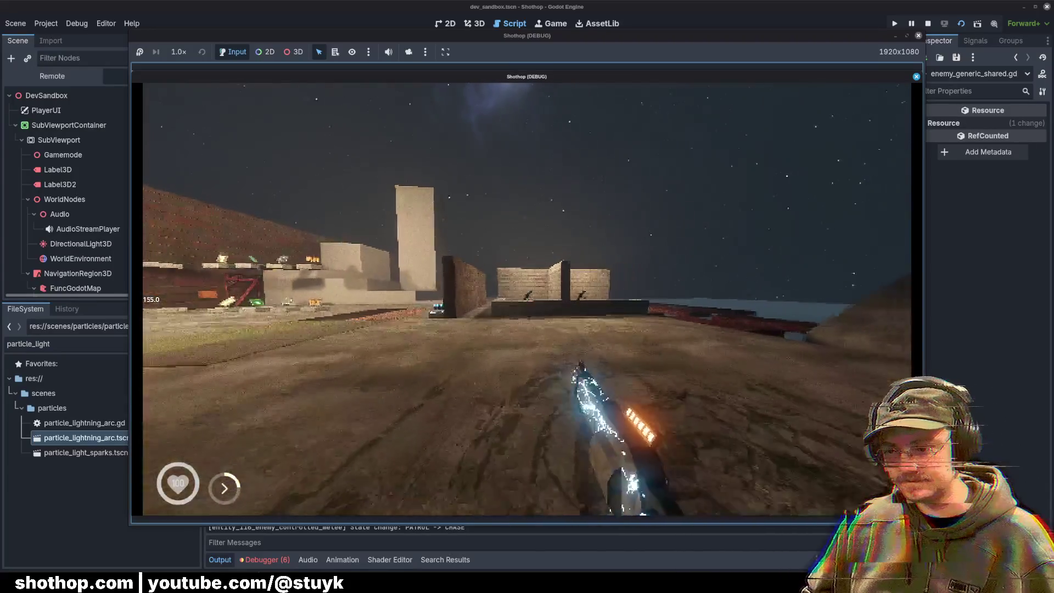
key("w")
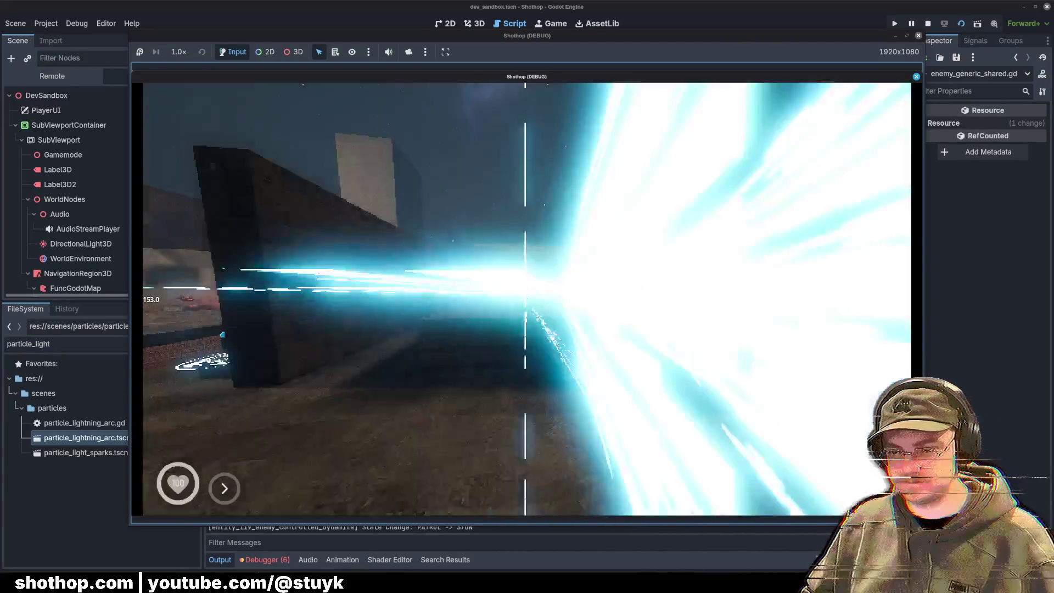
key("Escape")
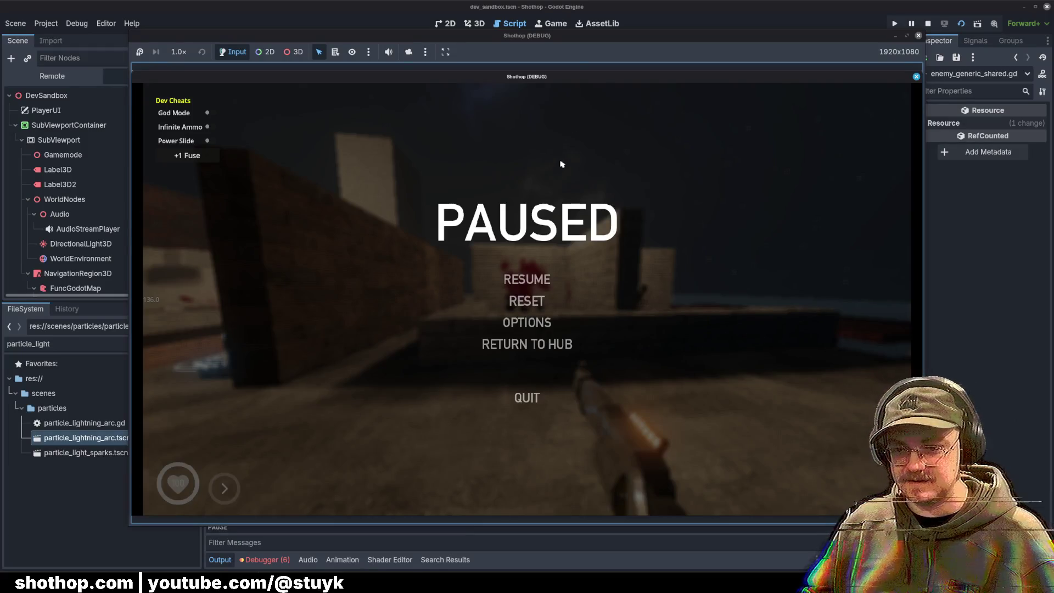
left_click(542, 6)
key("alt+Left")
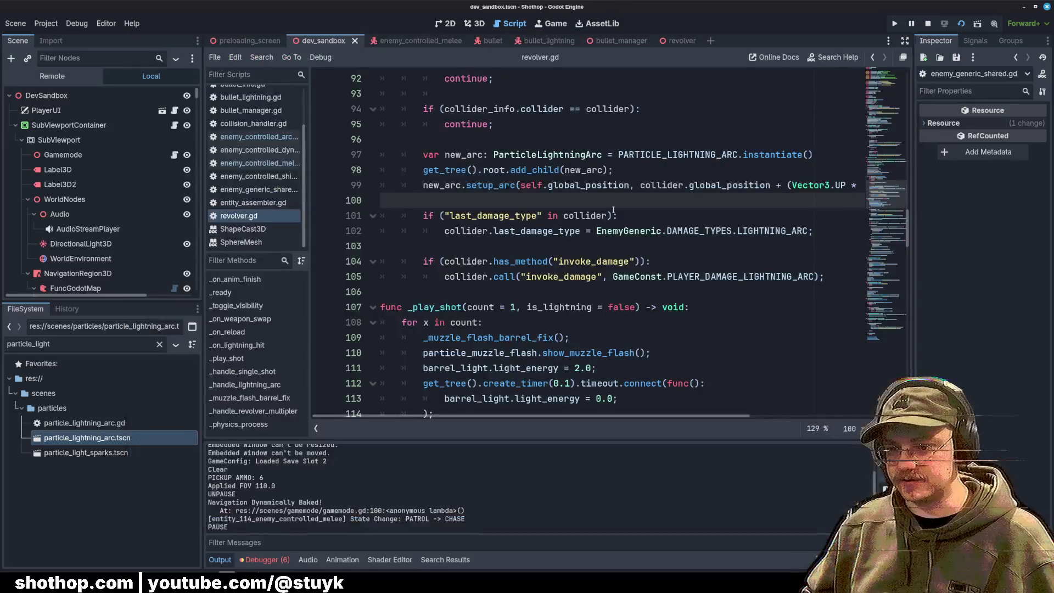
Step: Remove the self.global_position argument from the setup_arc call on line 99
left_click(605, 238)
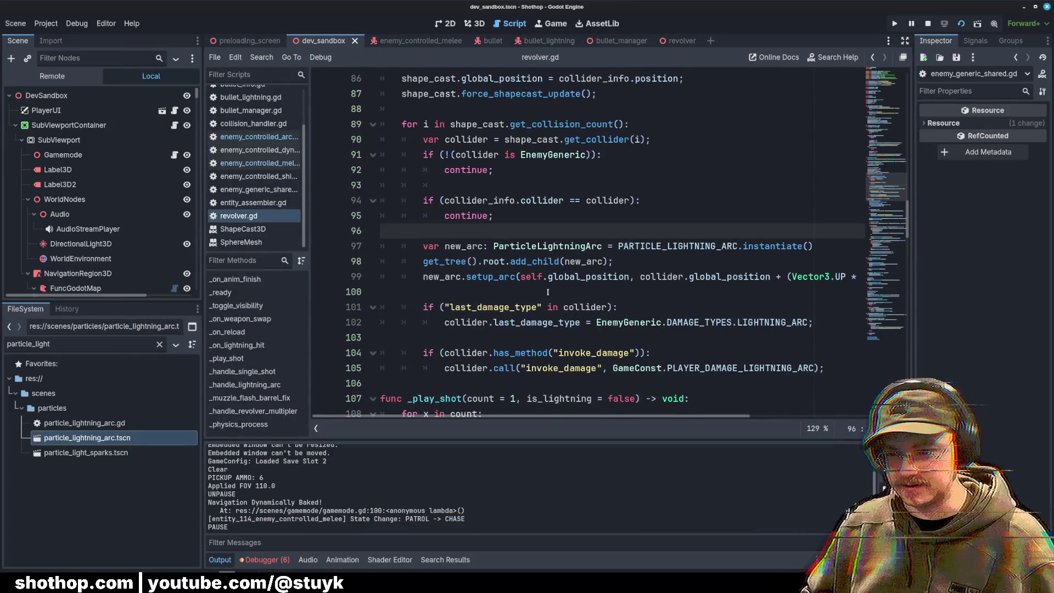
left_click(652, 276)
key("Up")
key("Up")
left_click_drag(630, 278, 522, 277)
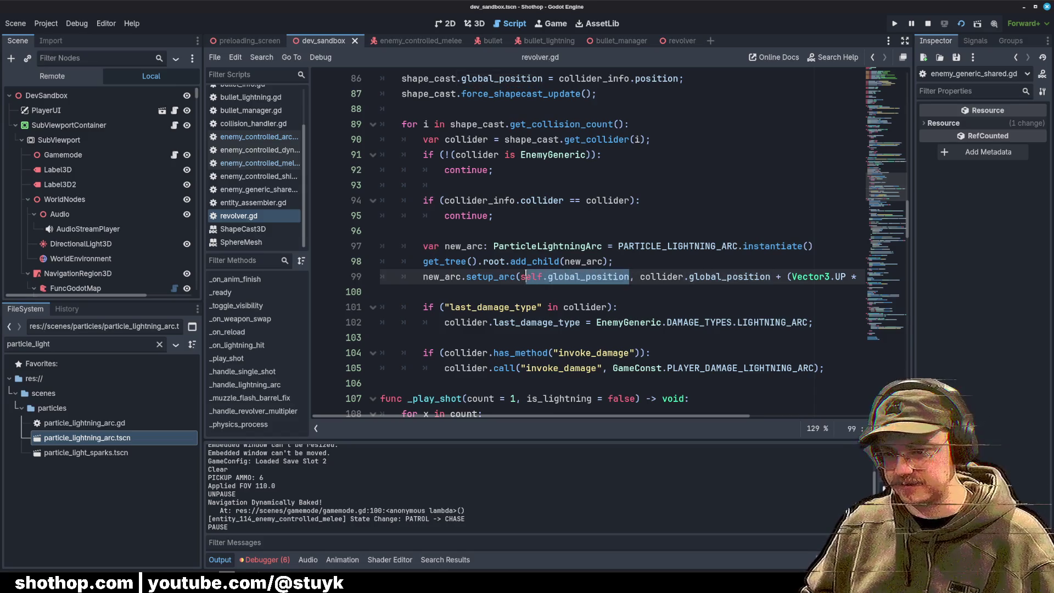
key("BackSpace")
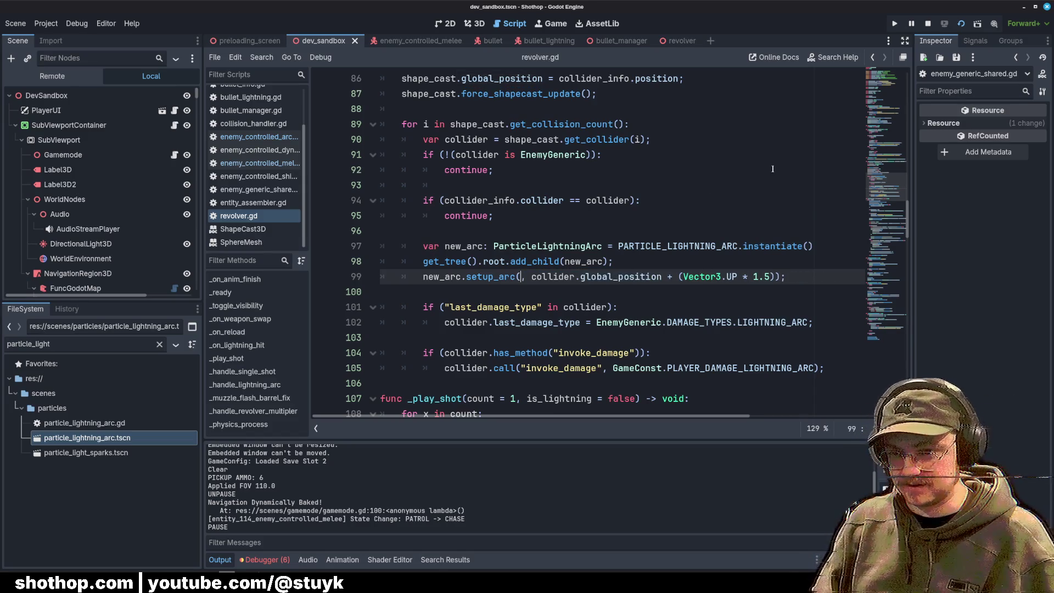
Step: Pass the collider's position as the arc start point and save revolver.gd
type("collider.")
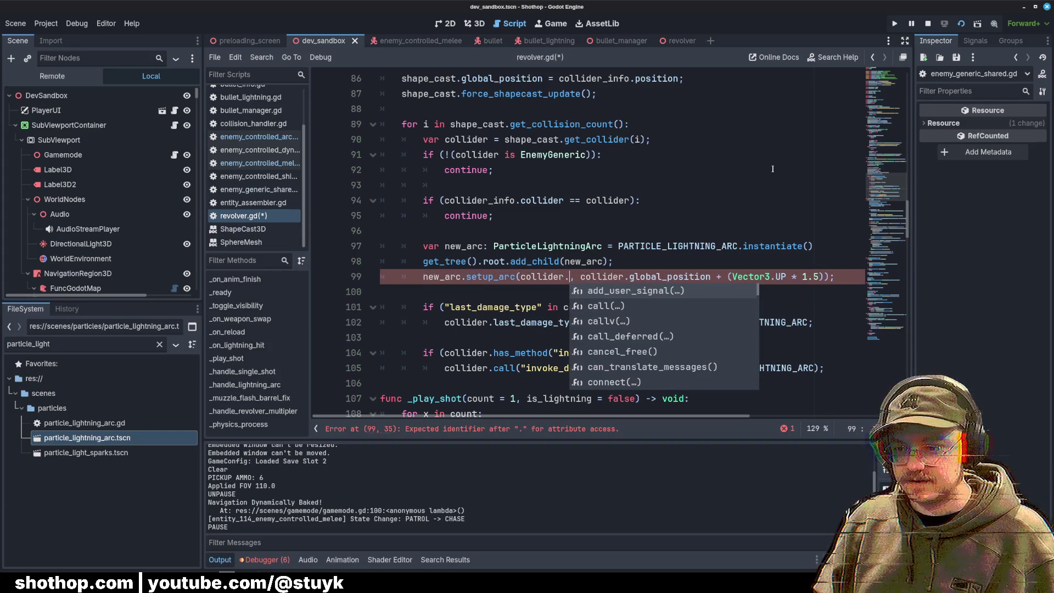
key("BackSpace")
key("BackSpace")
key("BackSpace")
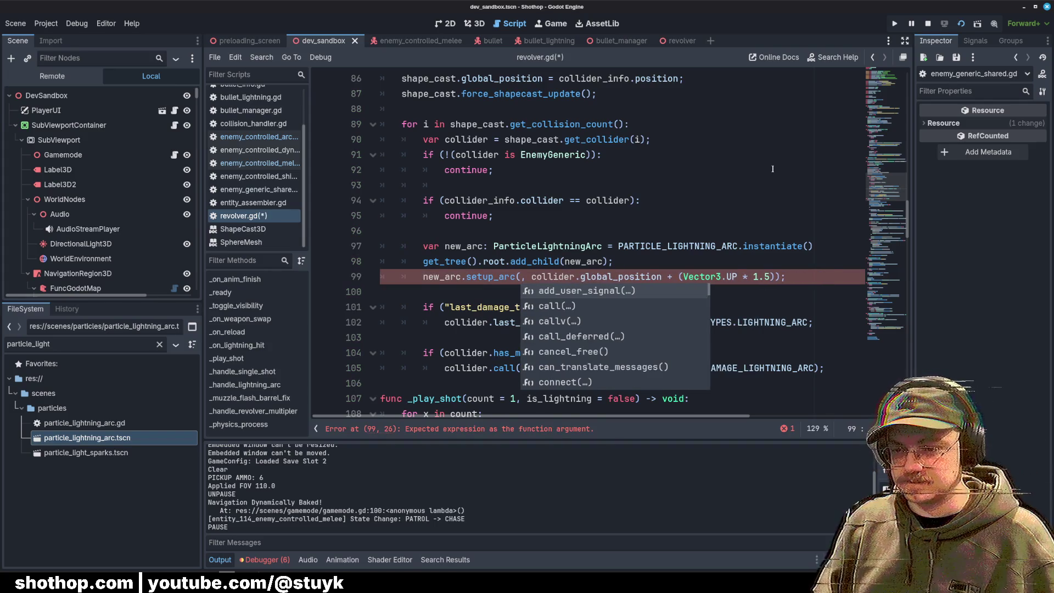
type("collider_info.coll")
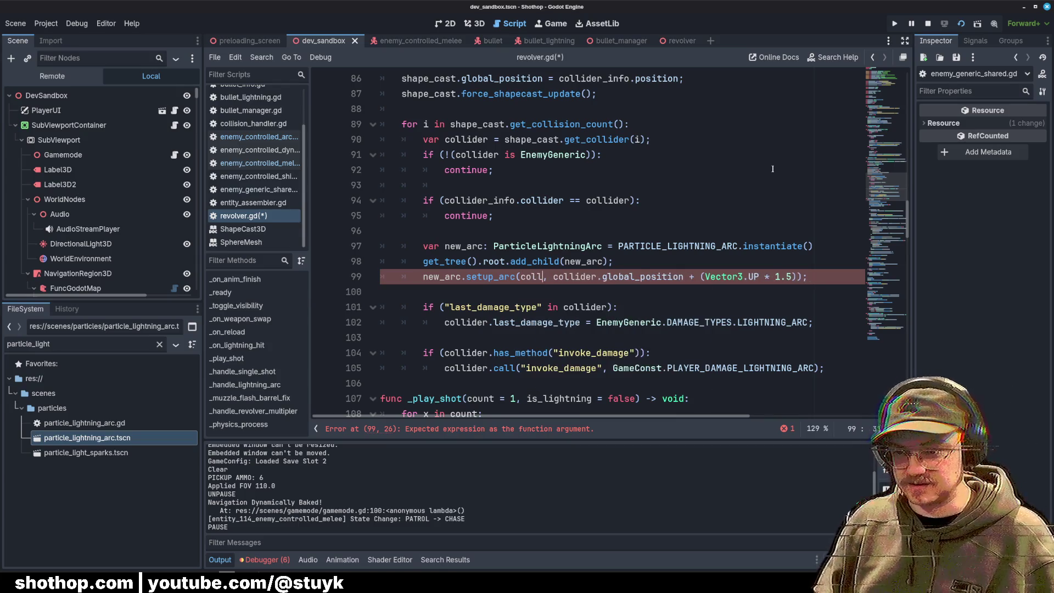
type("ider.")
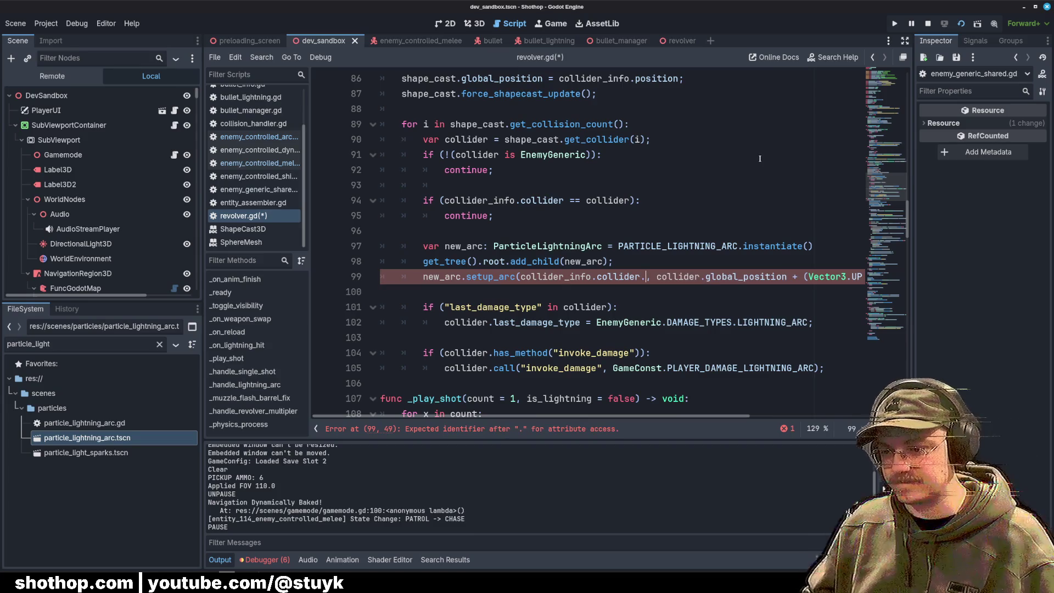
scroll(656, 409, "right", 1)
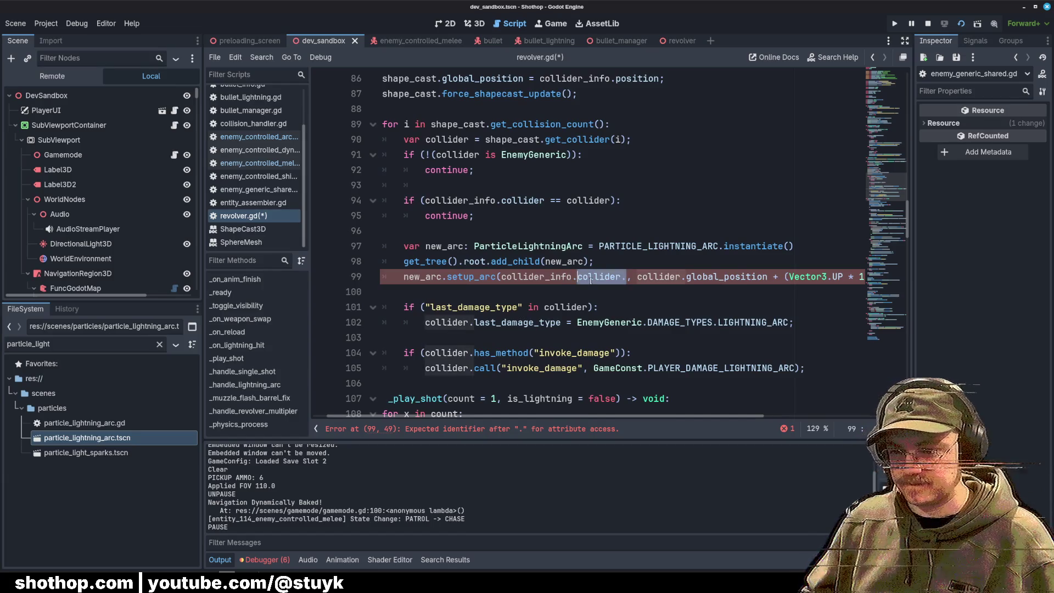
type("position")
key("Up")
key("Up")
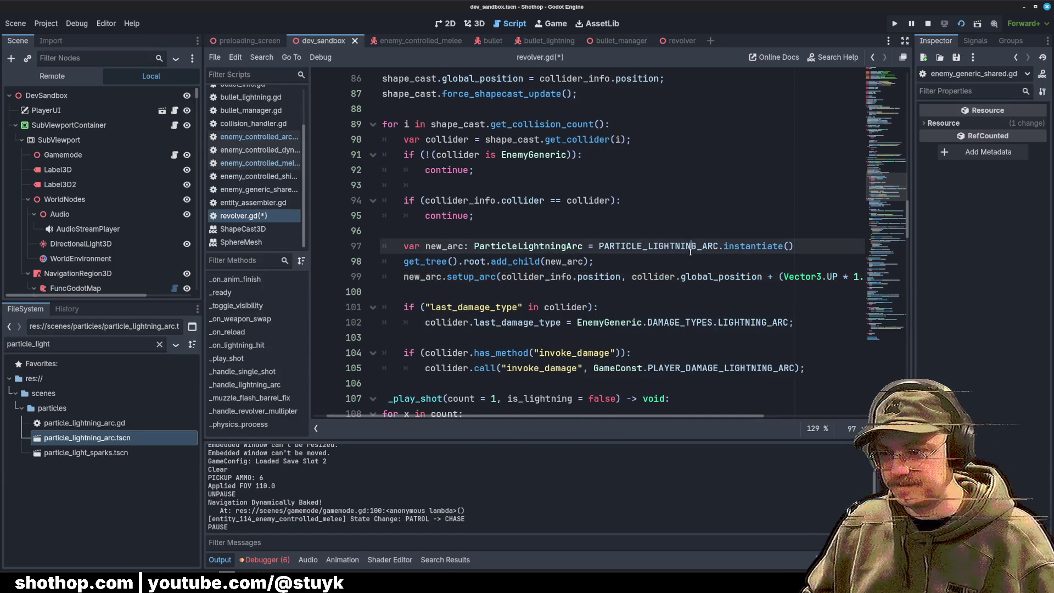
key("ctrl+s")
key("Up")
key("Up")
key("Up")
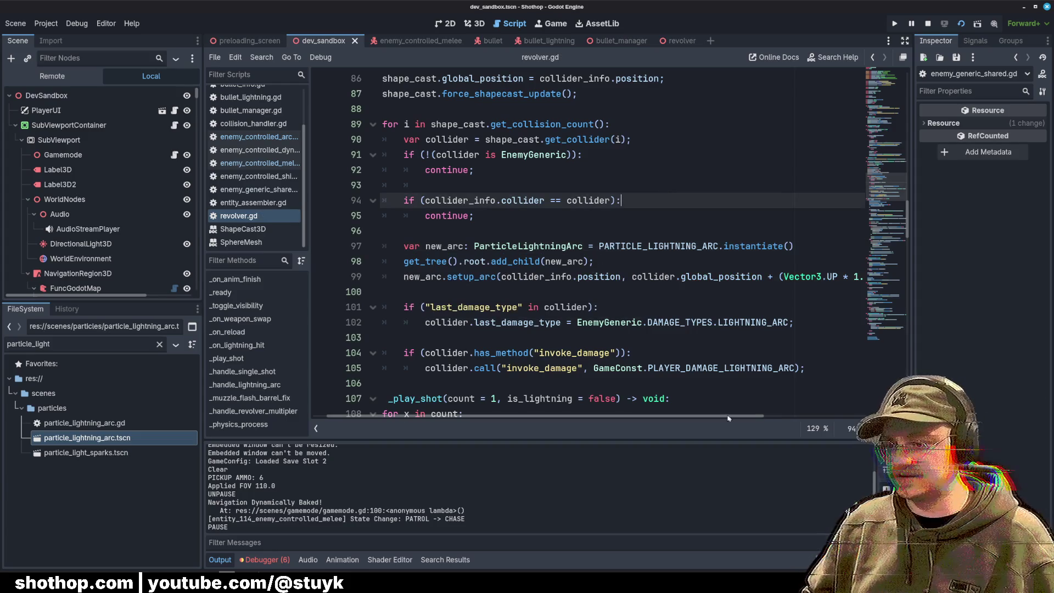
scroll(728, 418, "left", 1)
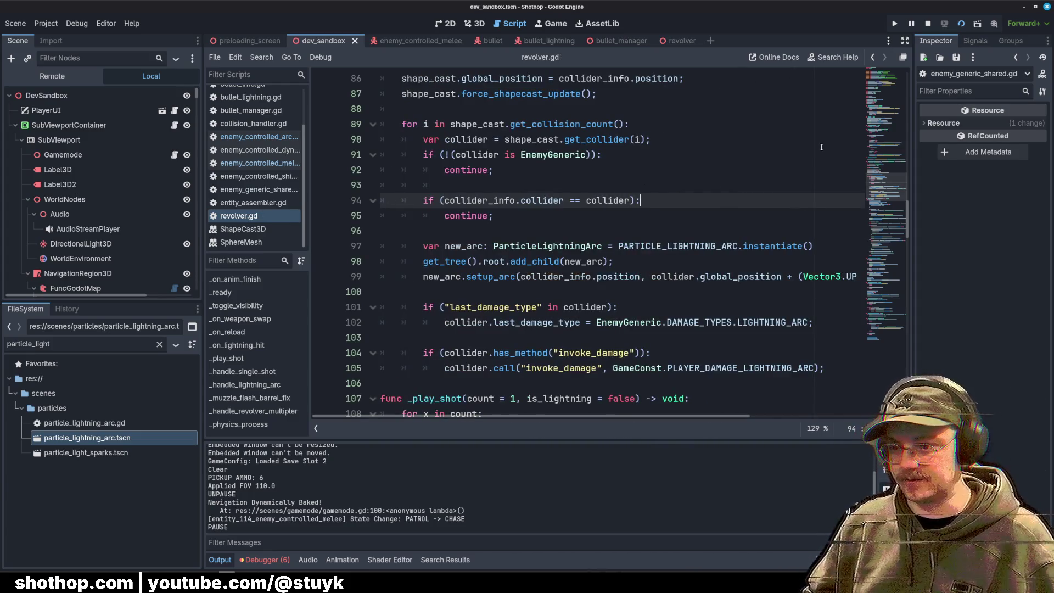
Step: Relaunch with F5, fire a charged lightning shot at the enemies by the wall, then pause and stop
left_click(929, 24)
key("F5")
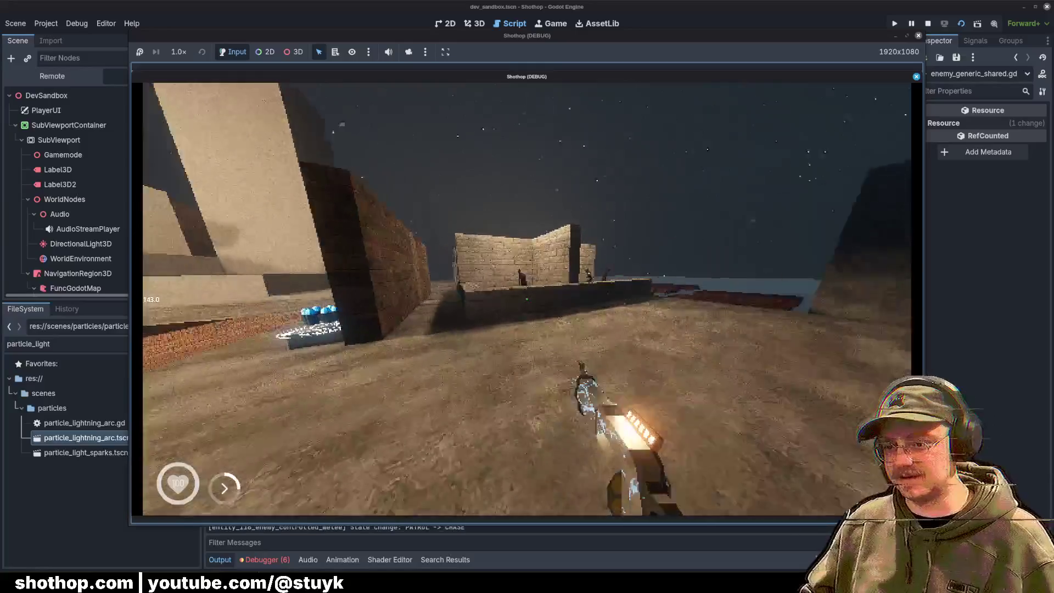
key("shift")
key("w")
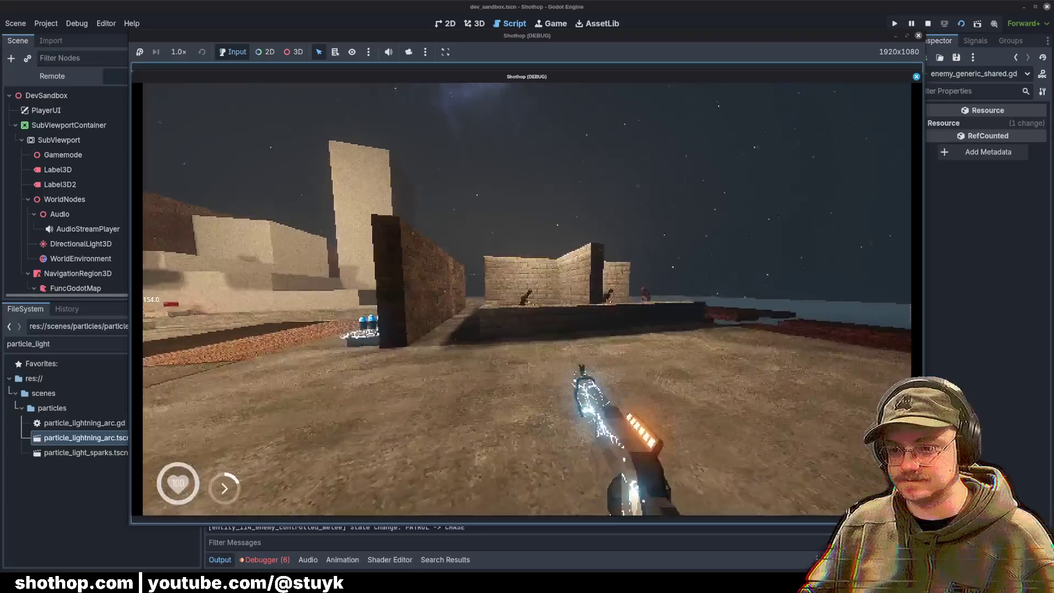
key("shift")
key("w")
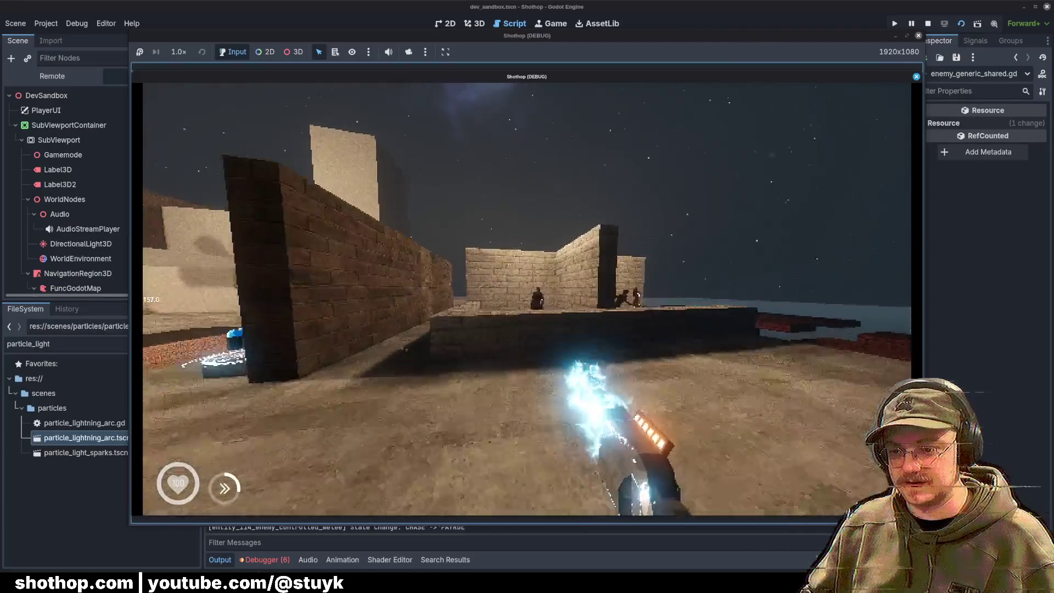
key("w")
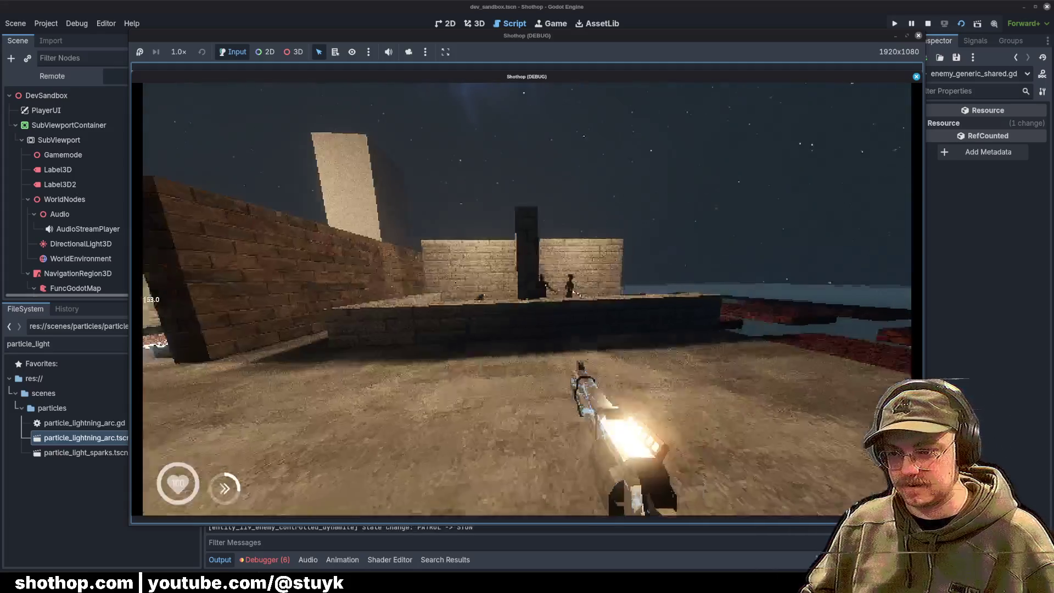
left_click(527, 299)
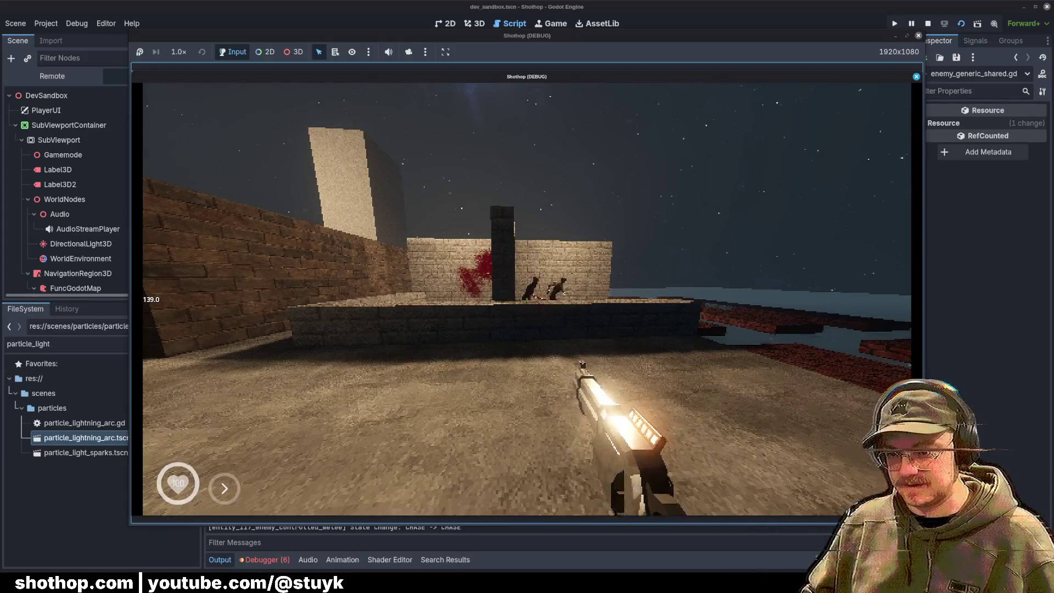
key("Escape")
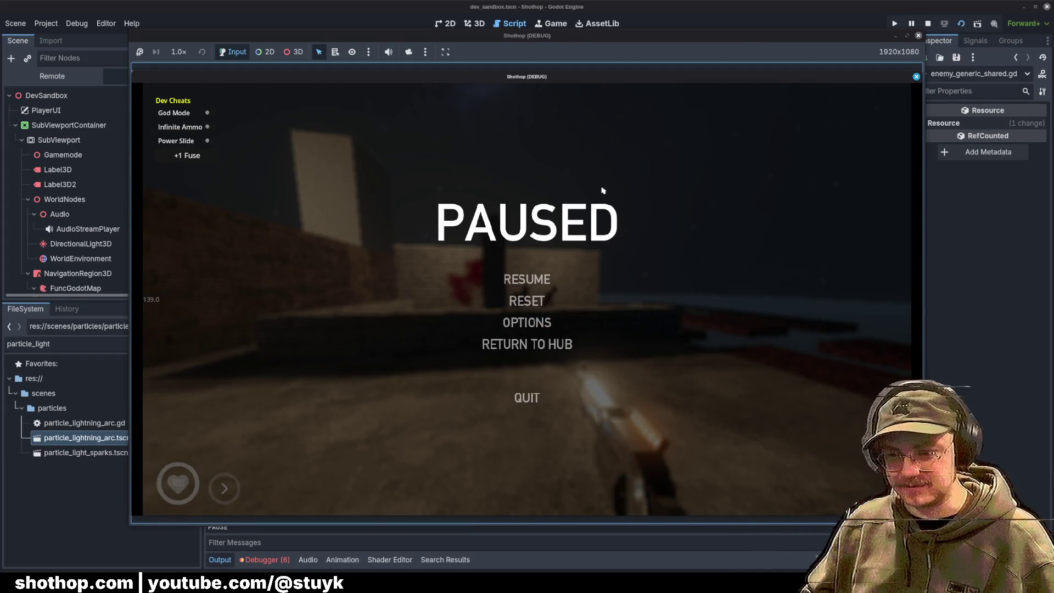
key("Escape")
key("Escape")
key("F8")
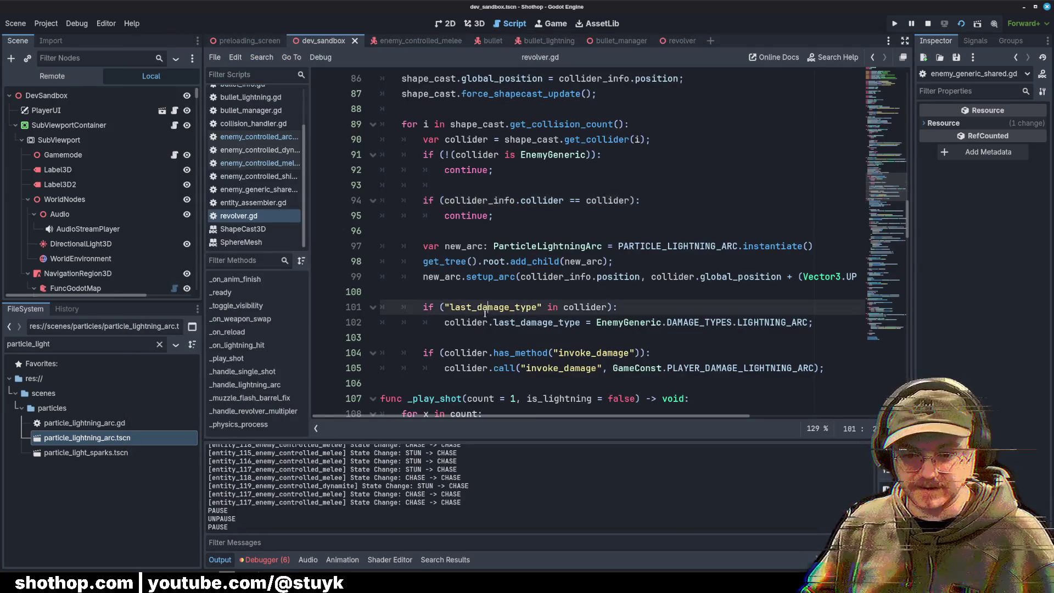
Step: Scroll through revolver.gd and return to the top of the script
scroll(500, 304, "down", 2)
scroll(559, 287, "up", 8)
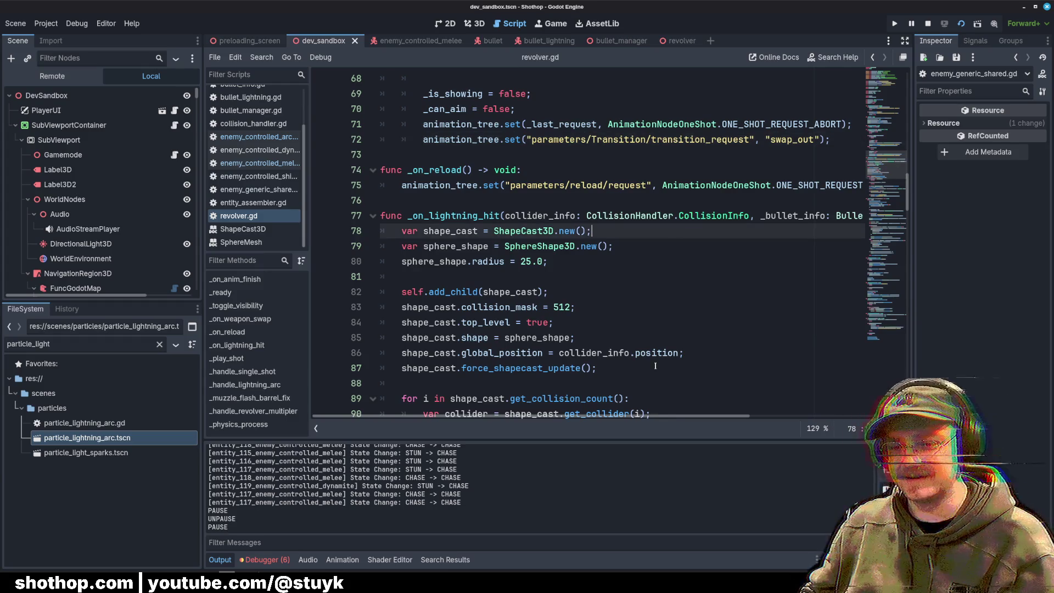
scroll(659, 284, "down", 10)
scroll(658, 285, "down", 20)
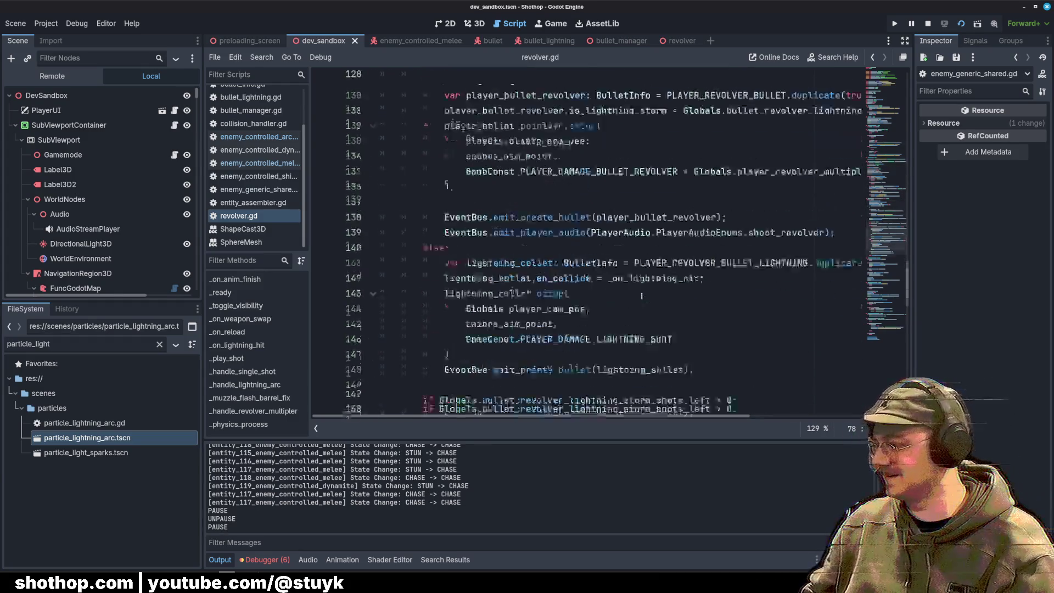
key("ctrl+Home")
left_click(756, 200)
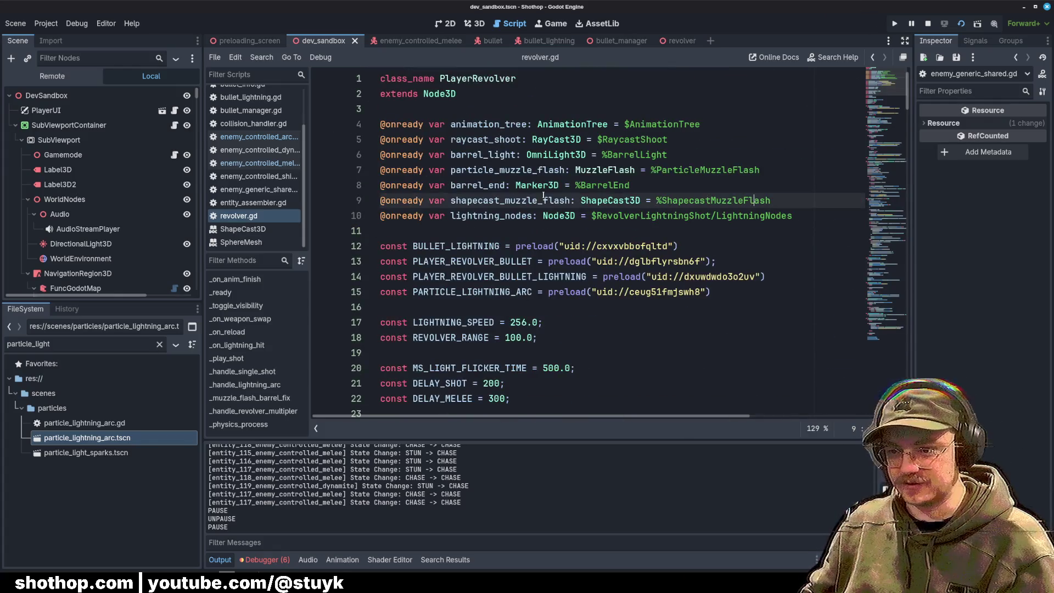
Step: In enemy_controlled_melee.gd, delete the STUN branch's two debug prints, including print(self.last_damage_type)
left_click(260, 163)
left_click(601, 203)
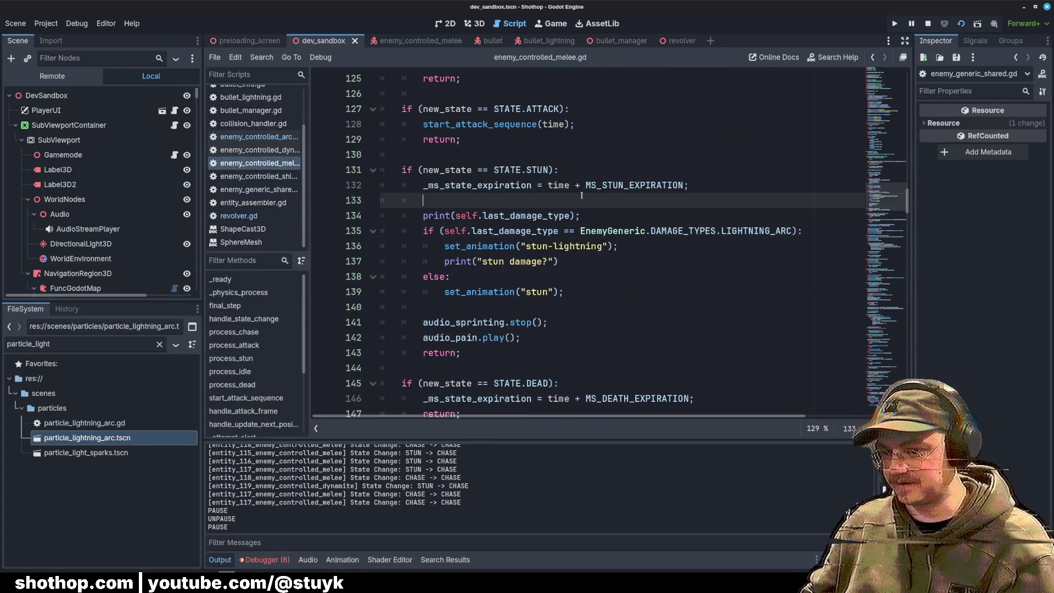
left_click_drag(563, 261, 376, 250)
key("BackSpace")
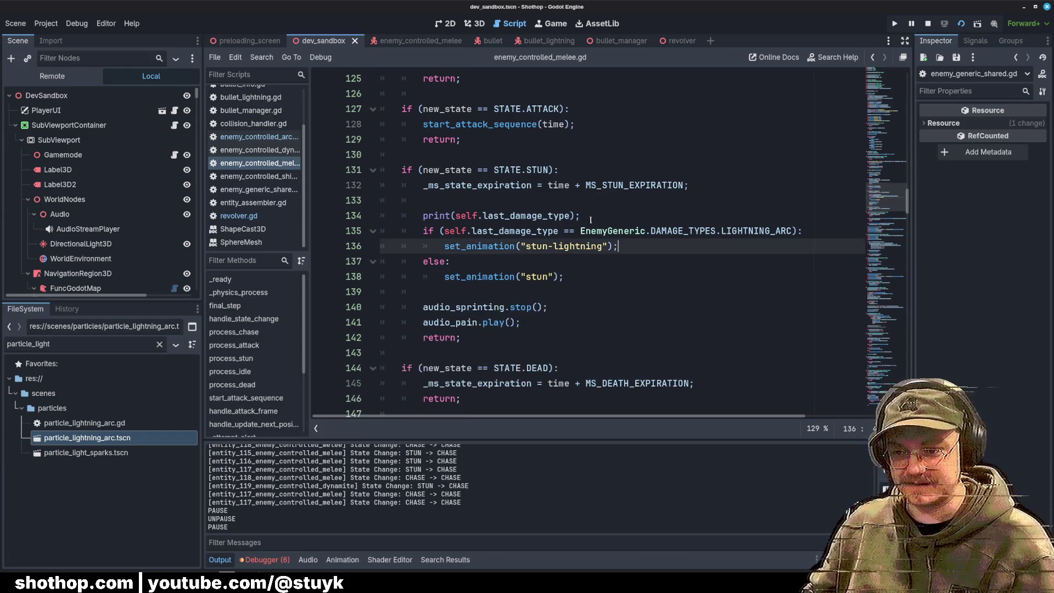
triple_click(549, 216)
key("BackSpace")
Step: Save the edited enemy_controlled_melee.gd with Ctrl+S
mouse_move(565, 263)
left_mouse_down()
mouse_move(329, 232)
mouse_move(367, 217)
left_mouse_up()
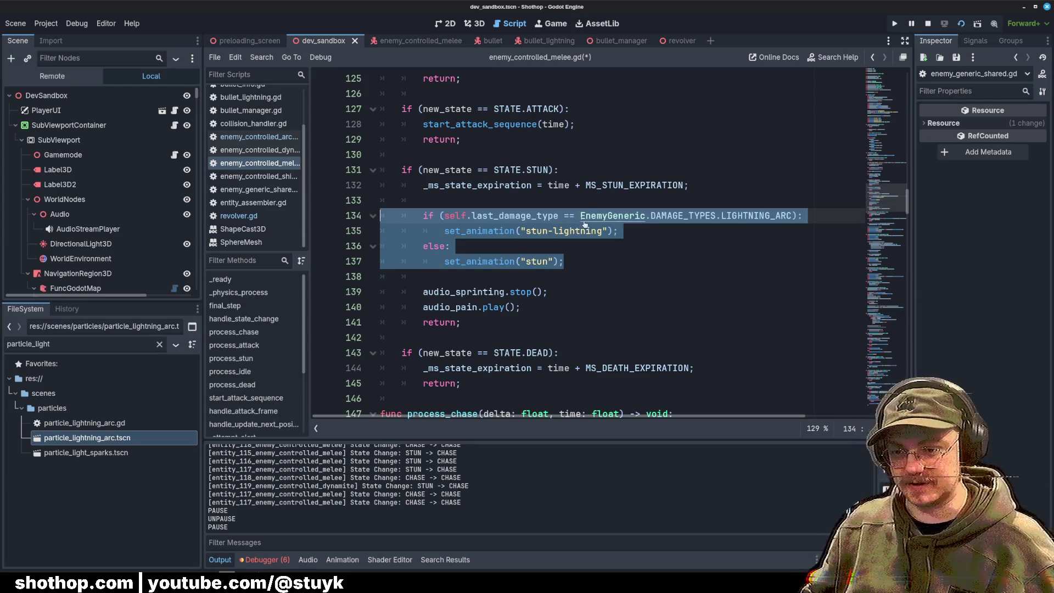
key("ctrl+s")
left_click(595, 147)
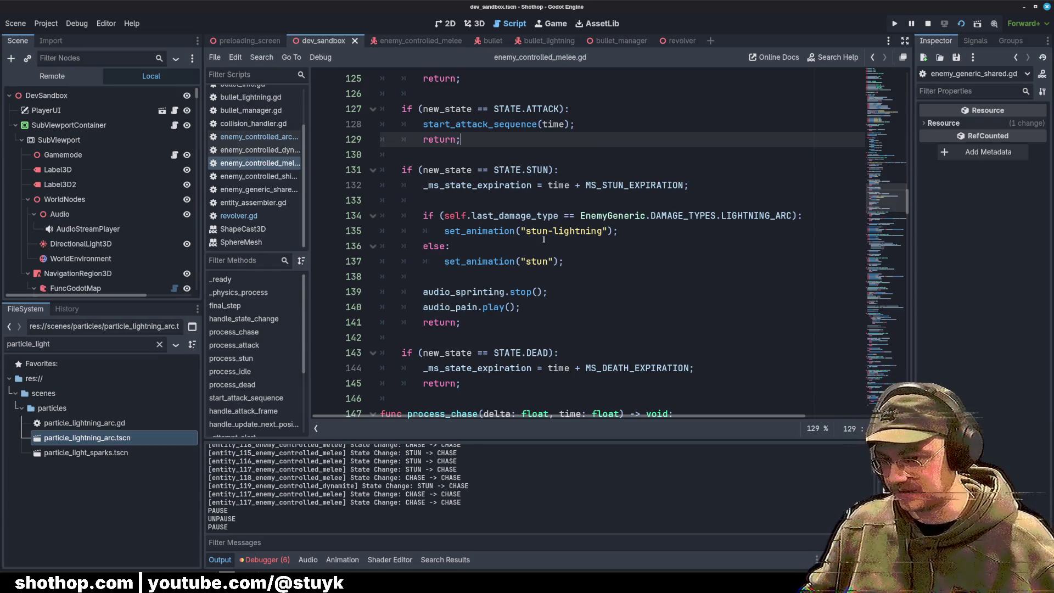
left_click(626, 231)
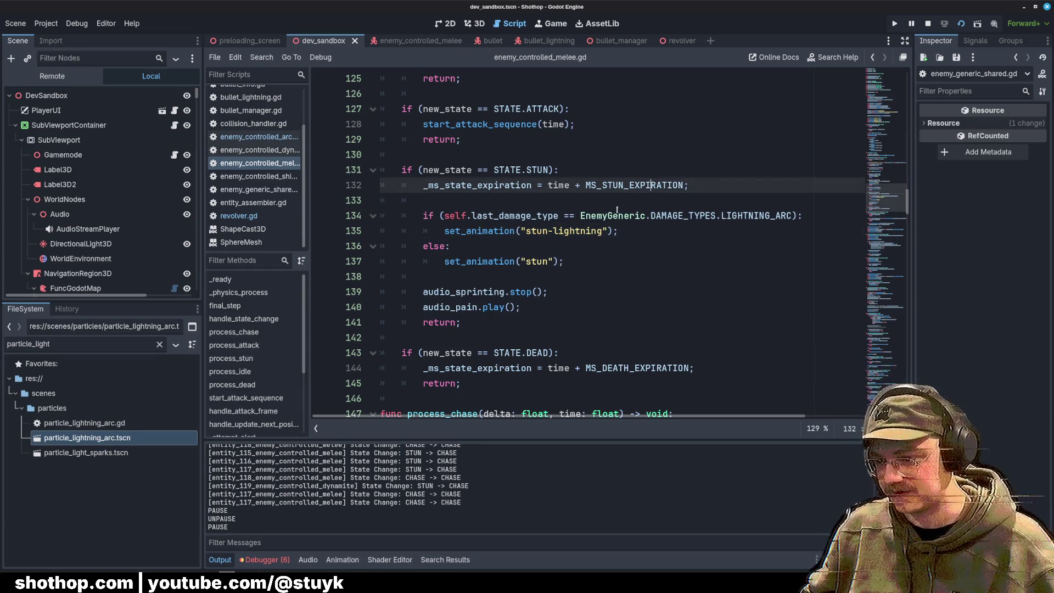
mouse_move(698, 185)
left_mouse_down()
mouse_move(637, 308)
mouse_move(714, 217)
mouse_move(711, 189)
left_mouse_up()
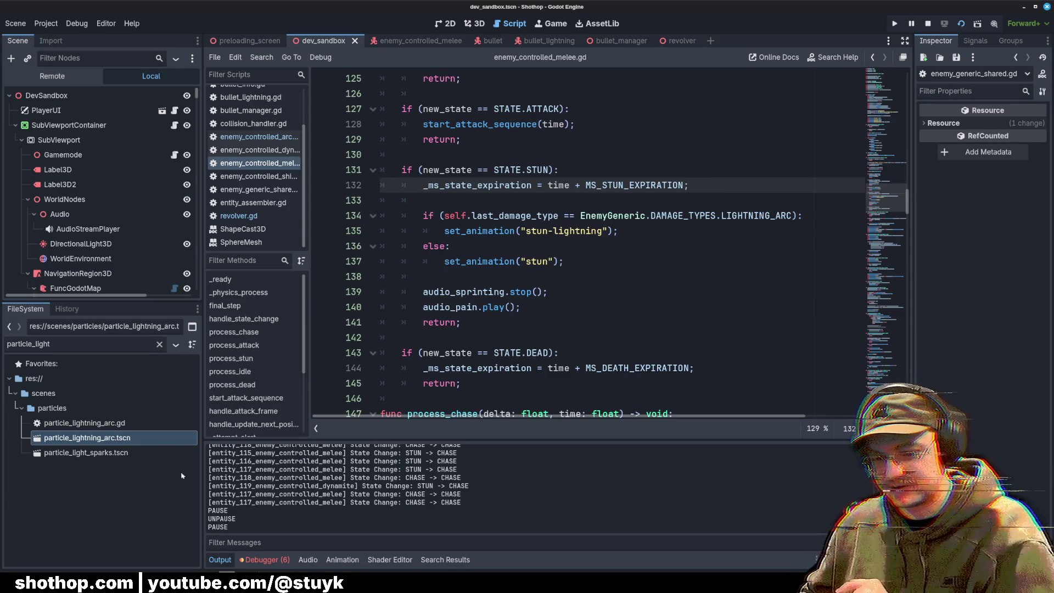
Step: Clear the FileSystem filter, collapse the scenes folder, and bring up a terminal
left_click(159, 344)
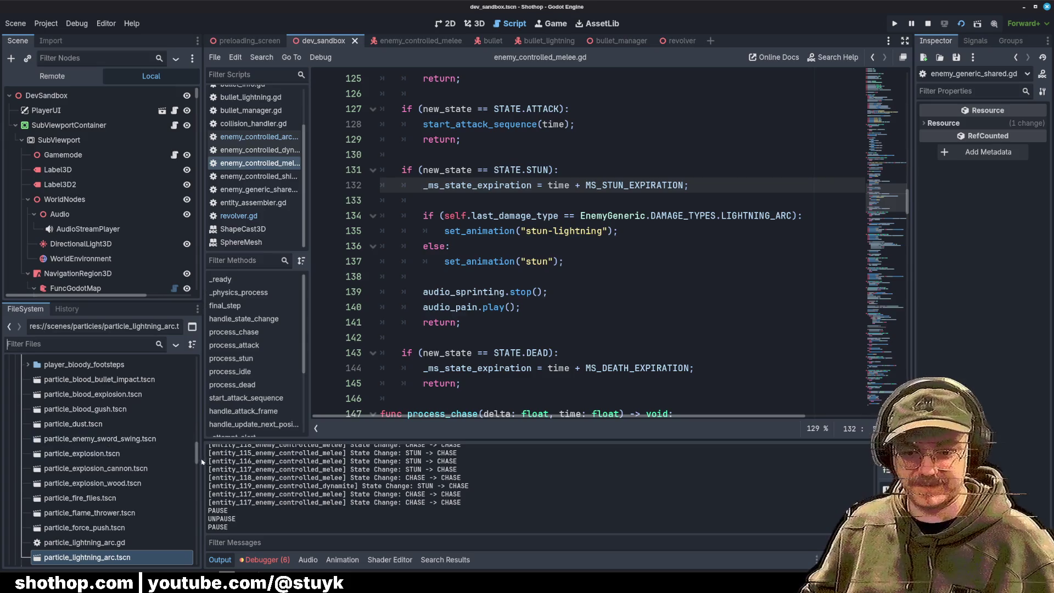
scroll(110, 440, "up", 10)
left_click(16, 422)
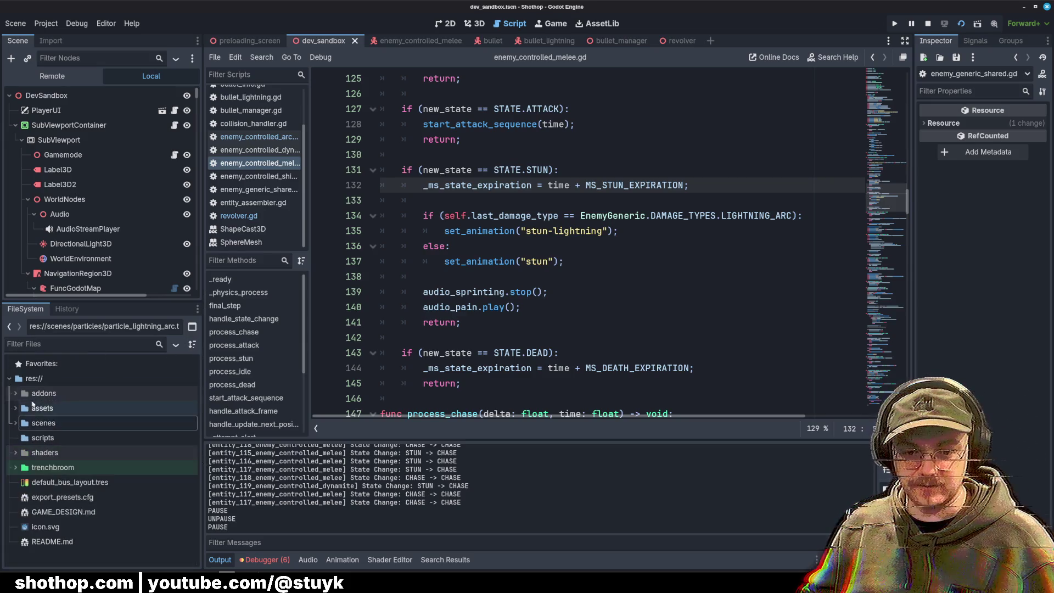
right_click(51, 554)
left_click(465, 293)
key("ctrl+alt+t")
type("git add")
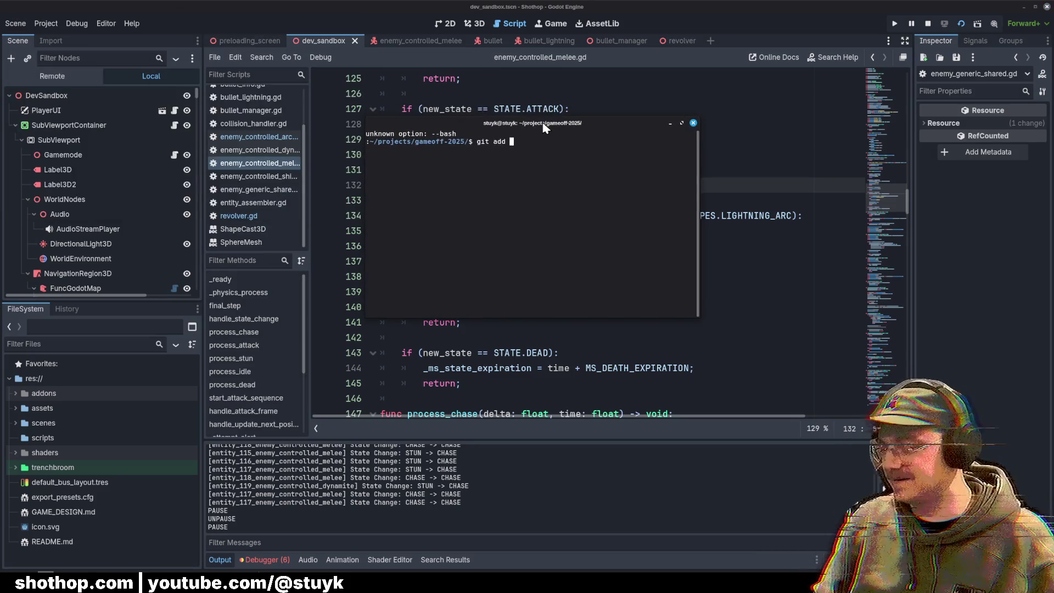
Step: Stage all changes, commit as 'feat: lightning stun / bullet callback support', start a push, then hide the terminal
type(".")
key("Return")
type("git")
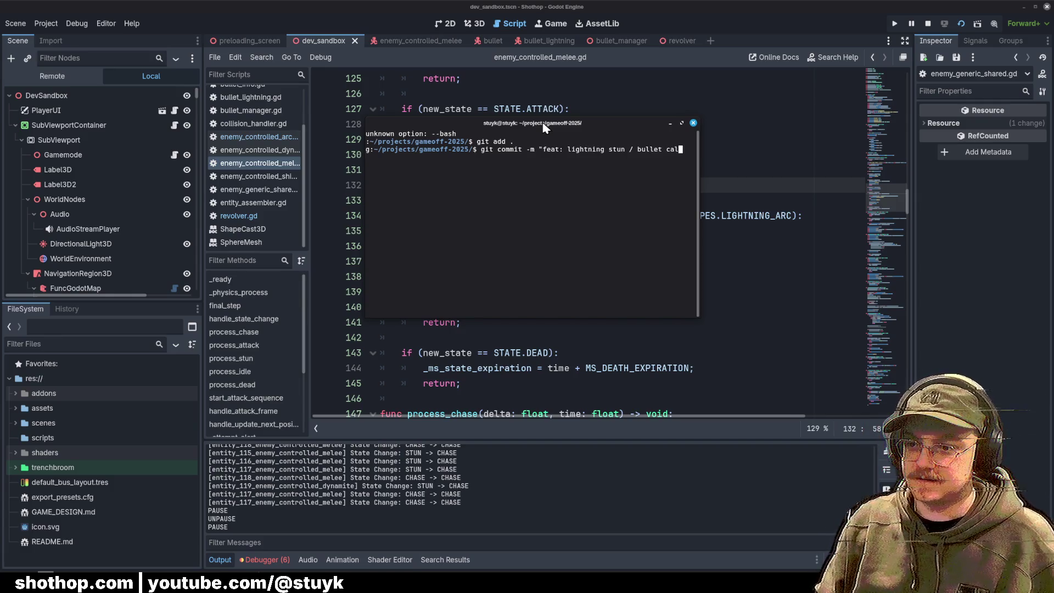
key("Return")
type("git push origin main")
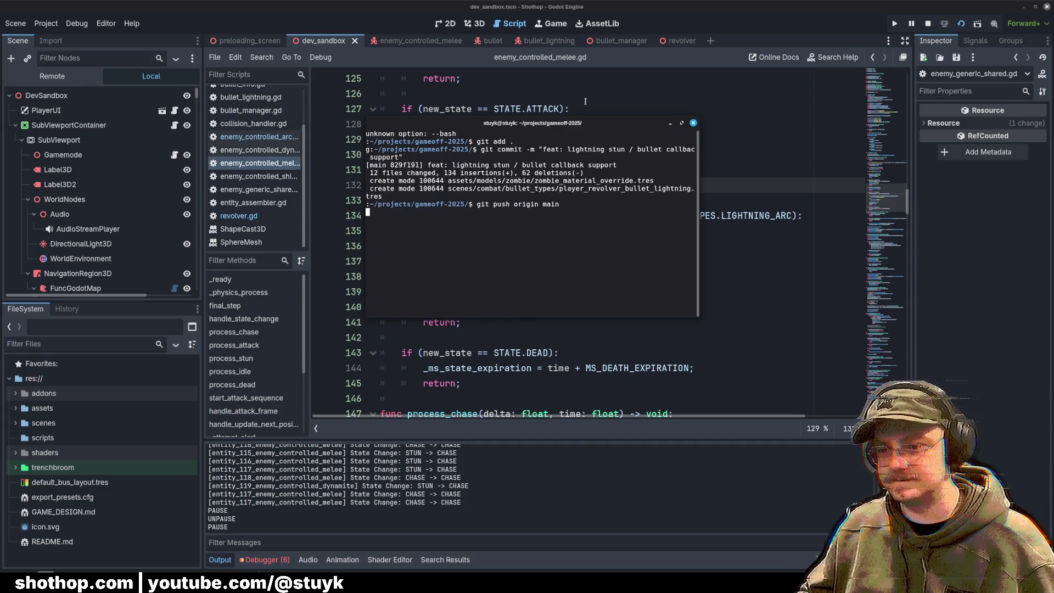
left_click(670, 123)
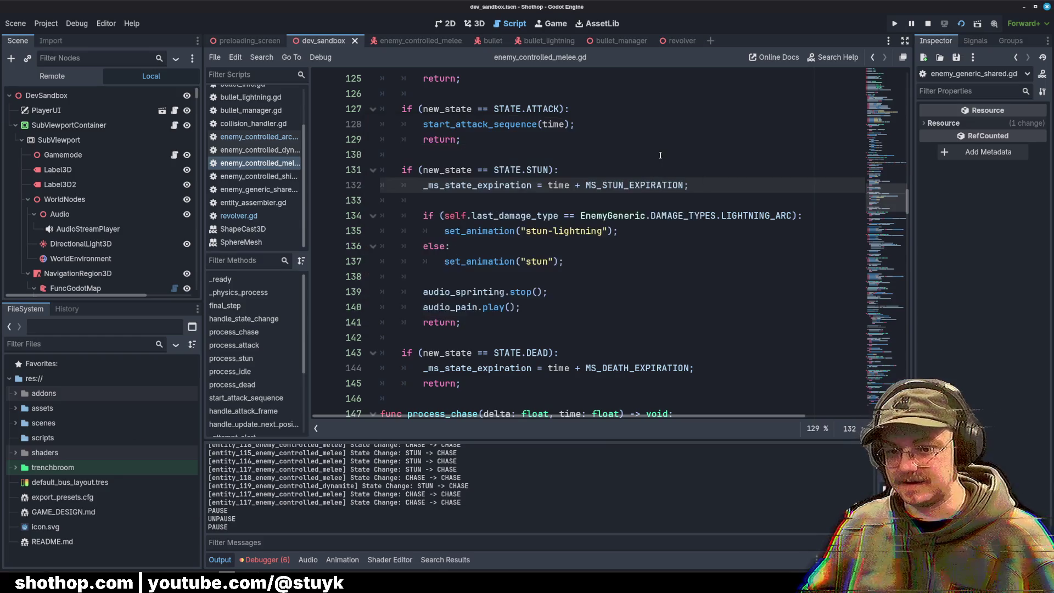
Step: Filter FileSystem for bullet_ligh, then delete and remove bullet_lightning.gd and bullet_lightning.tscn together
left_click(661, 155)
left_click(74, 358)
left_click(72, 345)
type("l")
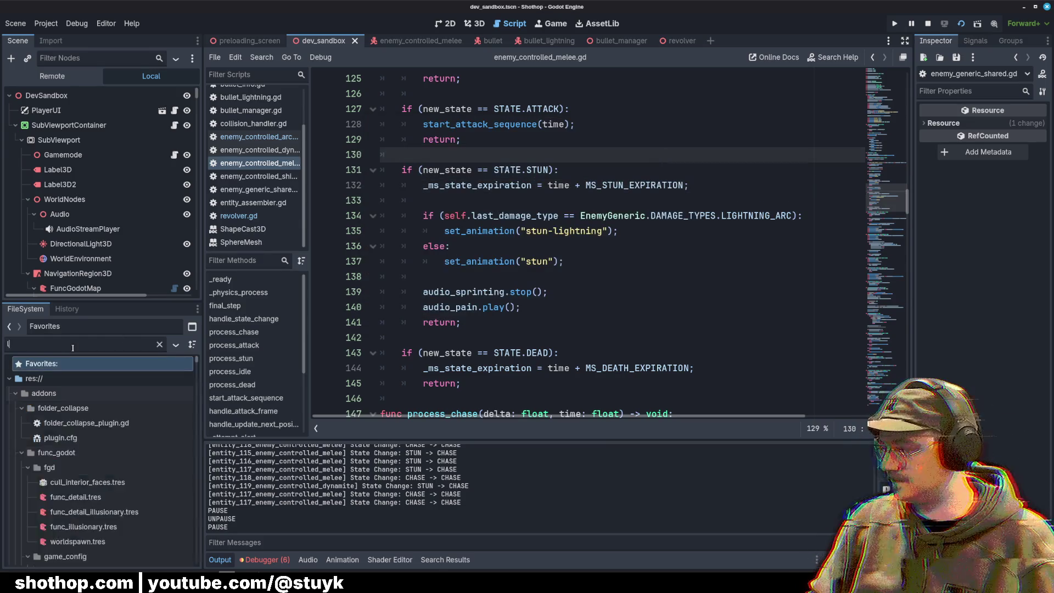
type("ightni_bul")
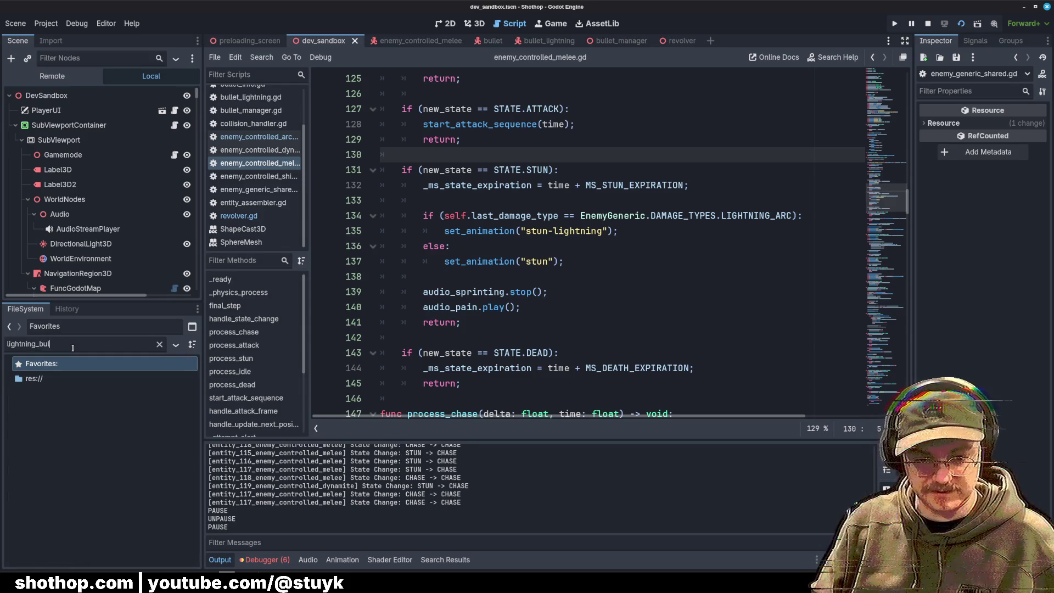
type("bullet_ligh")
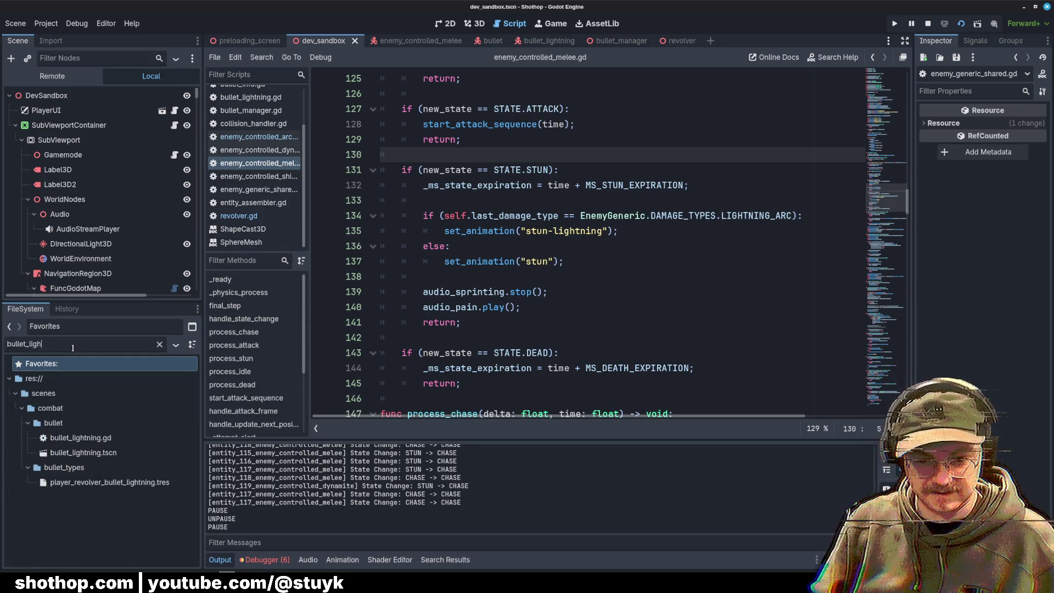
left_click(99, 439)
left_click(99, 455, "shift")
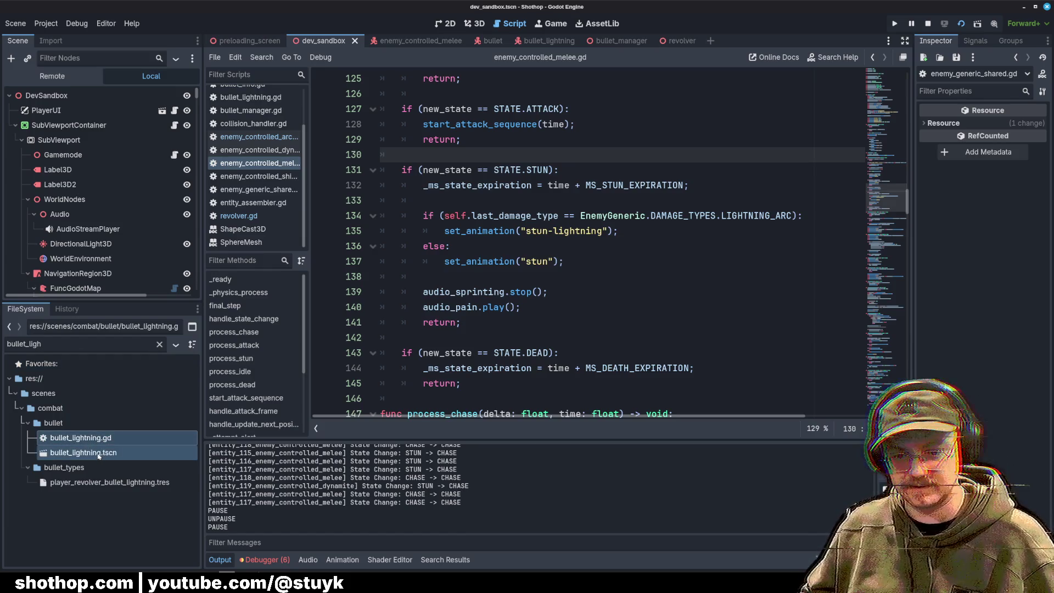
key("Delete")
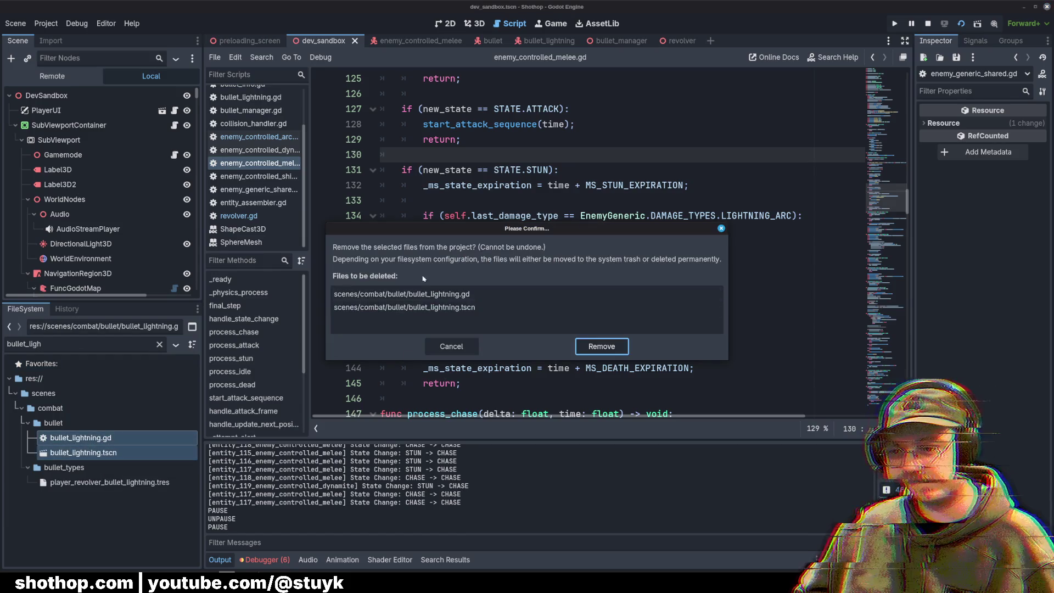
left_click(599, 350)
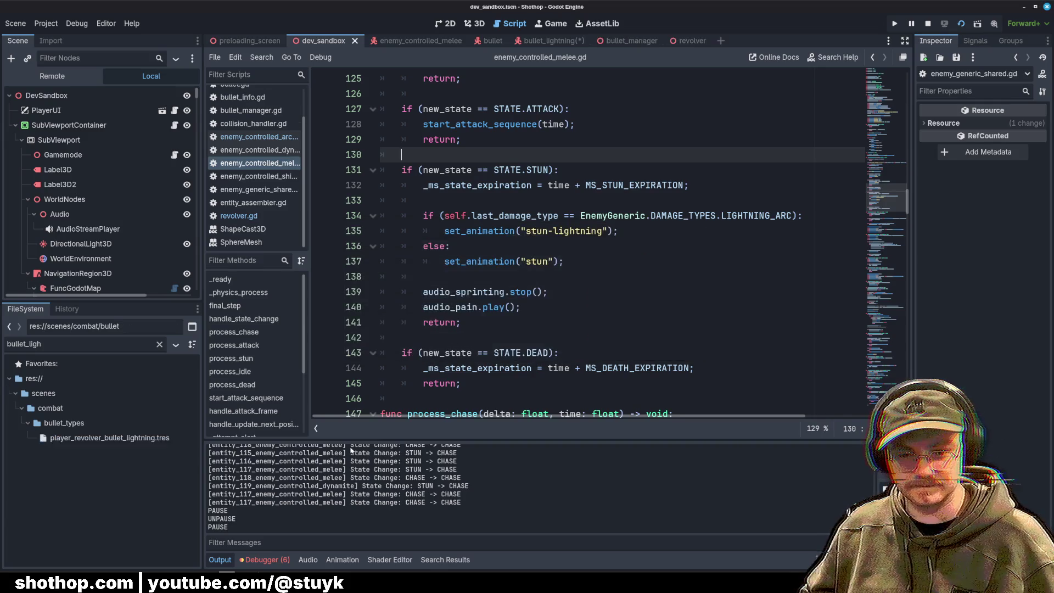
left_click(483, 230)
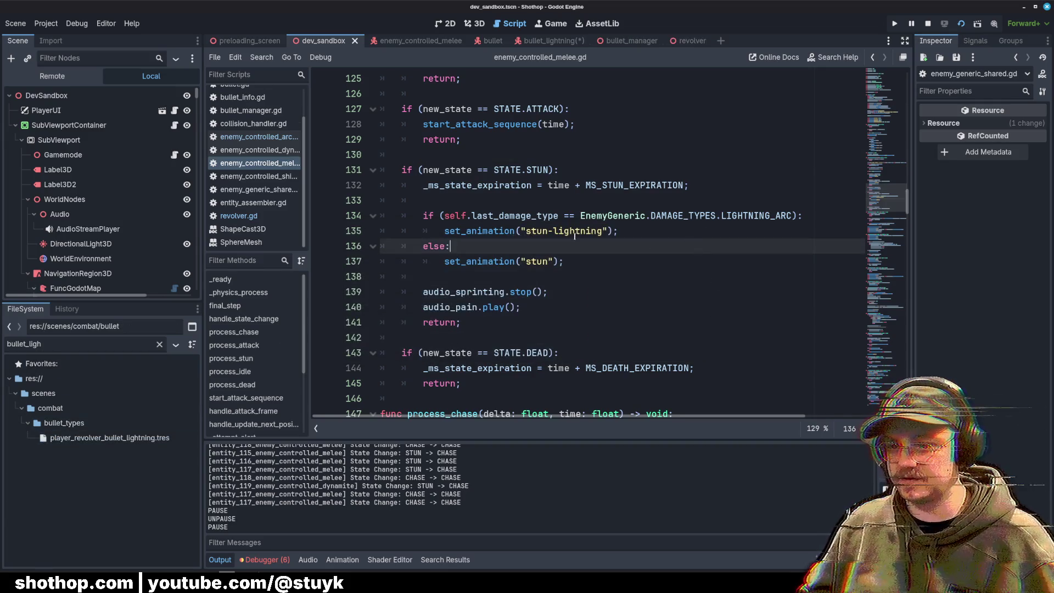
Step: Look over enemy_controlled_arcane.gd around its audio_burn line
left_click(258, 137)
left_click(504, 201)
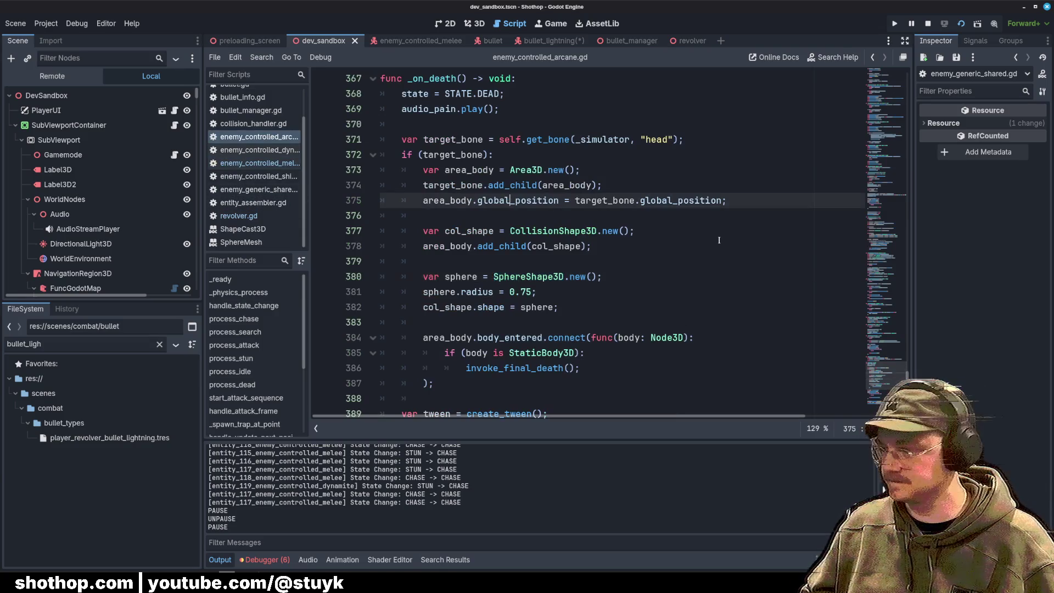
scroll(867, 184, "up", 15)
scroll(868, 184, "up", 20)
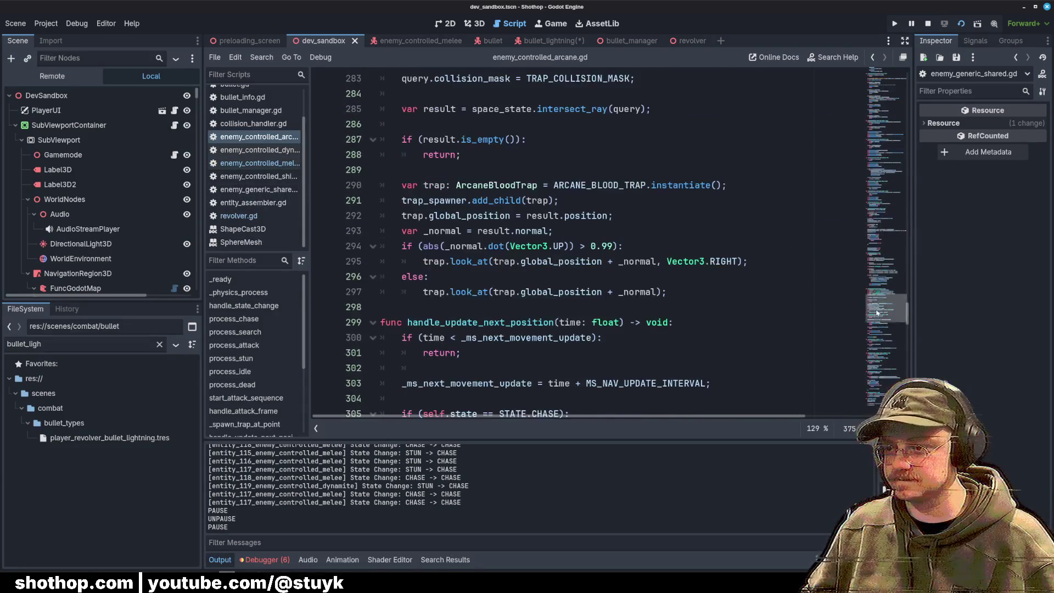
left_click(705, 215)
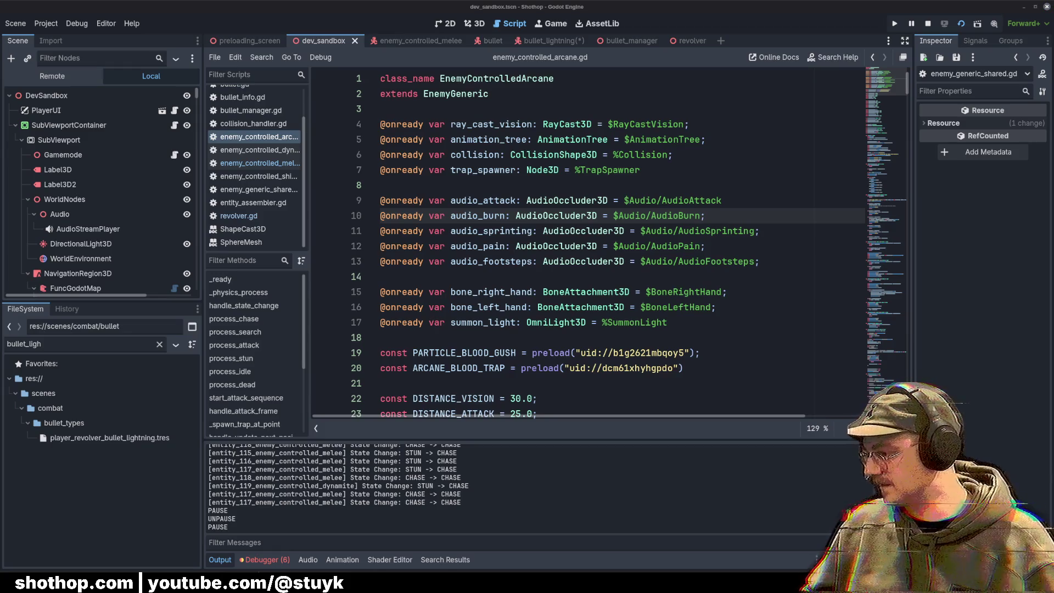
left_click(540, 184)
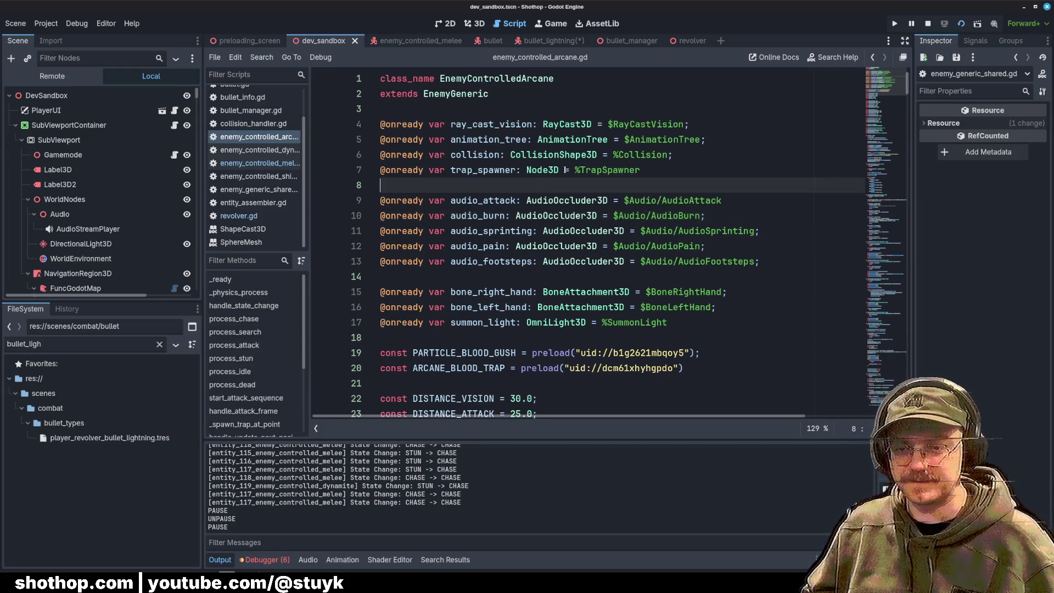
Step: Return to enemy_controlled_melee.gd and widen the script list so full names show
left_click(260, 163)
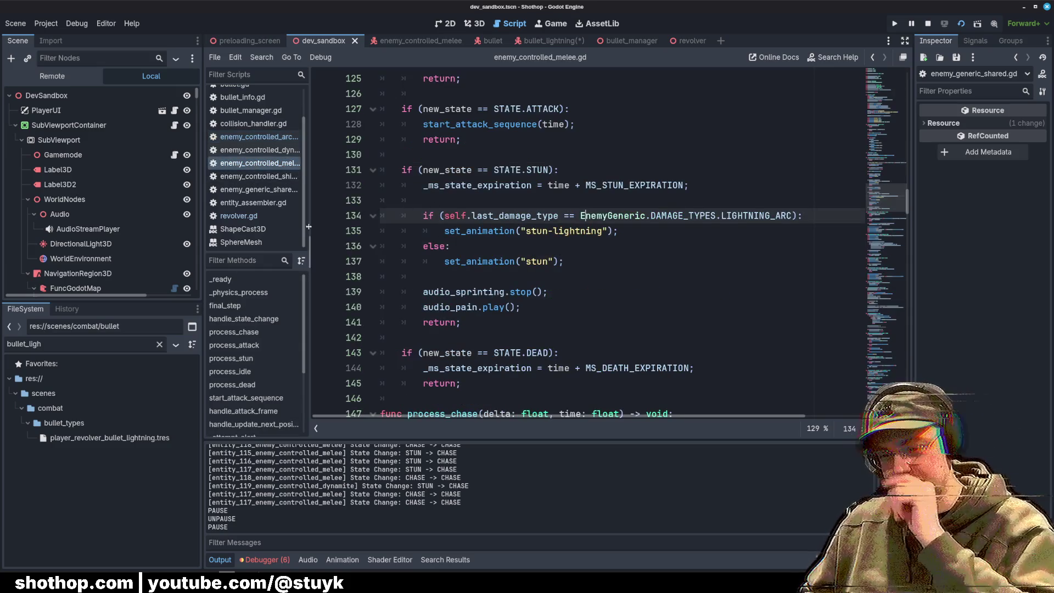
left_click_drag(309, 227, 353, 227)
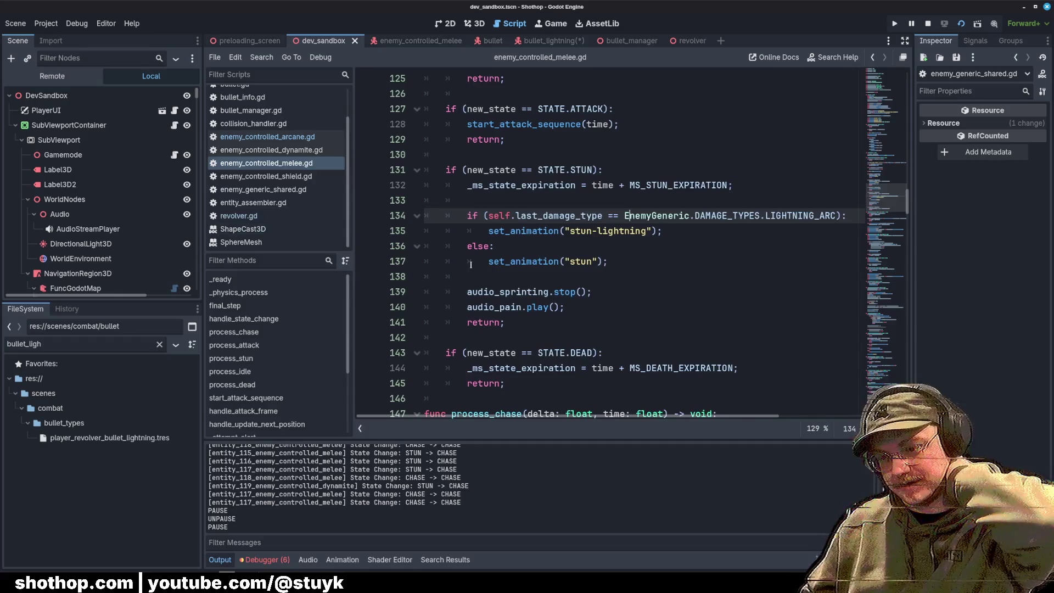
left_click(556, 277)
scroll(560, 280, "up", 6)
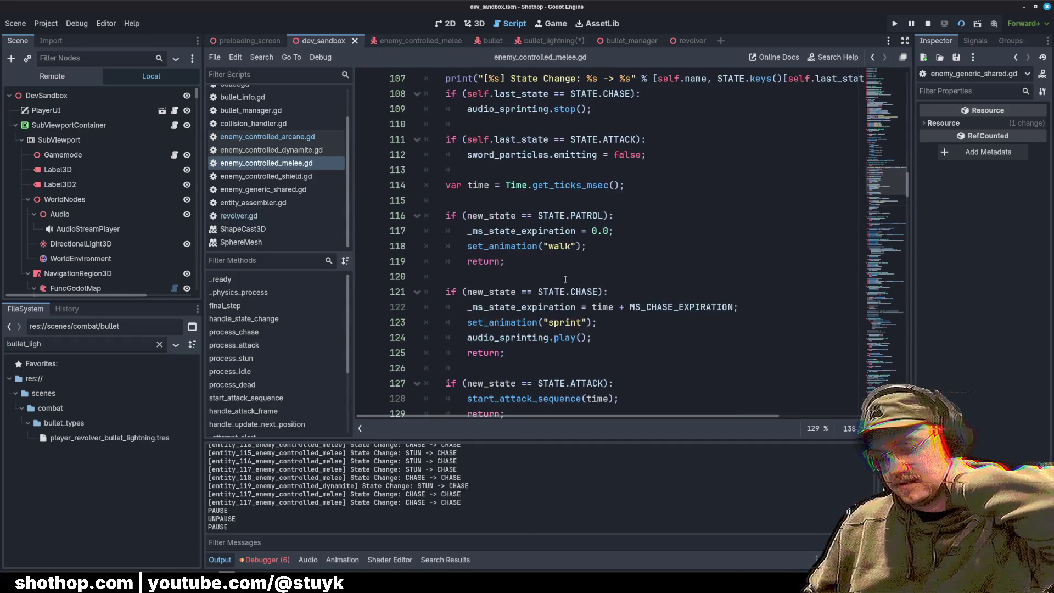
left_click(566, 279)
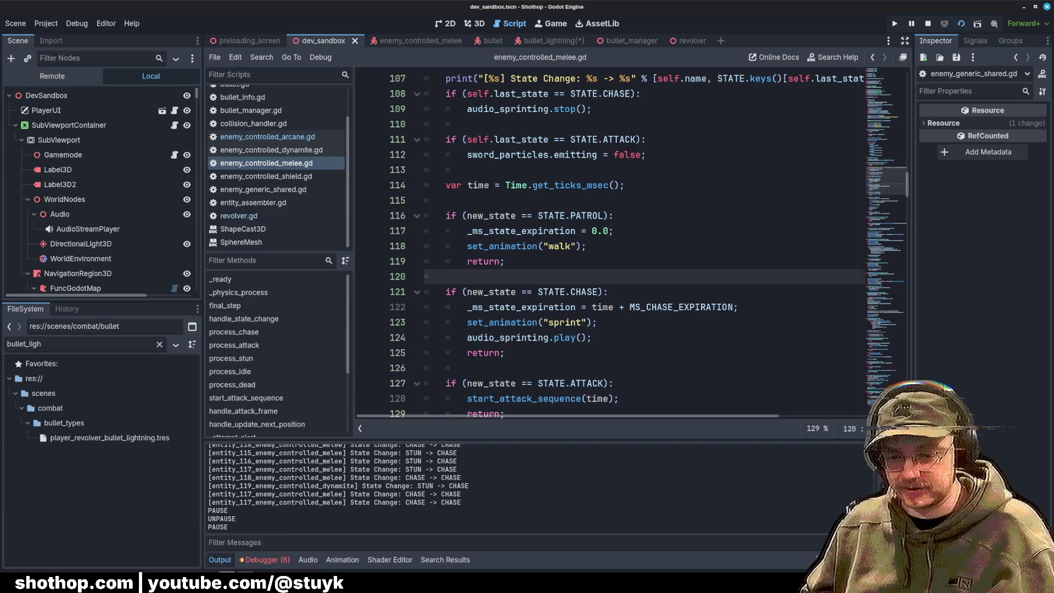
left_click(276, 563)
left_click(221, 559)
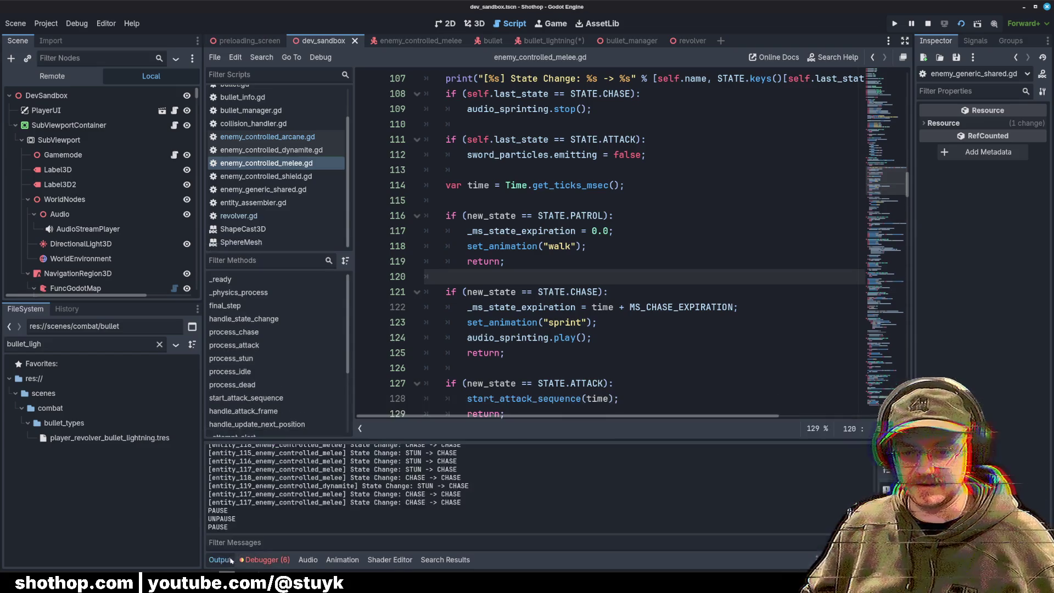
Step: Review the invoke_final_death and ragdoll code near lines 338–346, then save
scroll(623, 208, "down", 5)
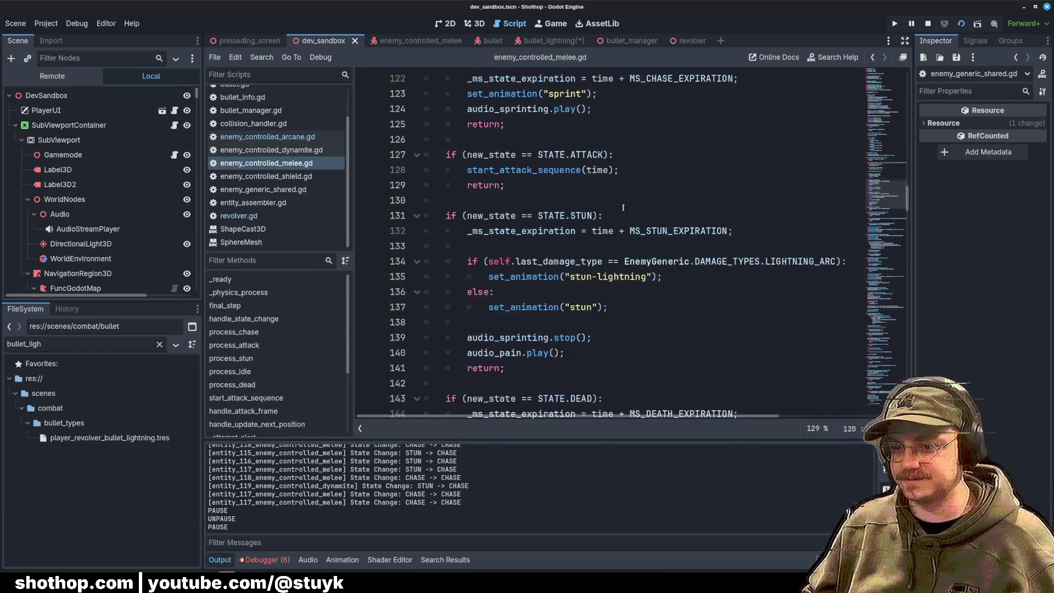
left_click(602, 275)
scroll(632, 274, "down", 20)
left_click(671, 275)
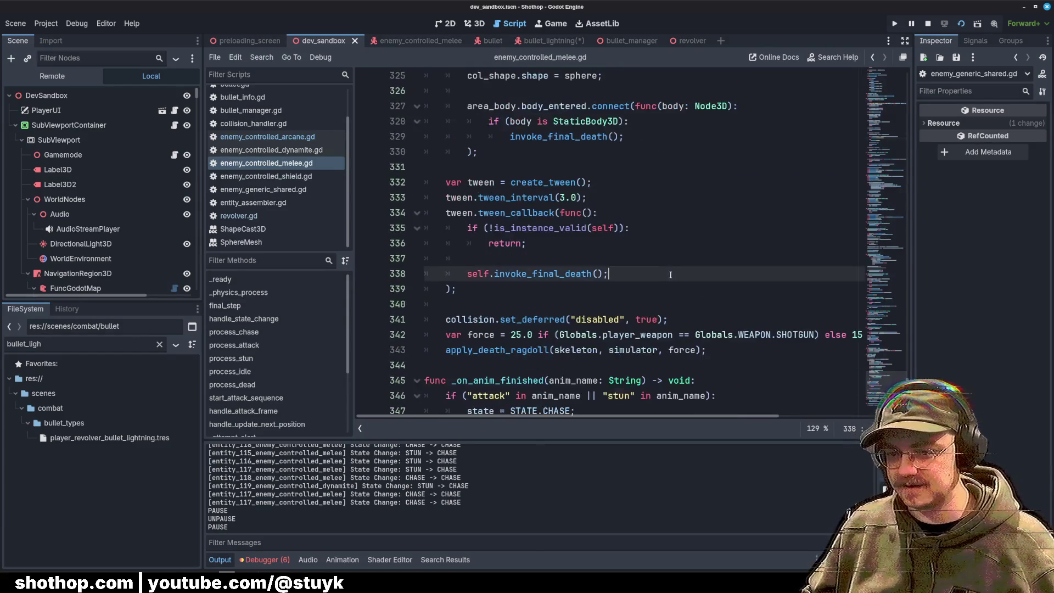
scroll(671, 275, "down", 3)
left_click(619, 264)
left_click(648, 203)
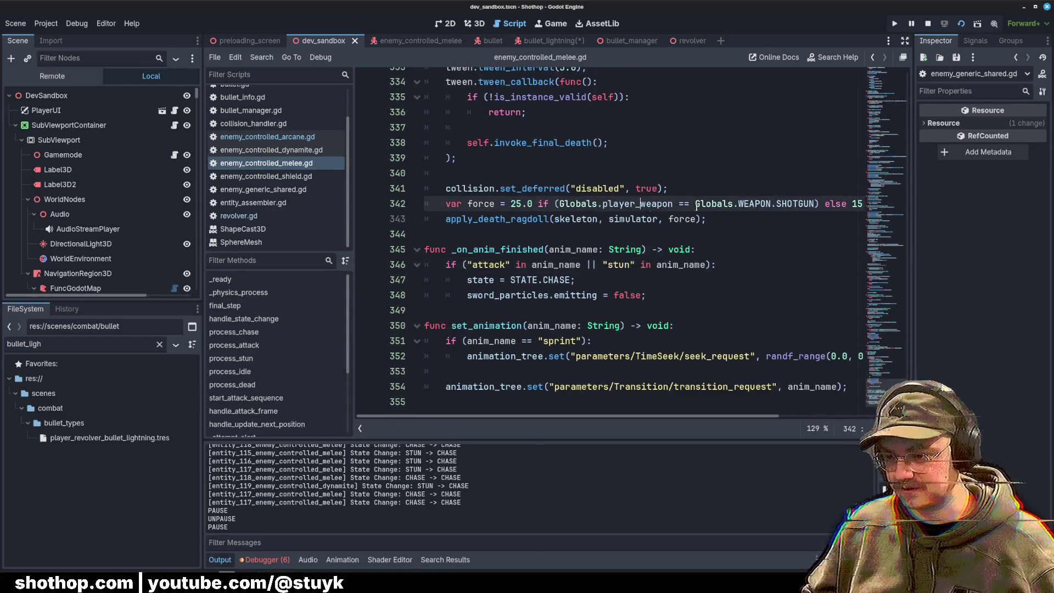
left_click(494, 143)
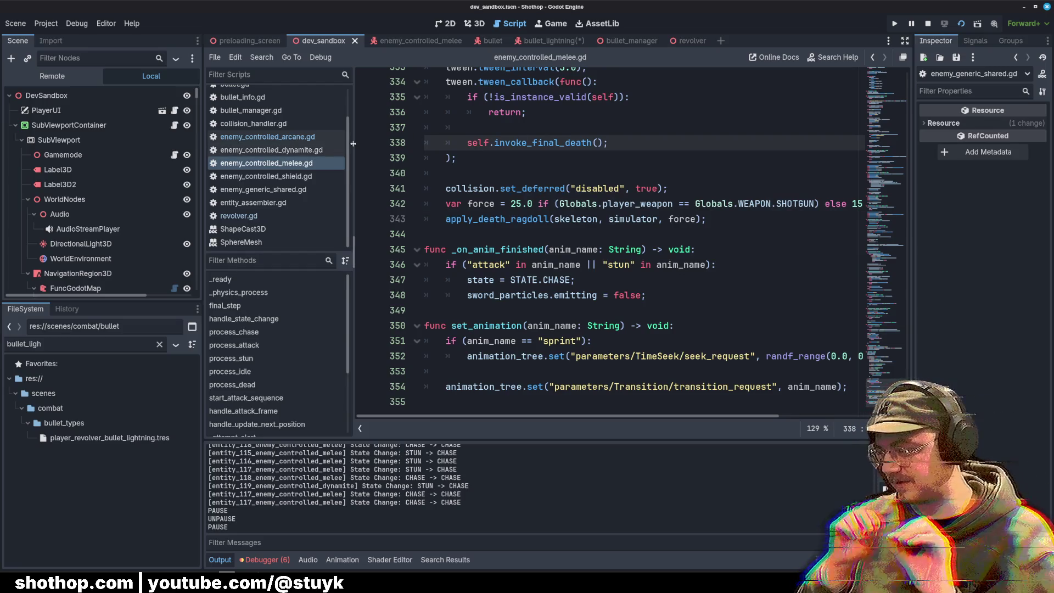
left_click(747, 180)
key("ctrl+s")
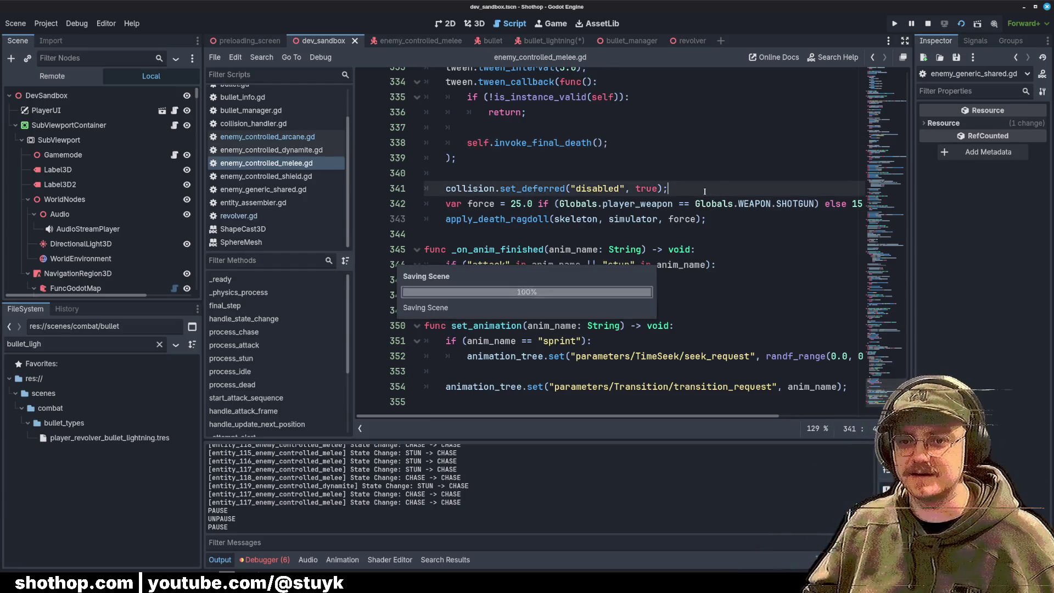
Step: Run and pause the game, then play Blender's stun-lightning NLA strip from frame 1
left_click(928, 25)
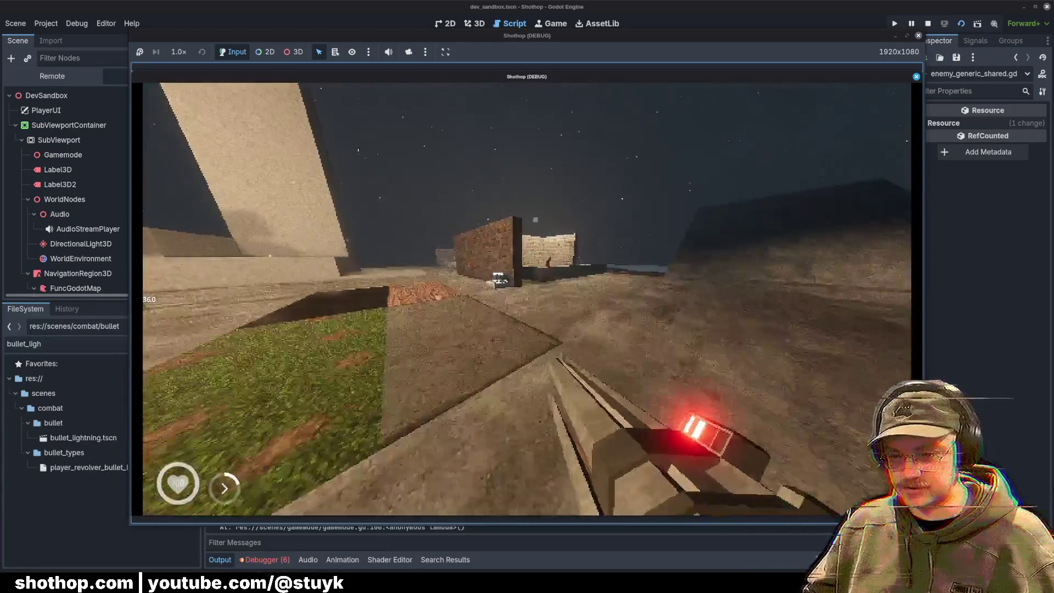
key("Escape")
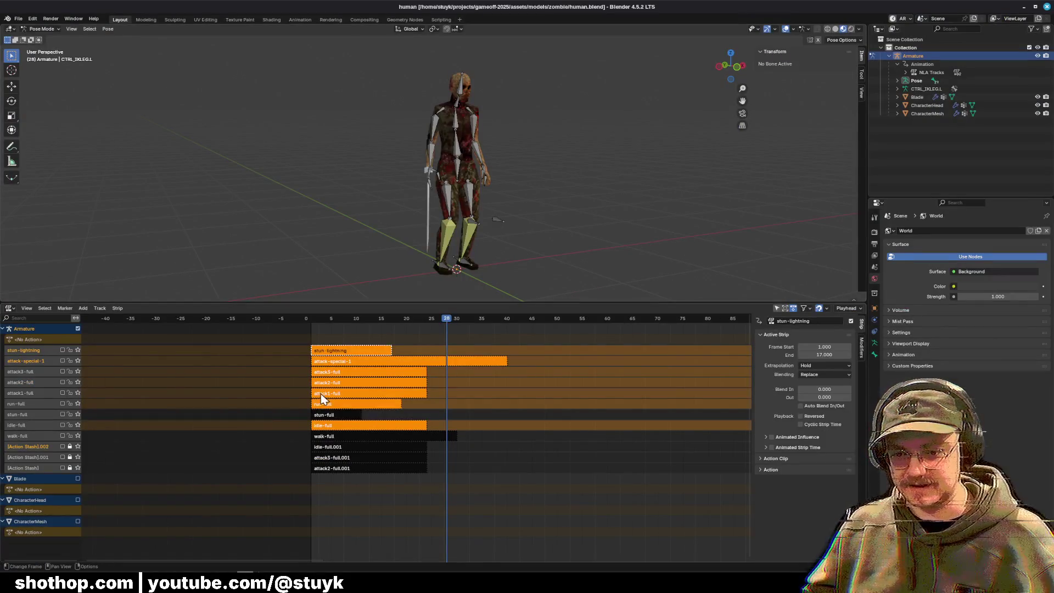
left_click(312, 319)
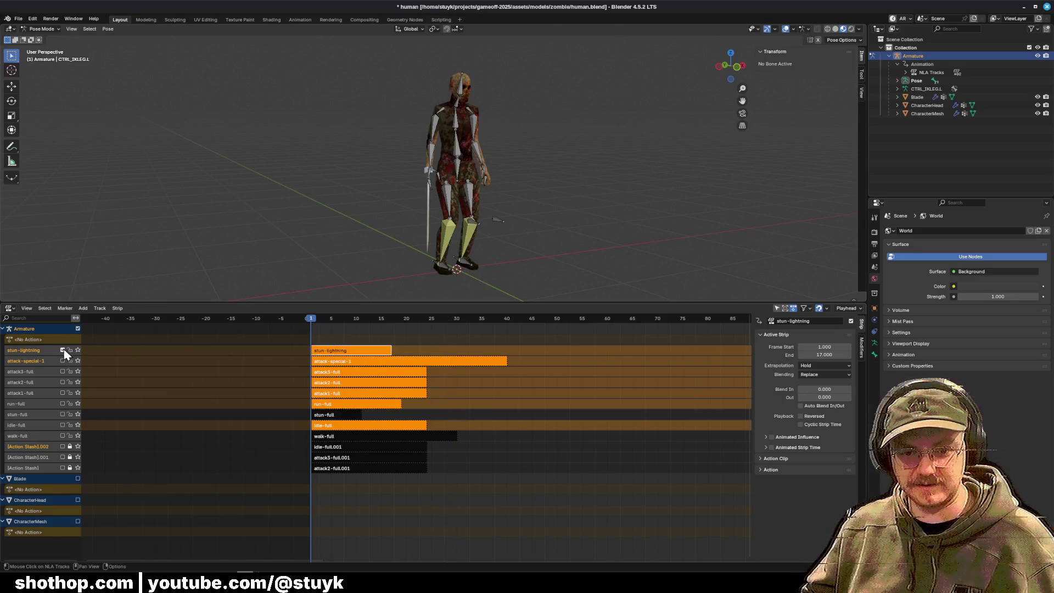
mouse_move(311, 322)
left_mouse_down()
mouse_move(369, 322)
mouse_move(313, 324)
left_mouse_up()
key("space")
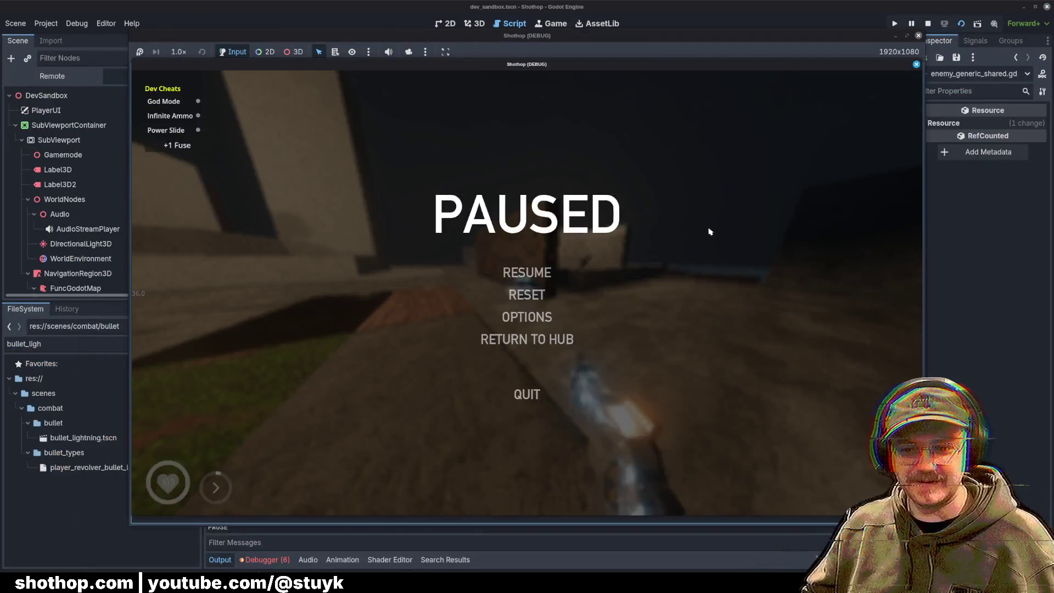
key("Escape")
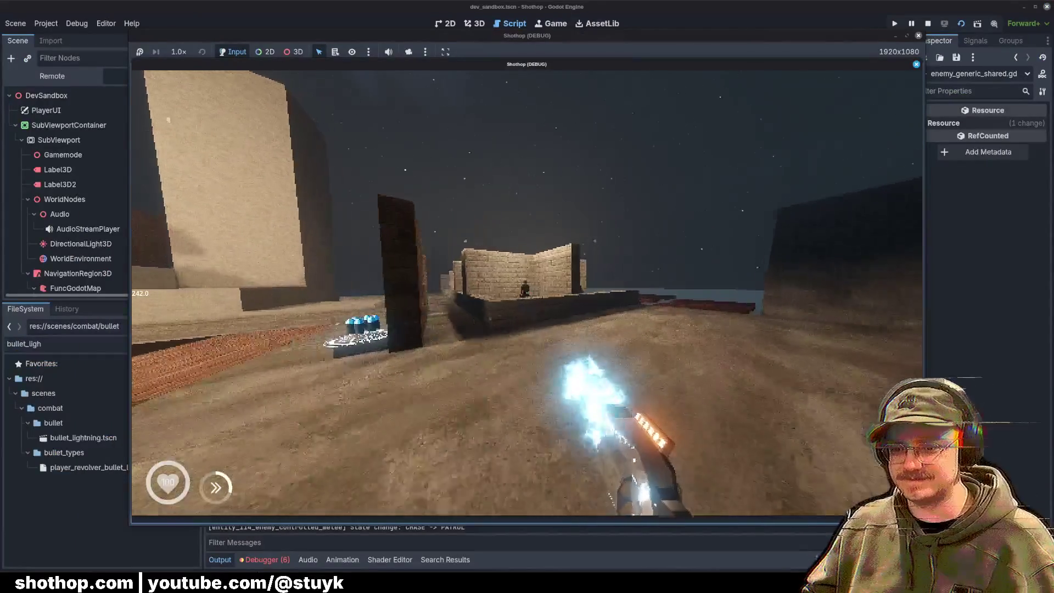
Step: Walk toward the enemies, fire the lightning revolver, then pause and switch to Blender
key("w")
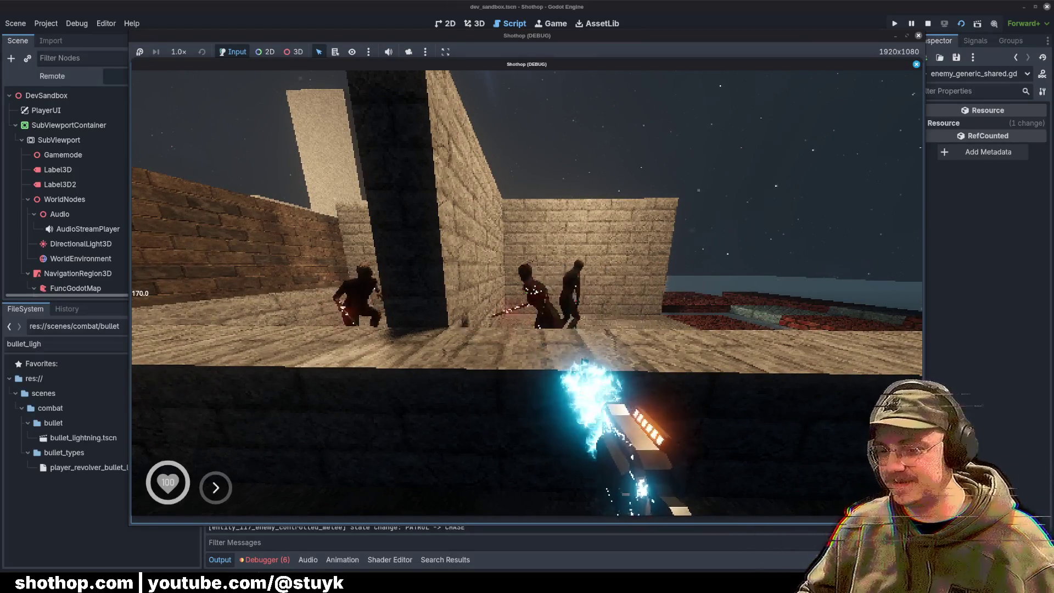
key("w")
left_click(527, 293)
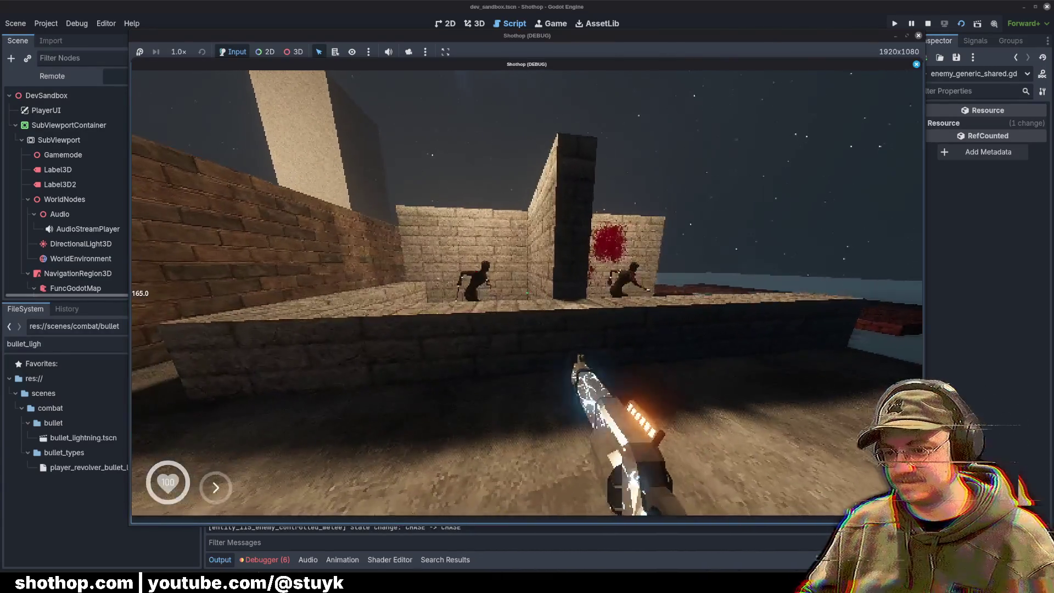
key("Escape")
key("alt+Tab")
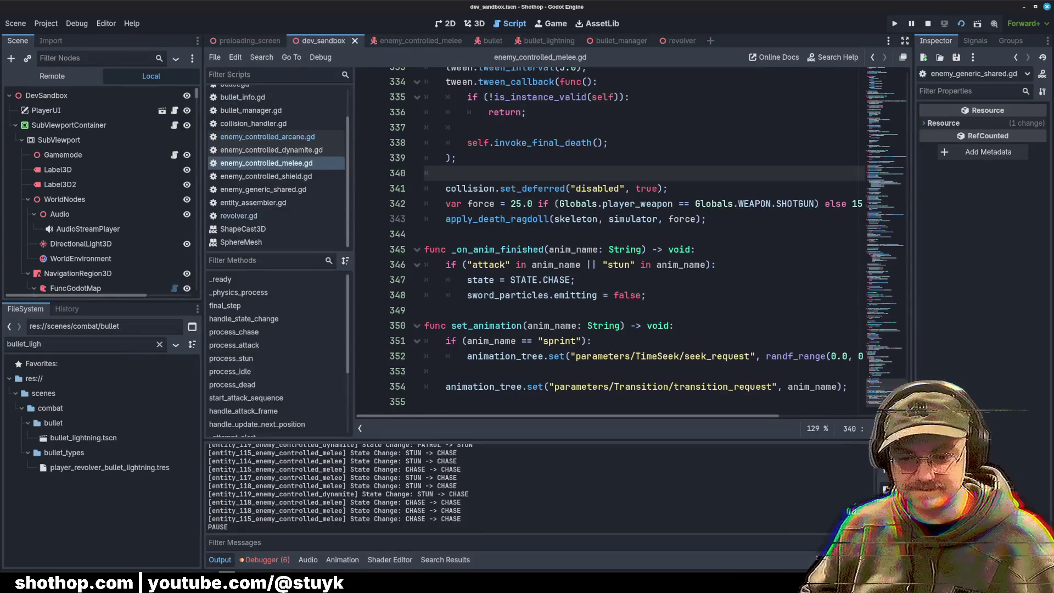
key("alt+Tab")
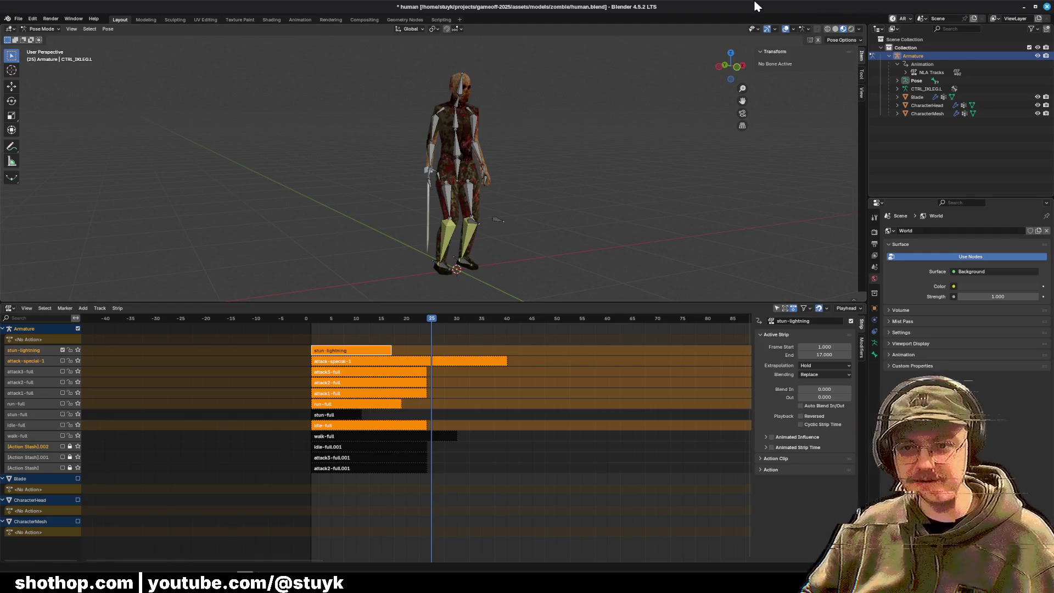
Step: Save human.blend with Ctrl+S and minimize Blender
key("ctrl+s")
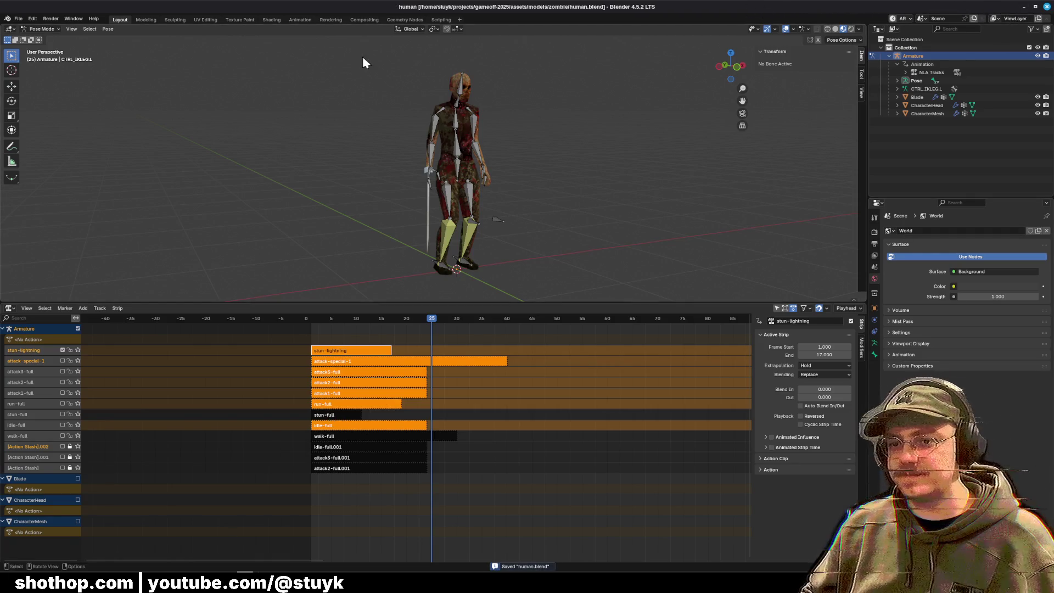
left_click(1025, 6)
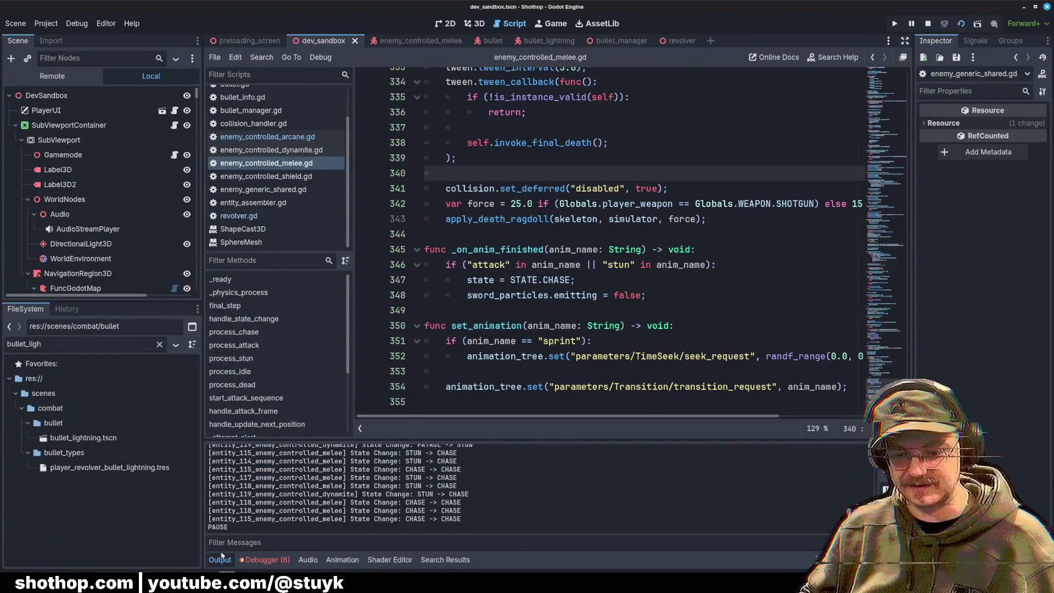
Step: Resume the game, shoot enemies twice with the lightning revolver, then stop with F8
key("alt+Tab")
key("Escape")
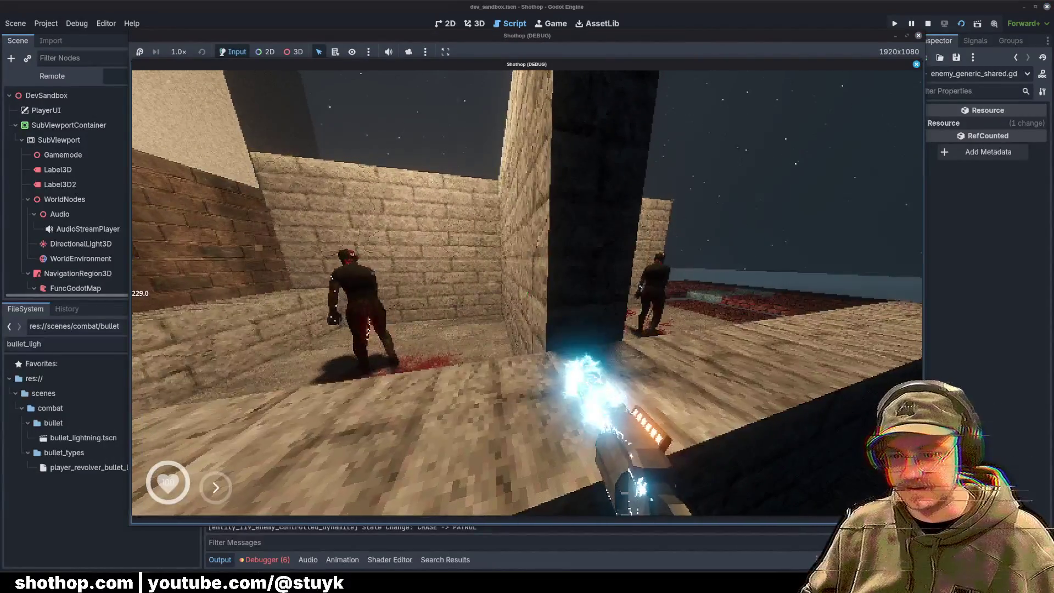
left_click(527, 293)
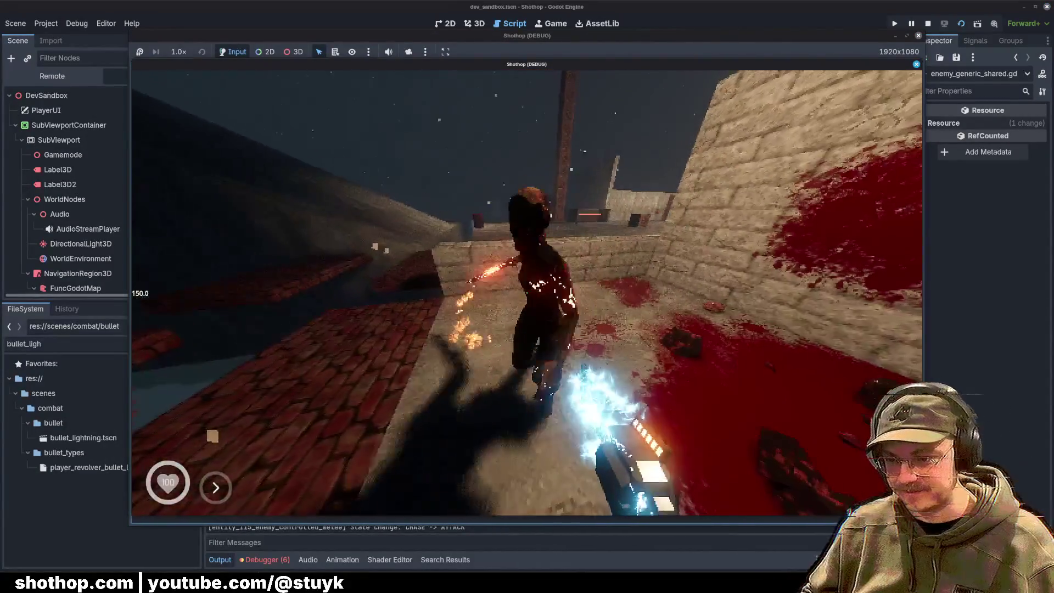
key("Escape")
key("Escape")
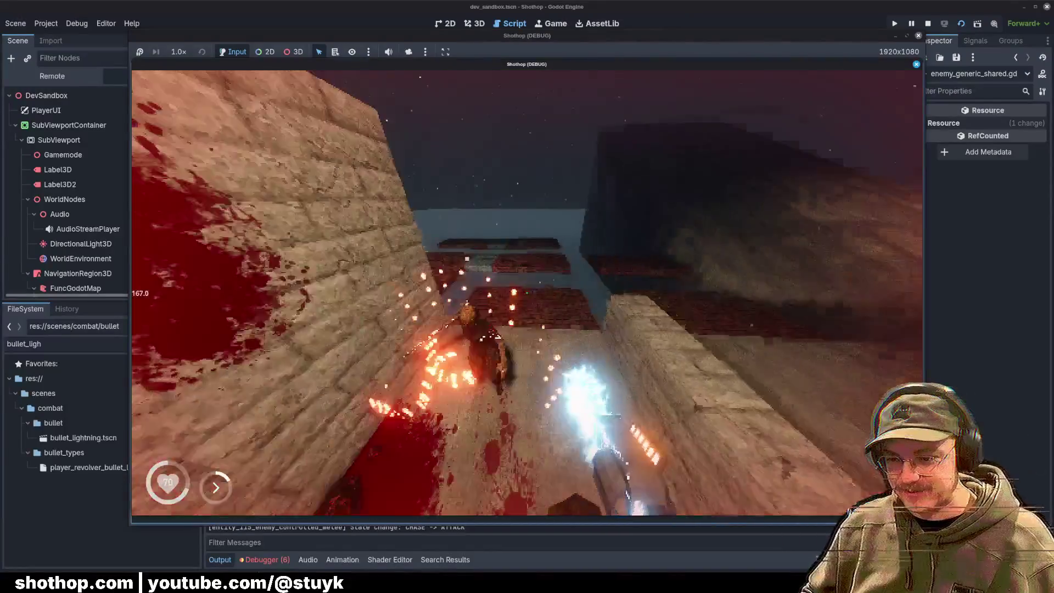
left_click(527, 293)
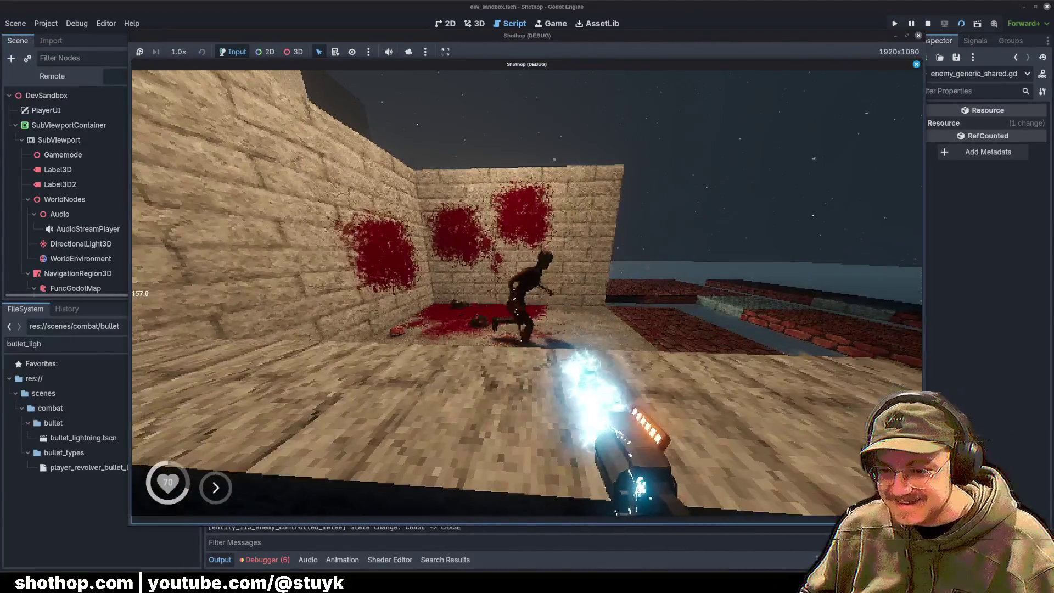
key("F8")
Step: Open the enemy_controlled_melee scene in the 3D view and orbit around the zombie
left_click(412, 41)
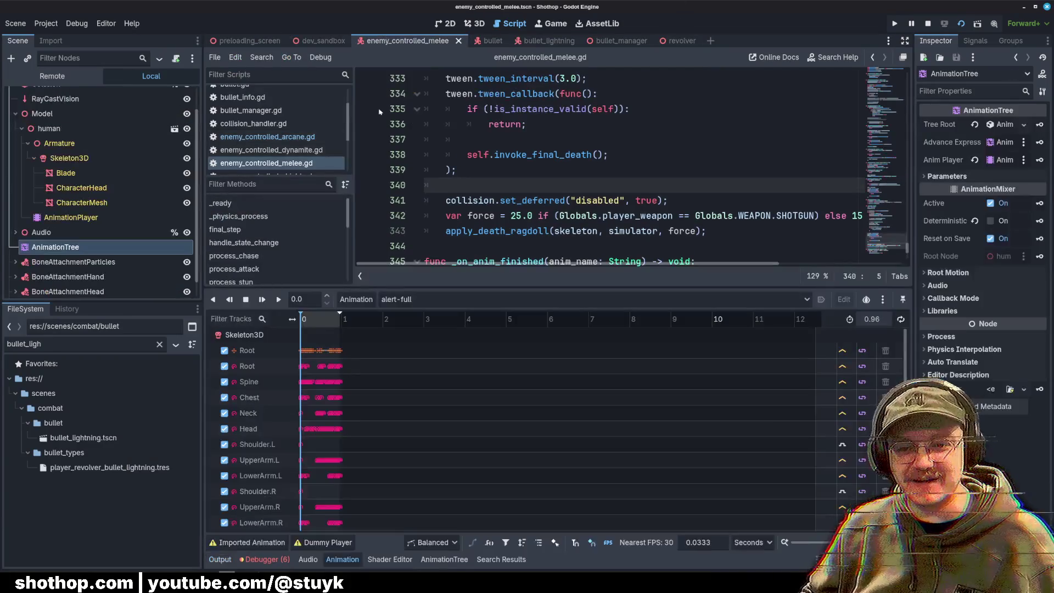
left_click(481, 23)
scroll(565, 146, "up", 5)
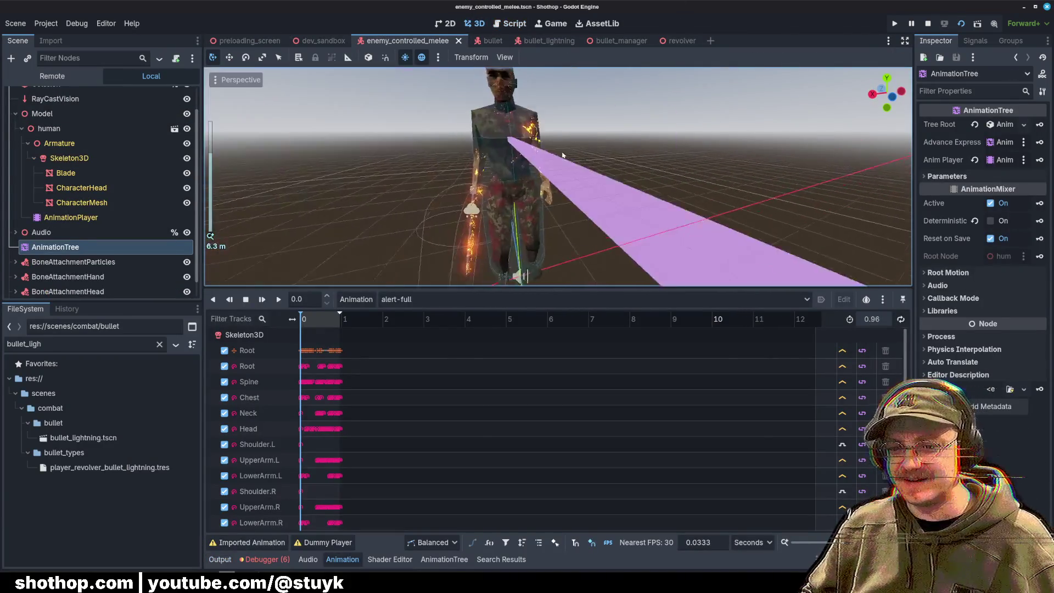
scroll(524, 173, "up", 2)
left_click_drag(524, 173, 605, 181)
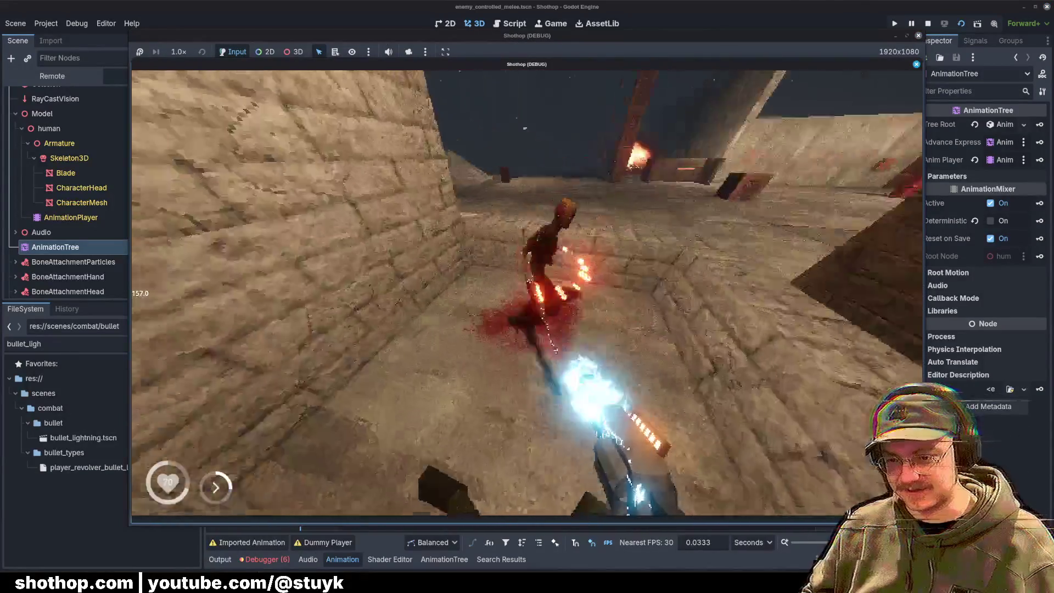
key("Escape")
key("Escape")
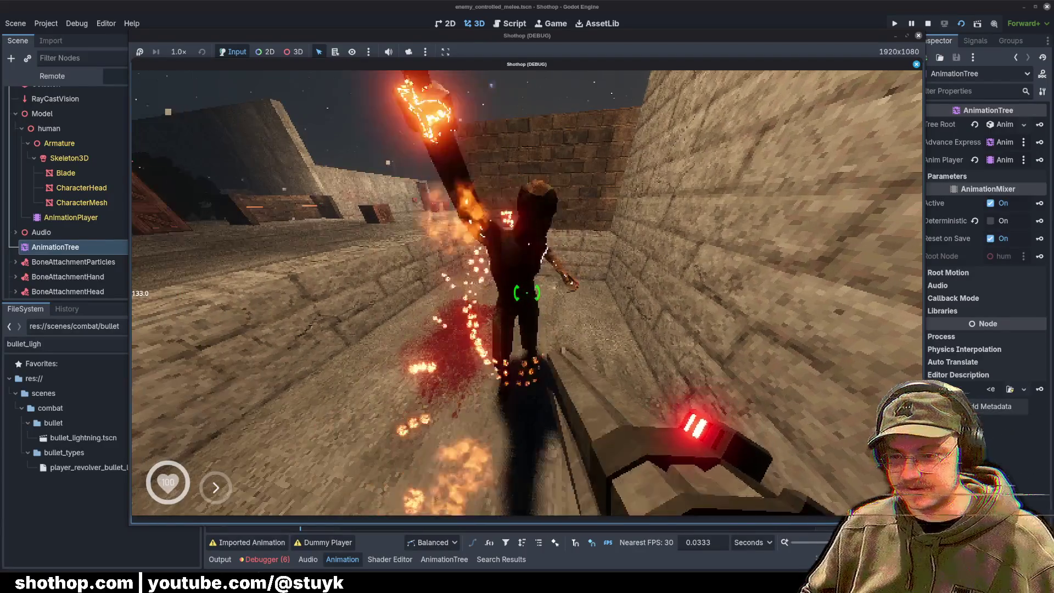
key("Escape")
key("F8")
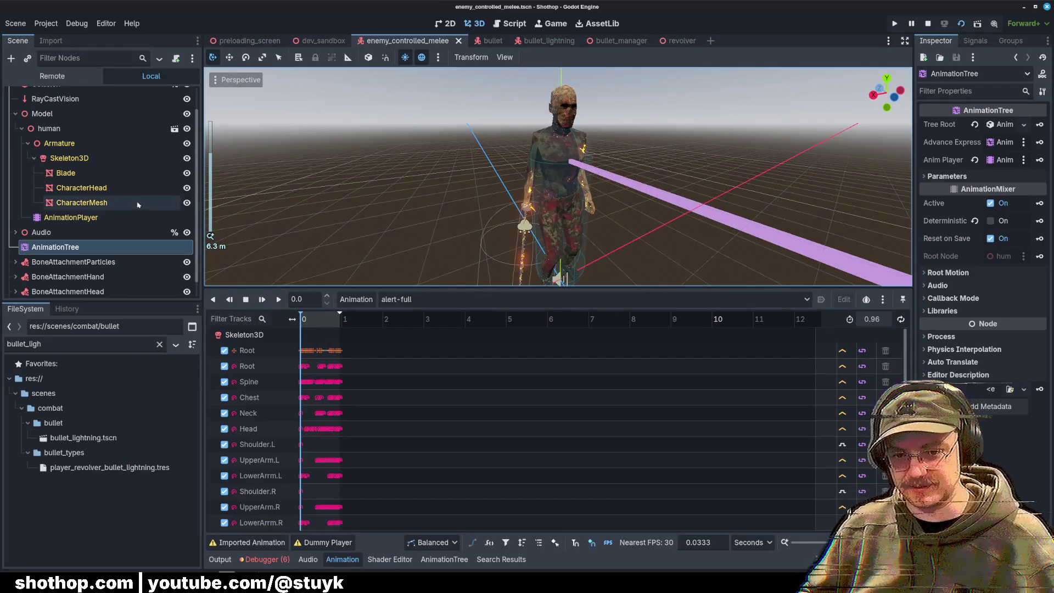
Step: Select CharacterMesh in the scene tree after checking CharacterHead and Skeleton3D, widening the Inspector
left_click(81, 187)
scroll(92, 175, "up", 2)
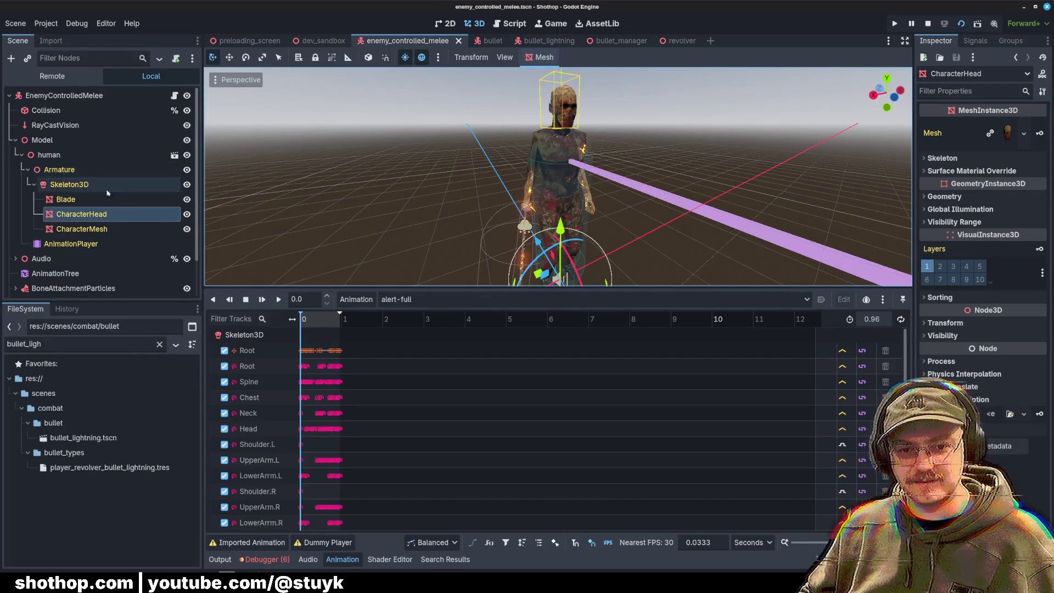
left_click(70, 184)
left_click(82, 214)
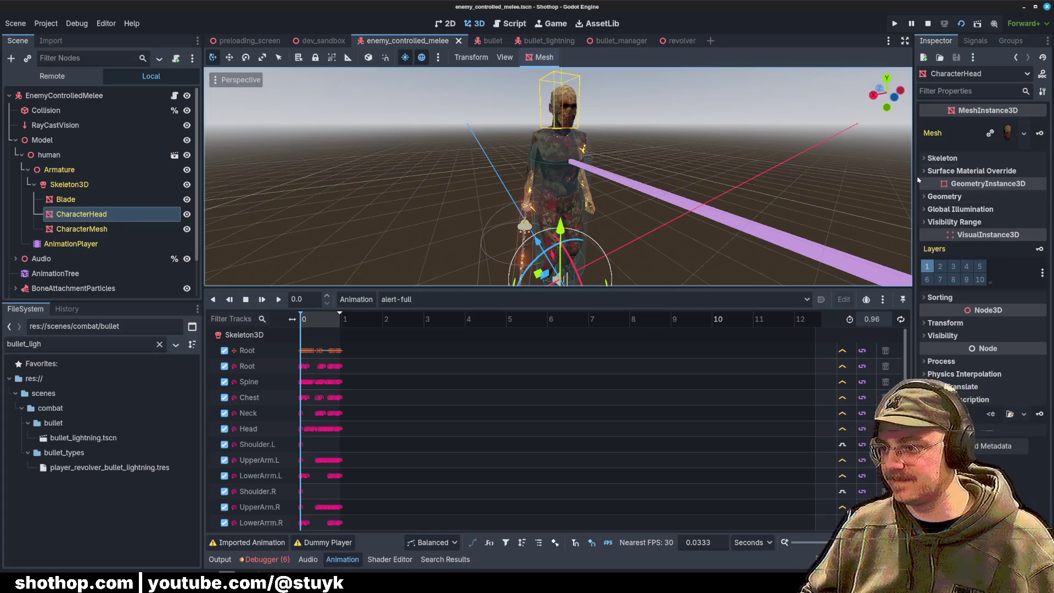
left_click_drag(913, 175, 714, 175)
left_click(122, 229)
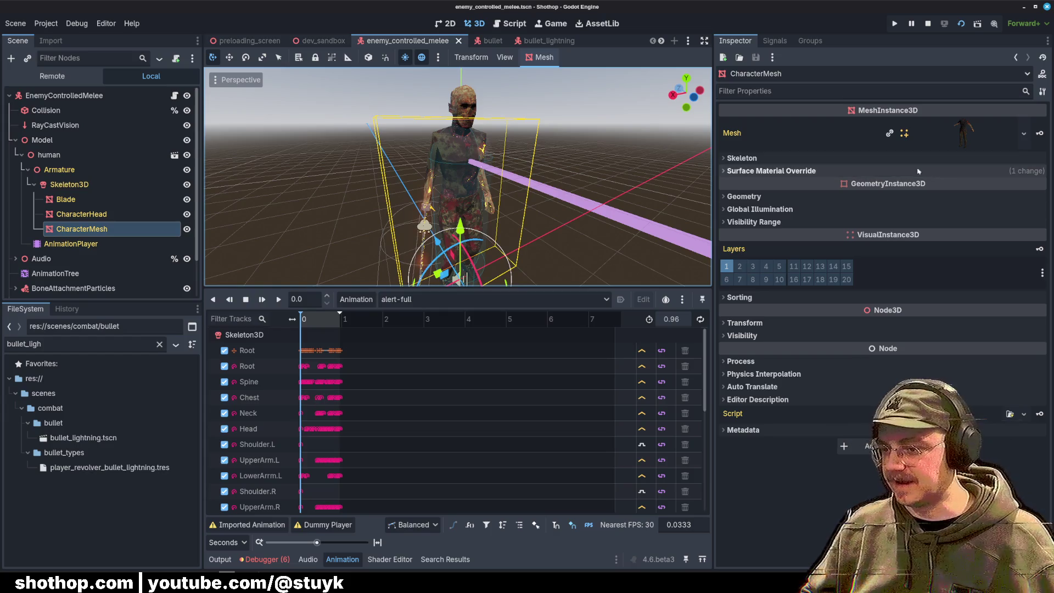
Step: Inspect CharacterMesh's per-surface material overrides, starting with surface slot 0's material
left_click(771, 171)
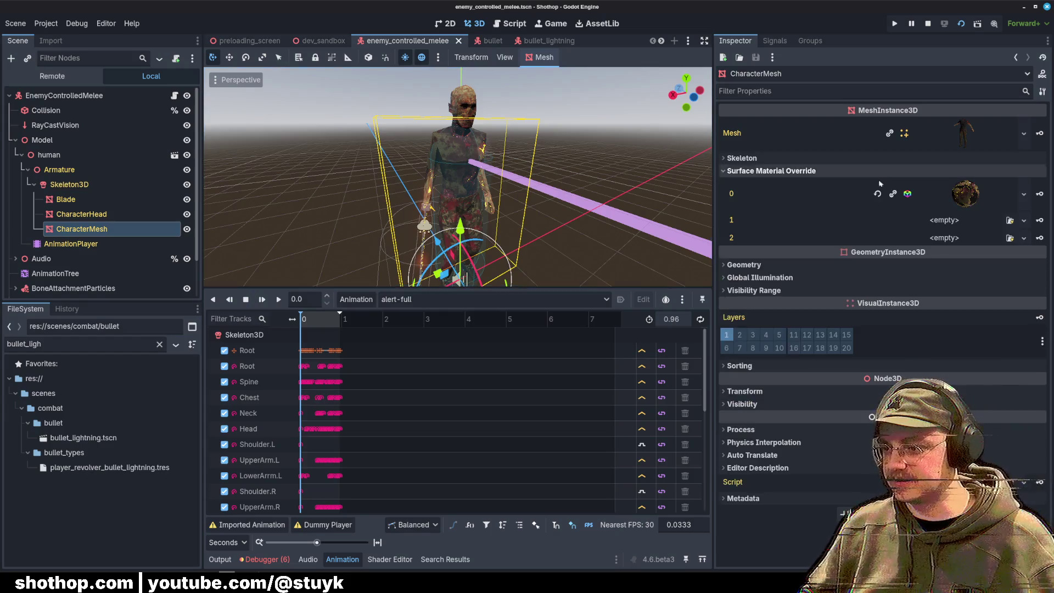
left_click(976, 197)
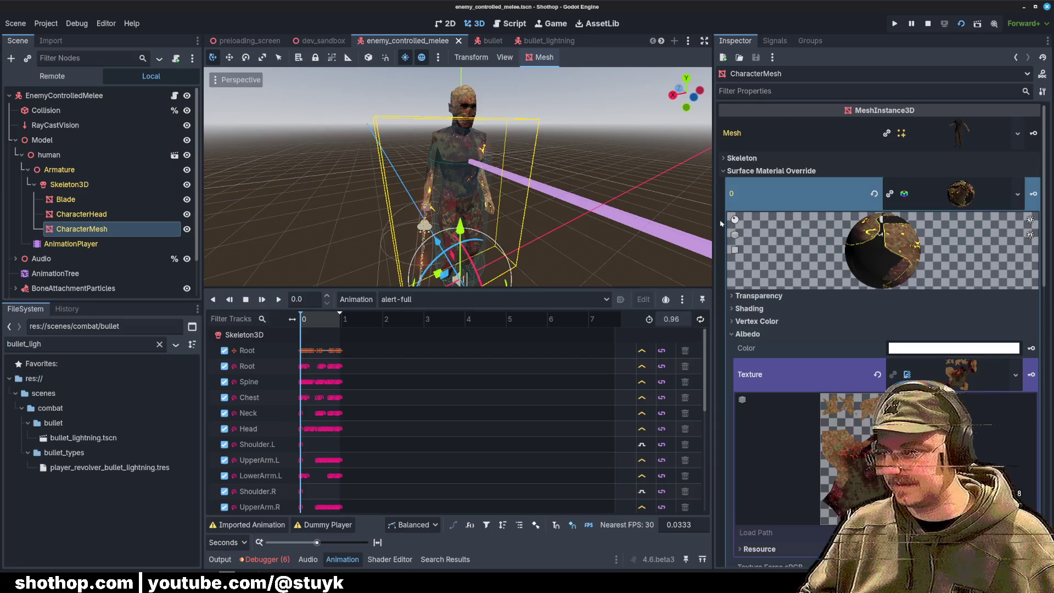
left_click_drag(716, 219, 647, 220)
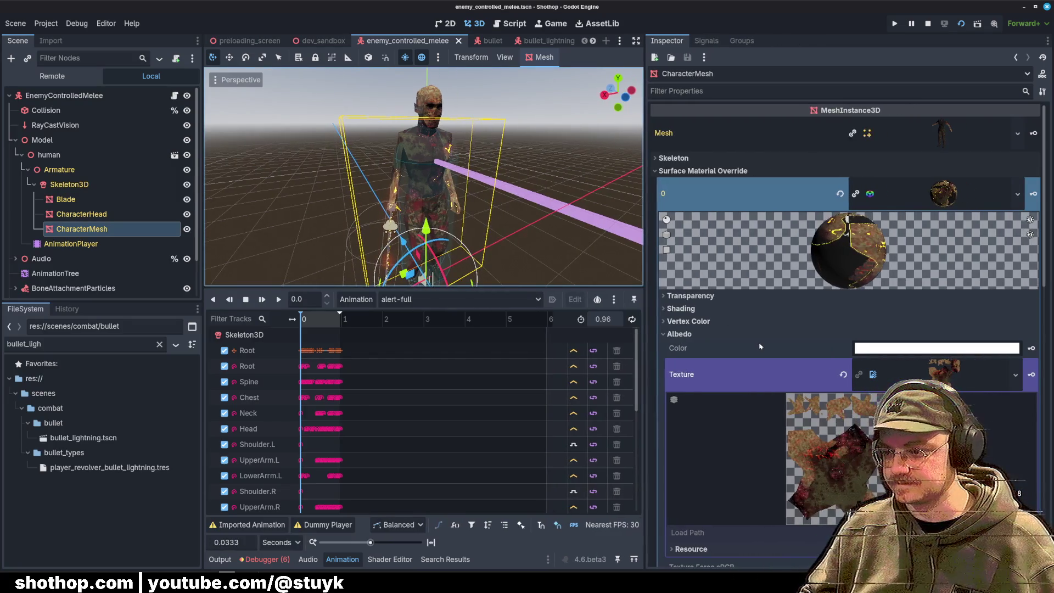
scroll(761, 346, "down", 5)
scroll(761, 346, "down", 8)
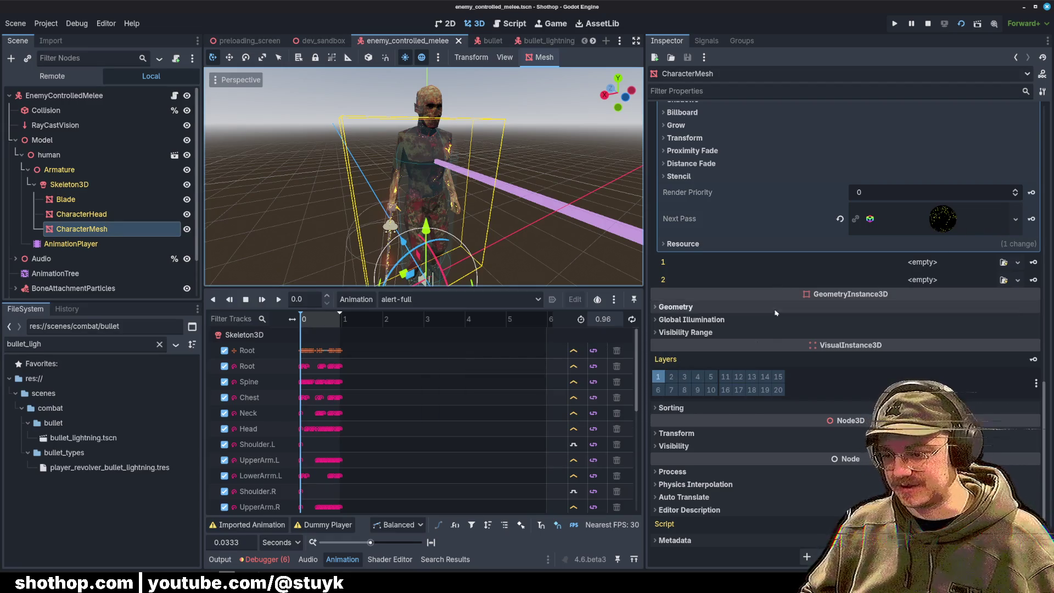
scroll(774, 283, "up", 10)
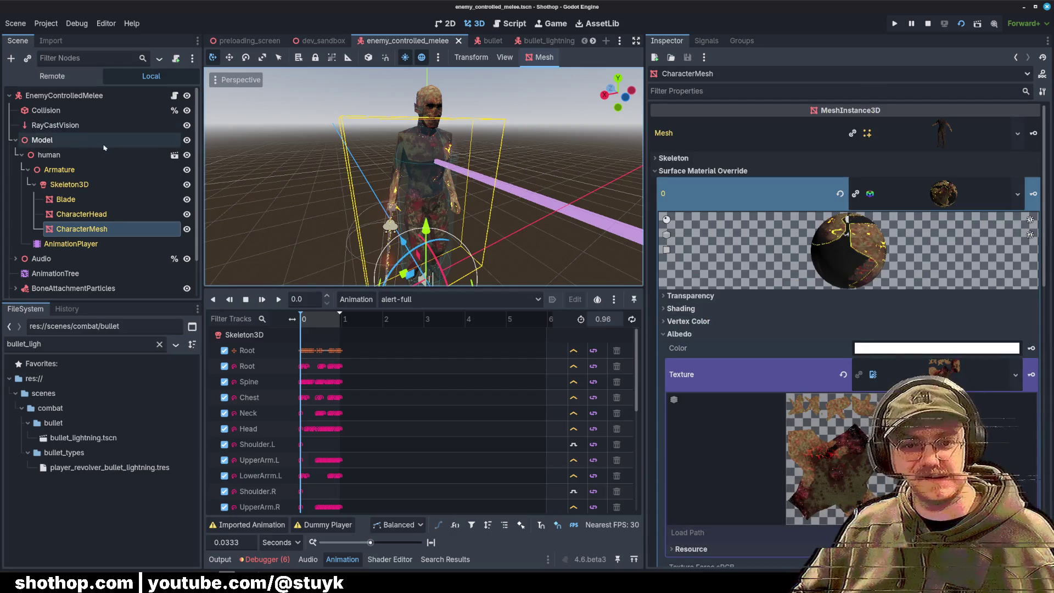
left_click(174, 95)
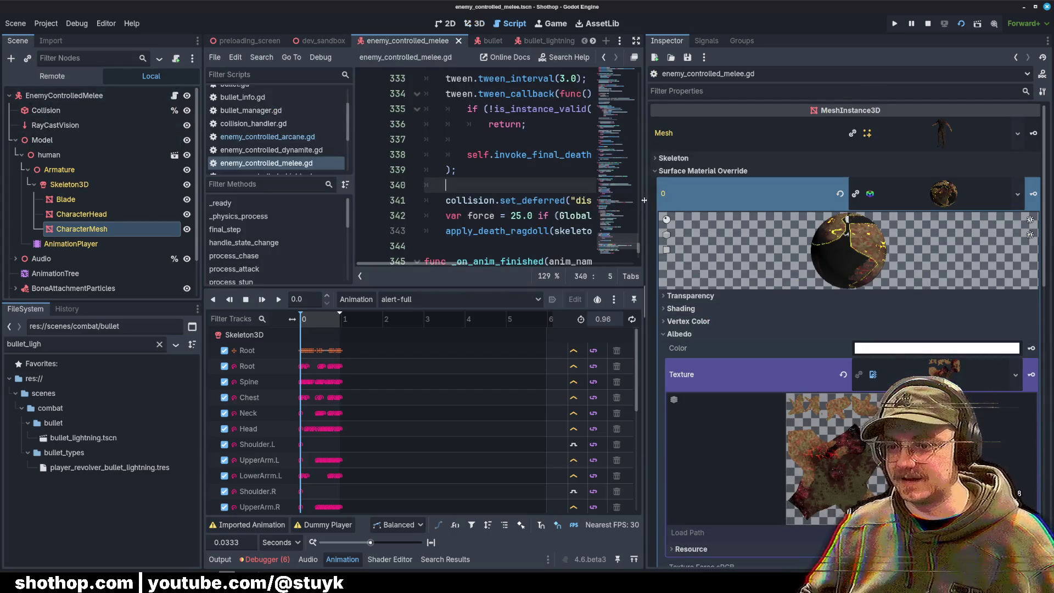
Step: Widen the script editor and browse the onready declarations and set_animation code
left_click_drag(644, 201, 821, 200)
left_click(631, 154)
scroll(691, 183, "down", 4)
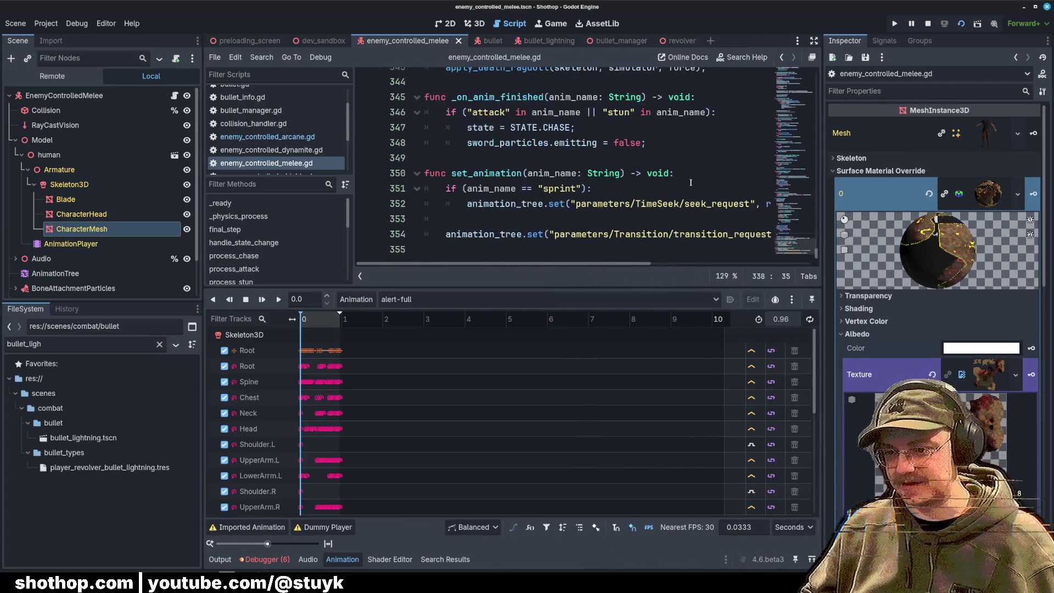
left_click(644, 174)
scroll(644, 174, "up", 20)
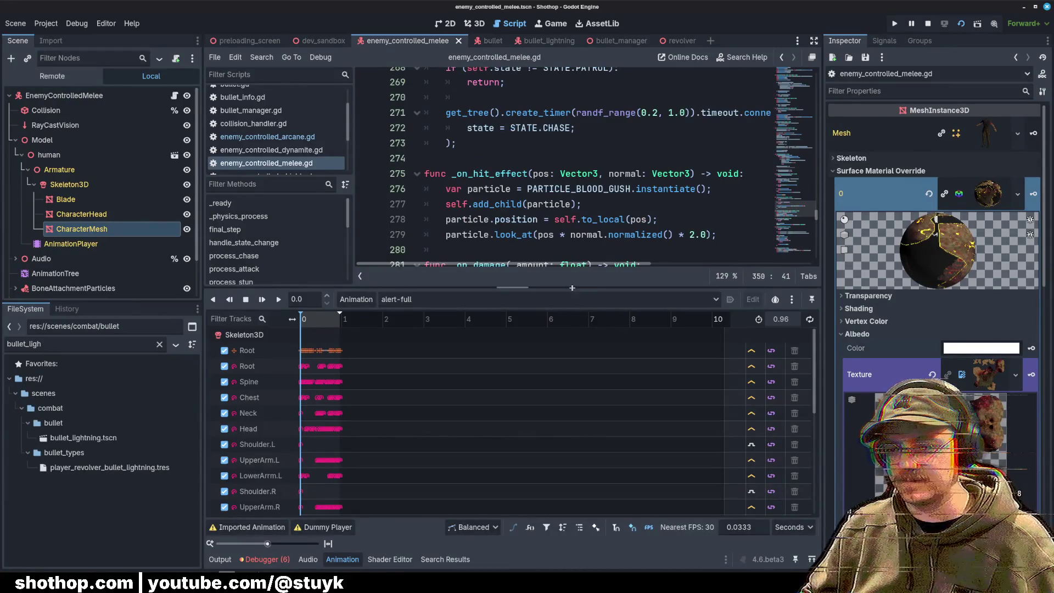
left_click_drag(572, 288, 572, 415)
left_click(624, 292)
scroll(623, 247, "up", 5)
scroll(623, 184, "up", 20)
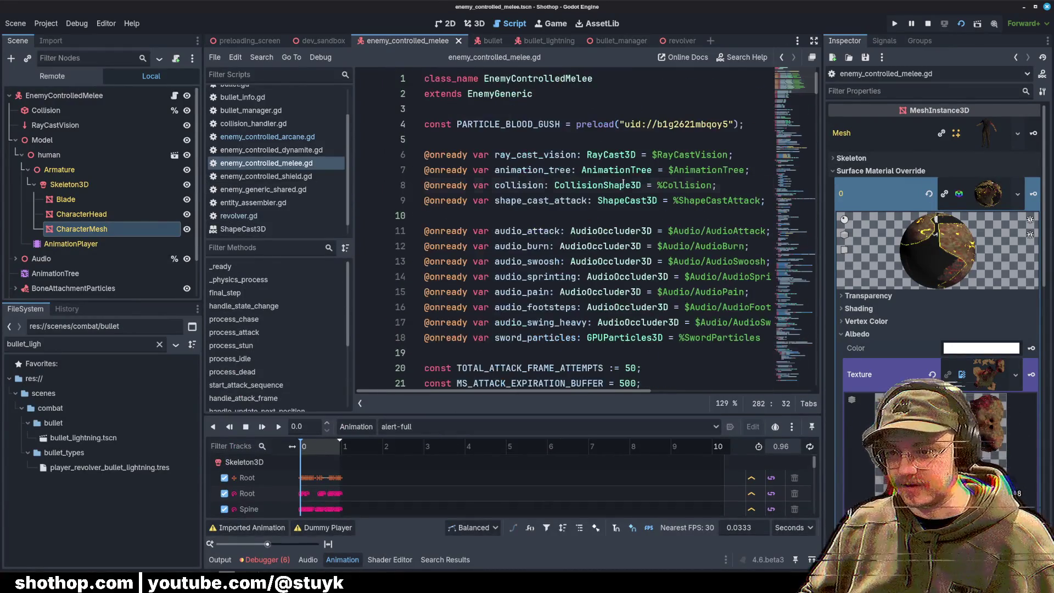
left_click(625, 186)
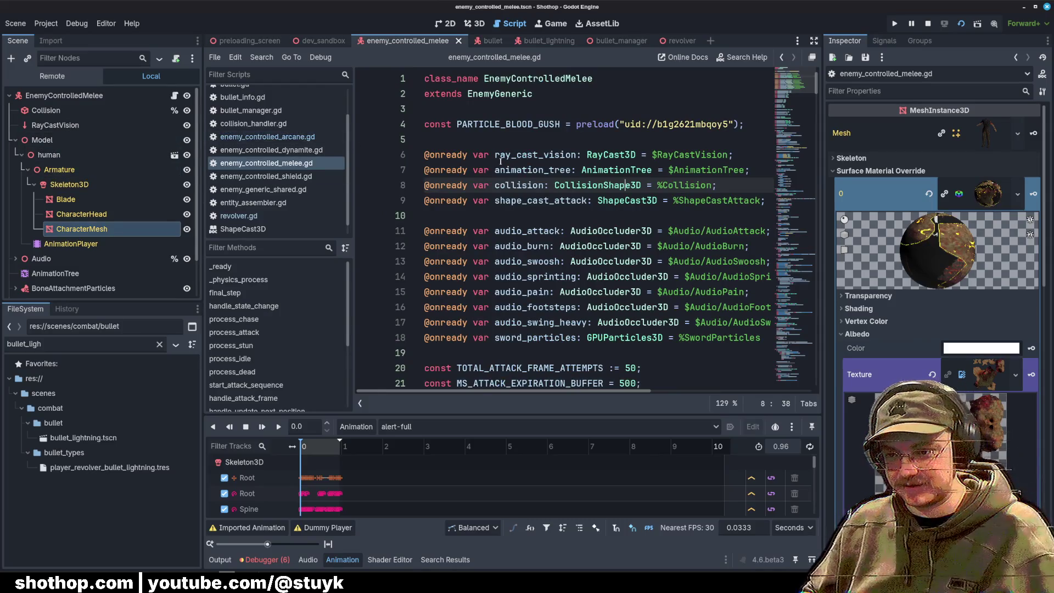
scroll(503, 165, "down", 3)
scroll(516, 170, "up", 2)
left_click(520, 171)
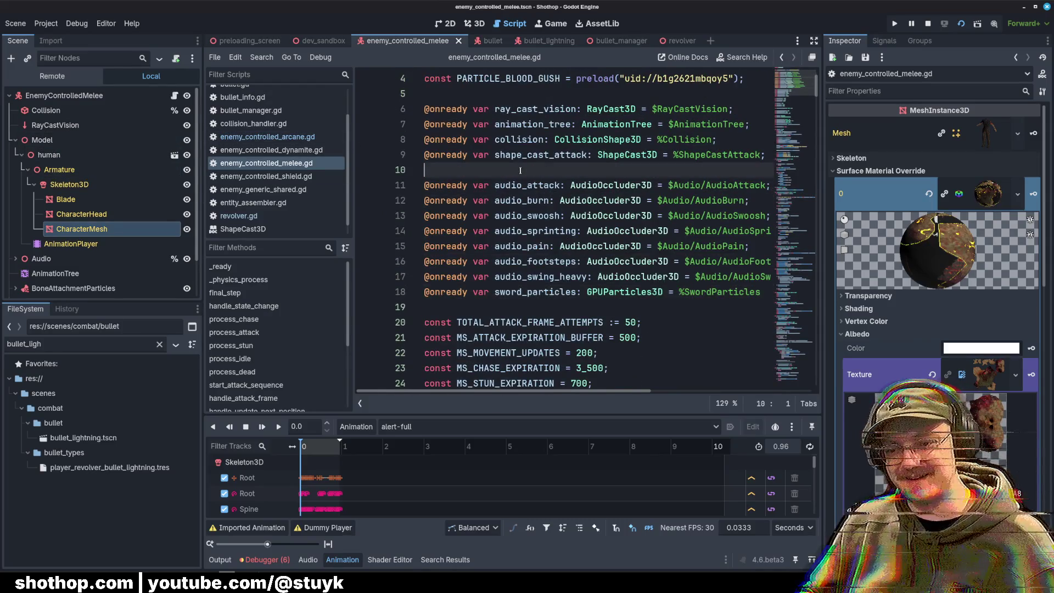
scroll(114, 243, "down", 2)
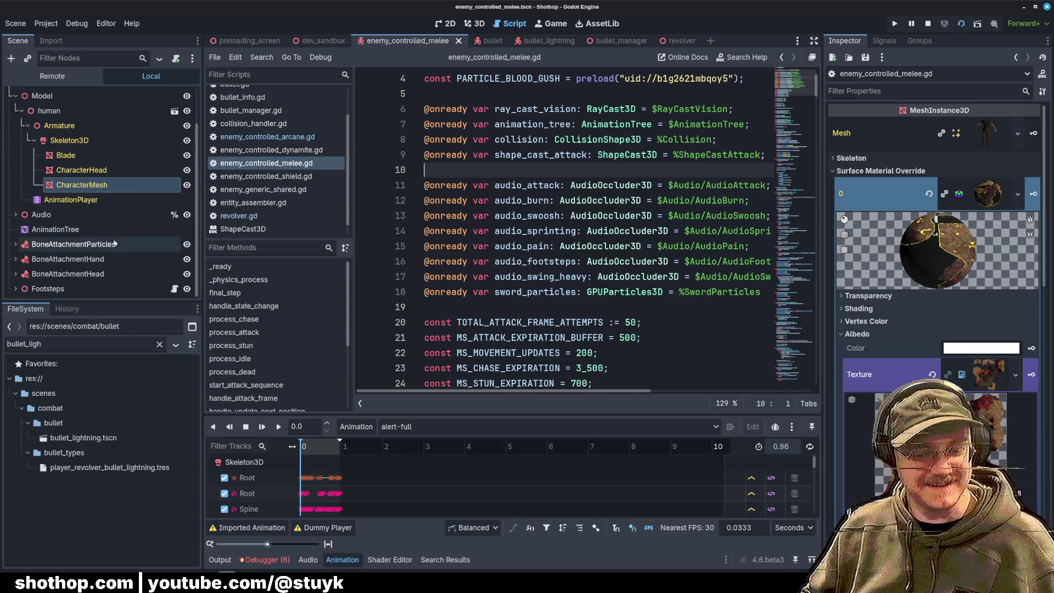
scroll(85, 250, "up", 2)
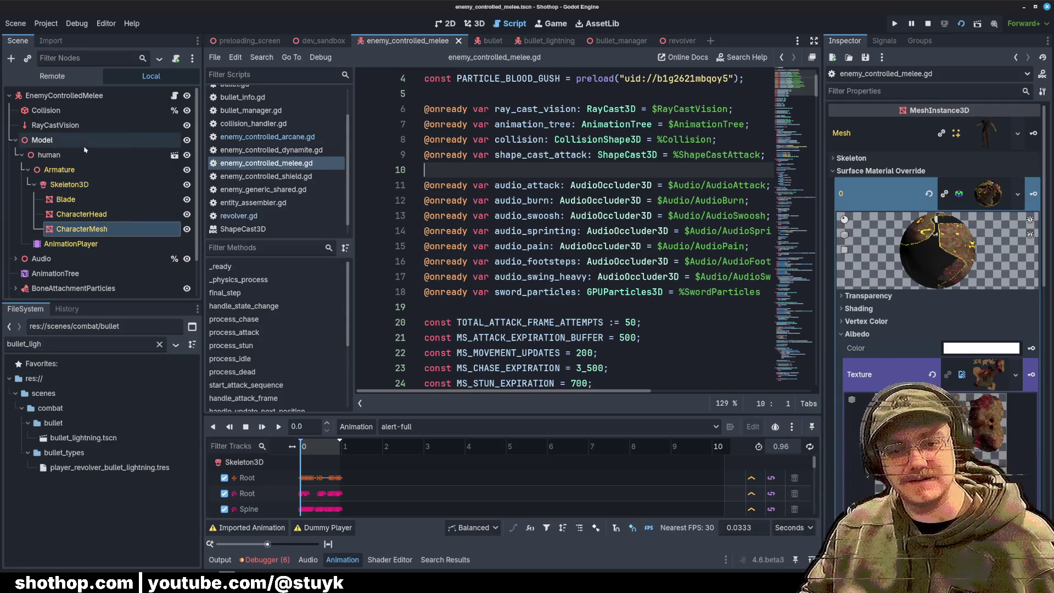
Step: Reselect CharacterMesh, collapse its albedo texture preview, and save the scene
left_click(64, 96)
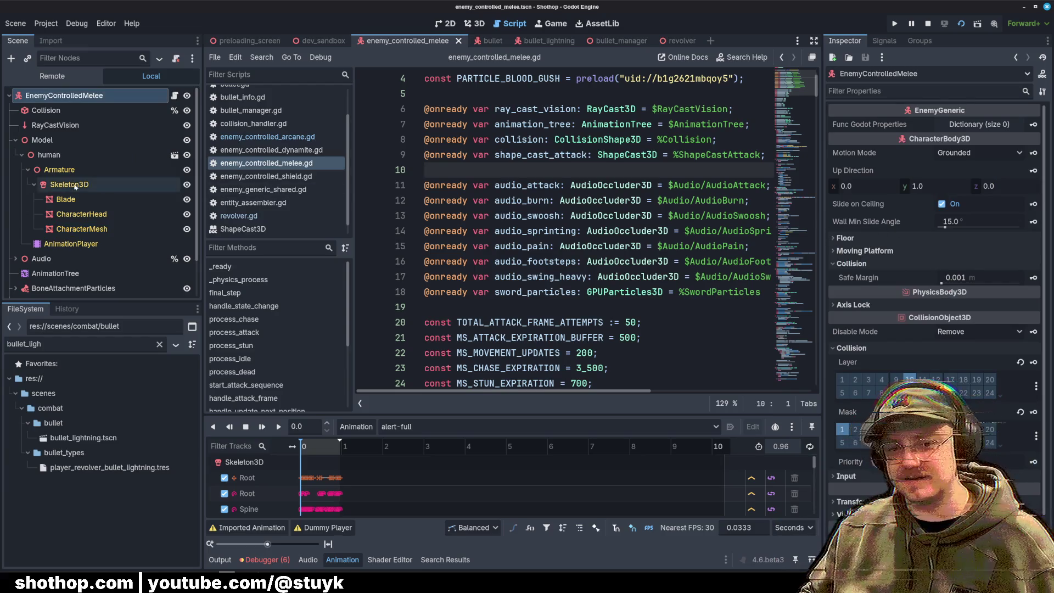
left_click(82, 229)
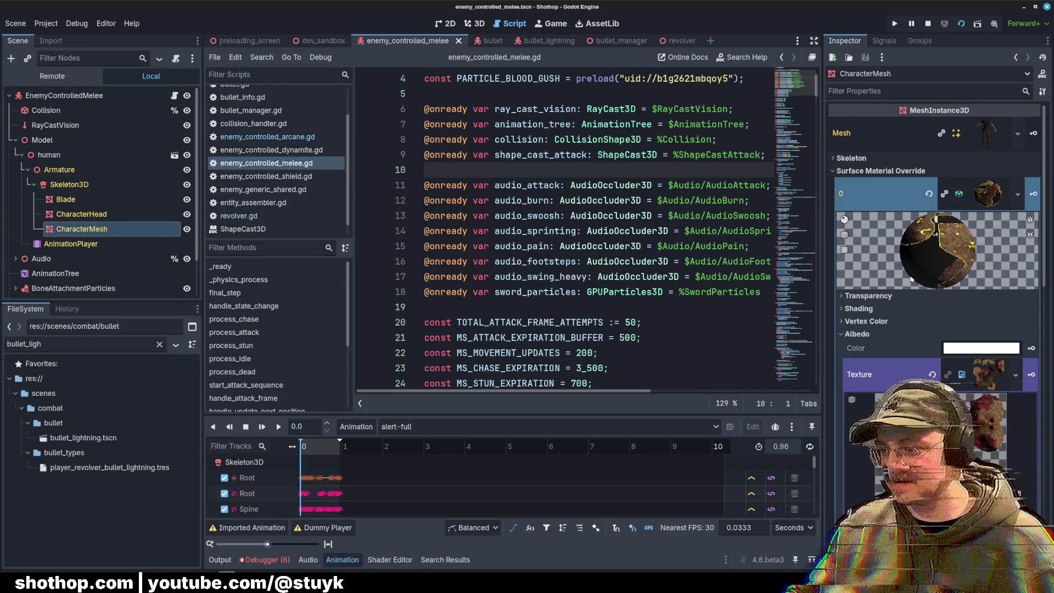
left_click(962, 374)
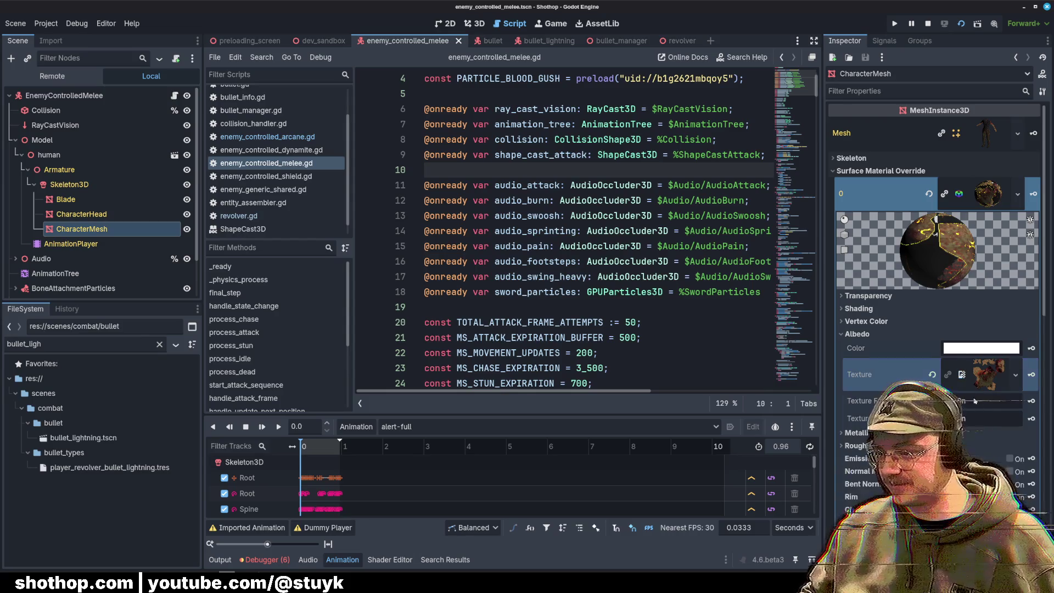
key("ctrl+s")
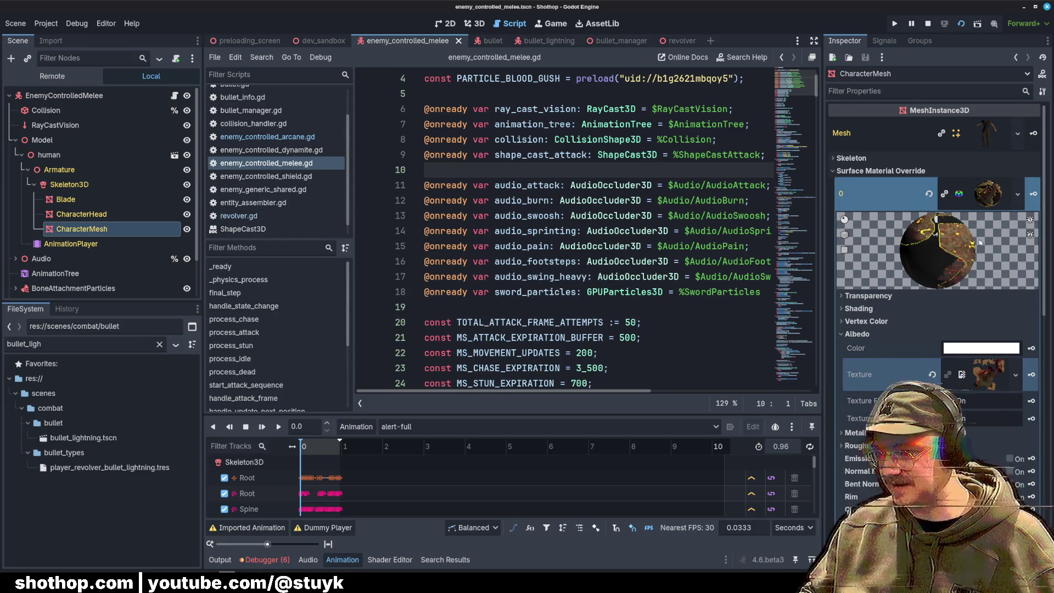
Step: Expand CharacterMesh's Mesh resource to list Surface 0, 1 and 2, then open the human node's options
left_click(993, 206)
left_click(990, 204)
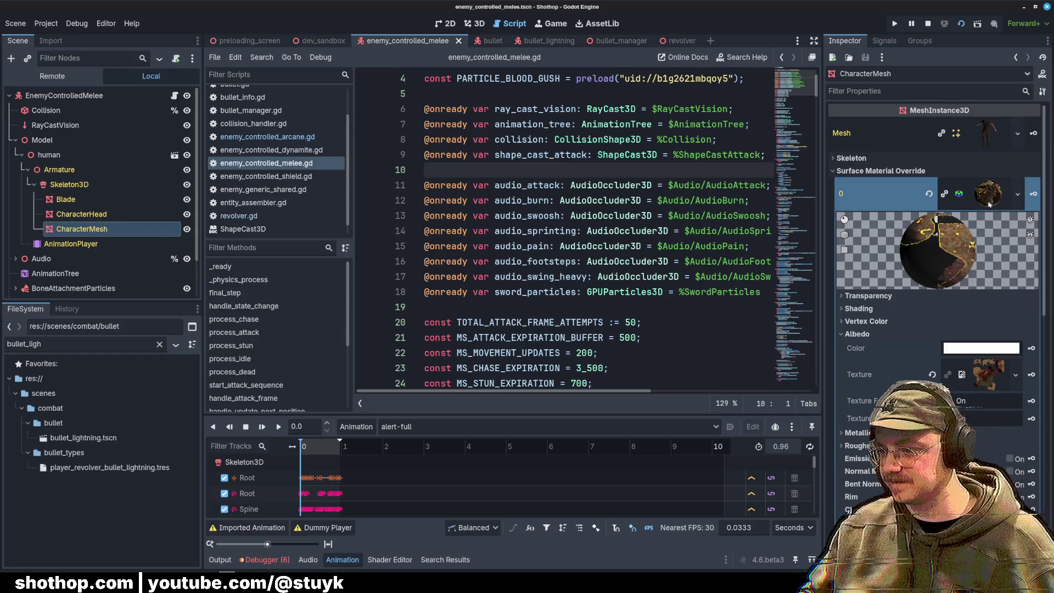
left_click(993, 139)
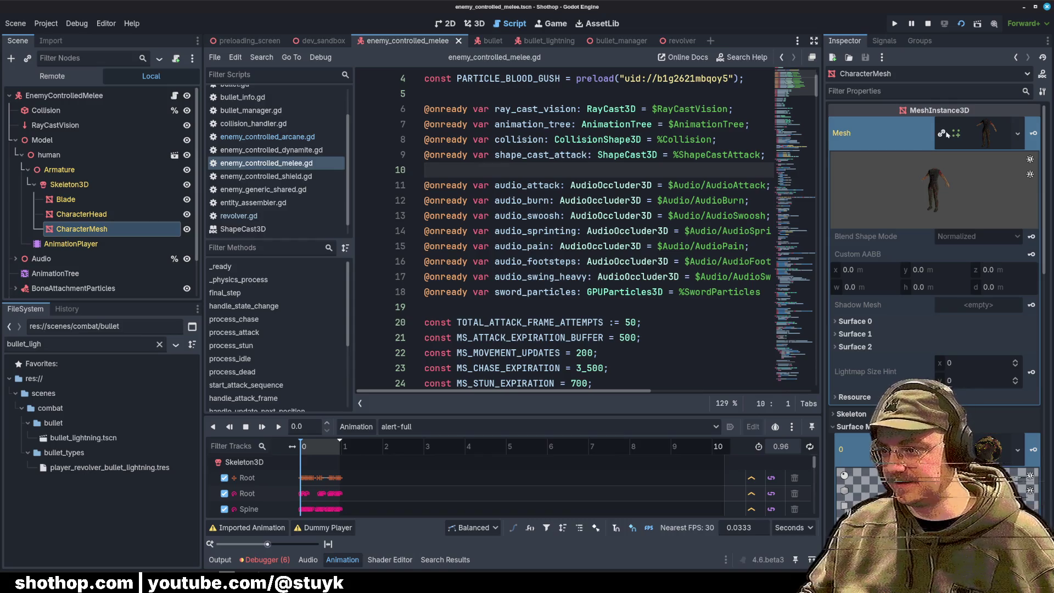
right_click(66, 154)
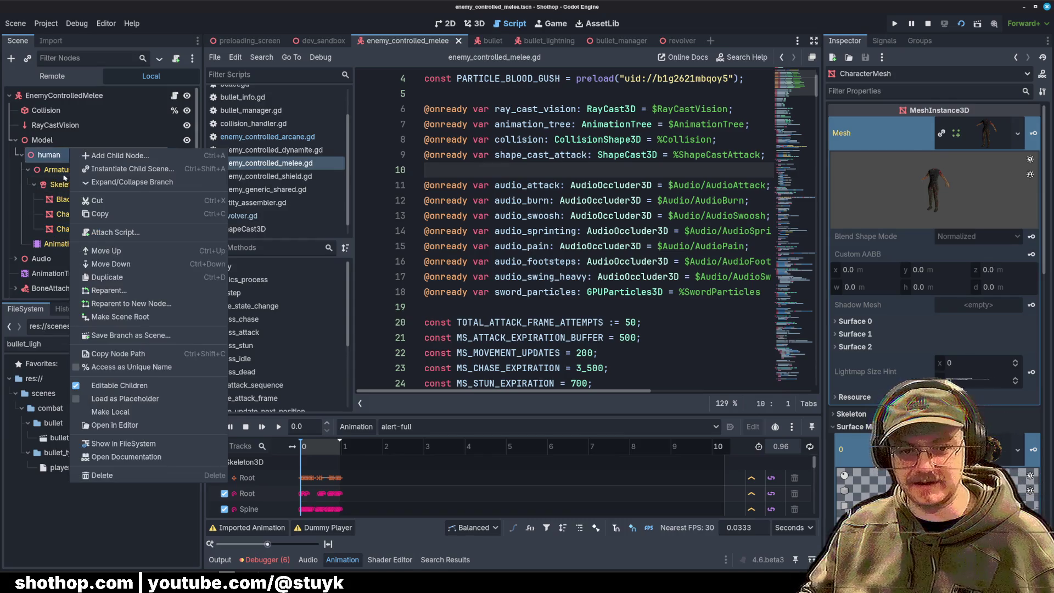
Step: Toggle Editable Children off and back on for the human node, then save the scene
left_click(137, 386)
left_click(605, 307)
right_click(70, 158)
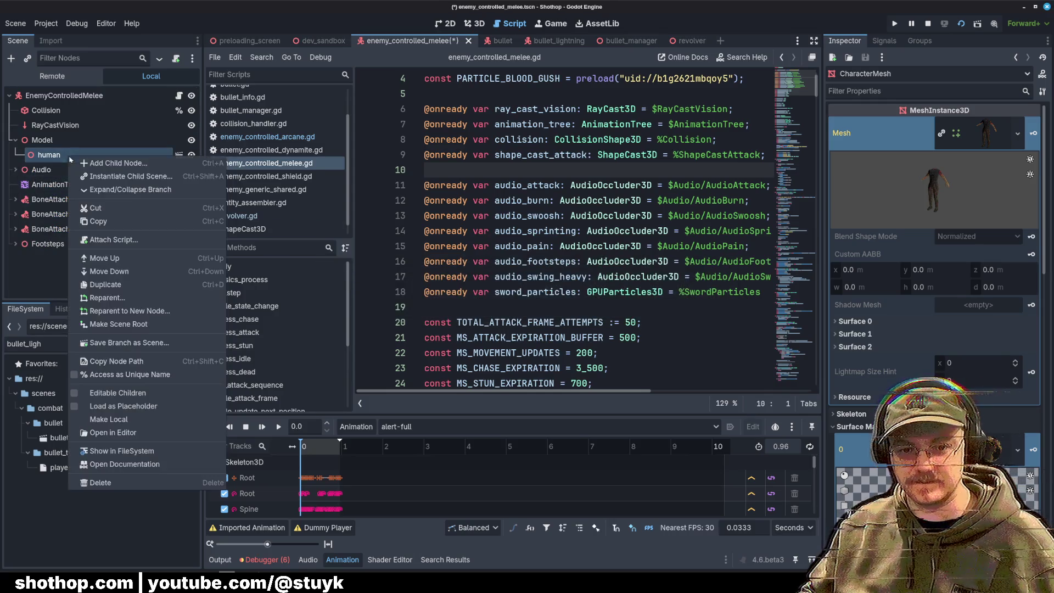
left_click(117, 393)
scroll(75, 219, "down", 1)
key("ctrl+s")
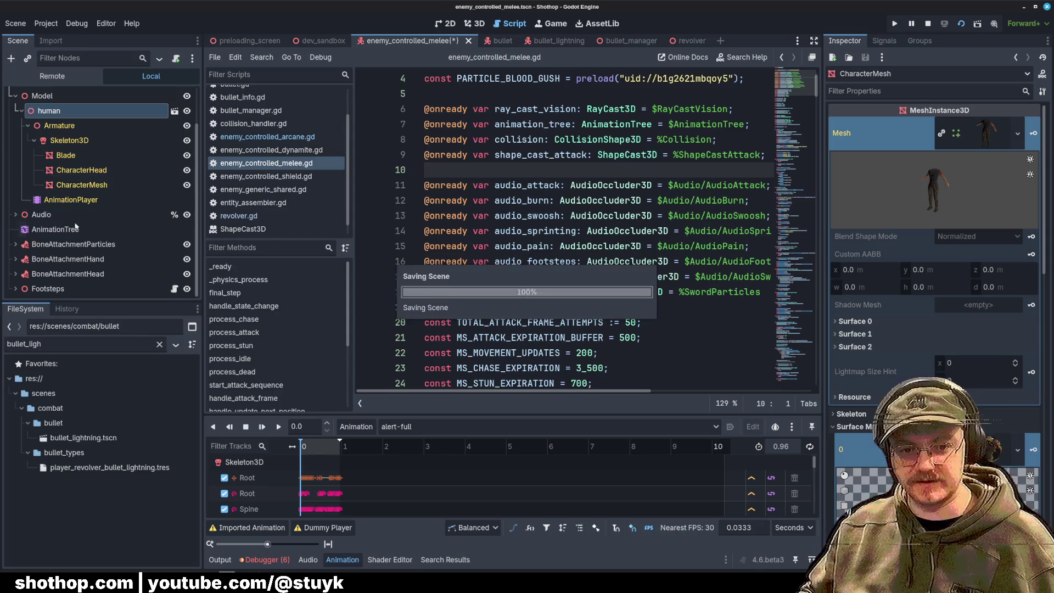
Step: Select the CharacterMesh node and show the melee enemy in the 3D view
left_click(75, 228)
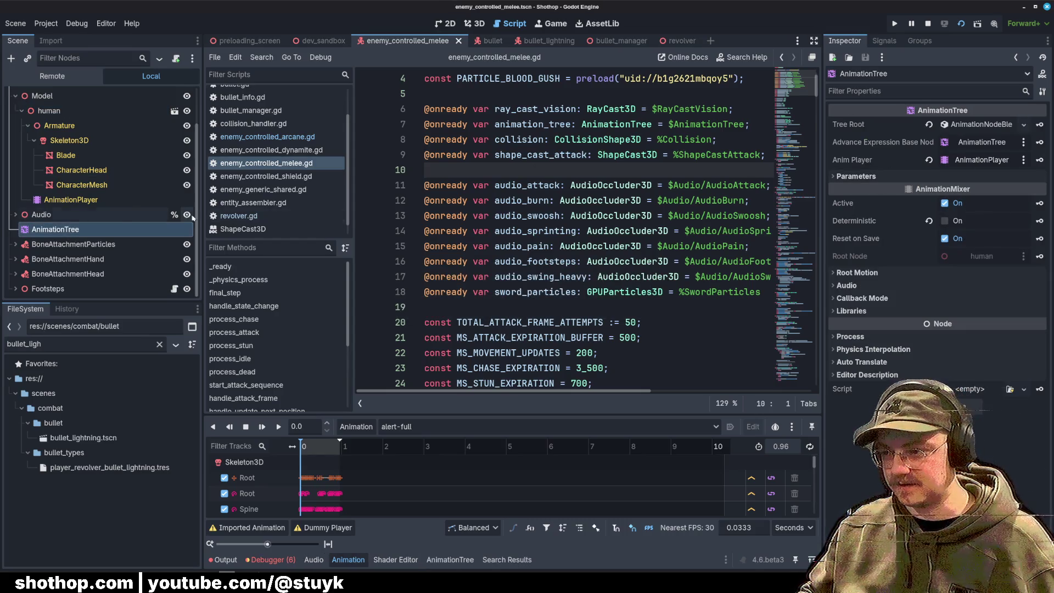
left_click(84, 245)
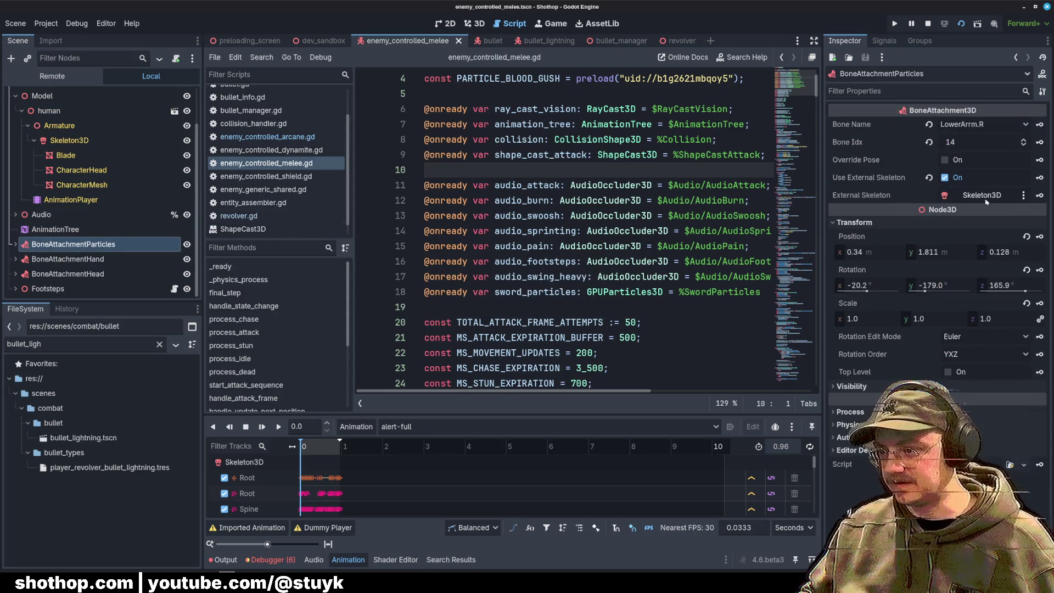
left_click(82, 171)
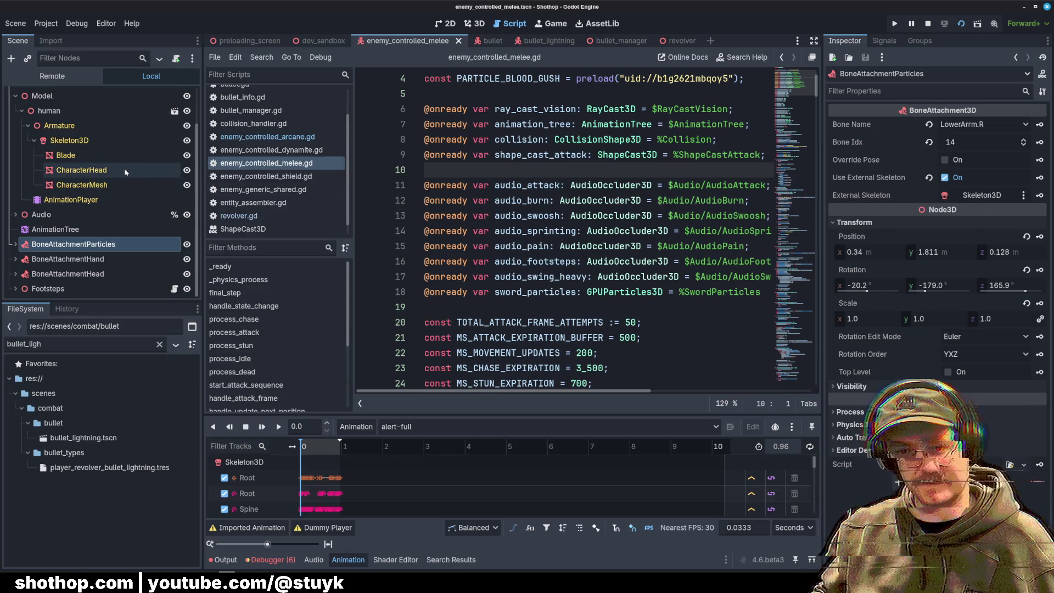
left_click(81, 186)
left_click(475, 23)
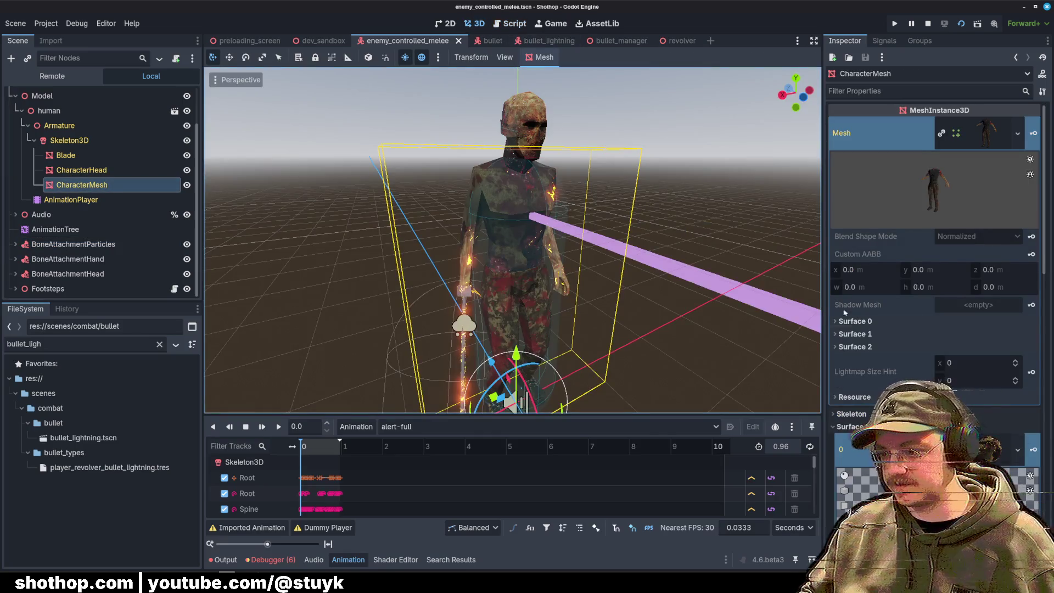
scroll(933, 299, "down", 5)
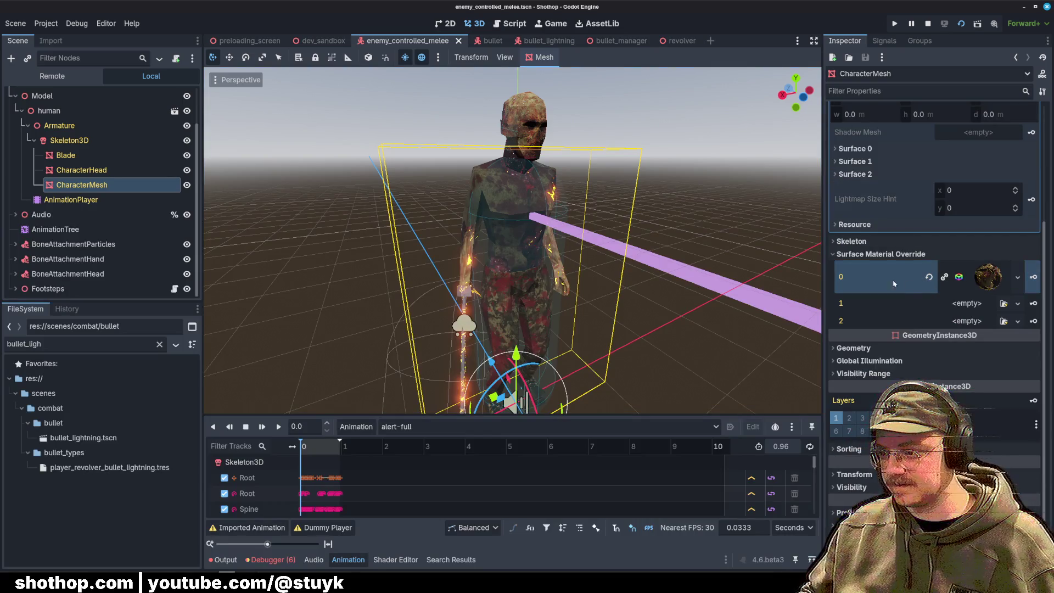
scroll(895, 280, "up", 5)
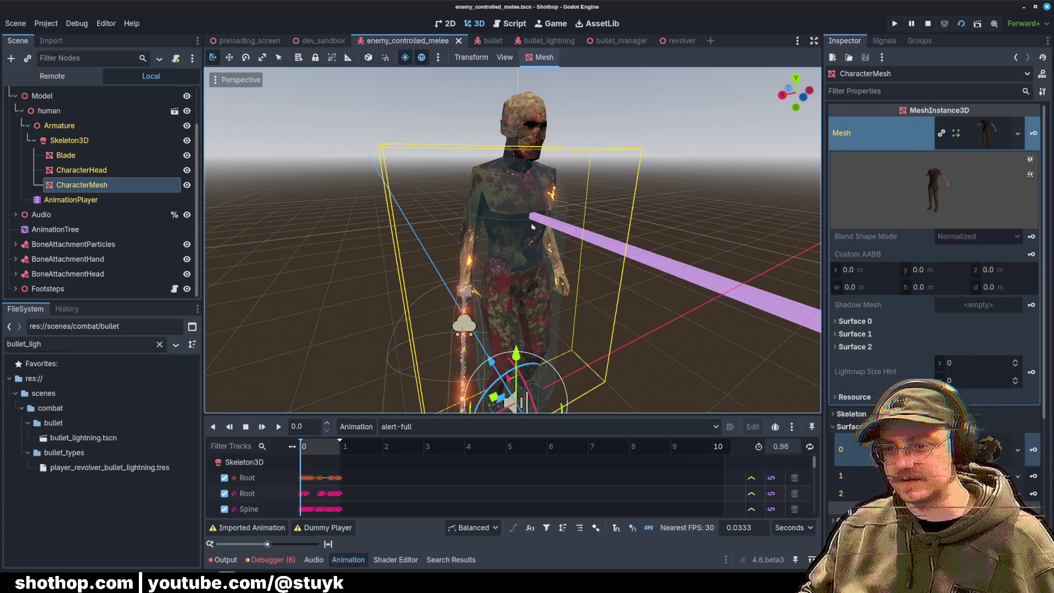
Step: Revert CharacterMesh's Surface Material Override slot 0, save, and inspect the Surface 0 and Surface 1 materials
left_click(1034, 449)
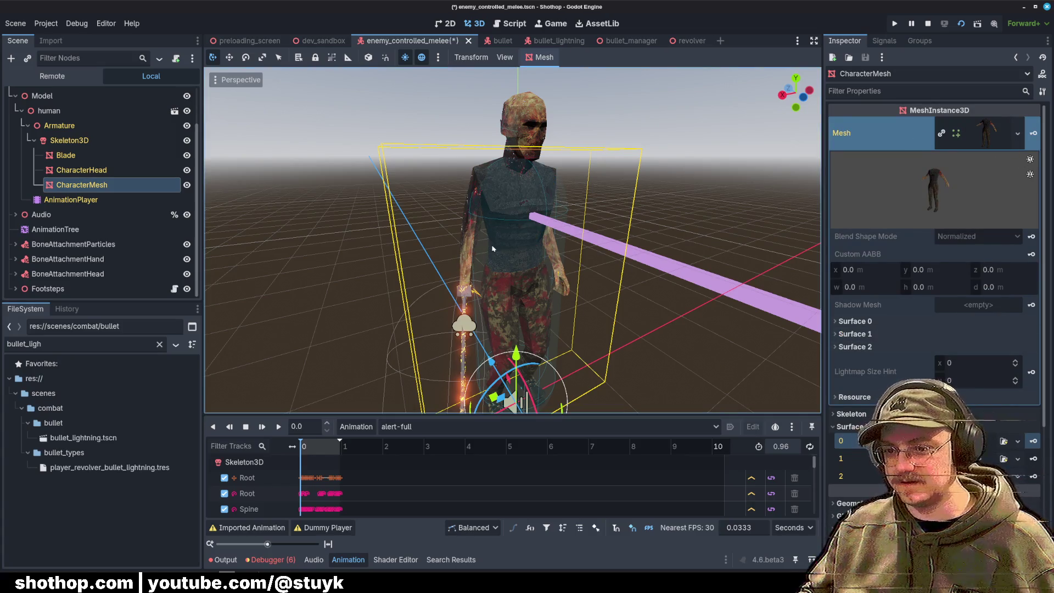
key("ctrl+s")
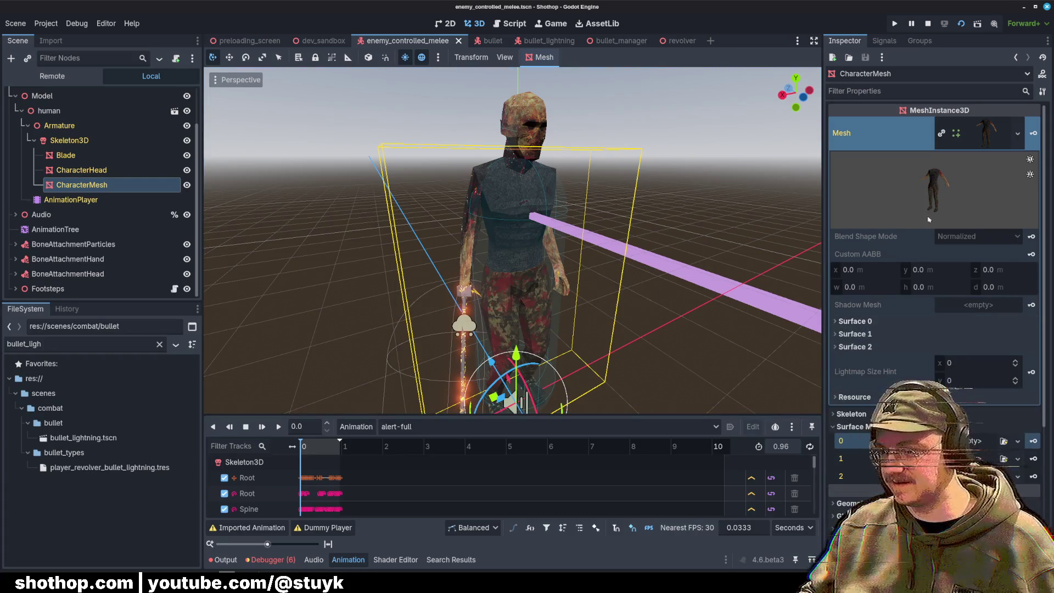
left_click(867, 322)
left_click(857, 385)
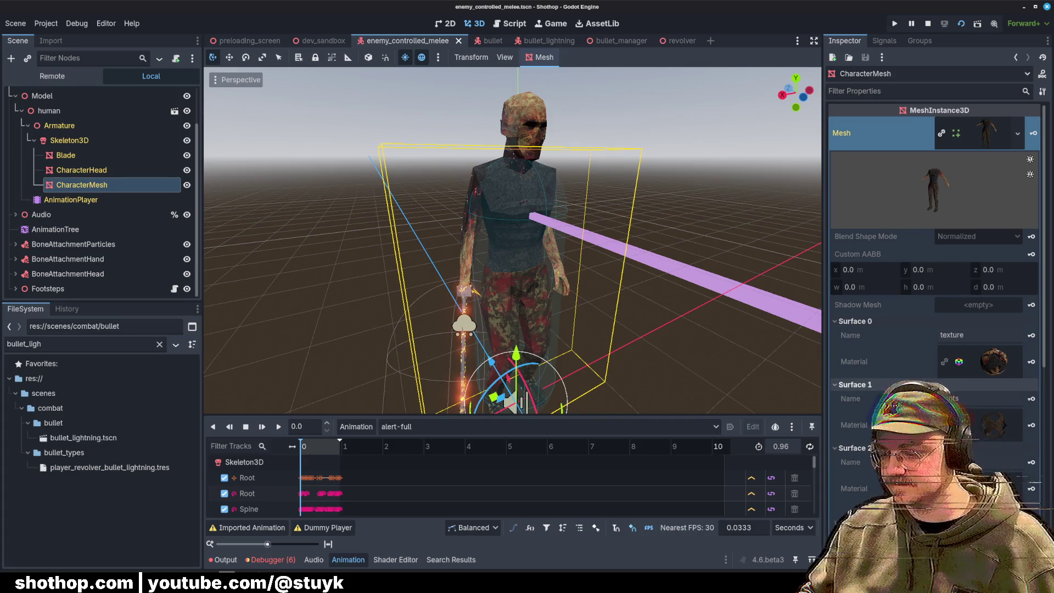
scroll(901, 361, "down", 5)
scroll(875, 337, "up", 2)
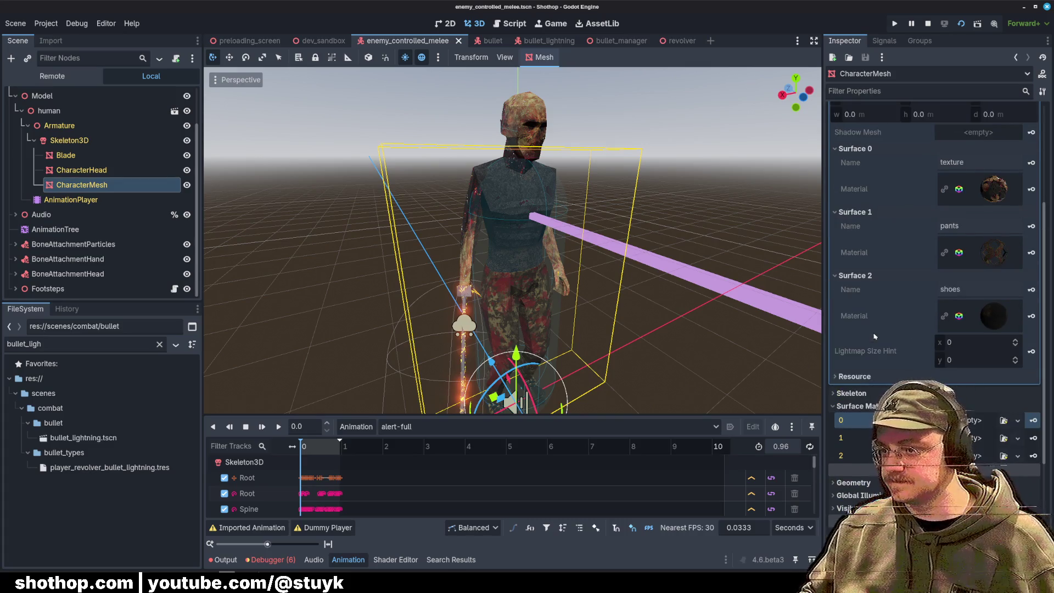
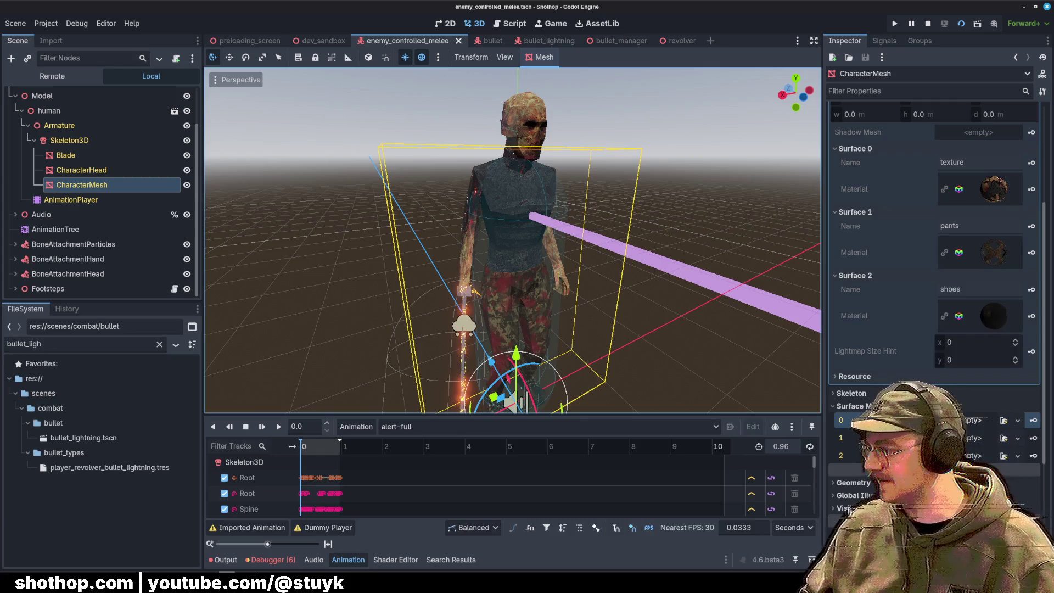
Step: Leave Surface Material Override 0 unchanged by cancelling its Load dialog, then go to Blender
left_click(1018, 420)
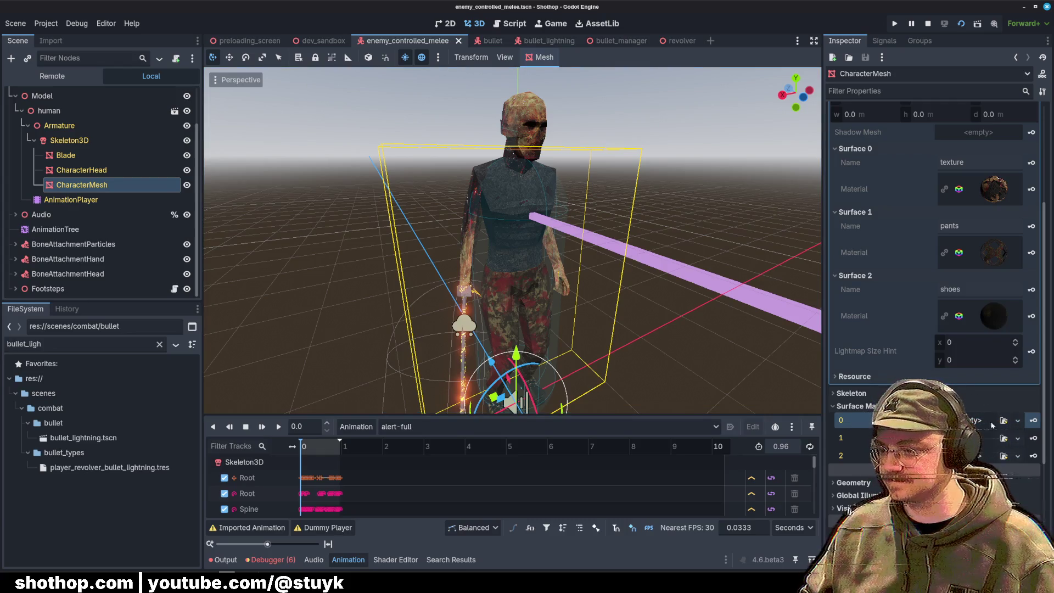
left_click(983, 502)
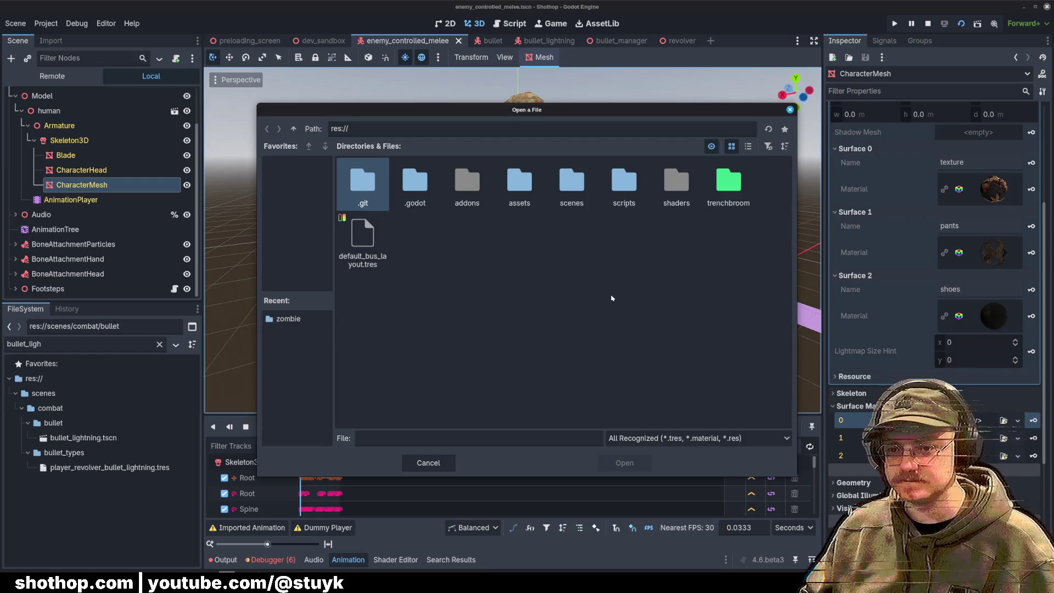
key("Escape")
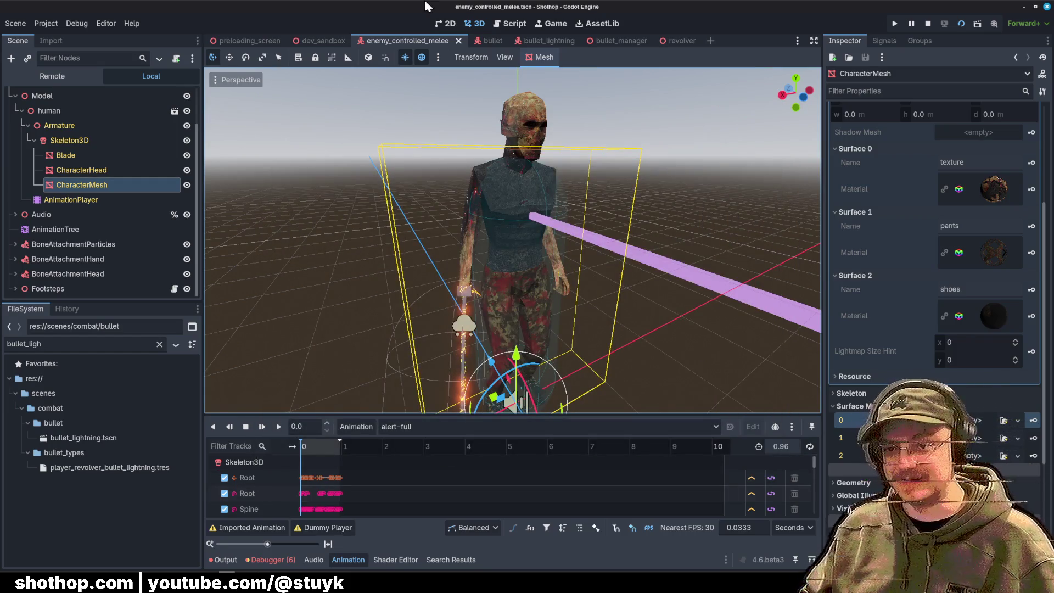
key("alt+Tab")
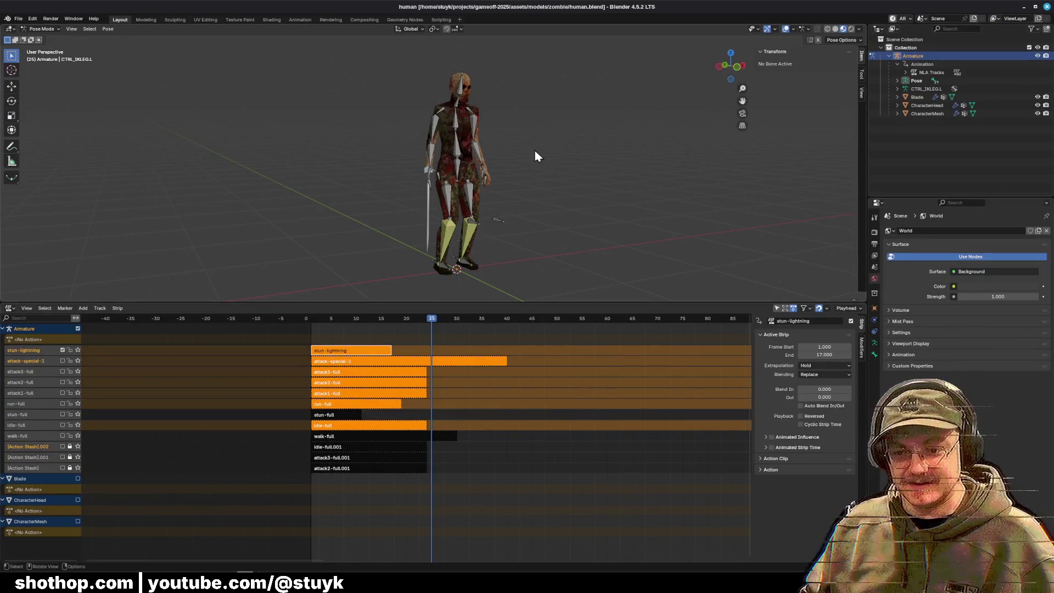
Step: Switch to the Shading workspace and put the selected CharacterMesh into Object Mode
left_click(271, 19)
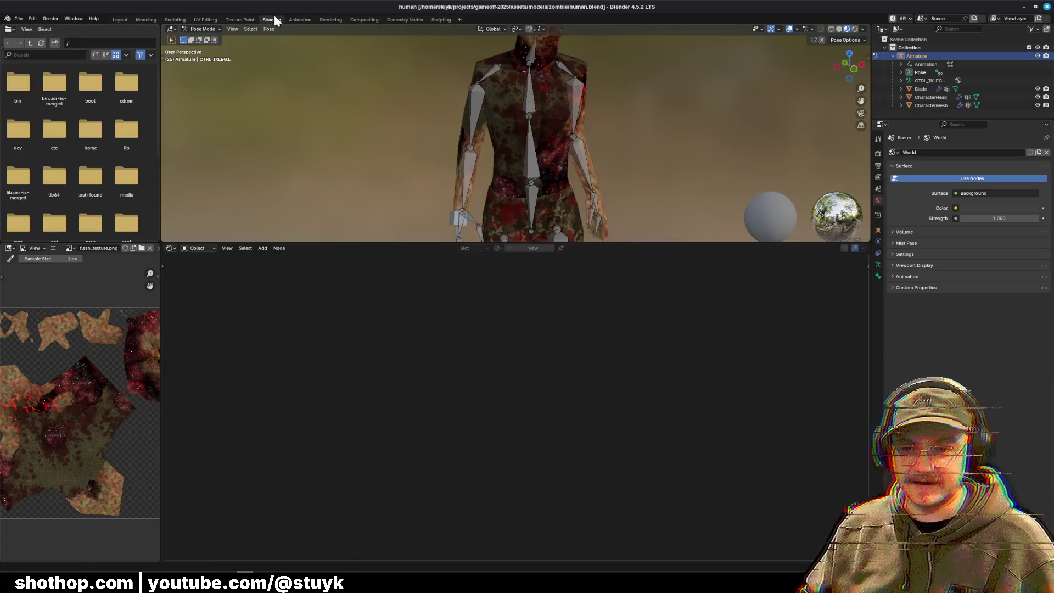
left_click_drag(575, 241, 576, 438)
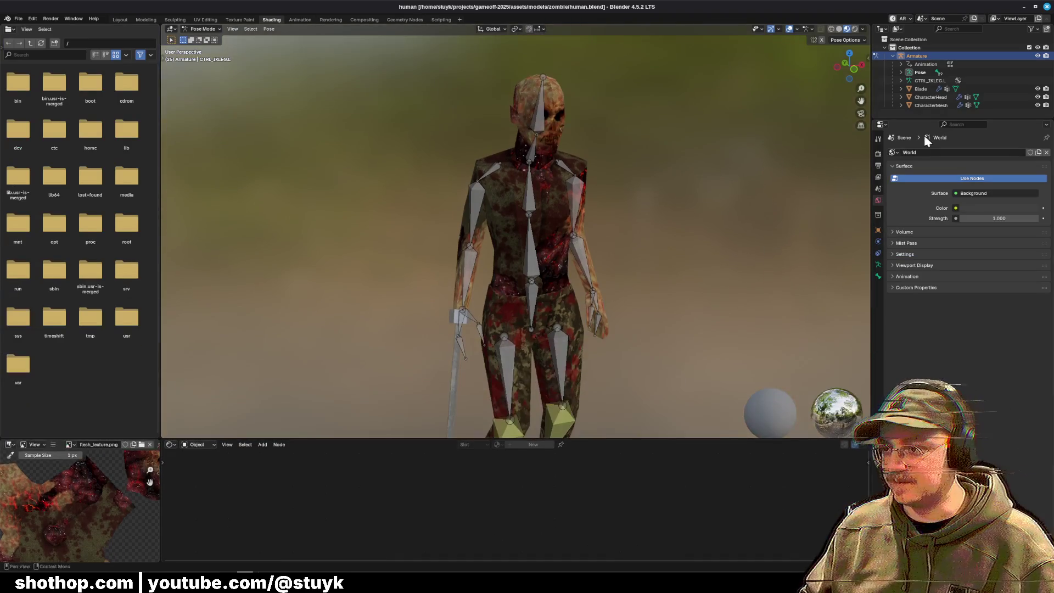
left_click(932, 105)
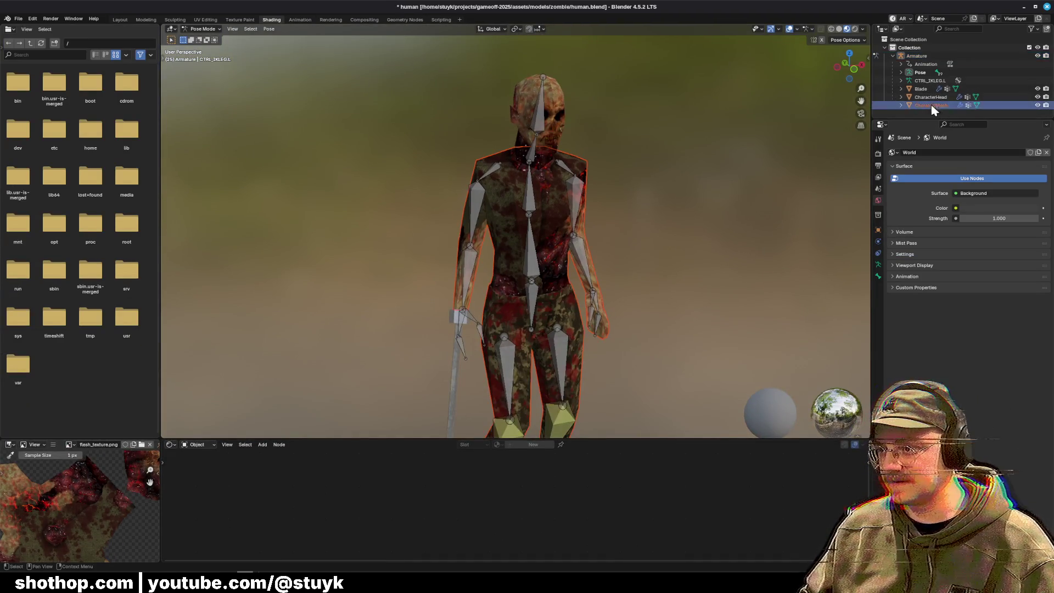
left_click(199, 30)
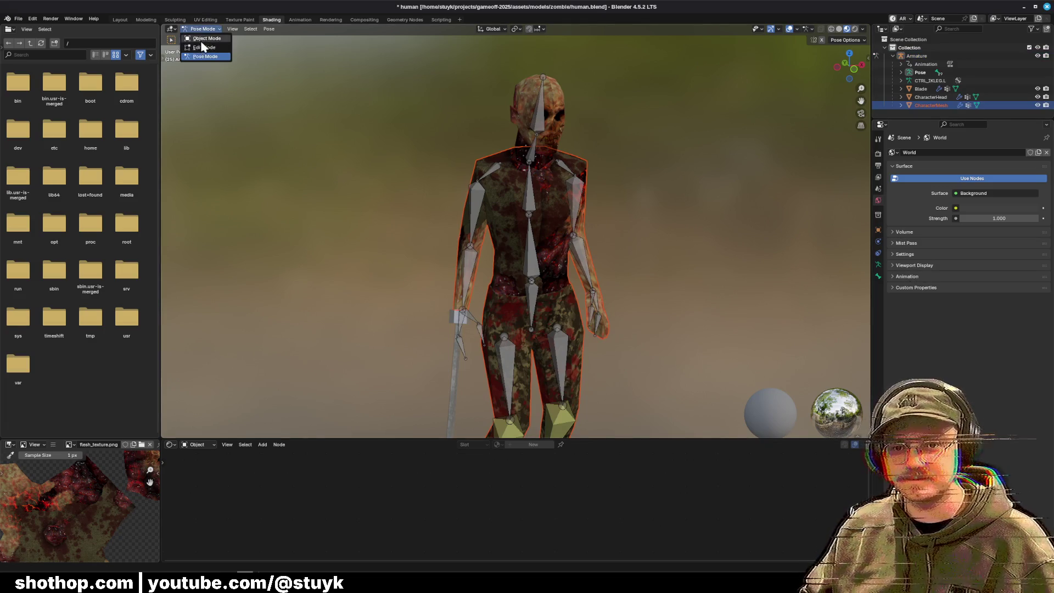
left_click(204, 40)
Step: Compare CharacterMesh's first and fourth 'texture' material slots in Material Properties
left_click(912, 104)
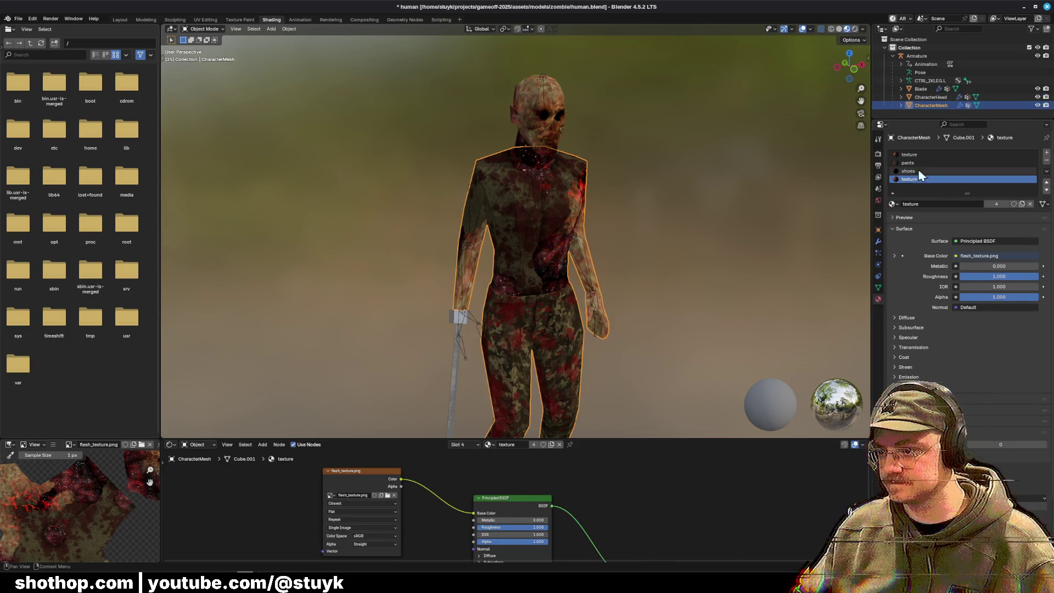
left_click(915, 155)
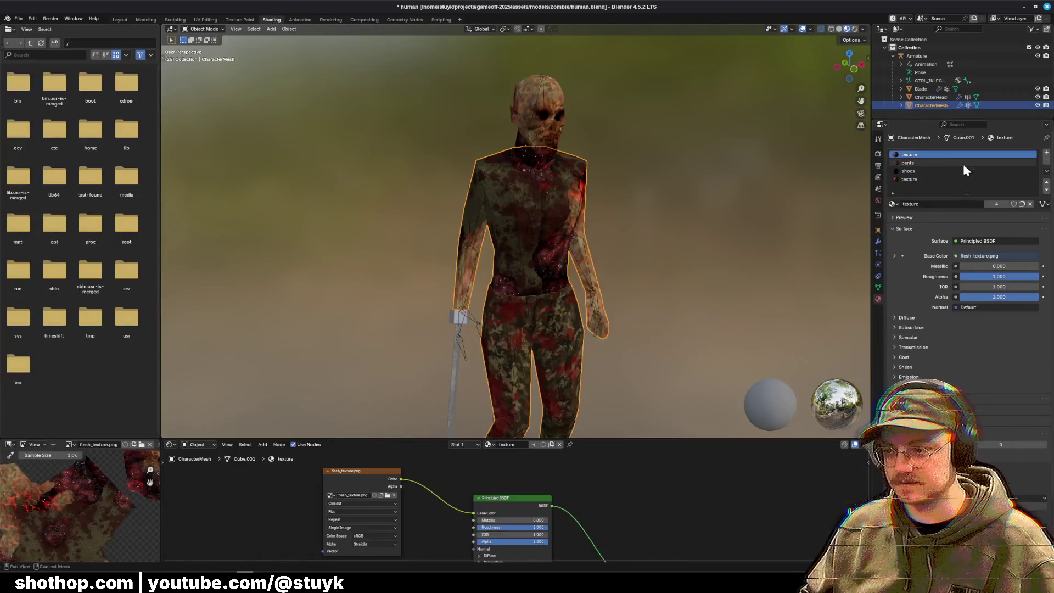
left_click(961, 171)
left_click(957, 179)
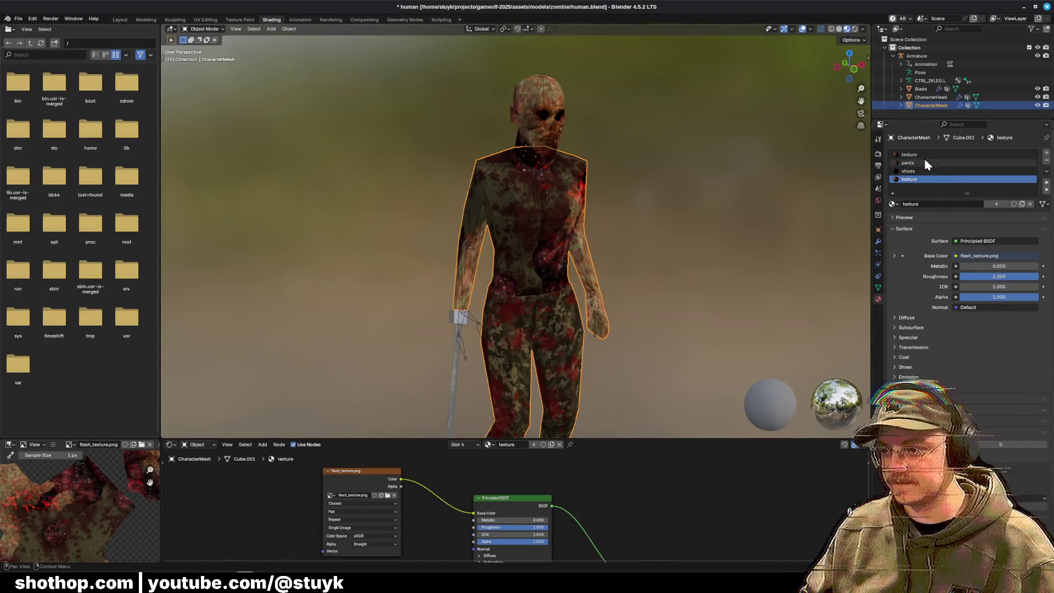
left_click(923, 156)
left_click(933, 179)
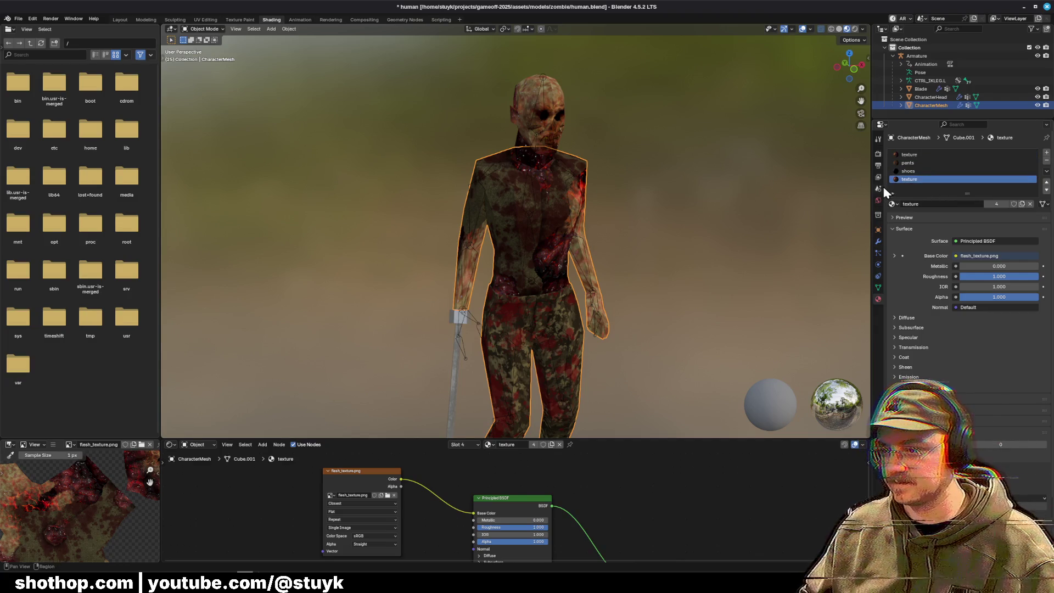
left_click_drag(872, 182, 781, 181)
left_click(203, 29)
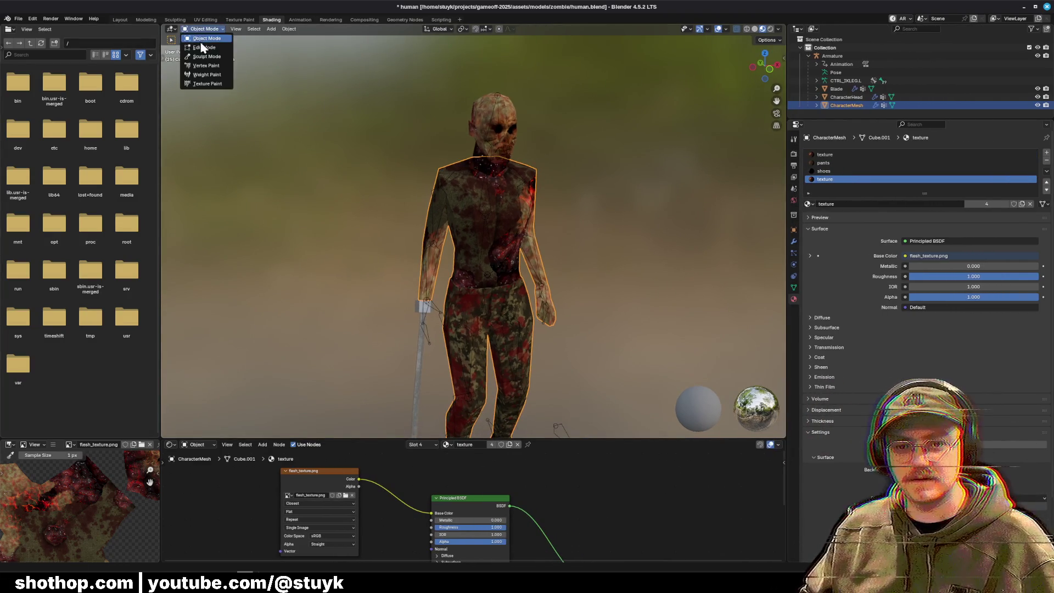
Step: Remove the duplicate fourth texture slot and select the texture material's faces in Edit Mode
left_click(202, 50)
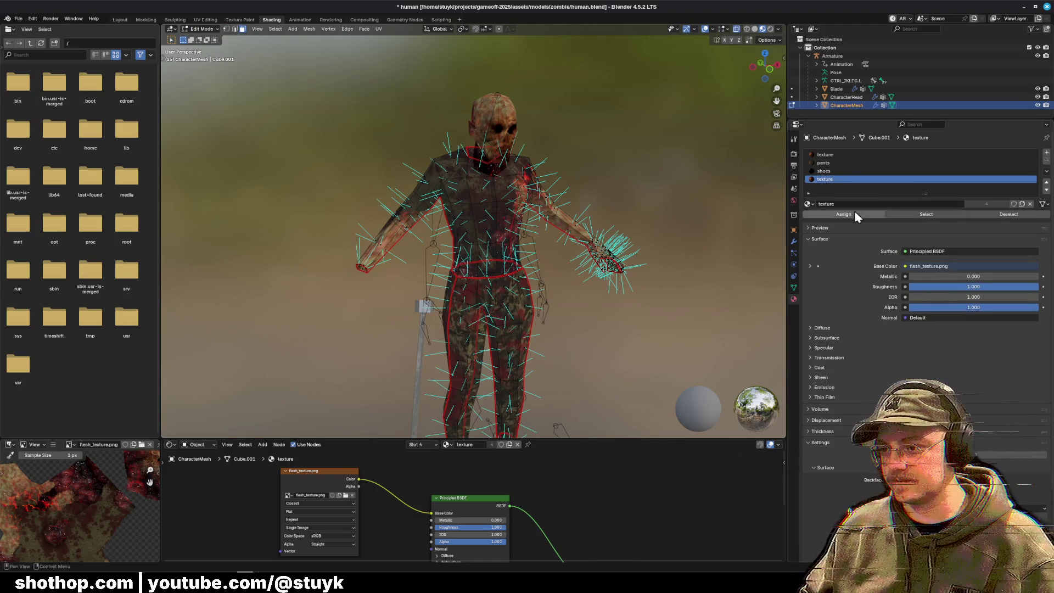
scroll(483, 263, "down", 2)
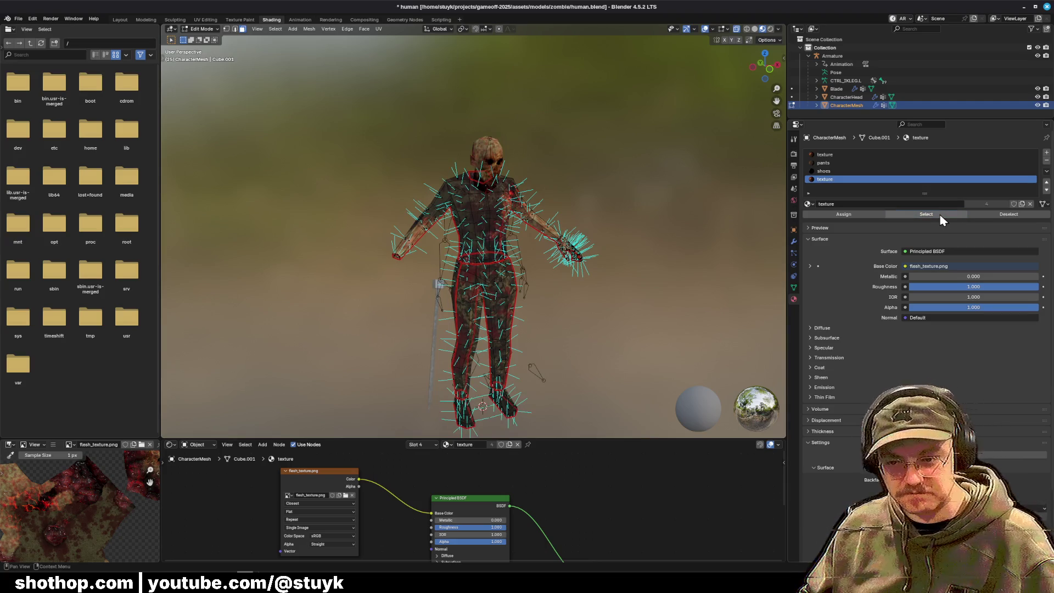
left_click(198, 30)
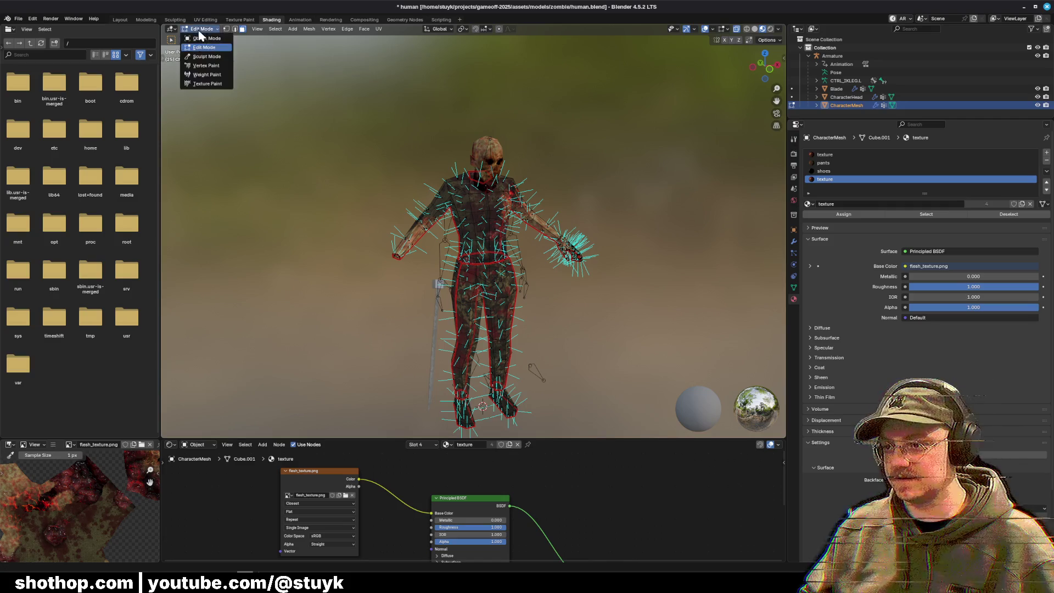
left_click(209, 42)
left_click(851, 174)
left_click(851, 179)
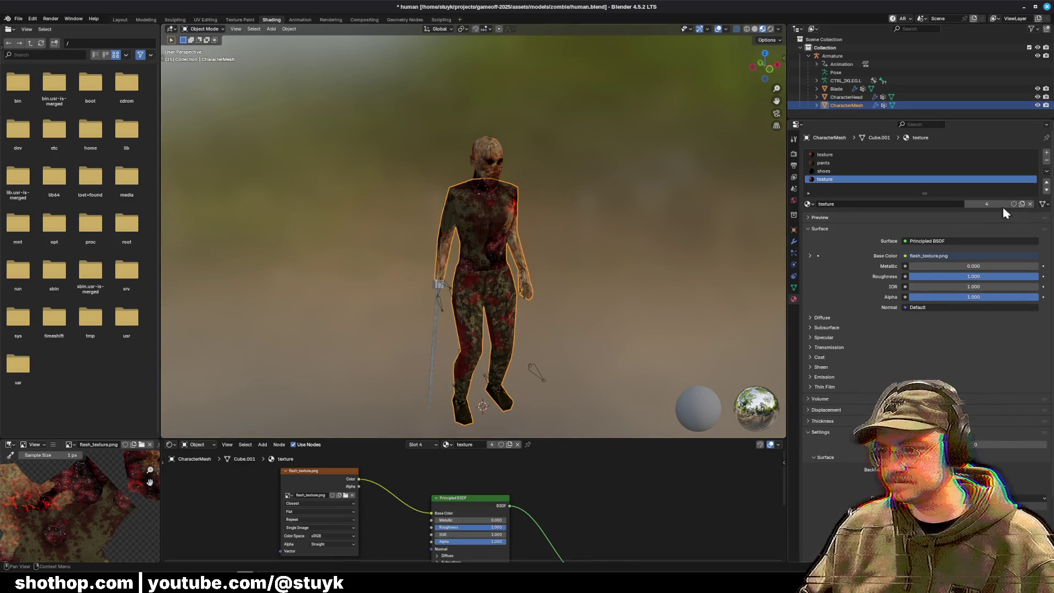
left_click(1047, 159)
left_click(829, 156)
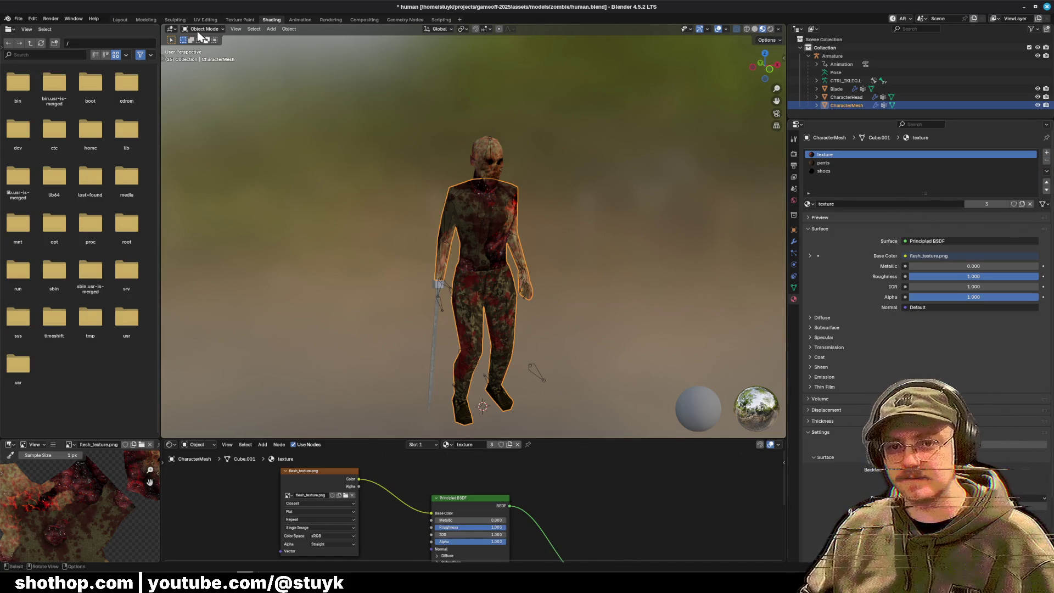
left_click(199, 29)
left_click(209, 51)
left_click(927, 214)
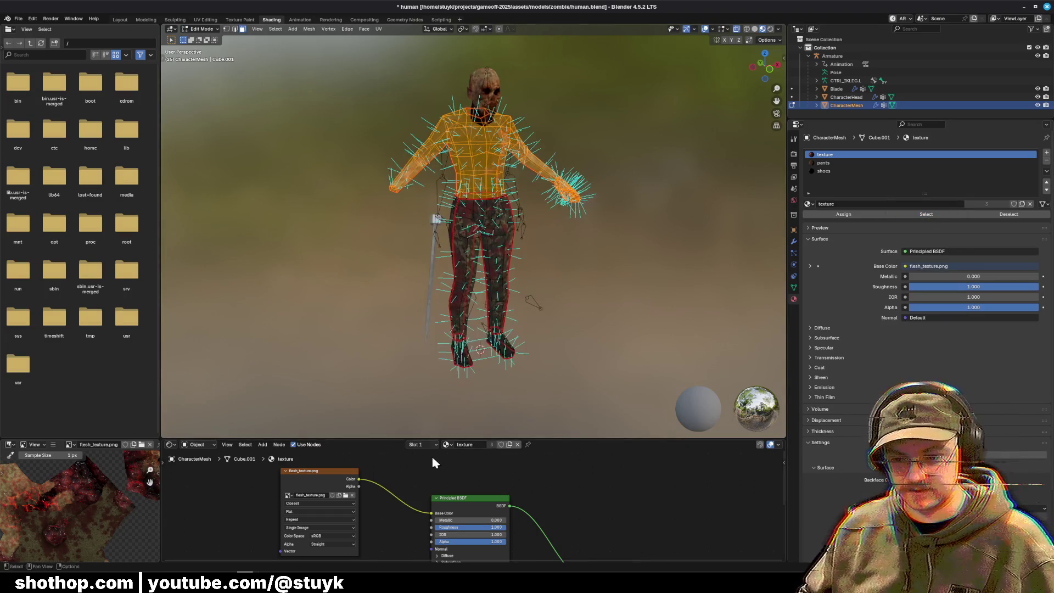
Step: Load flesh_texture.png into the Image Texture node, clear the selection, and save human.blend
left_click_drag(430, 439, 396, 323)
left_click_drag(321, 428, 316, 421)
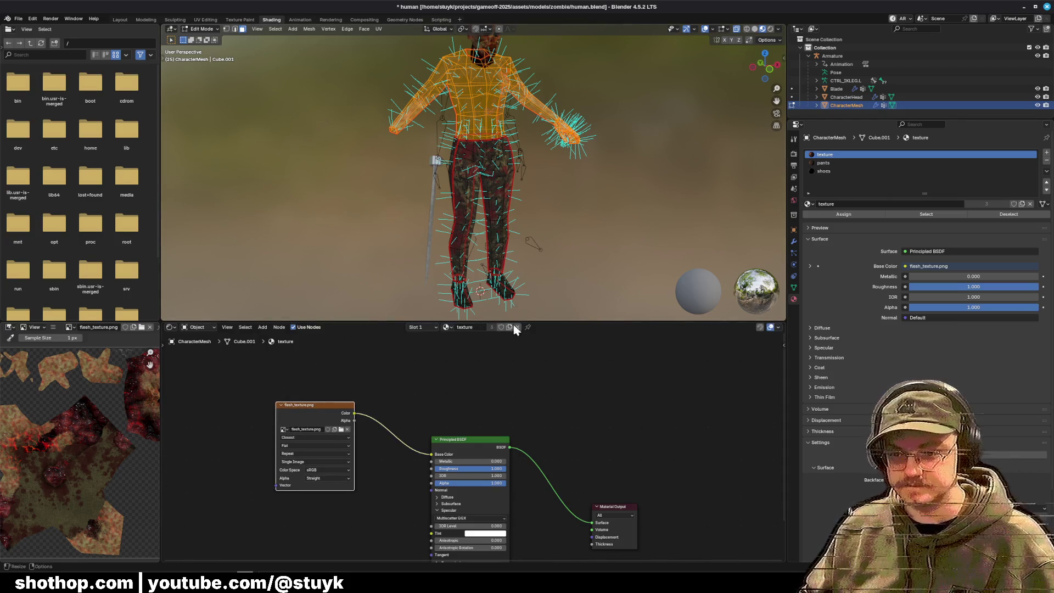
left_click(341, 429)
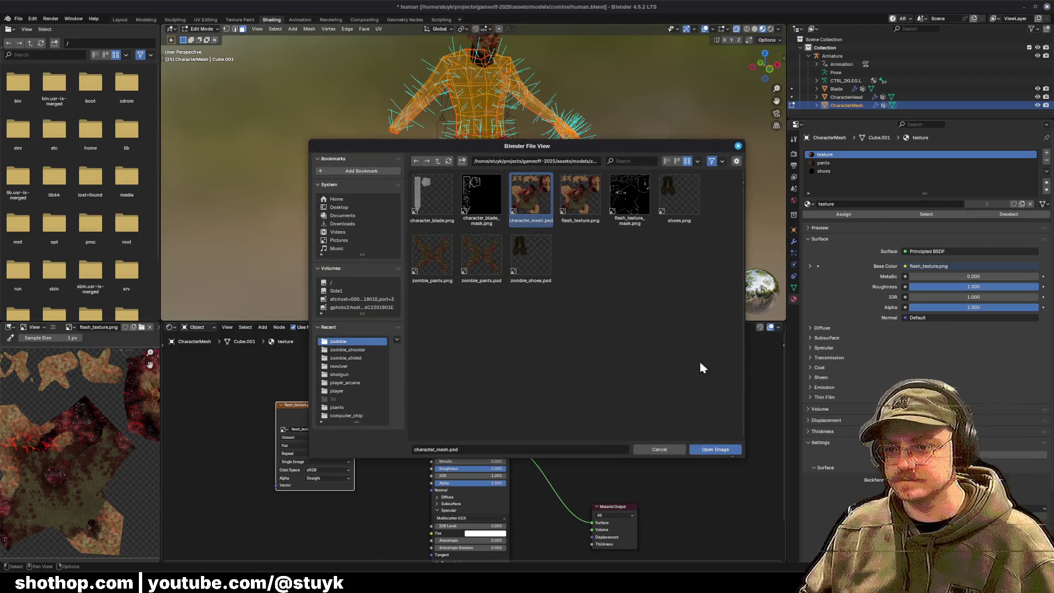
left_click(581, 195)
left_click(715, 449)
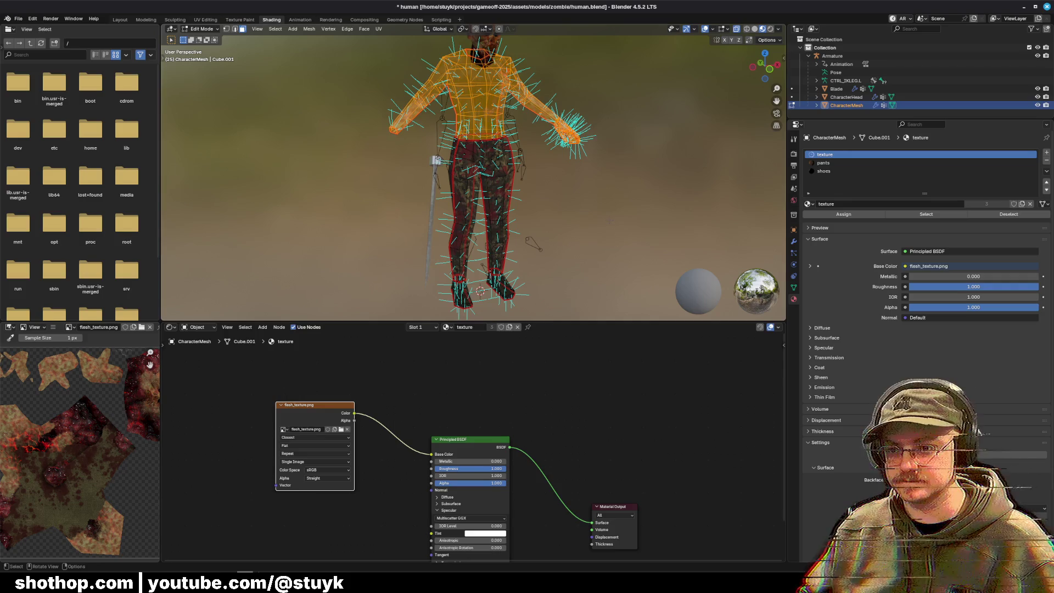
left_click(611, 113)
key("ctrl+s")
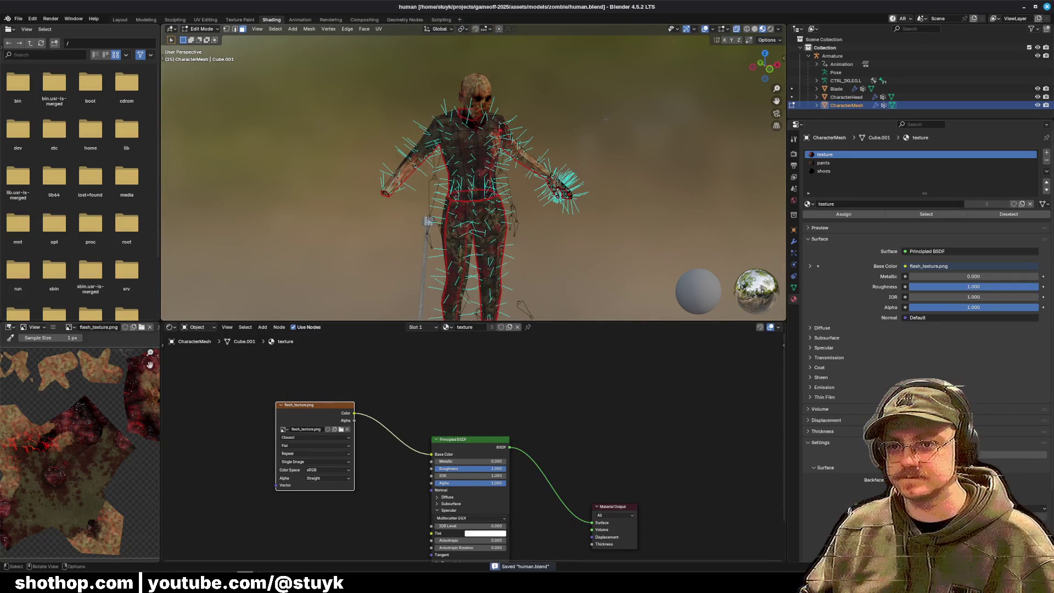
key("alt+Tab")
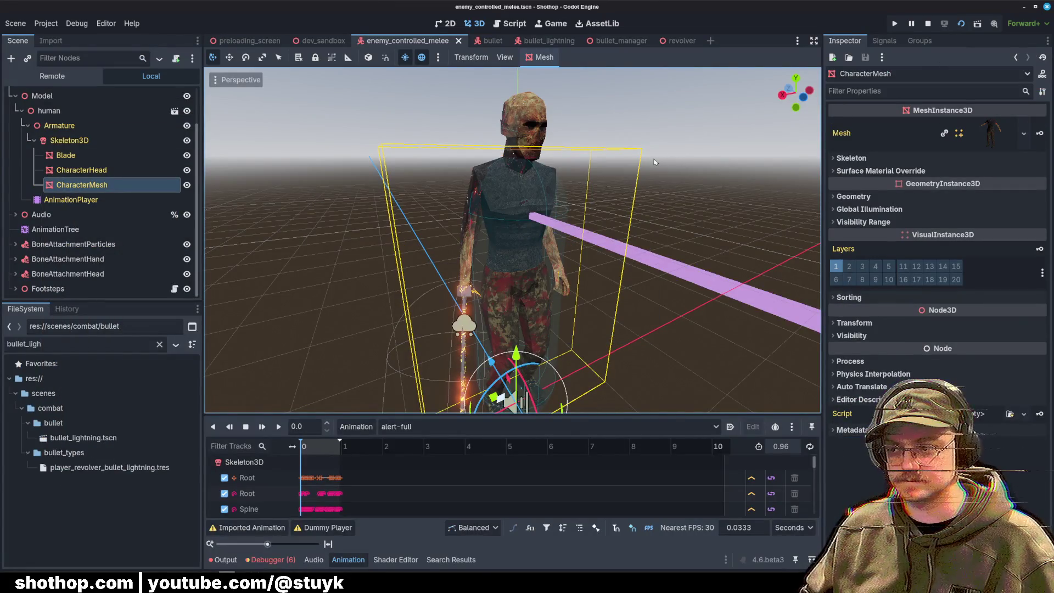
Step: Check the image browser in Blender again, cancel it, and return to Godot
key("alt+Tab")
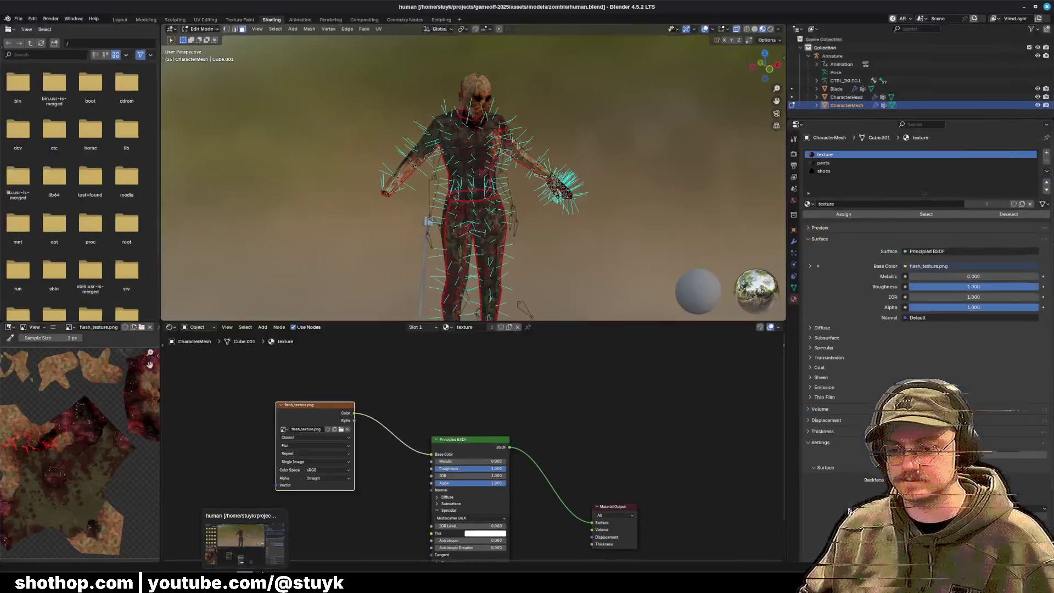
left_click(347, 433)
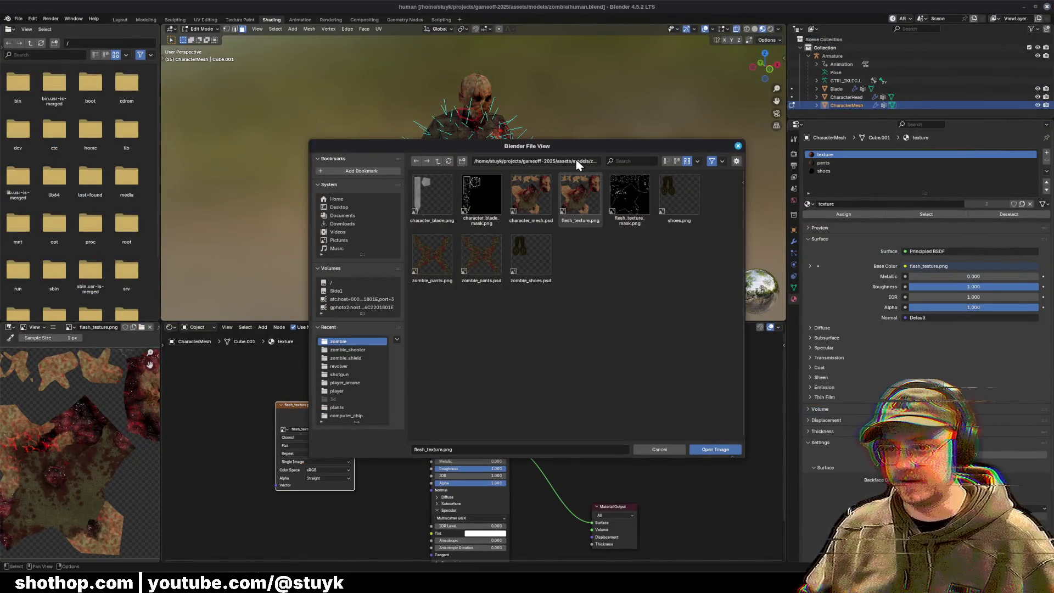
left_click(664, 453)
key("alt+Tab")
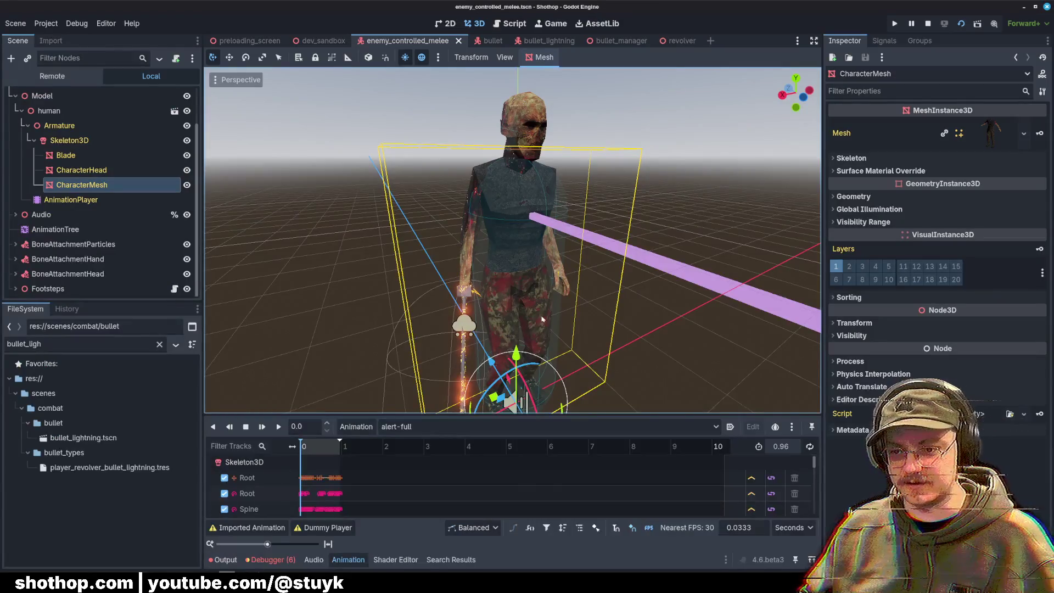
Step: Select CharacterMesh and expand its Mesh resource to see the three surfaces
left_click(82, 169)
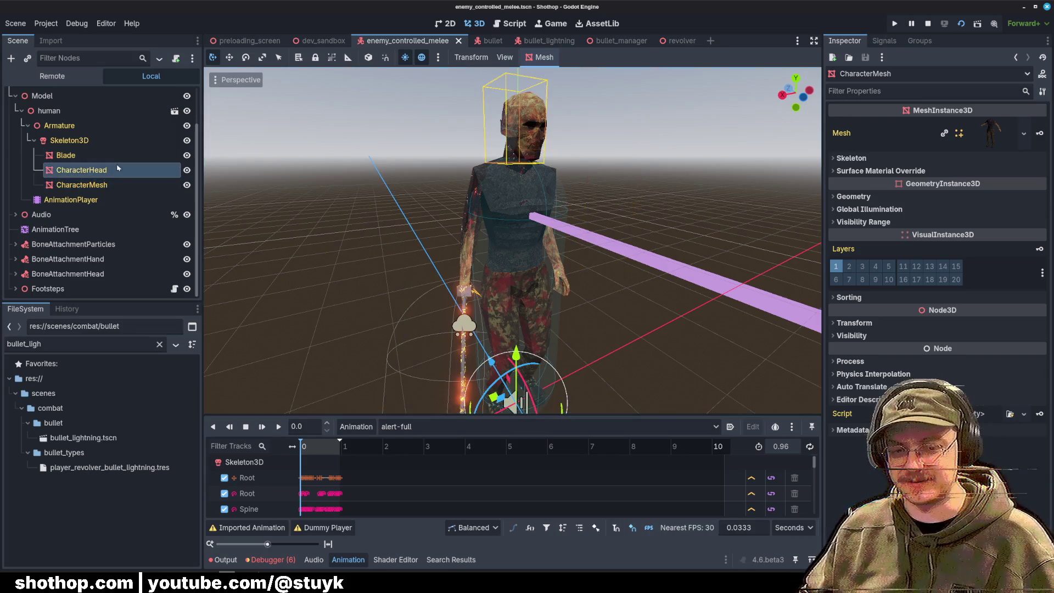
left_click(83, 185)
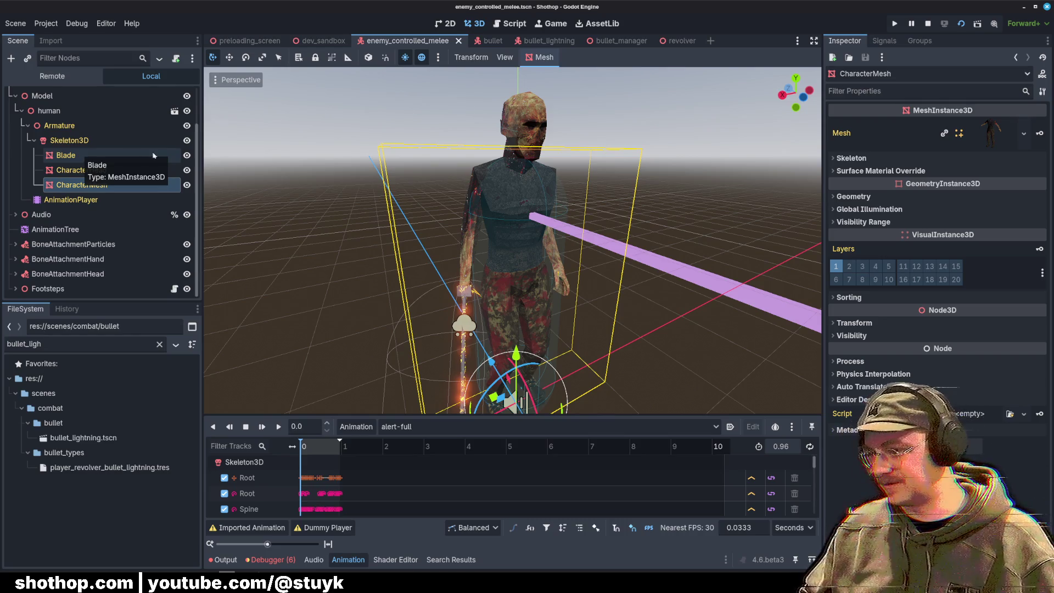
left_click(996, 140)
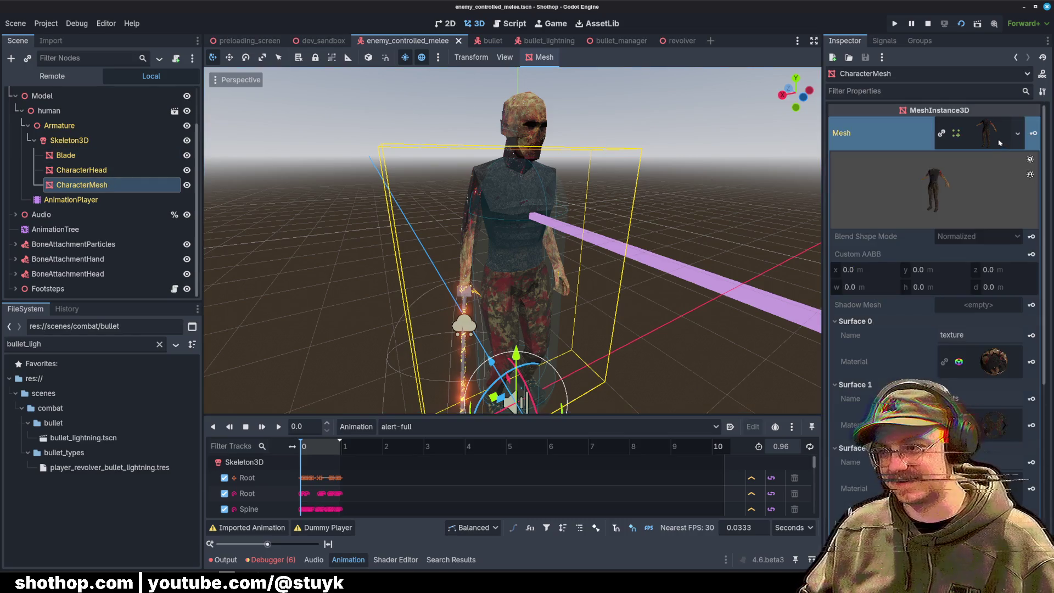
scroll(888, 302, "down", 5)
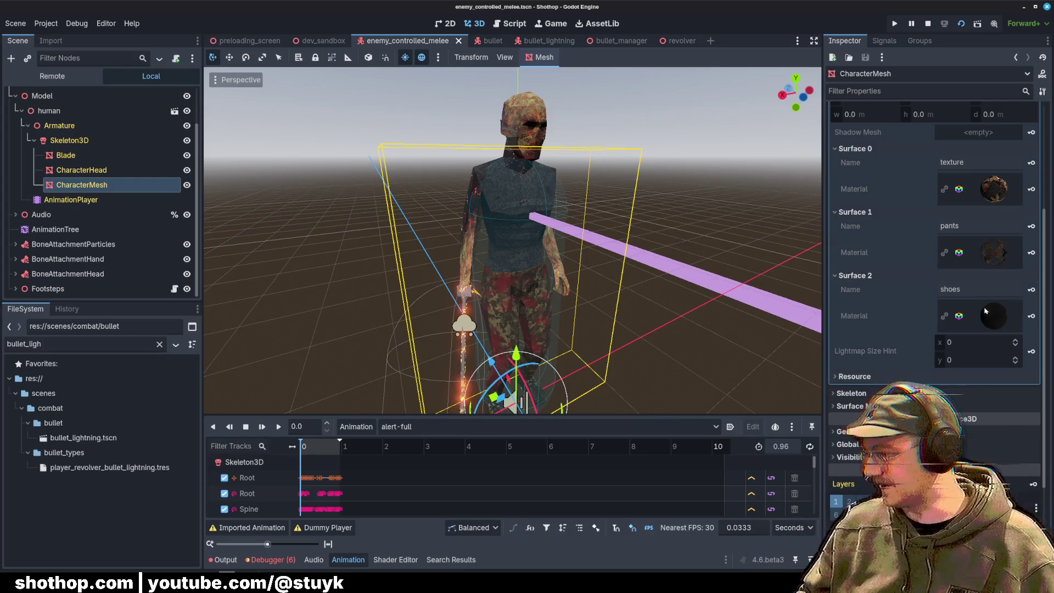
scroll(876, 210, "up", 2)
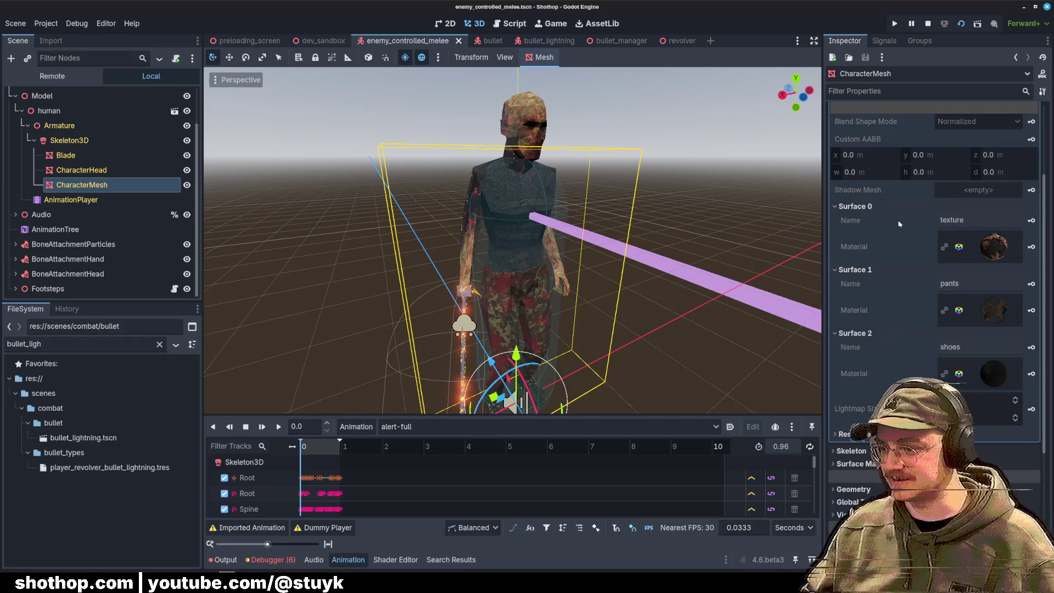
scroll(929, 325, "up", 3)
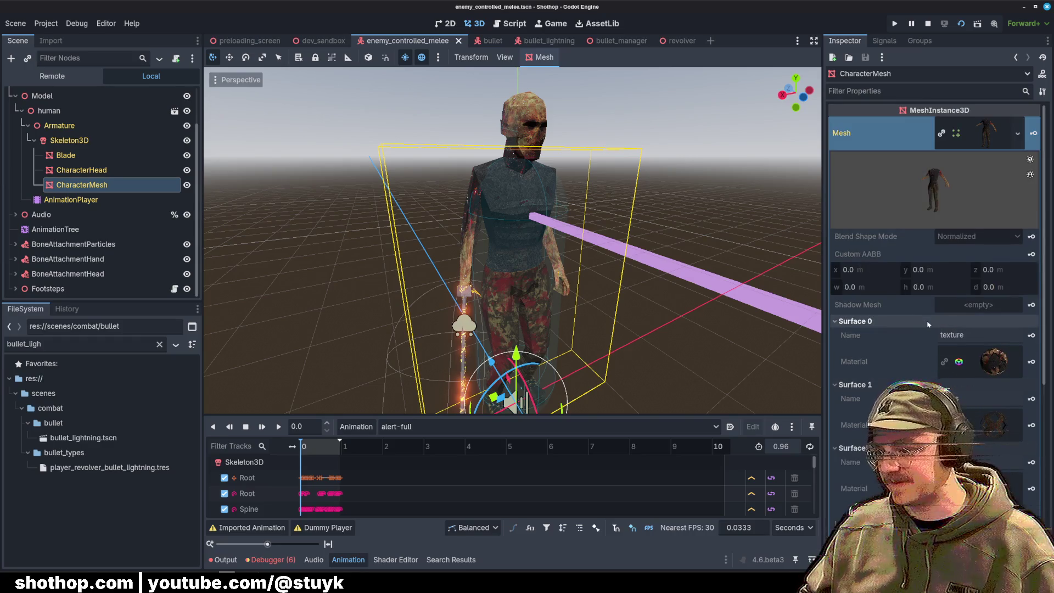
Step: Open Surface 0's texture material and display its Albedo colour and texture
left_click(978, 368)
scroll(884, 371, "down", 3)
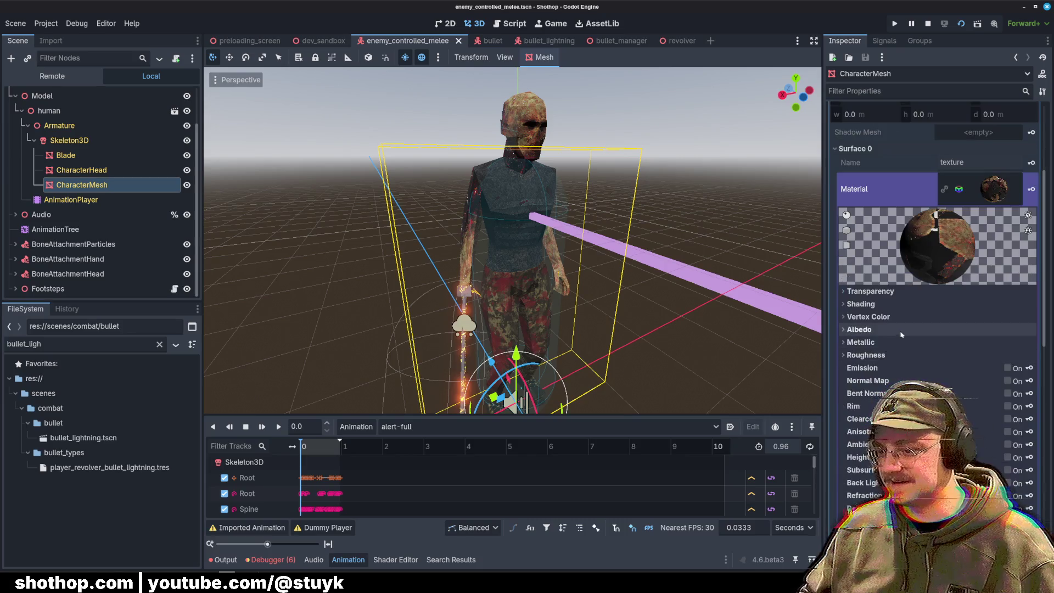
left_click(968, 197)
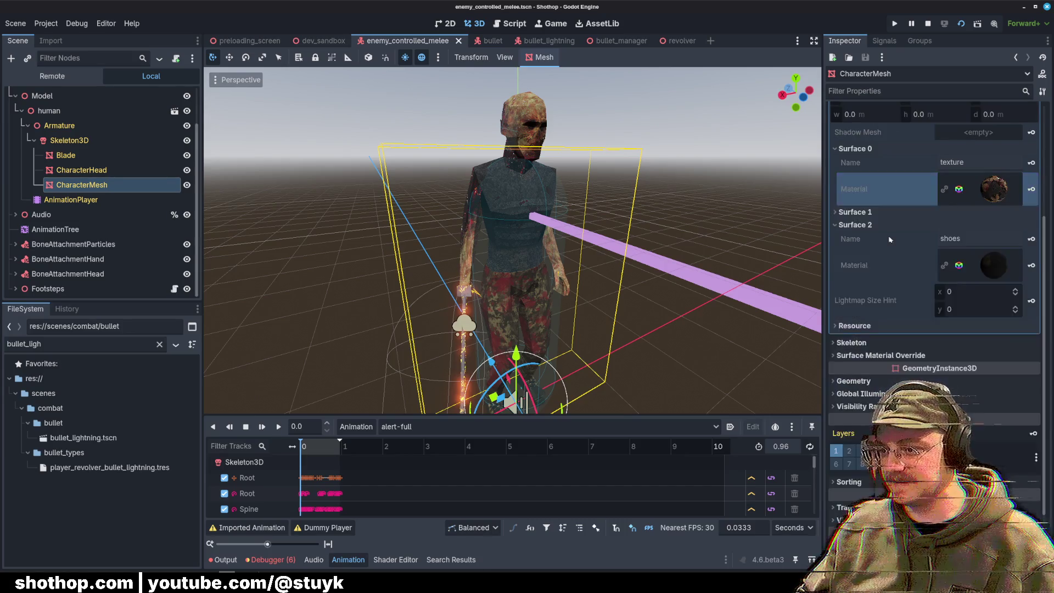
left_click(889, 265)
left_click(950, 321)
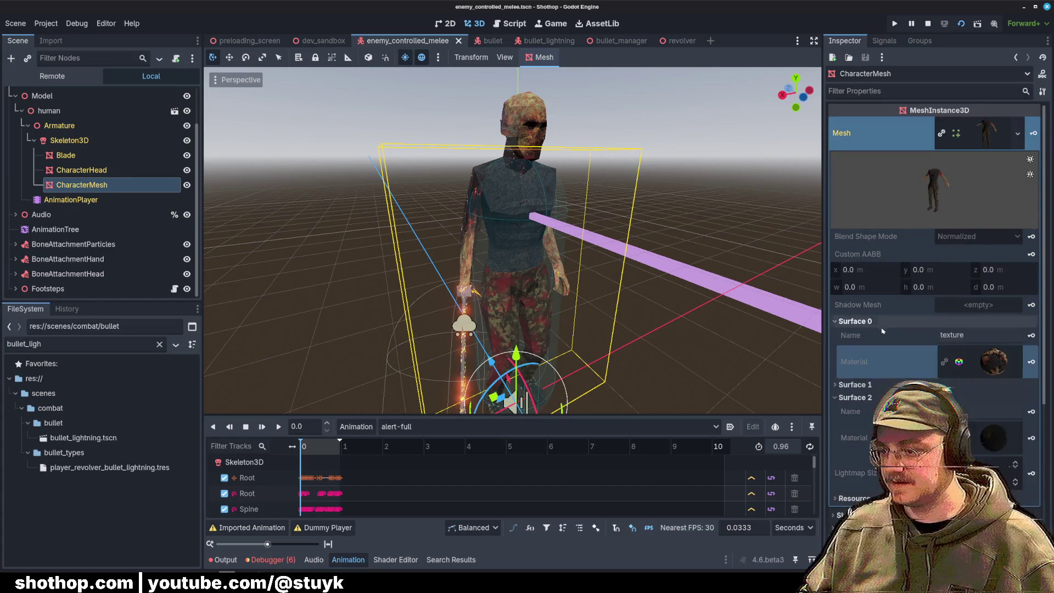
scroll(951, 321, "down", 2)
left_click(977, 247)
left_click(858, 387)
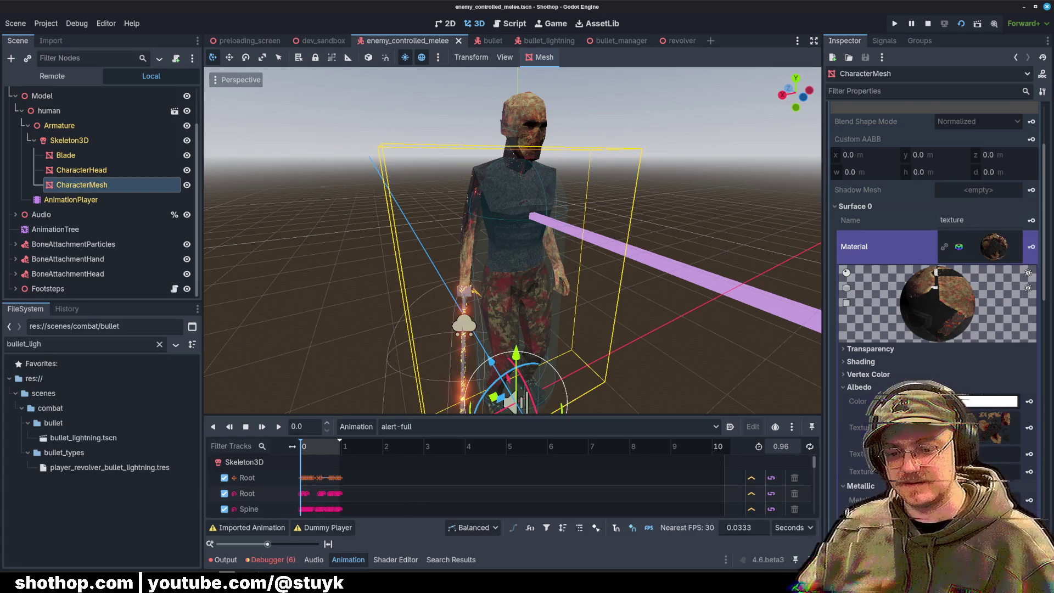
key("alt+Tab")
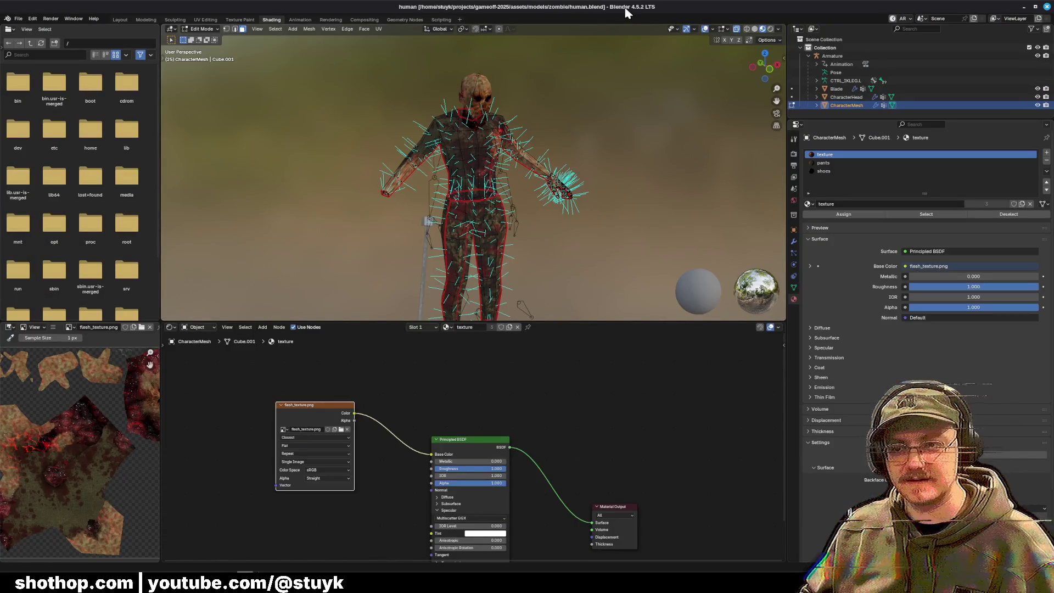
Step: Overwrite human.blend through File > Save As, then minimize Blender
left_click(18, 18)
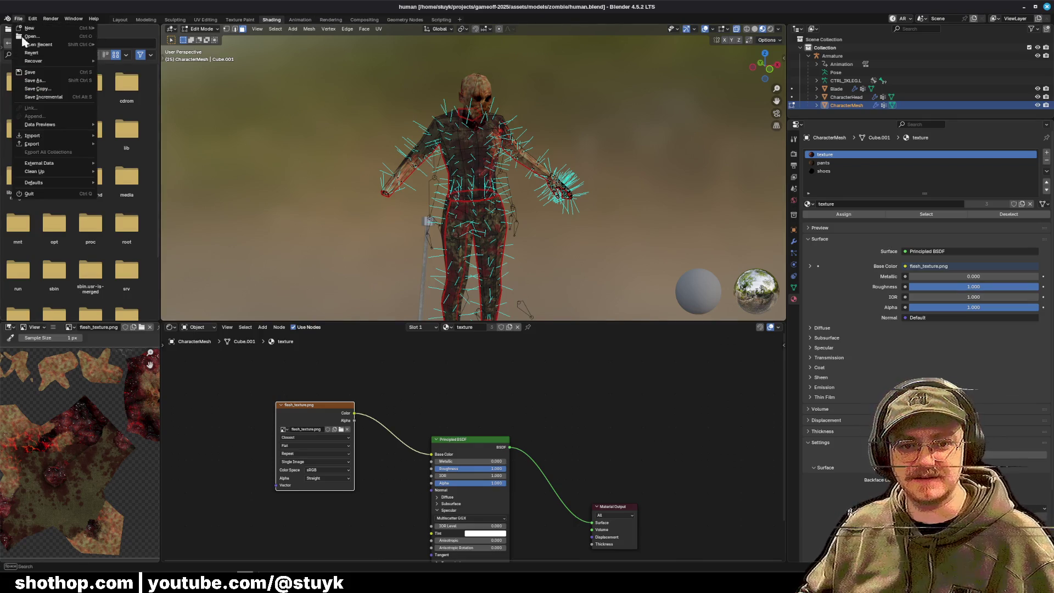
left_click(38, 81)
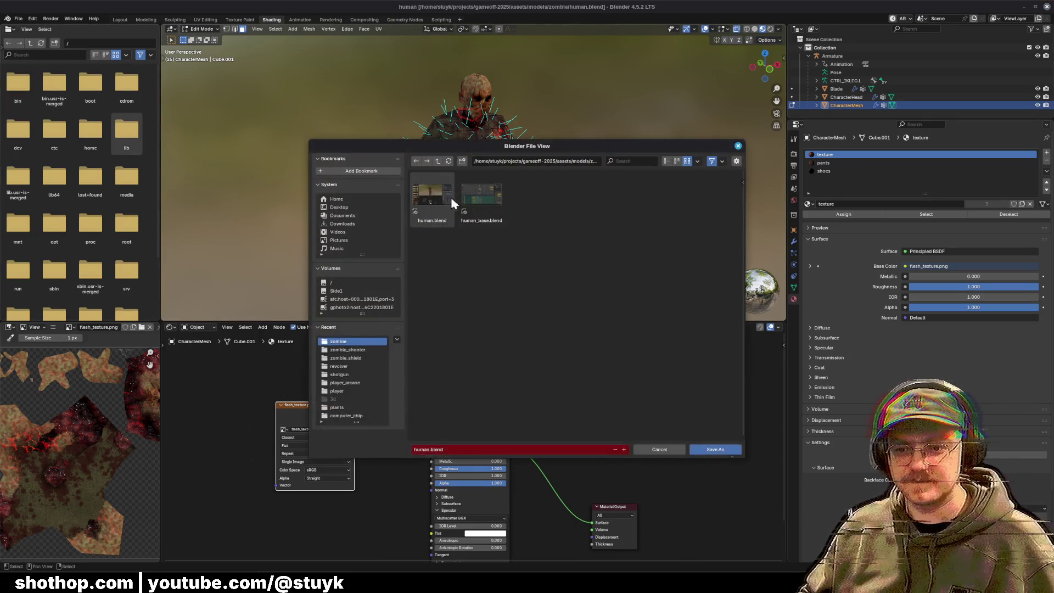
left_click(443, 193)
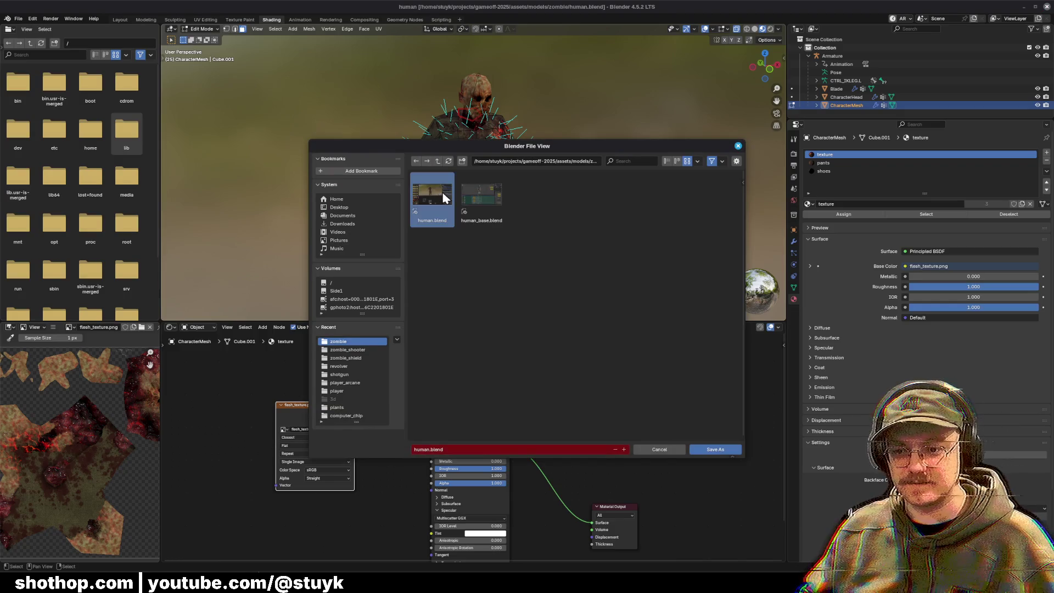
double_click(440, 198)
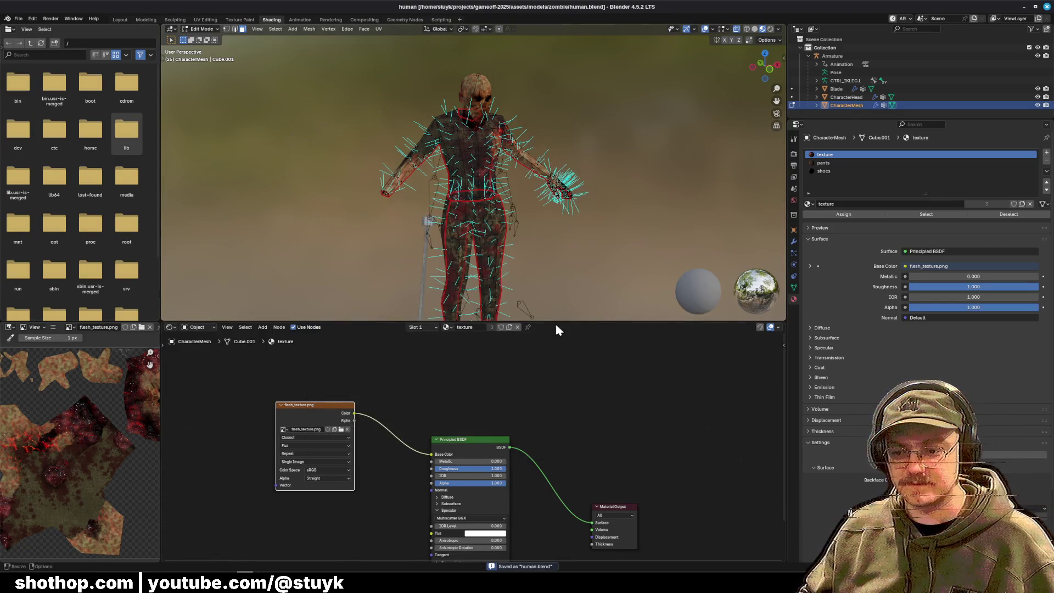
left_click(1025, 7)
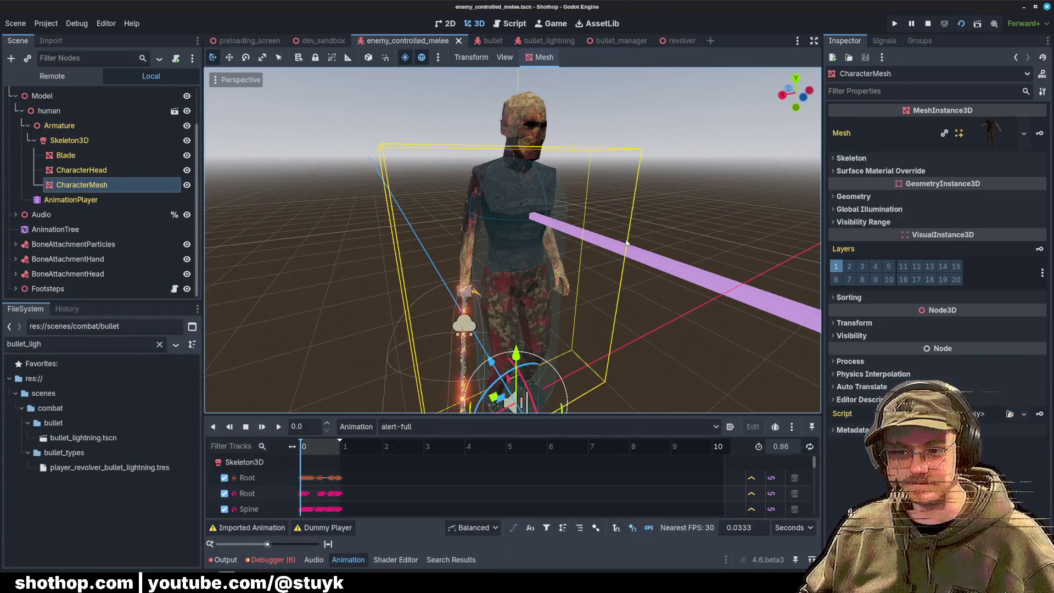
Step: Filter FileSystem for 'human' and review human.blend's Advanced Import Settings before closing them
key("ctrl+a")
key("BackSpace")
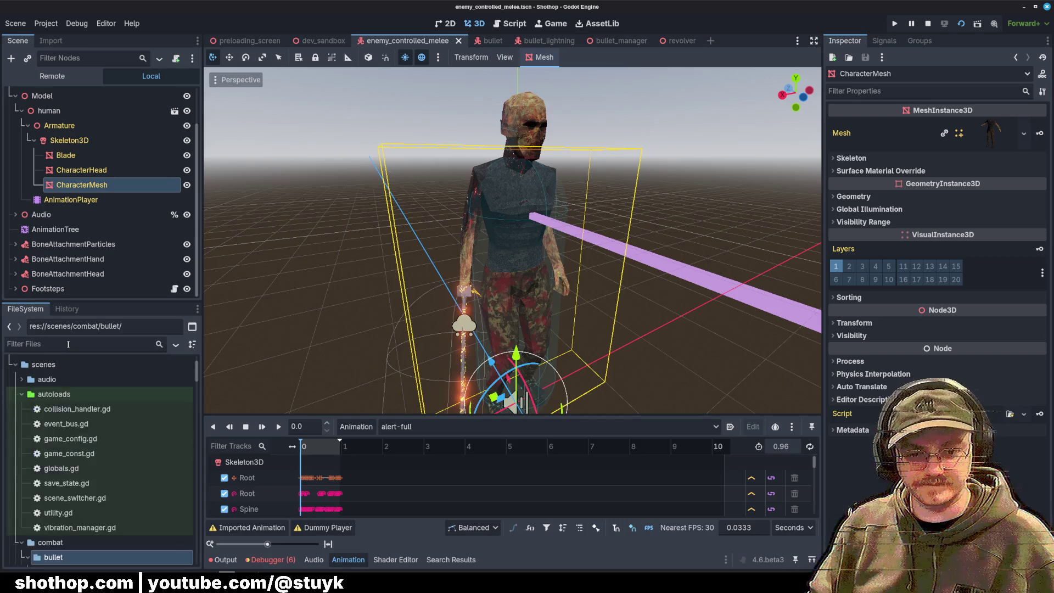
type("human")
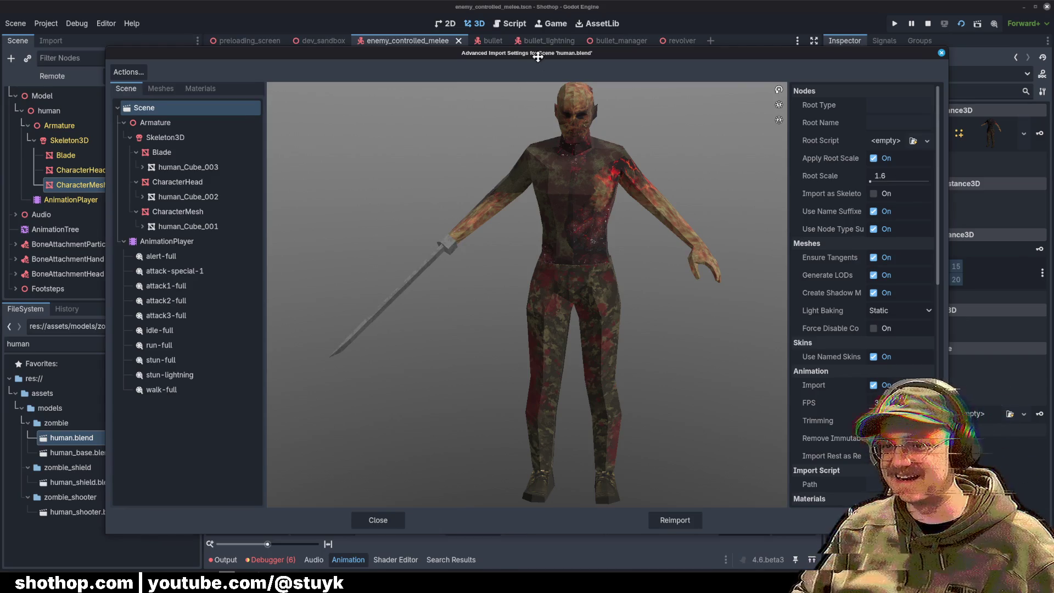
mouse_move(539, 53)
left_mouse_down()
mouse_move(732, 318)
mouse_move(775, 412)
mouse_move(503, 68)
mouse_move(661, 151)
mouse_move(581, 280)
mouse_move(626, 288)
mouse_move(597, 276)
mouse_move(567, 347)
left_mouse_up()
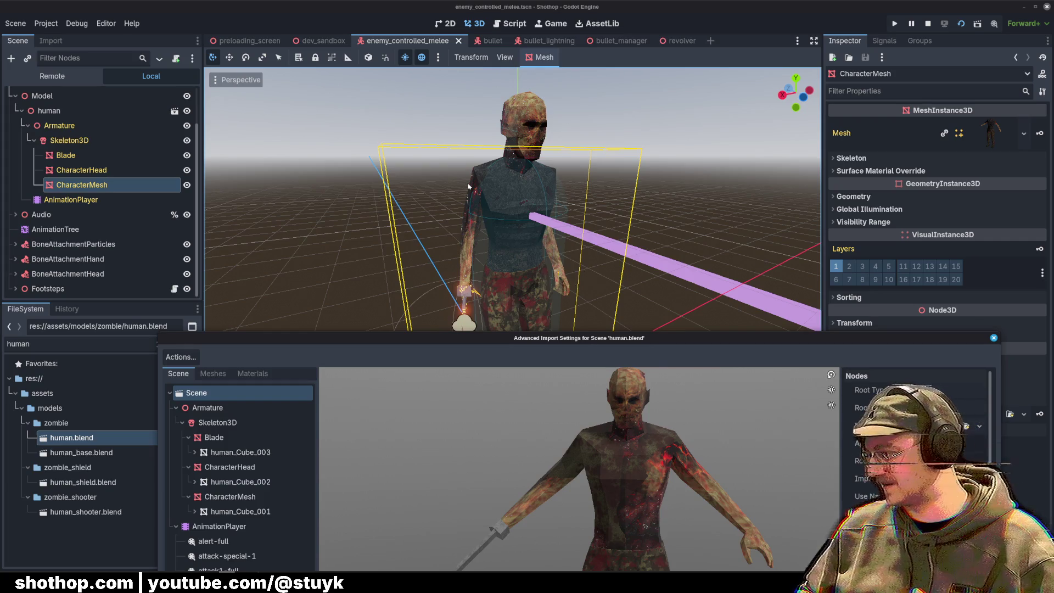
mouse_move(548, 339)
left_mouse_down()
mouse_move(554, 80)
mouse_move(528, 138)
mouse_move(534, 69)
left_mouse_up()
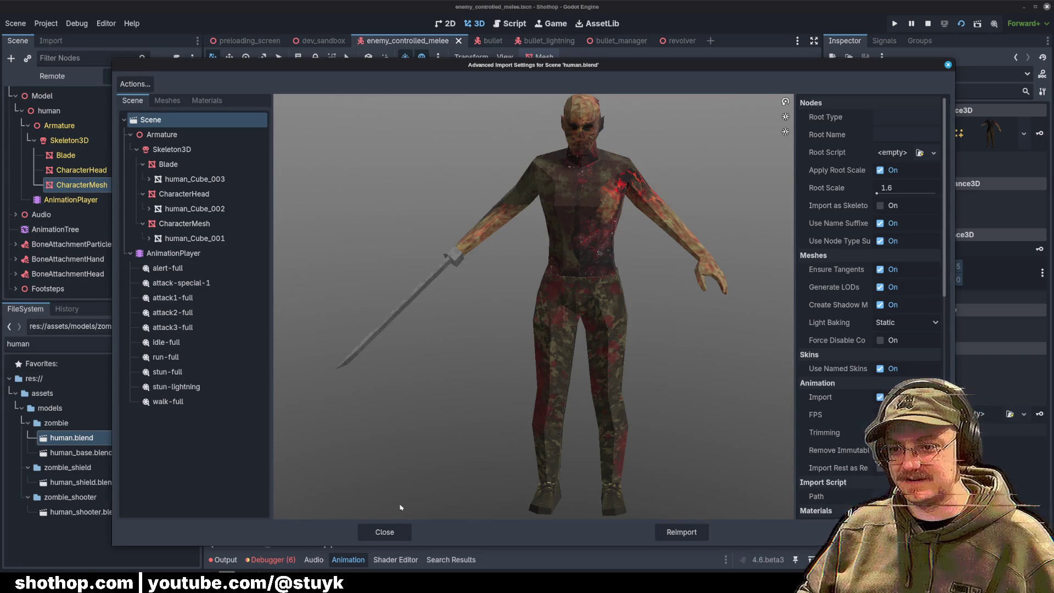
left_click(391, 535)
left_click(58, 125)
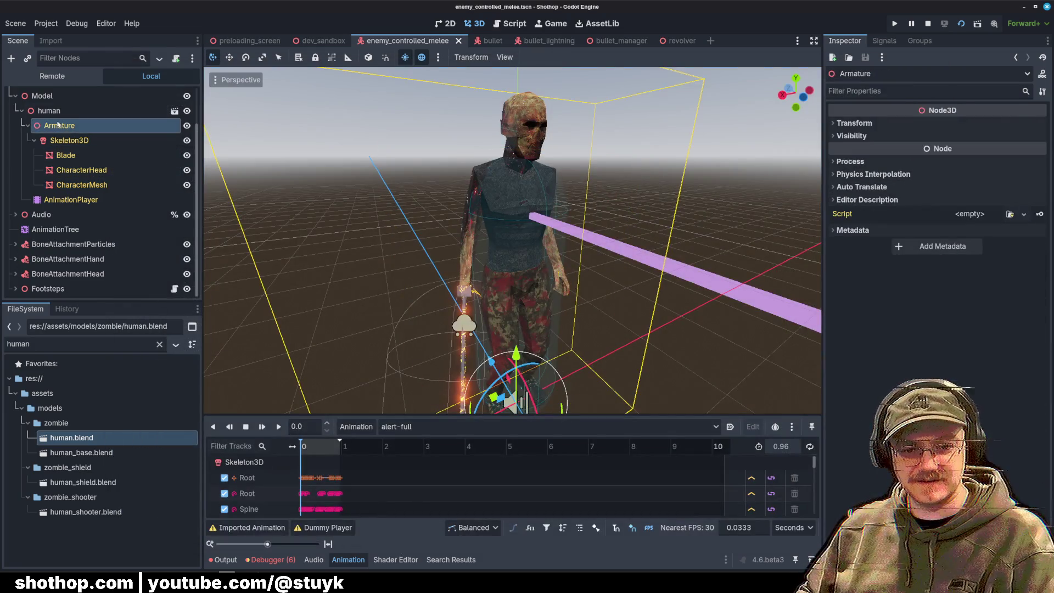
Step: Delete the old human node under Model and drag in a fresh human.blend instance
left_click(49, 110)
left_click(21, 110)
key("Delete")
key("Return")
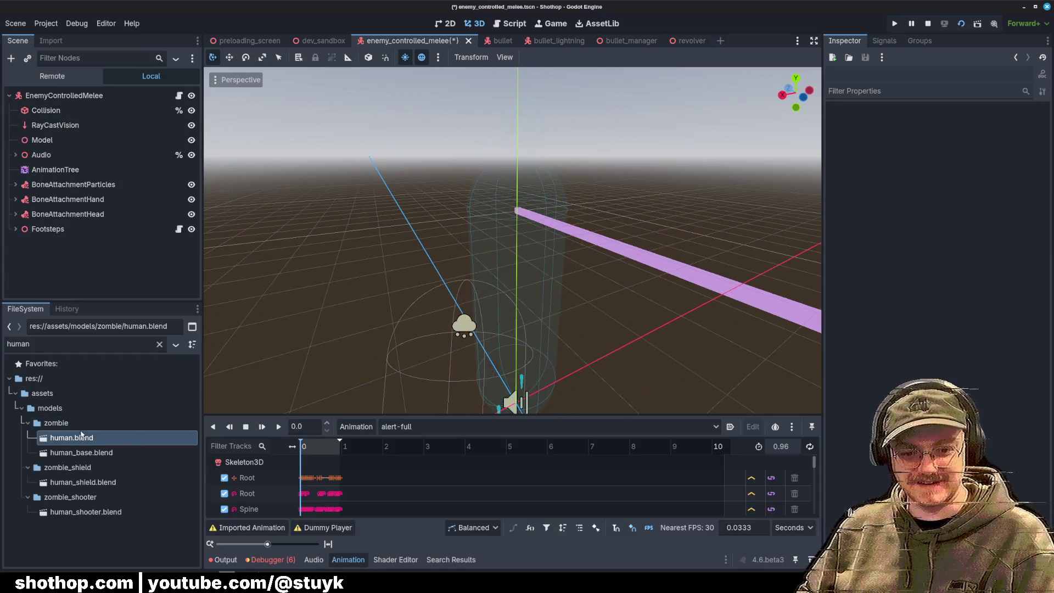
left_click_drag(81, 435, 39, 142)
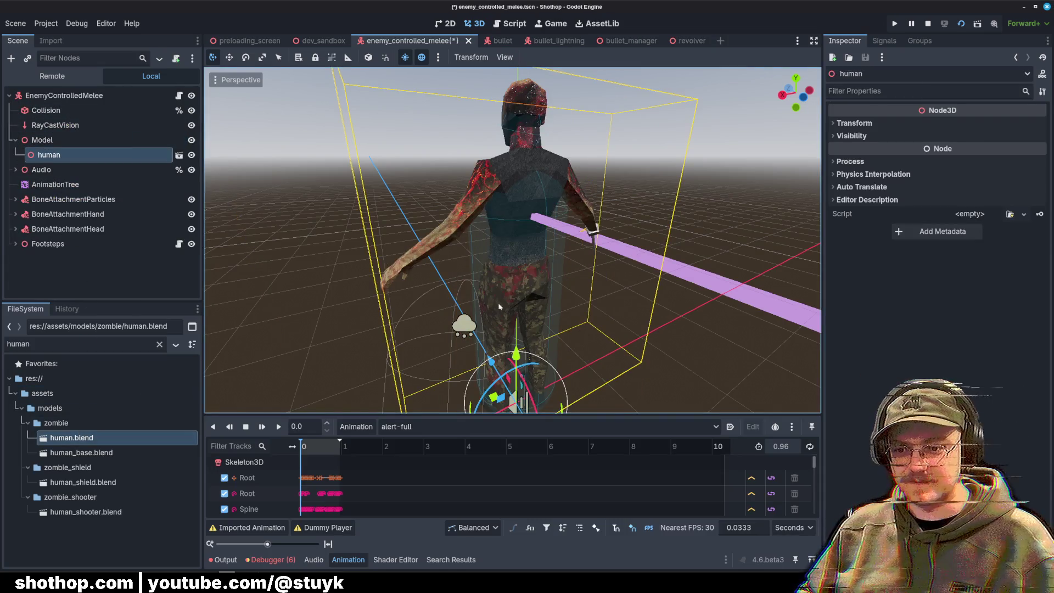
Step: Rotate the zombie in the Advanced Import Settings preview, then close it
scroll(500, 306, "down", 5)
mouse_move(499, 307)
left_mouse_down()
mouse_move(635, 268)
mouse_move(525, 267)
left_mouse_up()
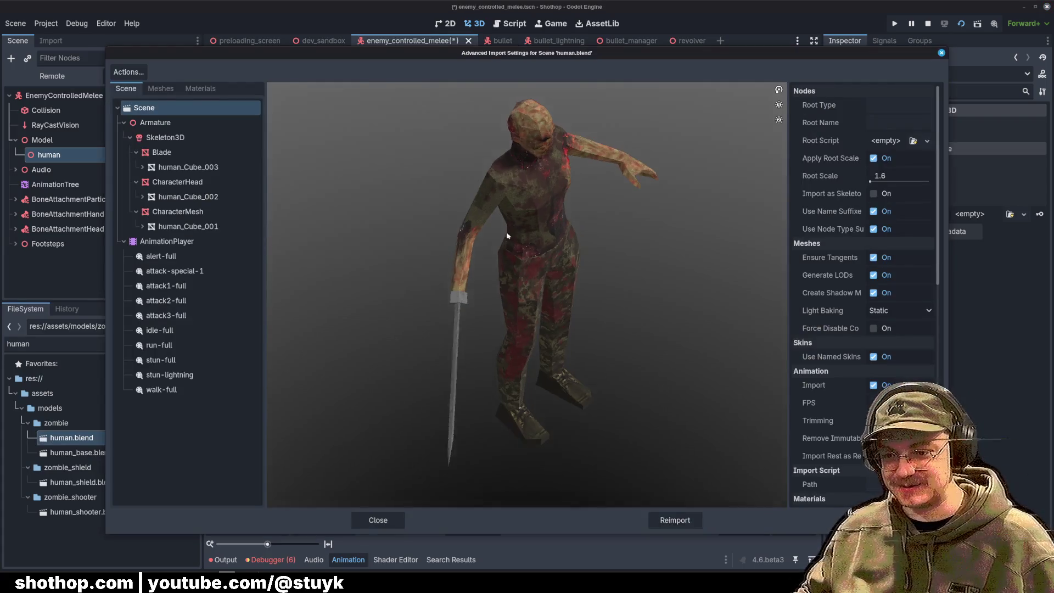
scroll(560, 245, "up", 5)
scroll(516, 225, "down", 5)
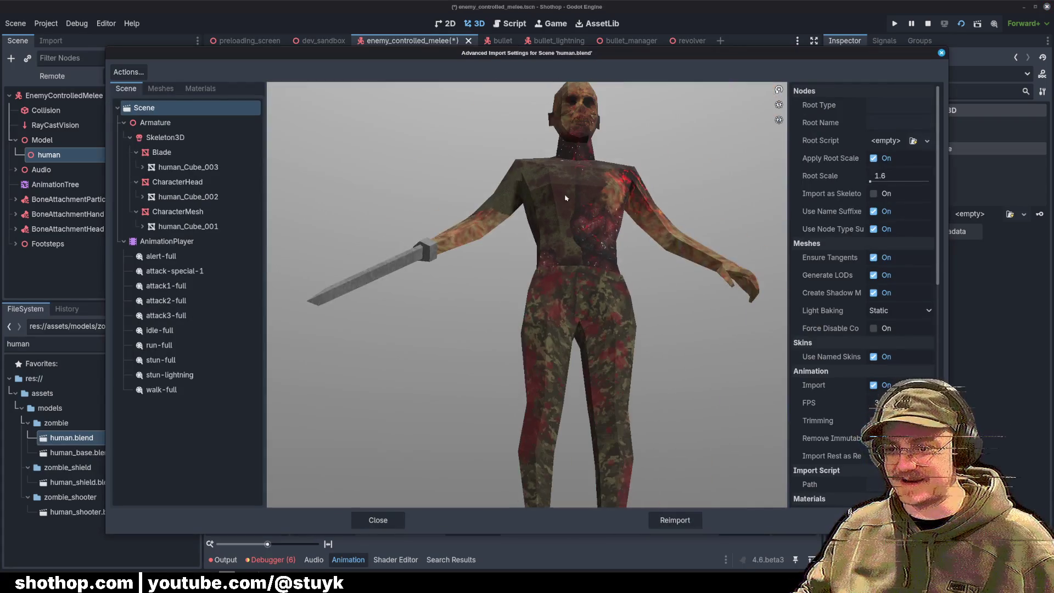
left_click_drag(576, 263, 579, 177)
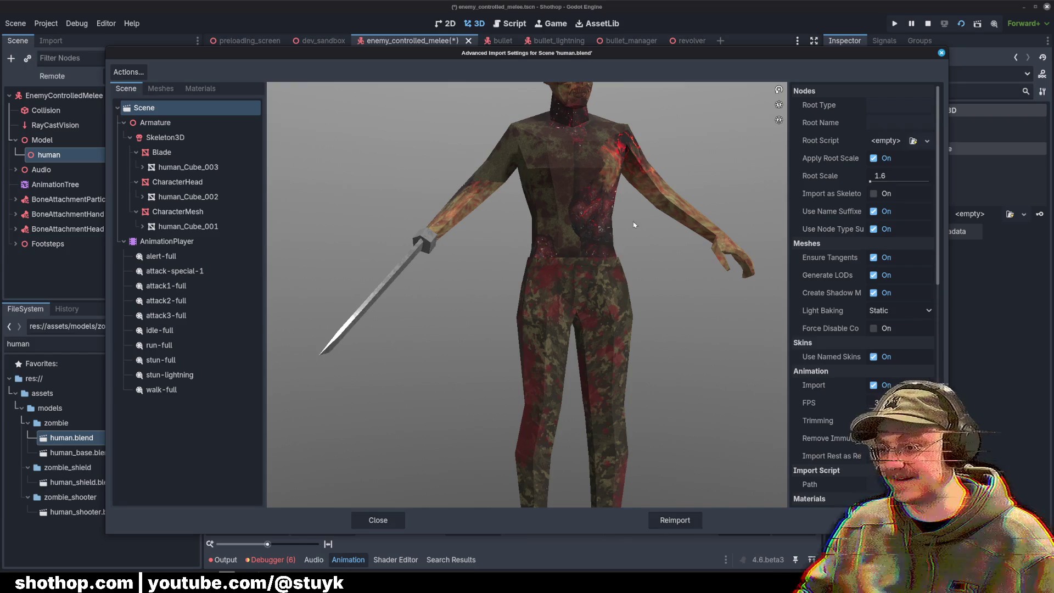
left_click(400, 517)
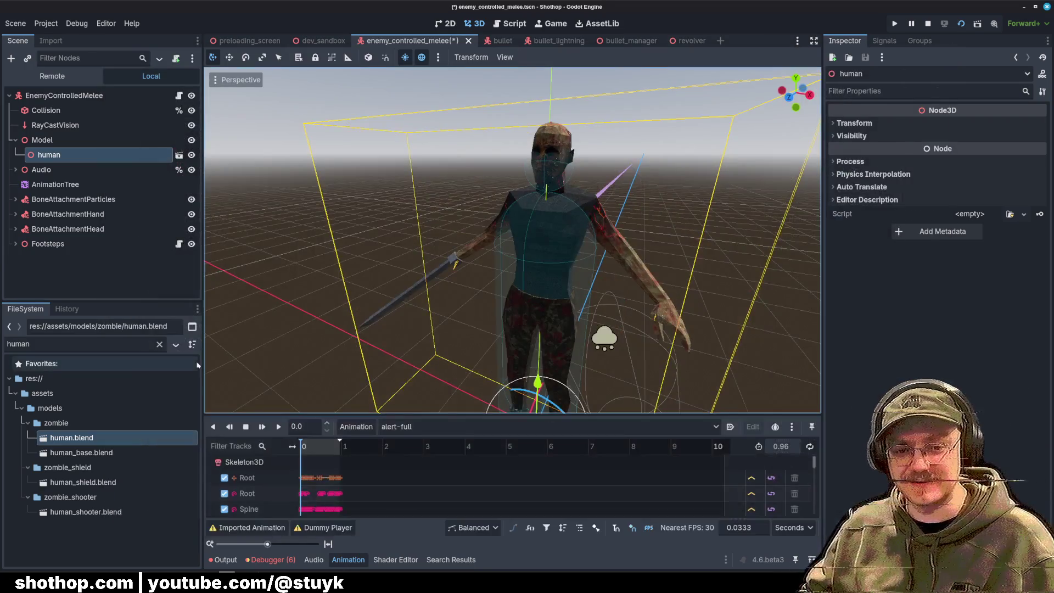
Step: Turn on Editable Children for the new human instance
left_click(72, 159)
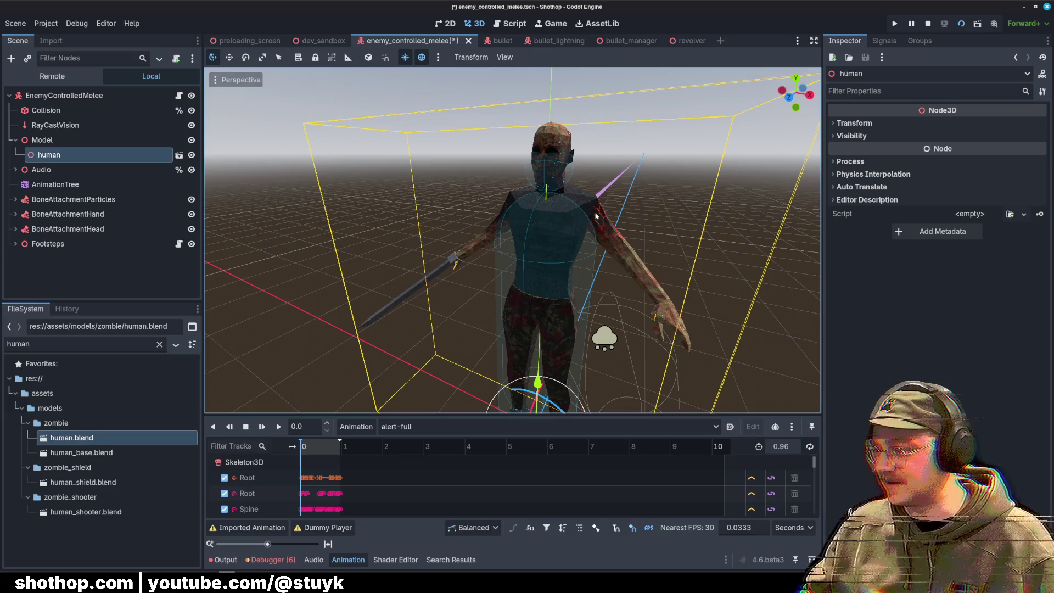
left_click(43, 141)
left_click(62, 158)
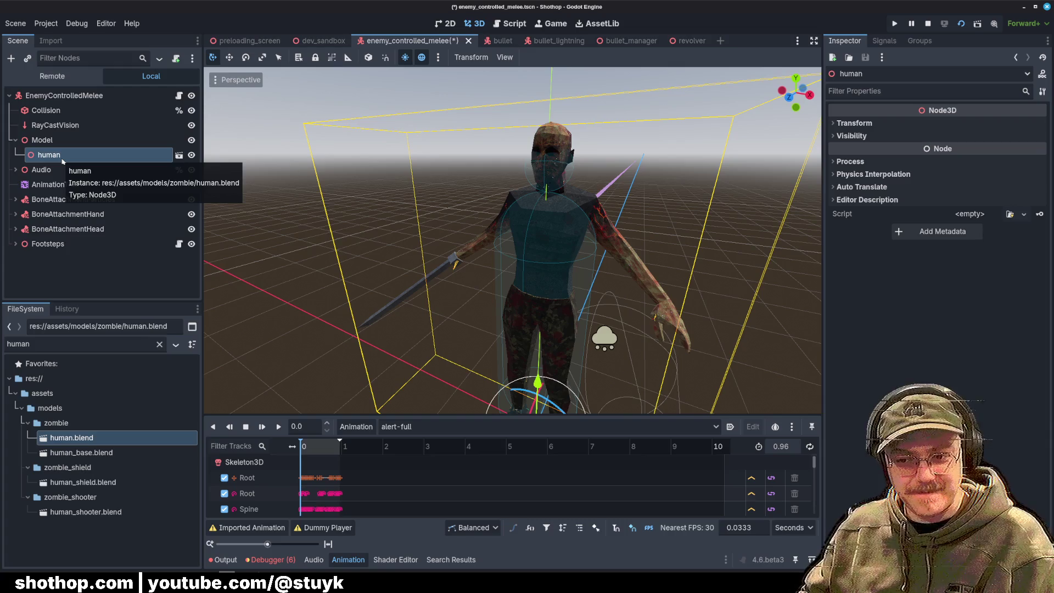
right_click(122, 157)
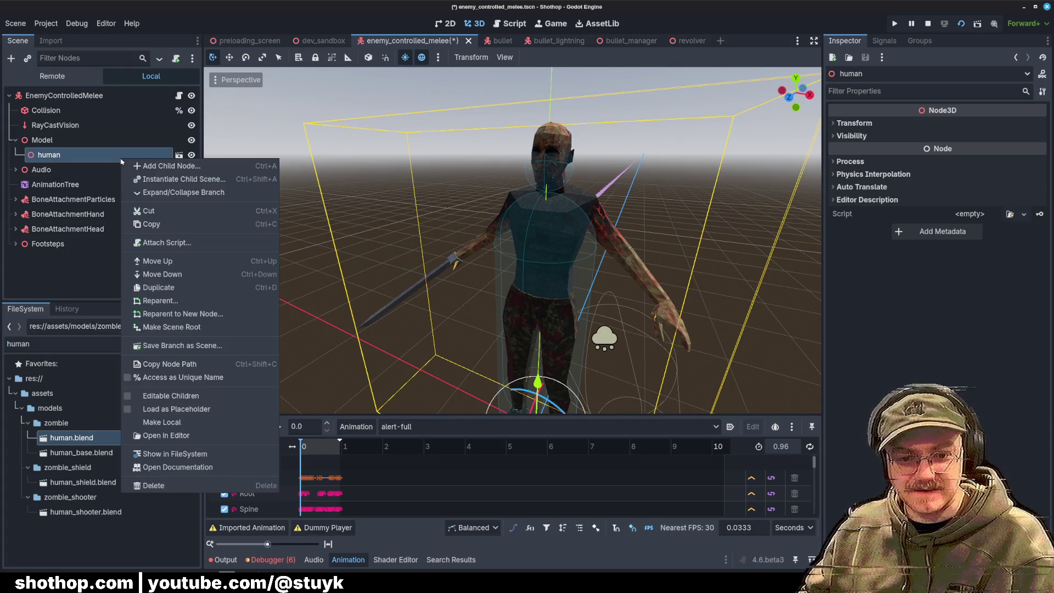
left_click(198, 393)
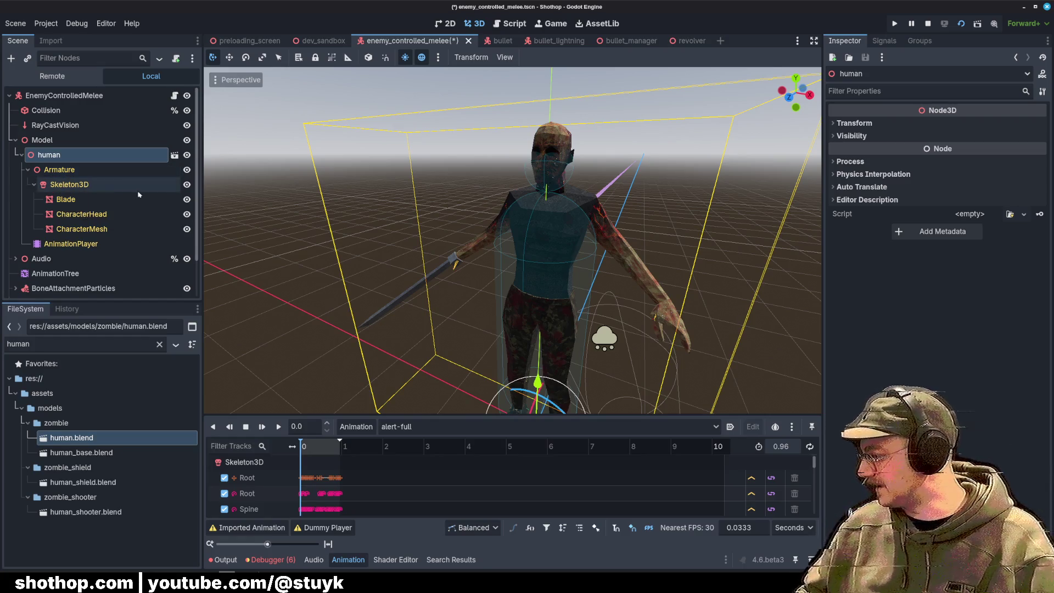
Step: Select CharacterMesh under Skeleton3D and expand its Mesh Surface 0 material
left_click(77, 186)
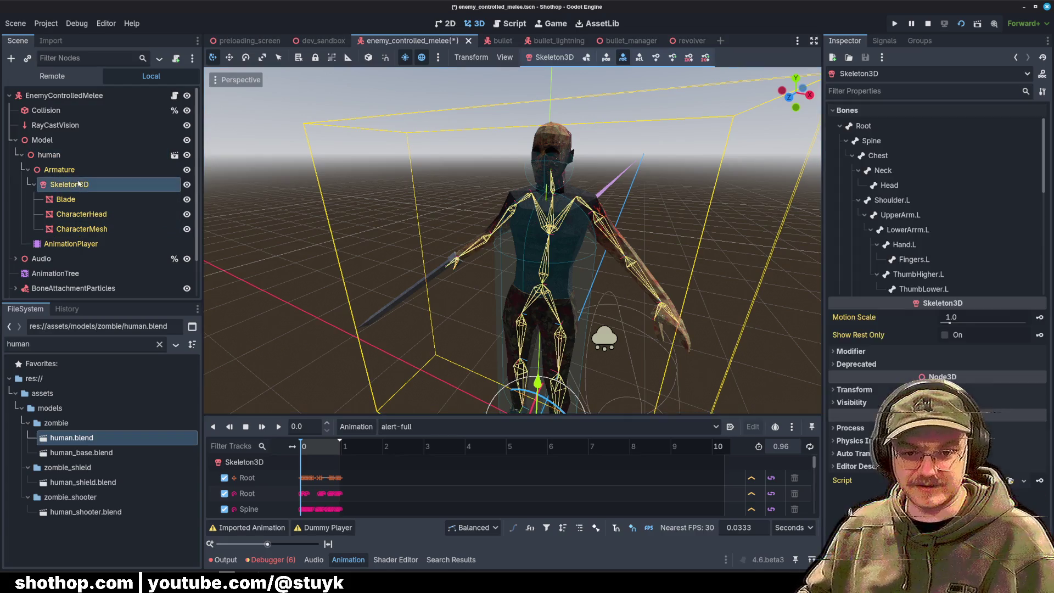
left_click(60, 170)
left_click(82, 214)
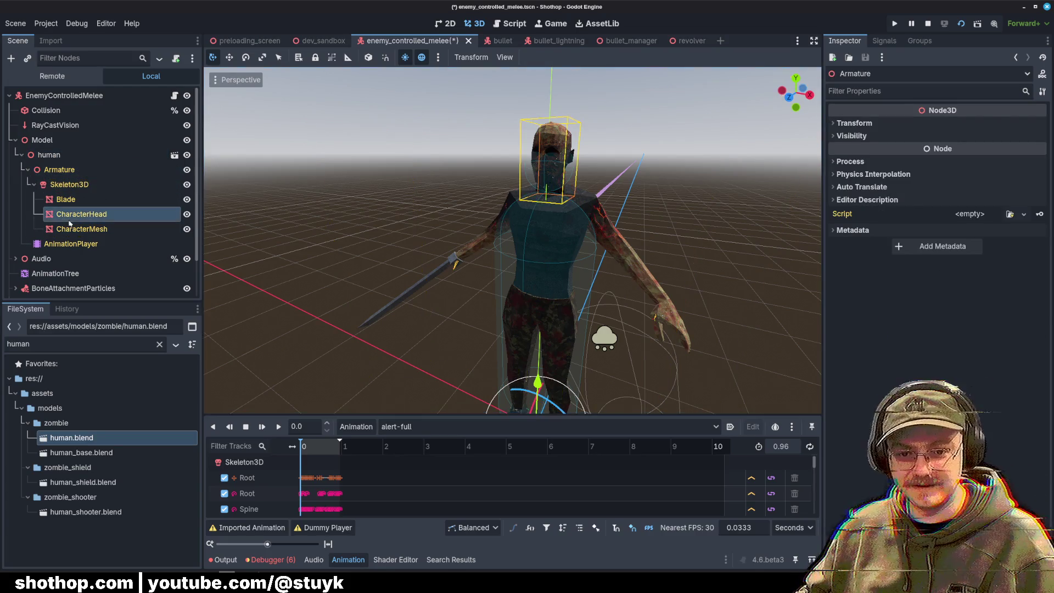
left_click(81, 229)
left_click(982, 148)
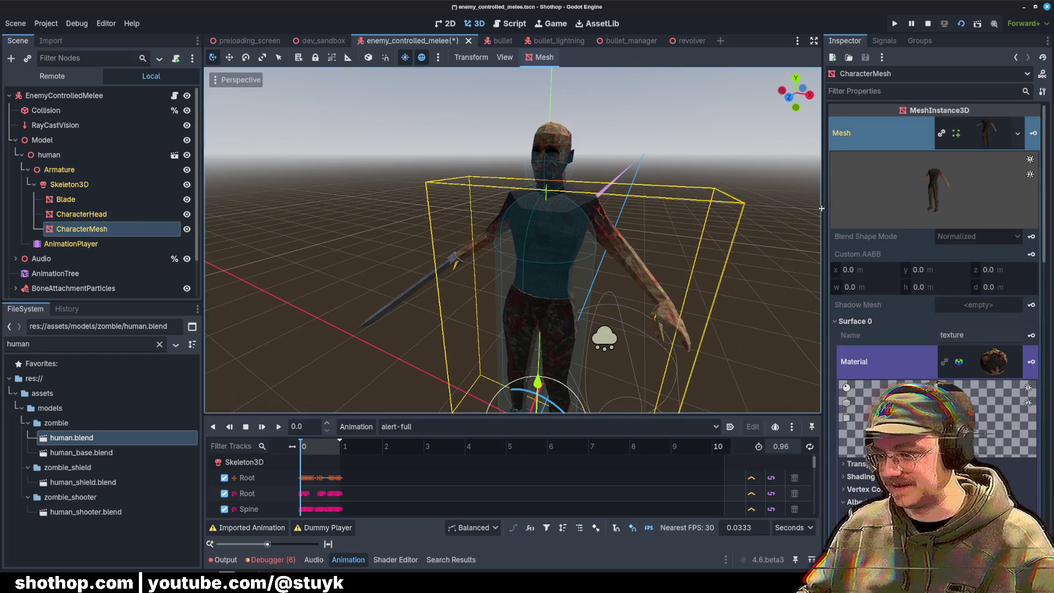
left_click(972, 355)
Step: Toggle the Surface 0 material's detail view repeatedly, leaving it collapsed
scroll(885, 260, "down", 3)
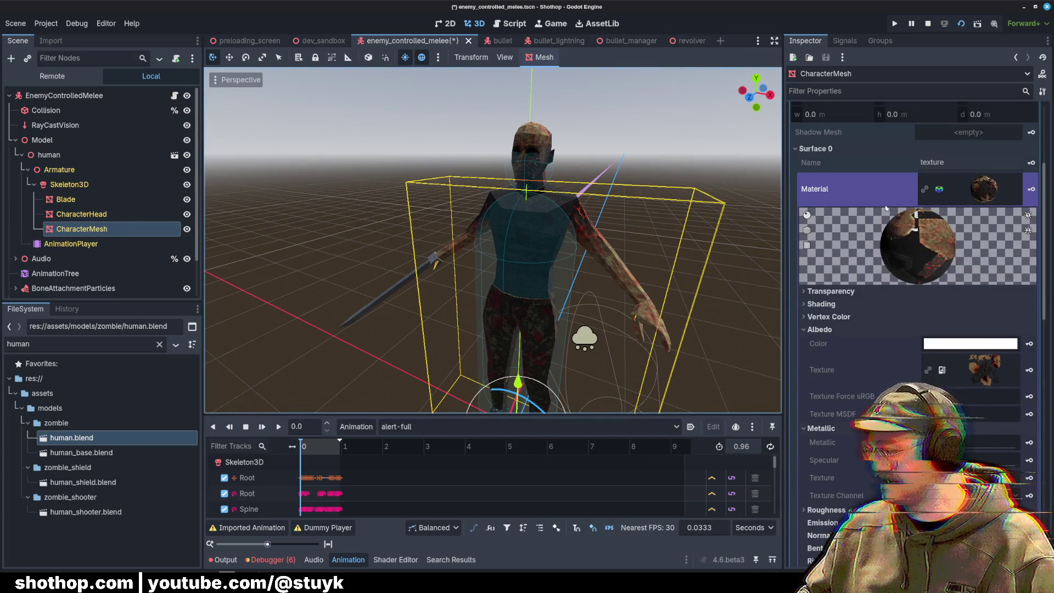
left_click(976, 191)
left_click(975, 191)
left_click(976, 191)
left_click(975, 191)
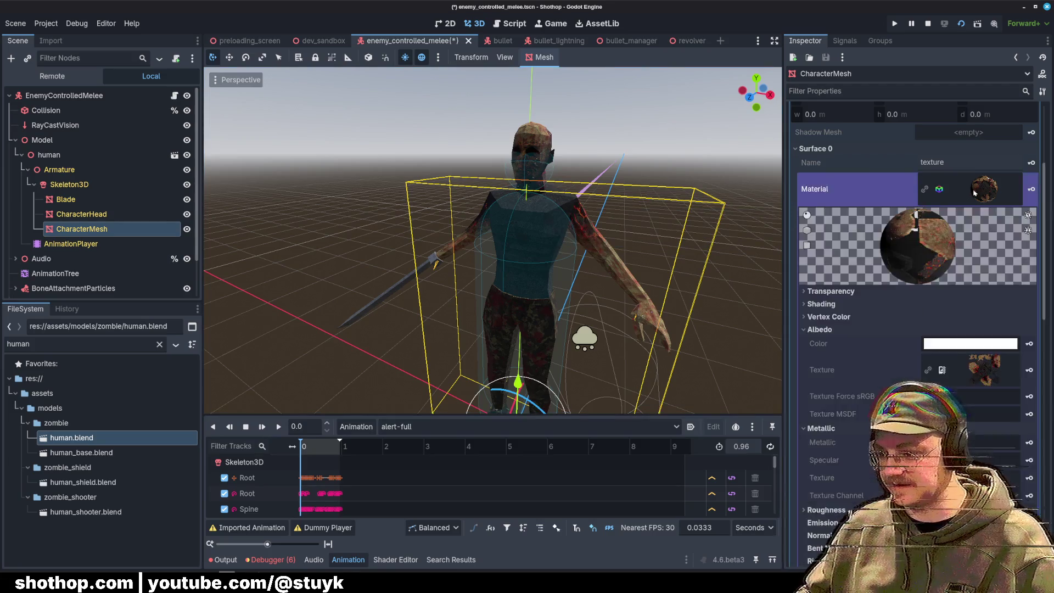
left_click(976, 191)
left_click(975, 191)
left_click(975, 191)
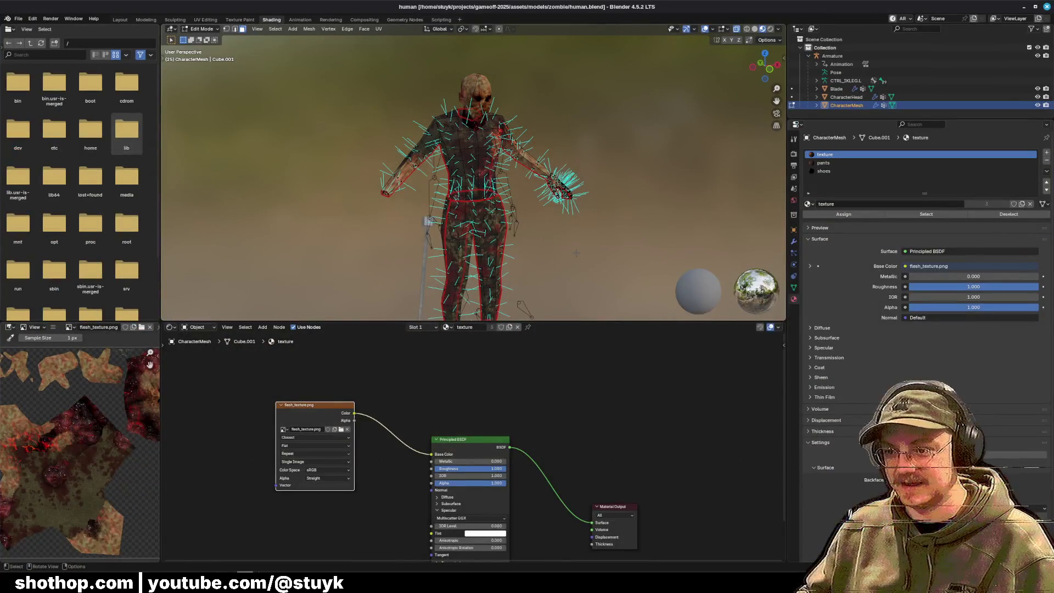
Step: Purge unused data from human.blend via File > Clean Up
left_click(18, 20)
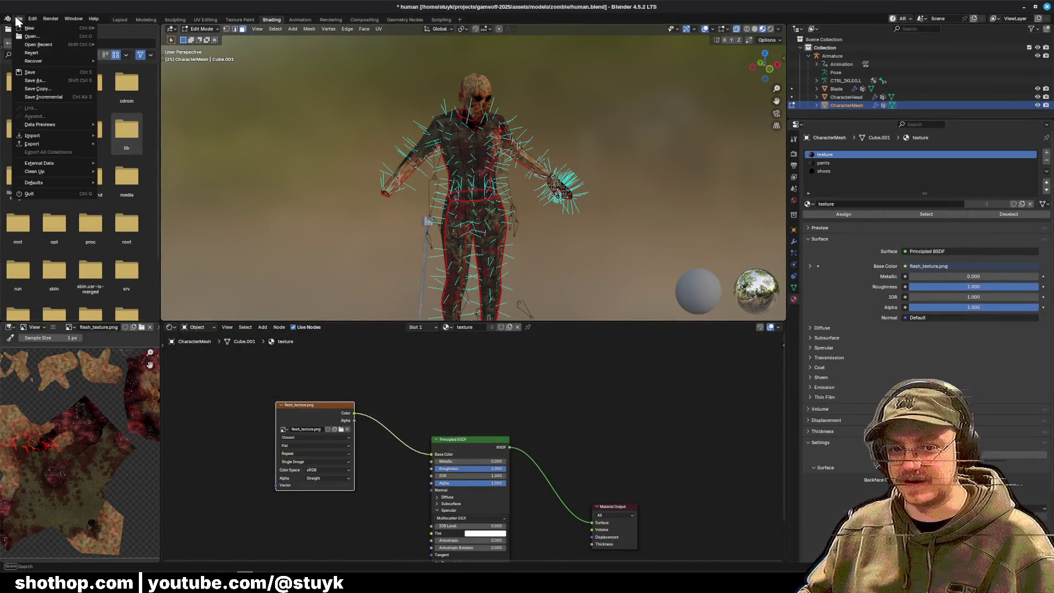
mouse_move(54, 173)
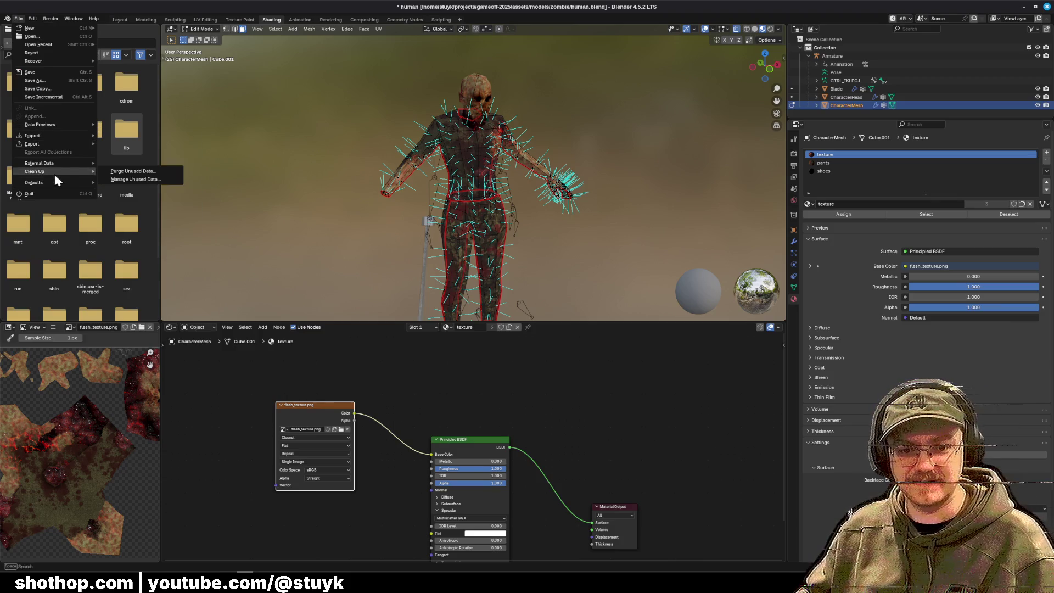
left_click(117, 172)
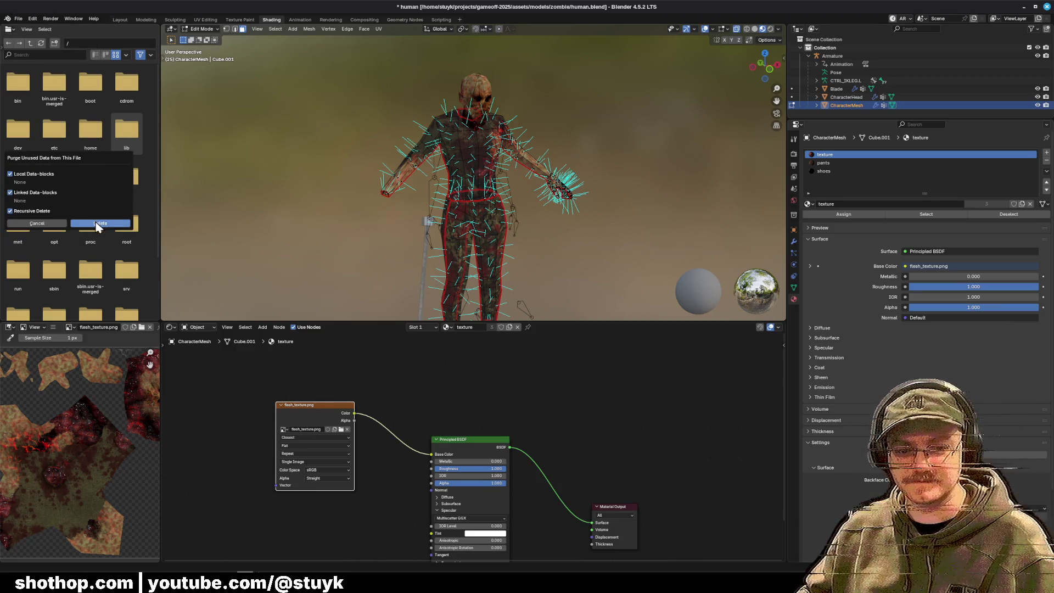
left_click(107, 228)
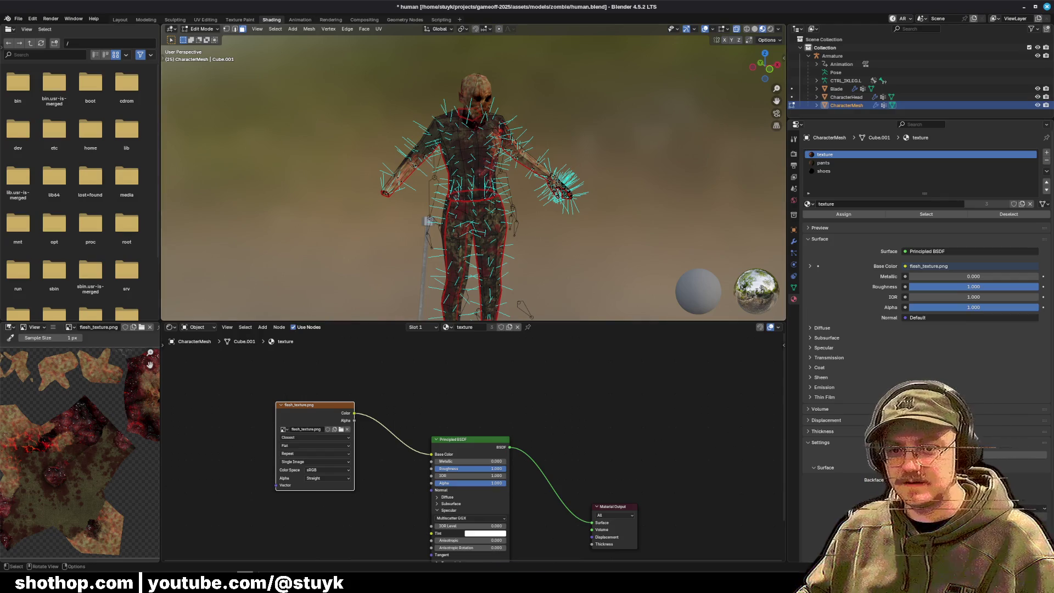
Step: Select and then clear the texture material's faces, and save human.blend
left_click(927, 214)
left_click_drag(765, 64, 730, 67)
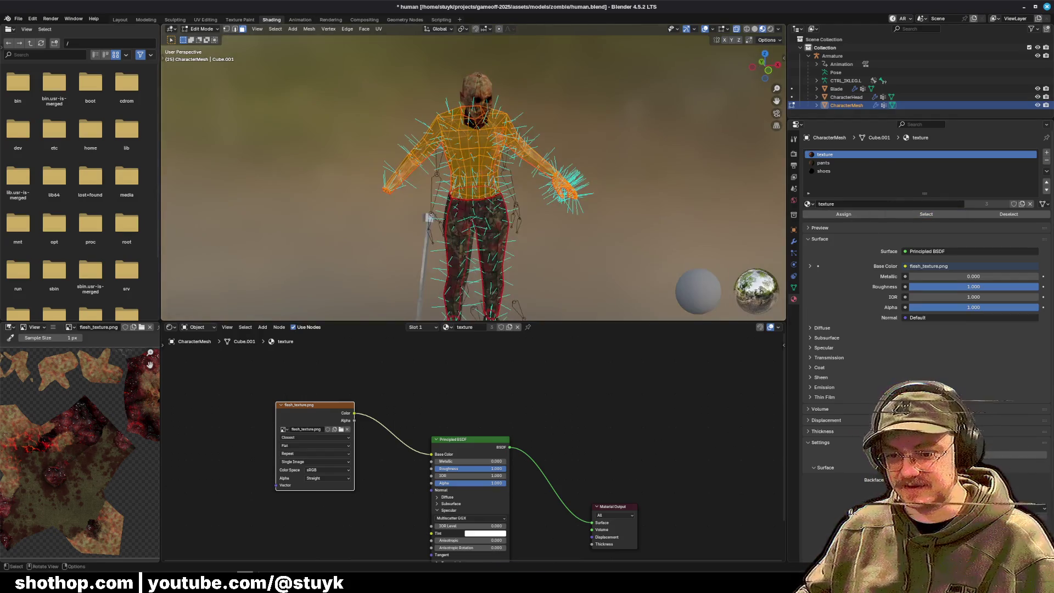
left_click(437, 328)
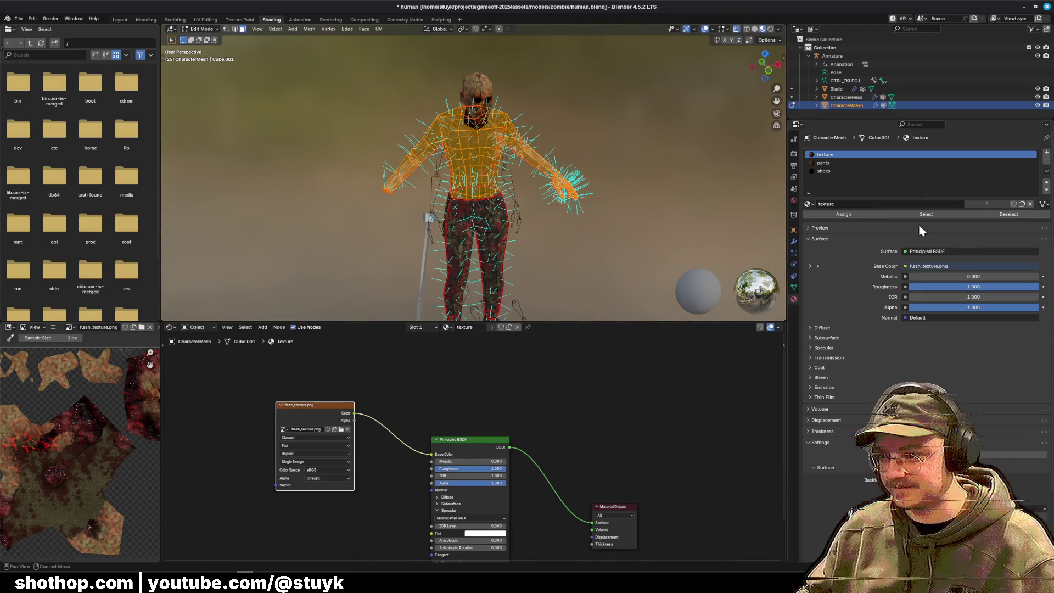
left_click(862, 212)
key("alt+a")
scroll(473, 176, "up", 3)
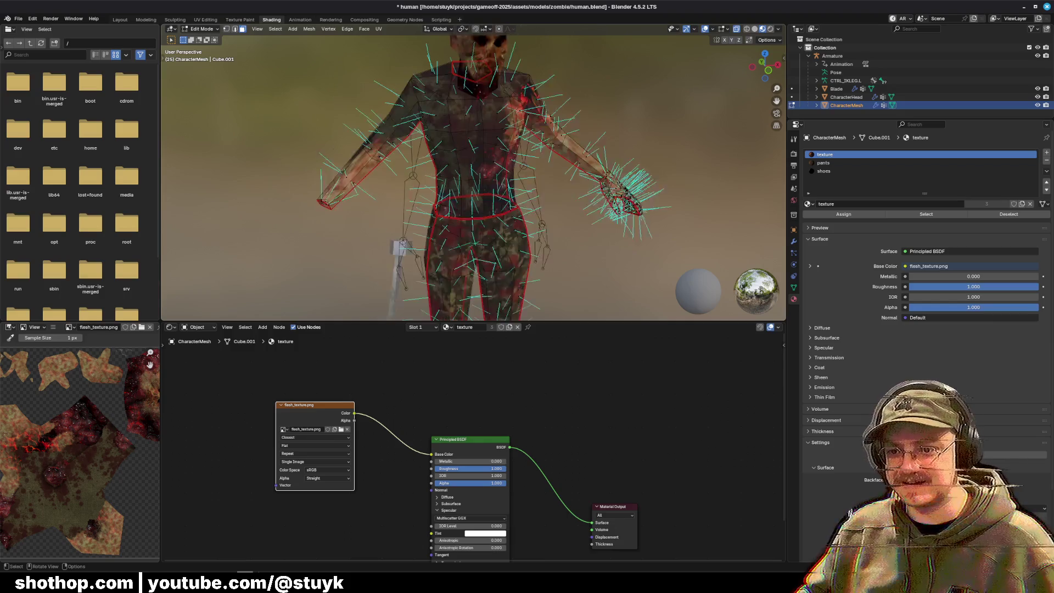
scroll(472, 176, "up", 1)
key("ctrl+s")
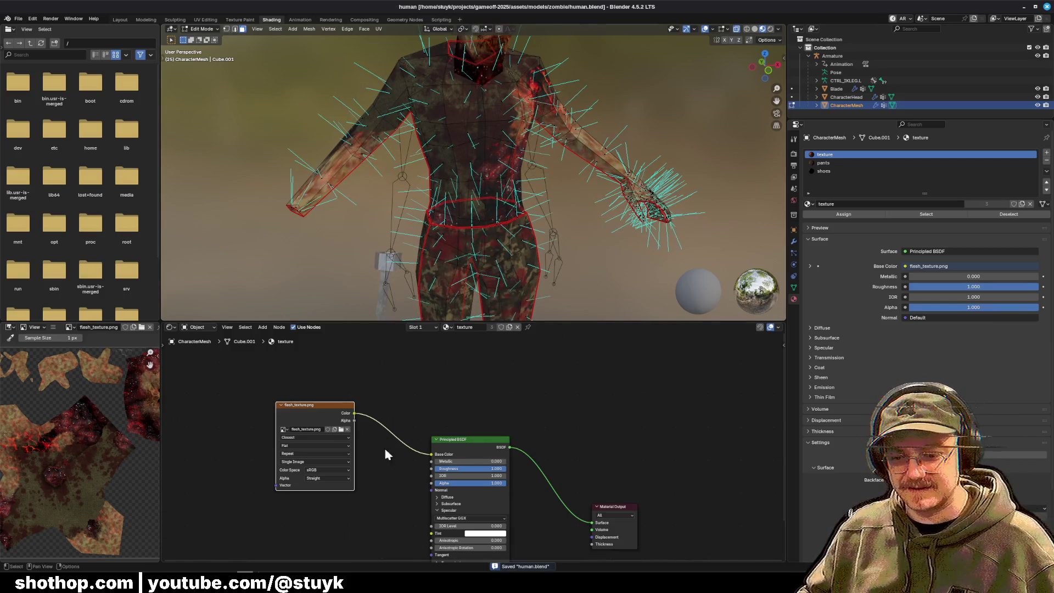
Step: Arrange the image texture, Principled BSDF and Material Output nodes in a row and save
left_click_drag(470, 442, 491, 372)
left_click(470, 440)
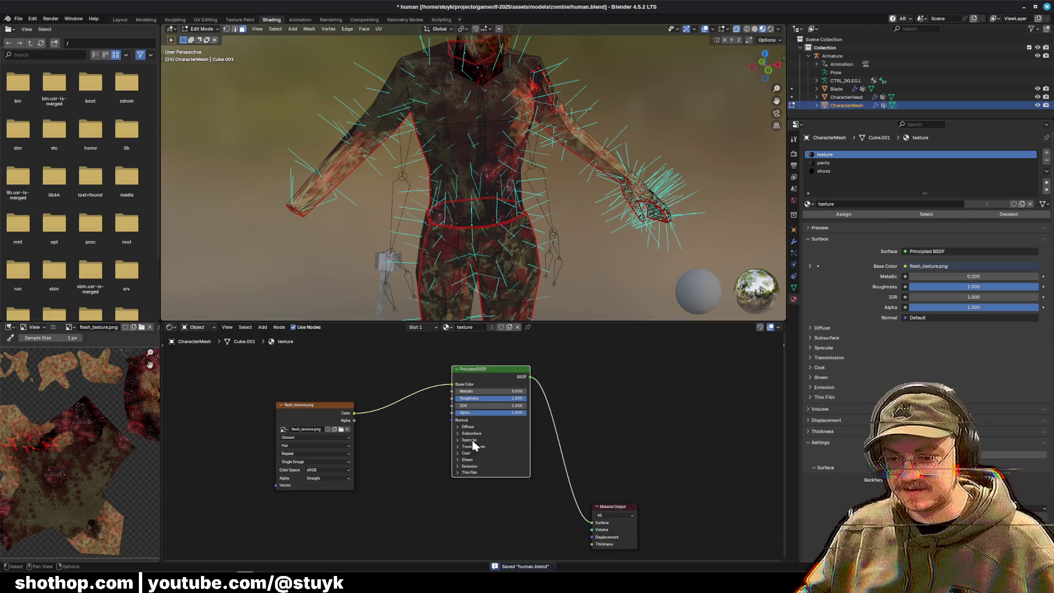
left_click_drag(604, 503, 588, 370)
left_click_drag(309, 410, 346, 385)
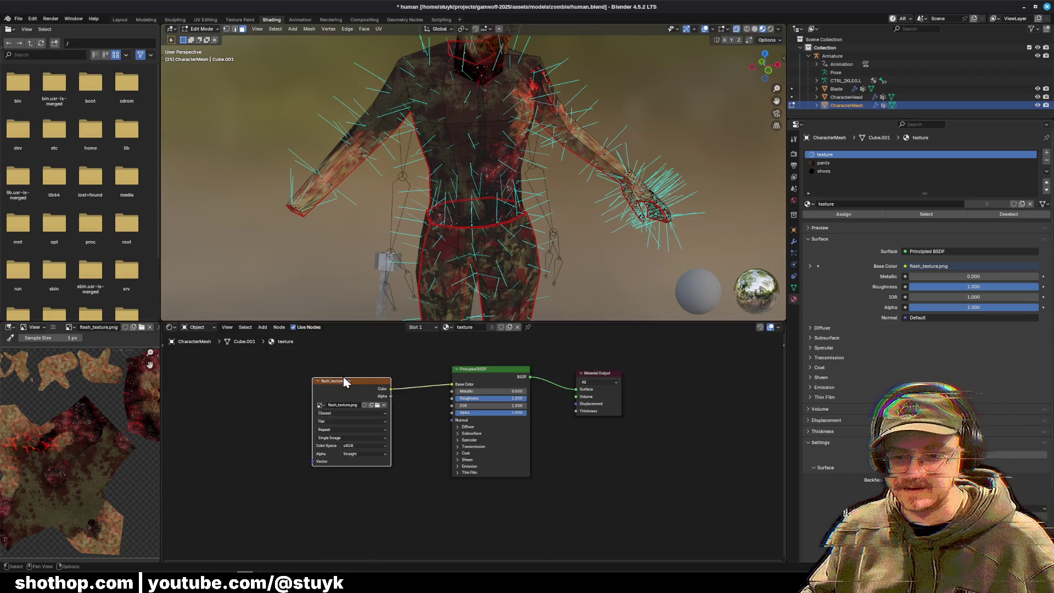
key("ctrl+s")
left_click(1025, 7)
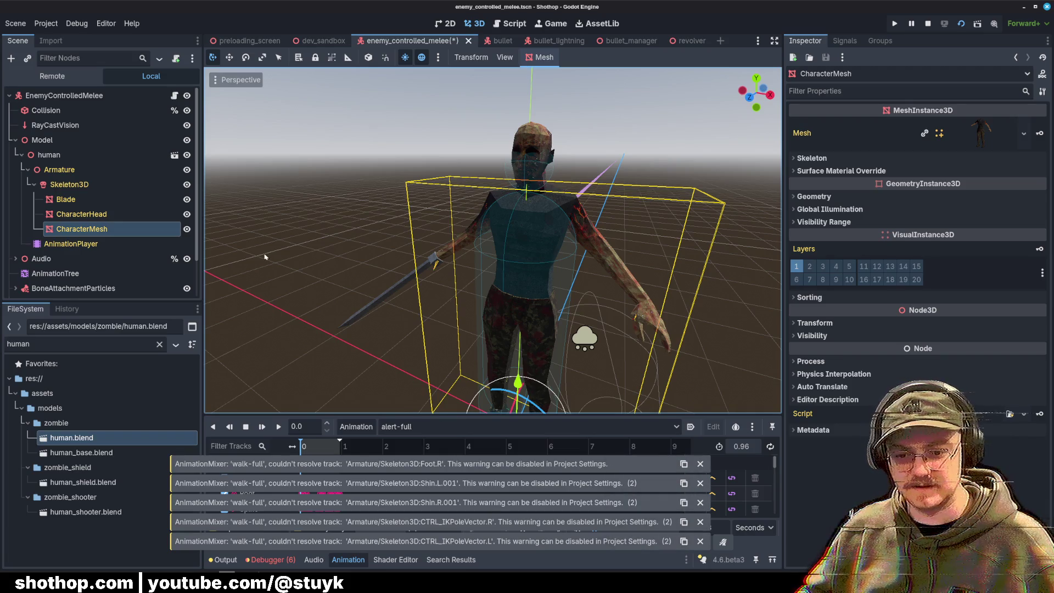
Step: Reimport human.blend and swap the old human node under Model for a new instance
double_click(118, 438)
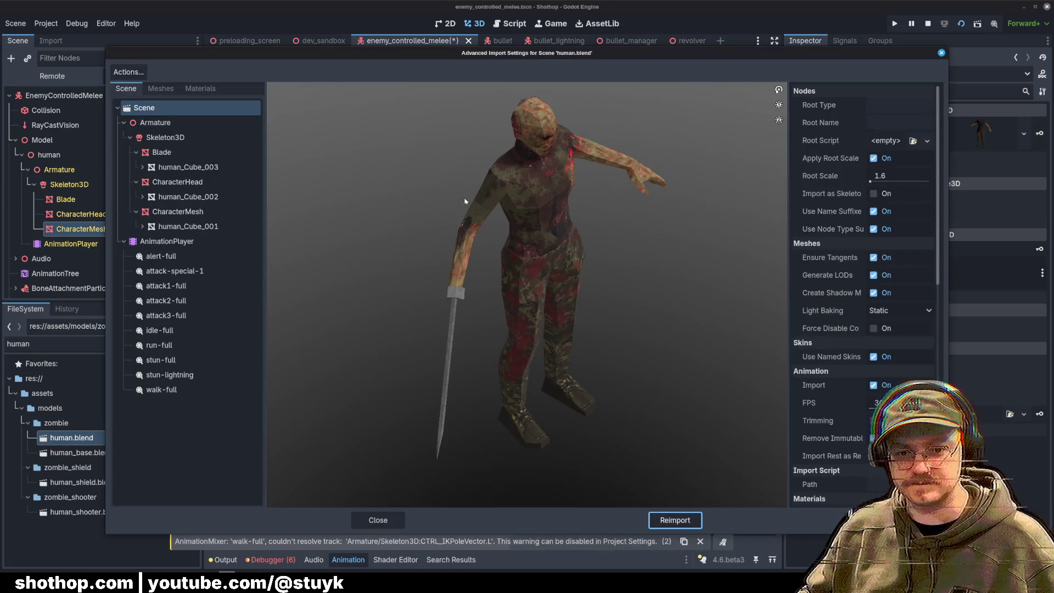
left_click(378, 521)
left_click(88, 155)
key("Delete")
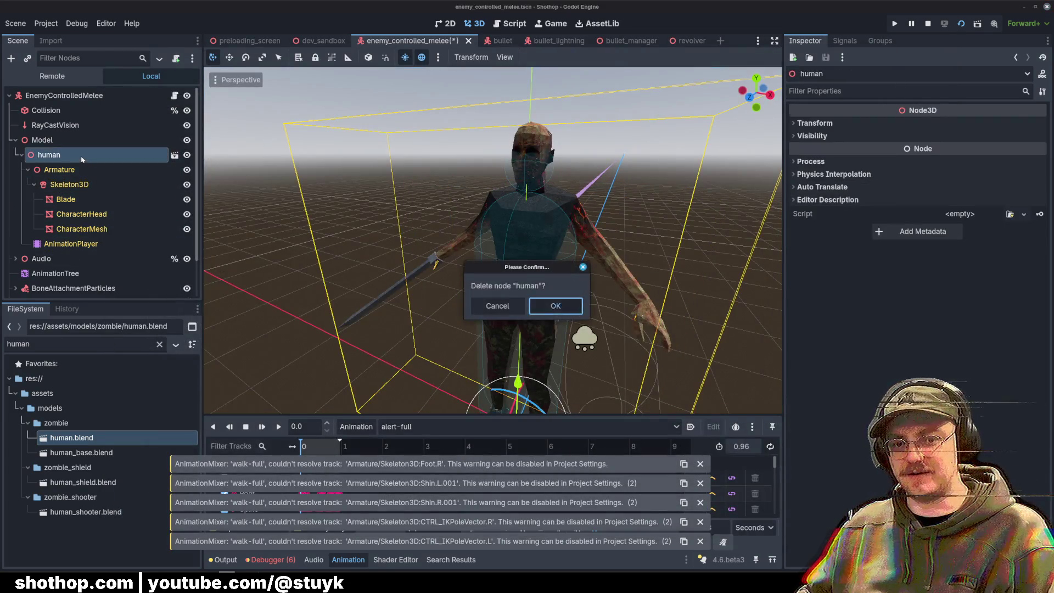
key("Return")
left_click_drag(74, 441, 47, 141)
key("f")
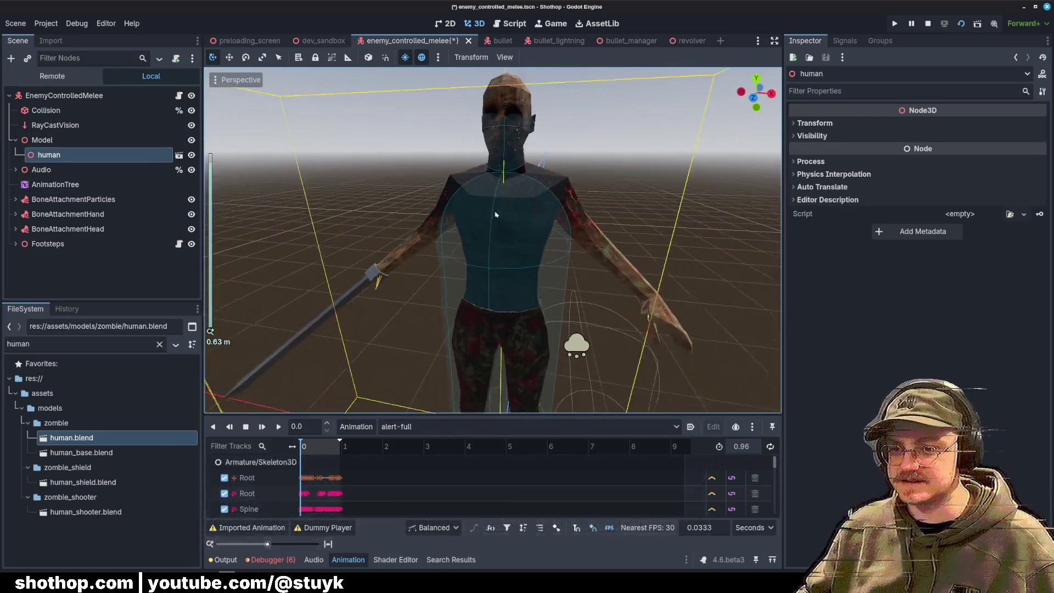
scroll(492, 233, "down", 3)
Step: Save the enemy_controlled_melee scene and reload the current project
key("ctrl+s")
left_click(46, 23)
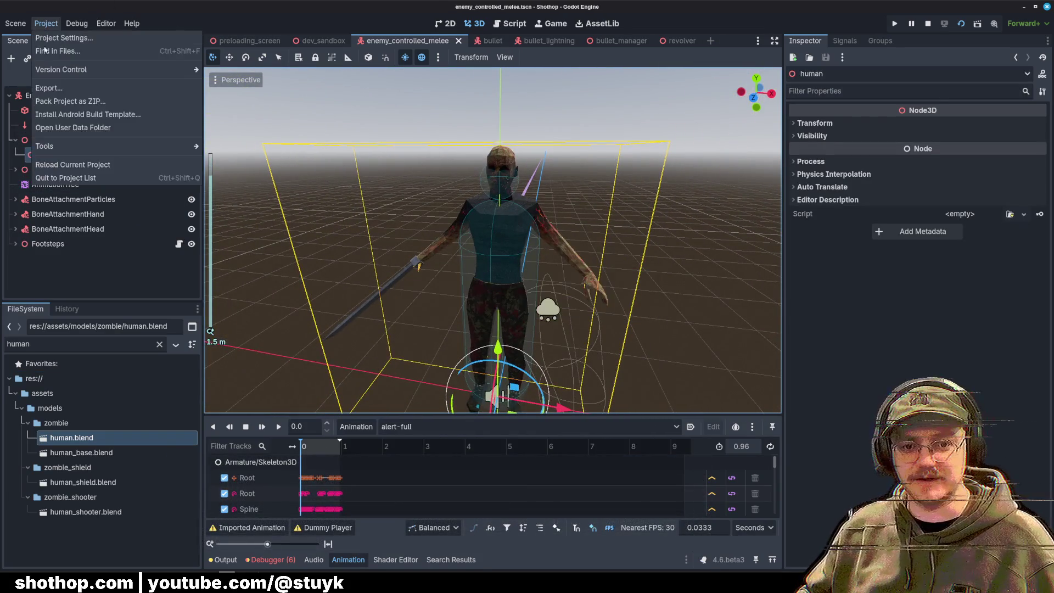
left_click(66, 162)
left_click(573, 307)
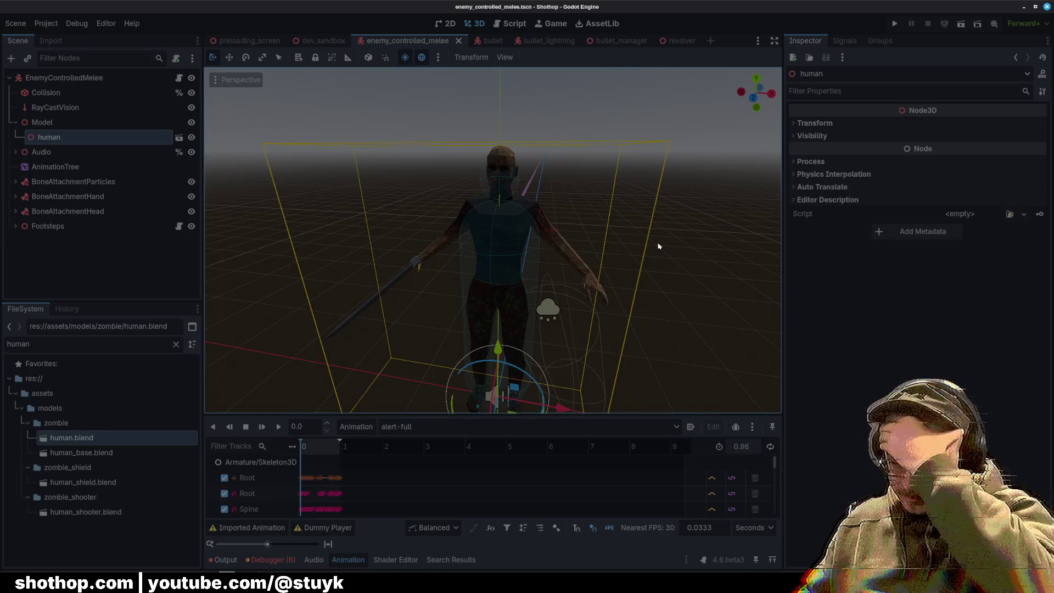
Step: Check the Trello lightning-stun card, then relaunch the Shothop project and select the human node
key("alt+Tab")
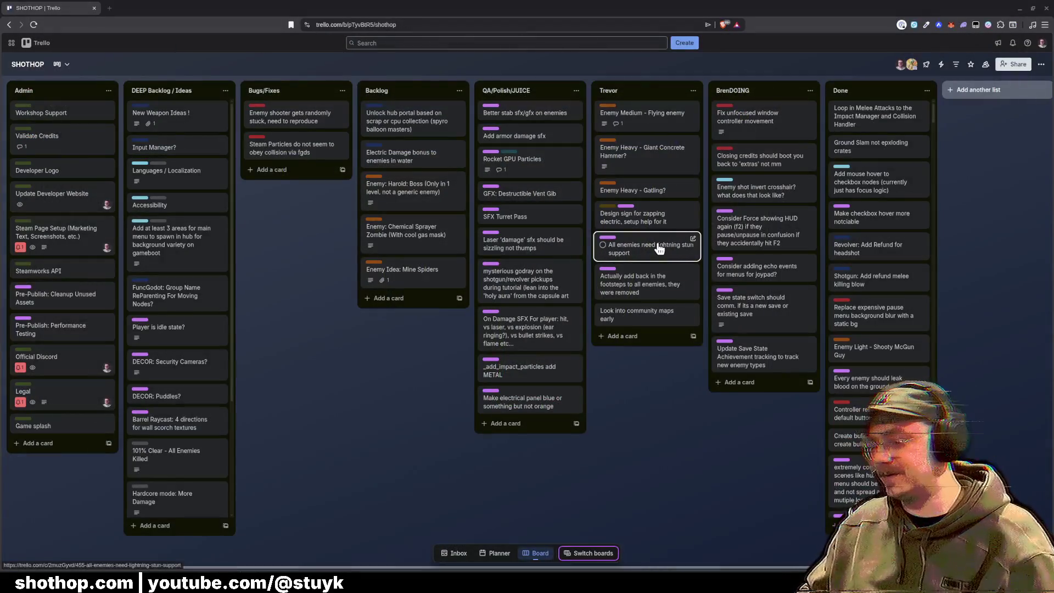
key("alt+Tab")
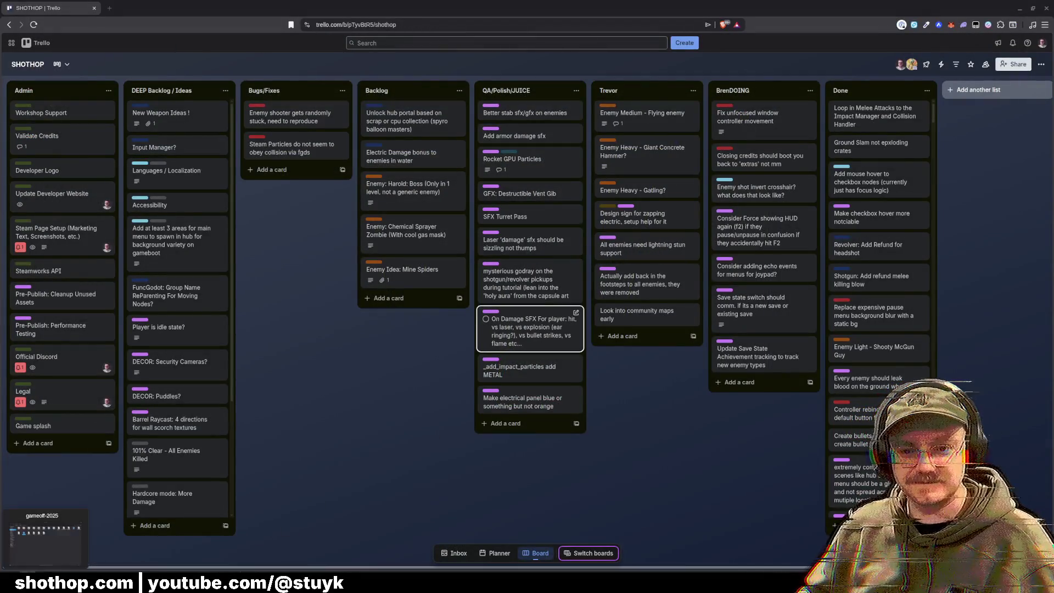
double_click(301, 153)
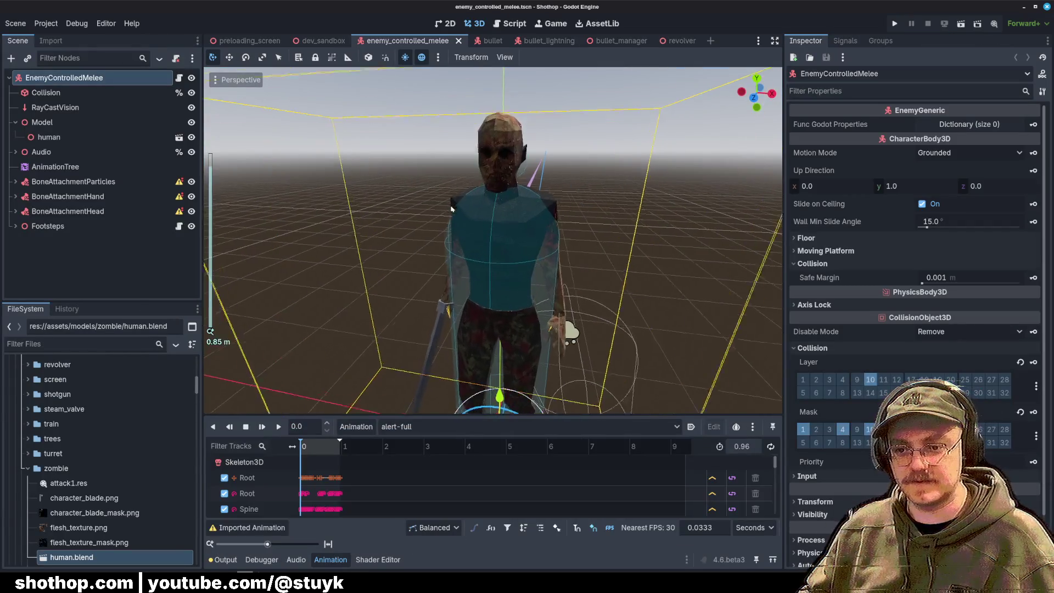
left_click(49, 137)
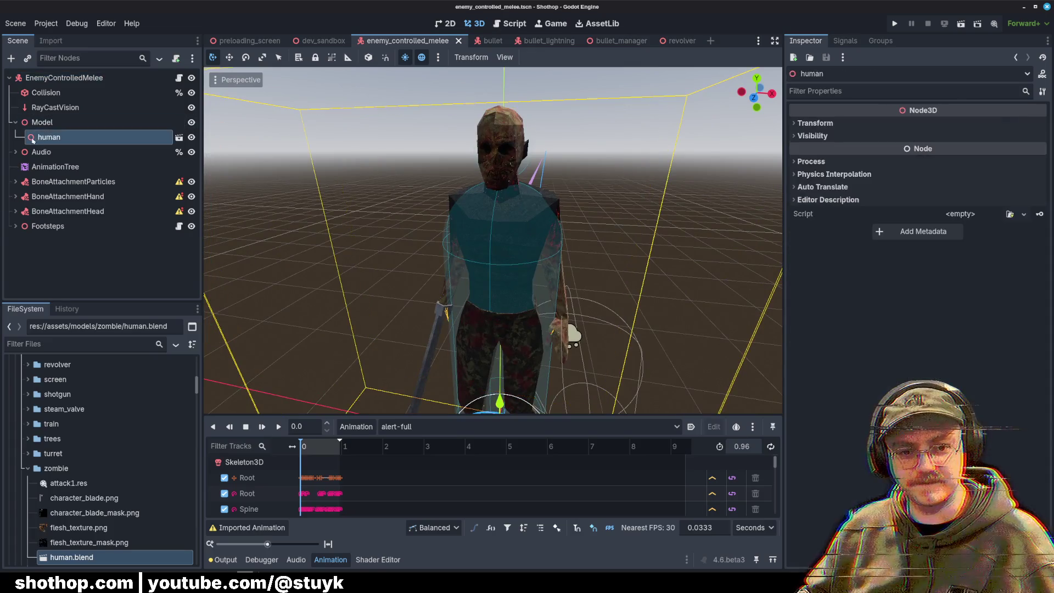
Step: Make the human node's children editable and select CharacterMesh
right_click(119, 146)
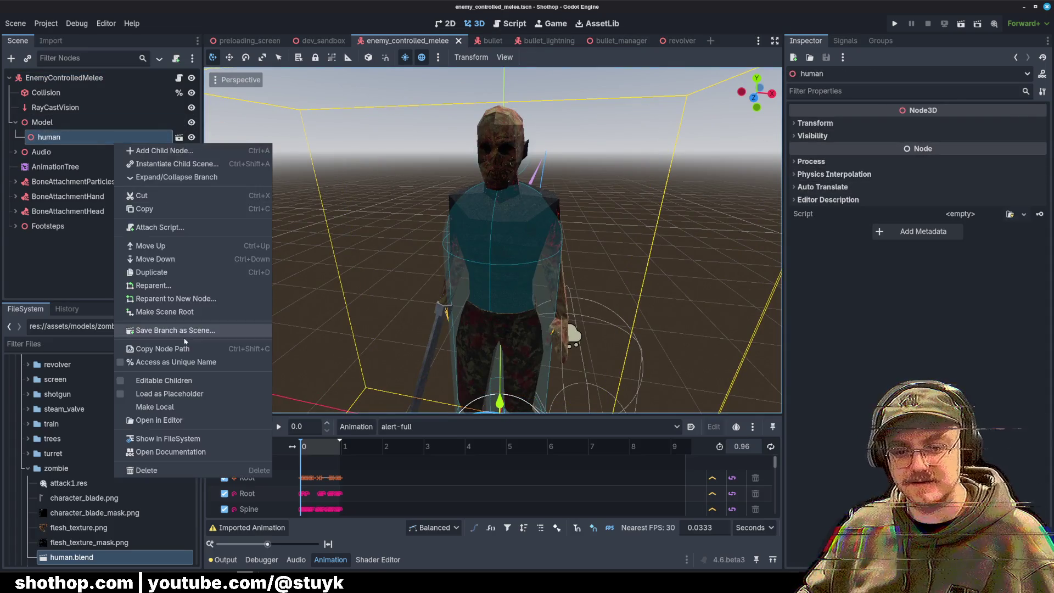
left_click(143, 382)
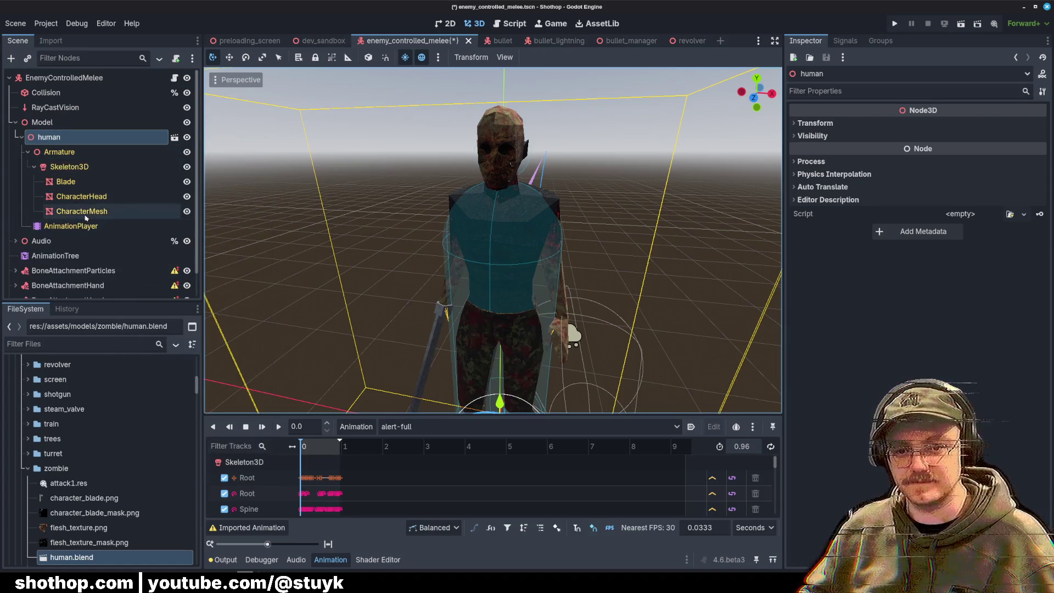
left_click(82, 211)
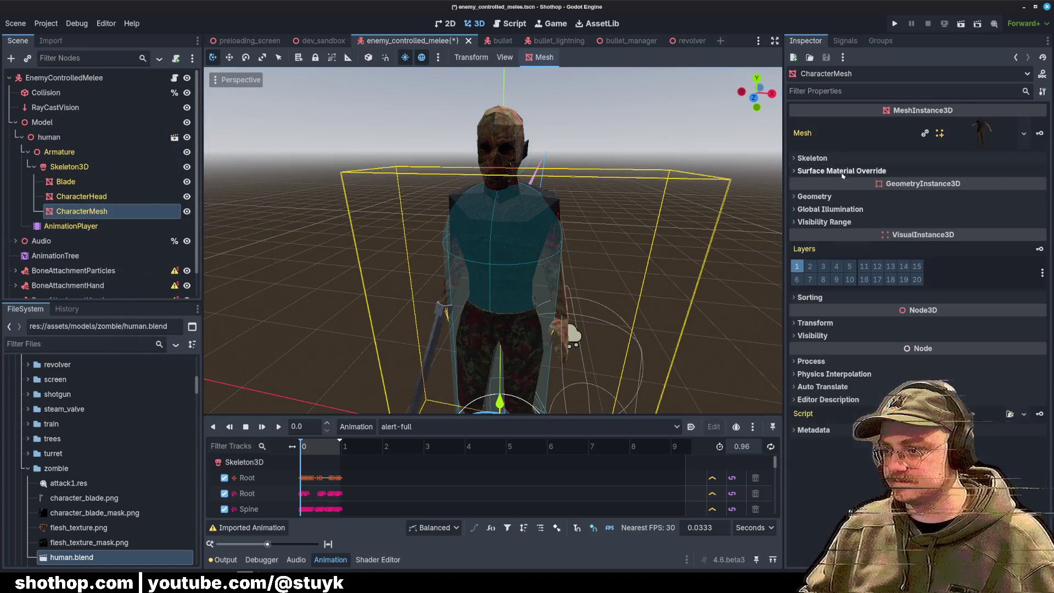
Step: Expand CharacterMesh's mesh down to surface 0's material and its Albedo settings
left_click(985, 141)
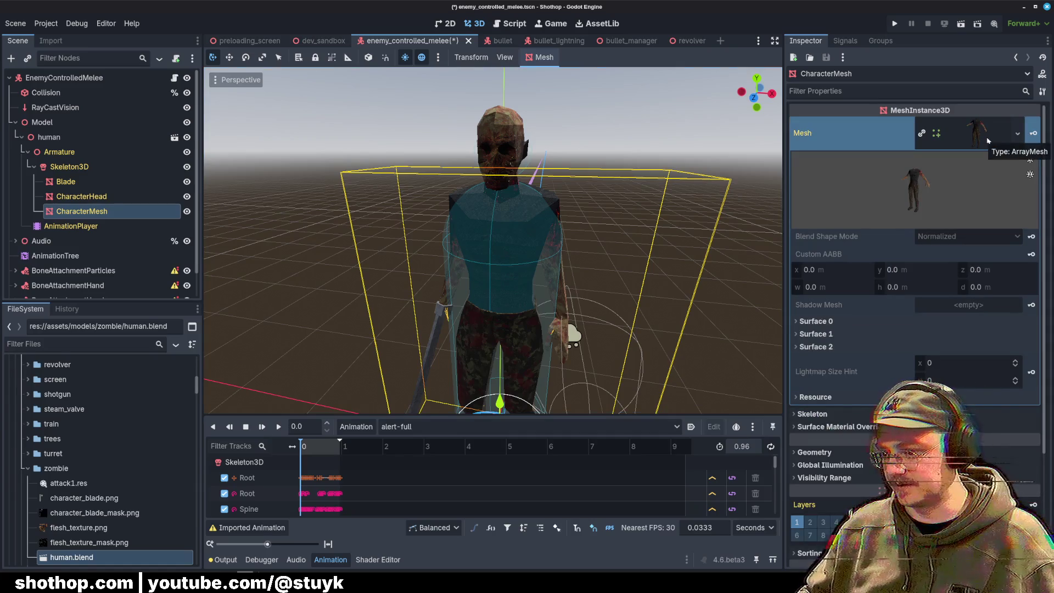
left_click(816, 321)
left_click(985, 362)
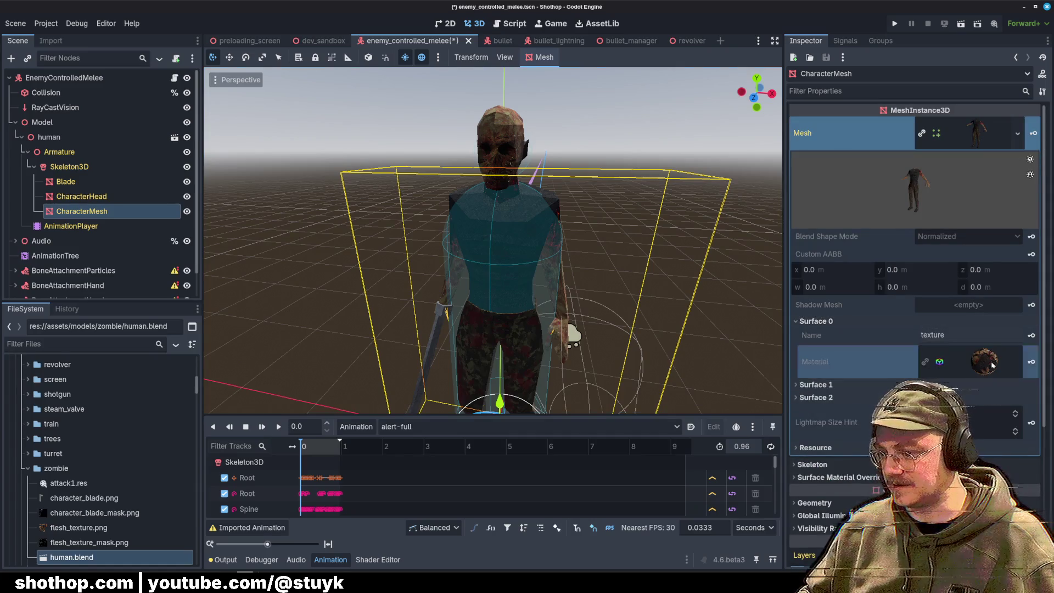
left_click(854, 331)
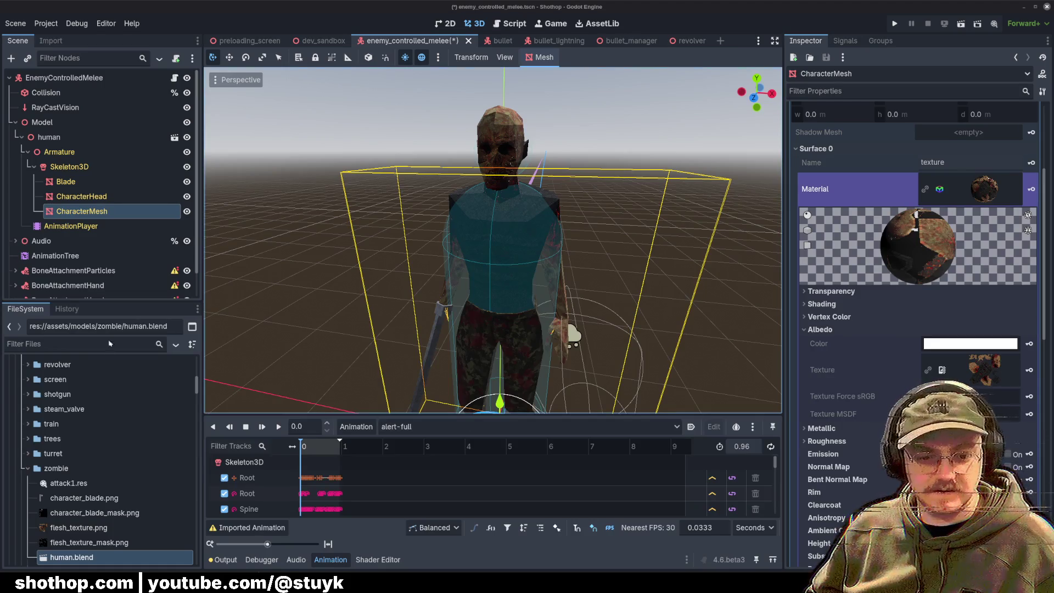
Step: Scroll to the zombie folder, open its context menu, and dismiss it unused
scroll(60, 388, "down", 3)
right_click(61, 388)
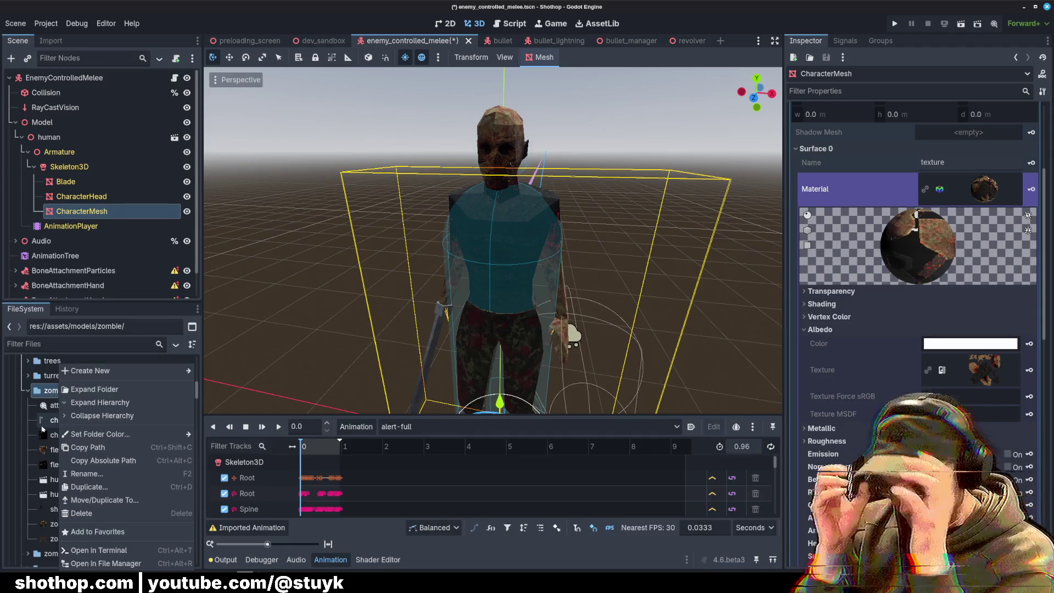
left_click(49, 390)
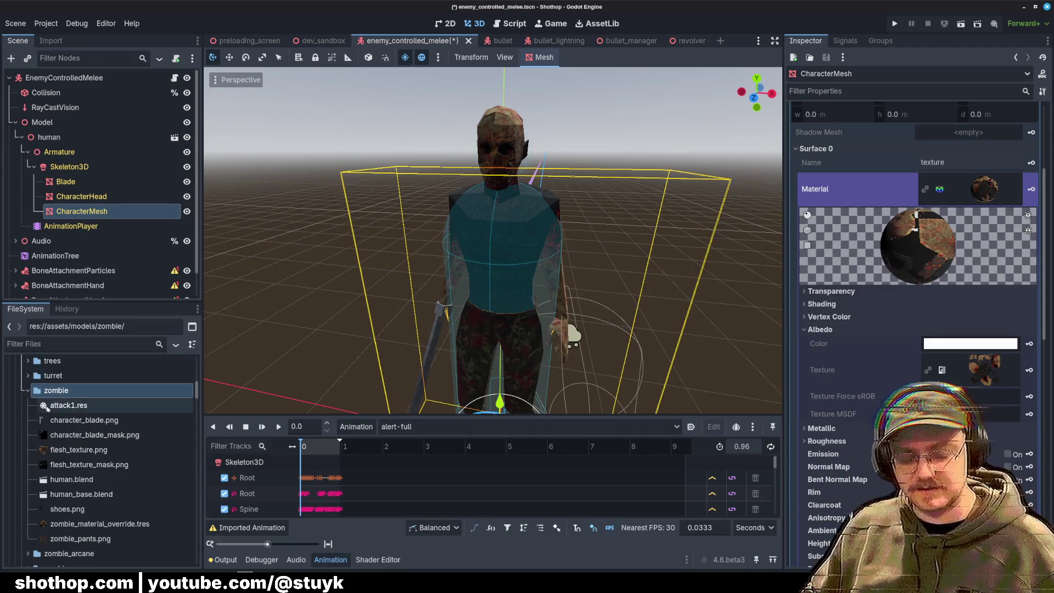
Step: Reimport human.blend from its Advanced Import Settings
left_click(80, 480)
double_click(81, 480)
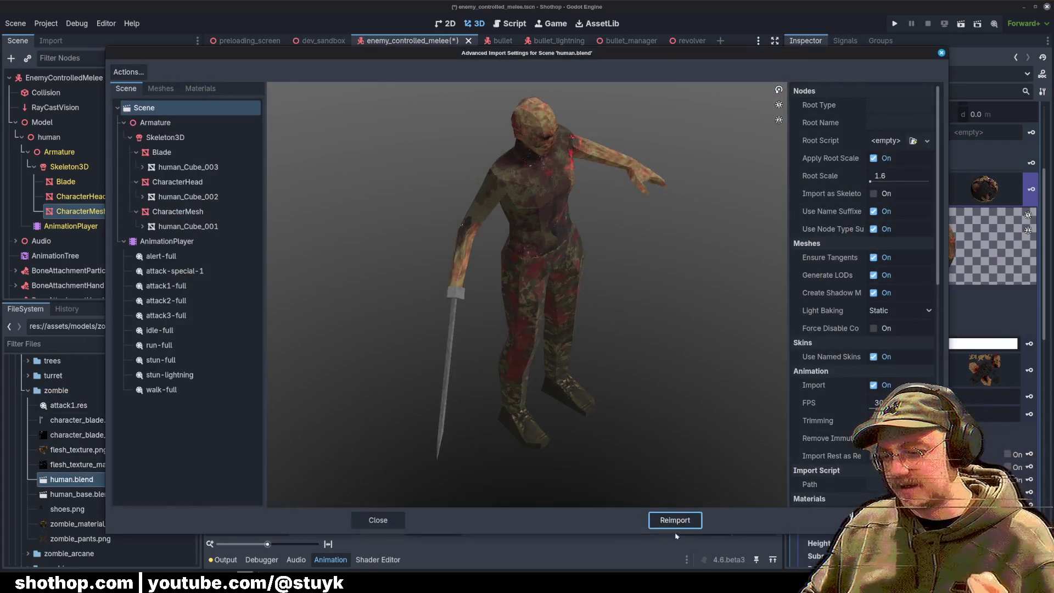
left_click(675, 522)
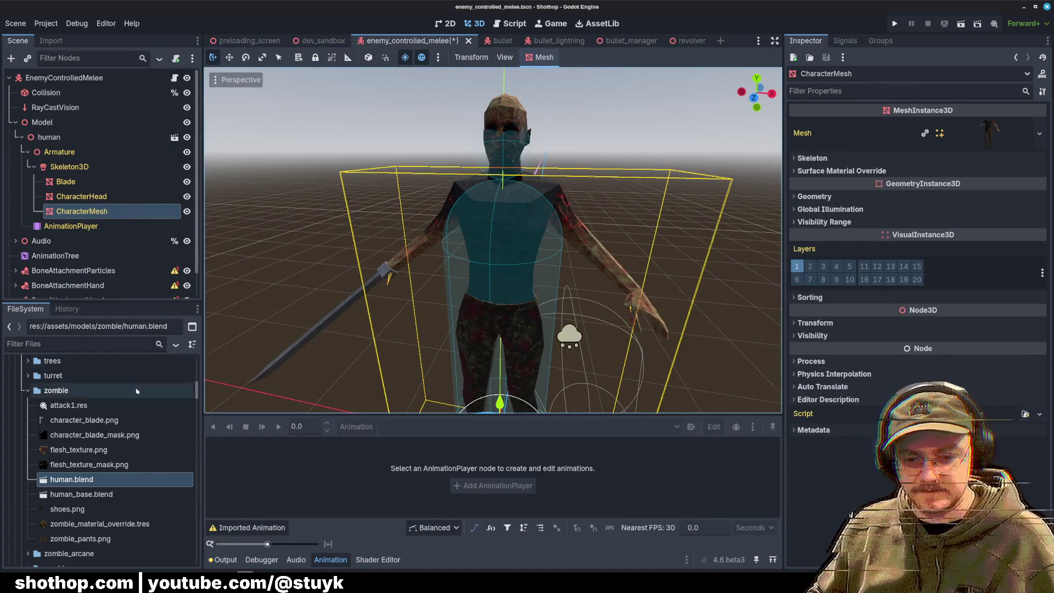
right_click(67, 391)
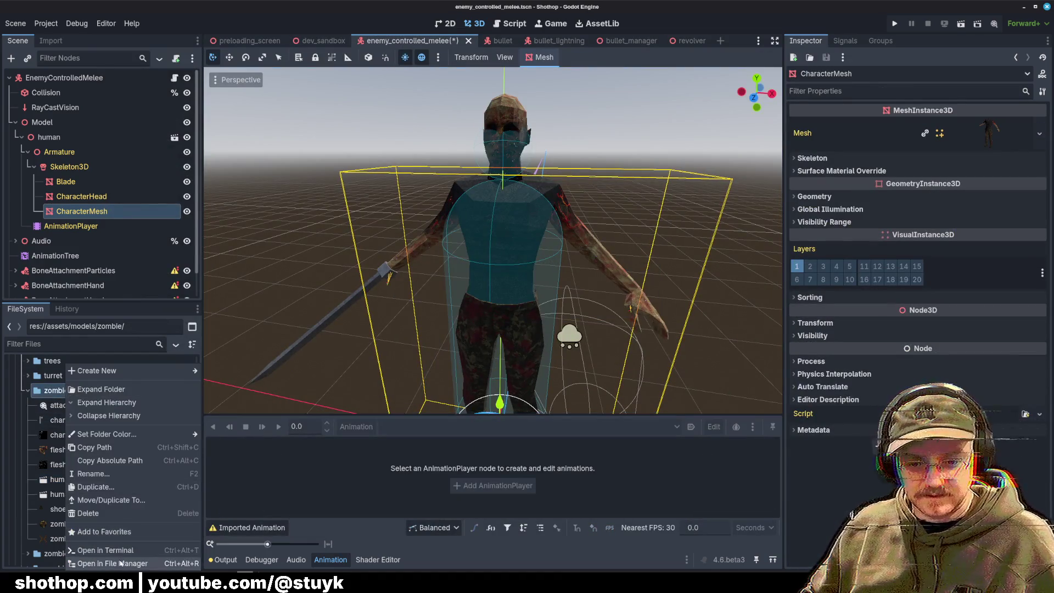
Step: Delete the zombie folder's eight .import files and attack1.res in Nemo, then close it
left_click(110, 563)
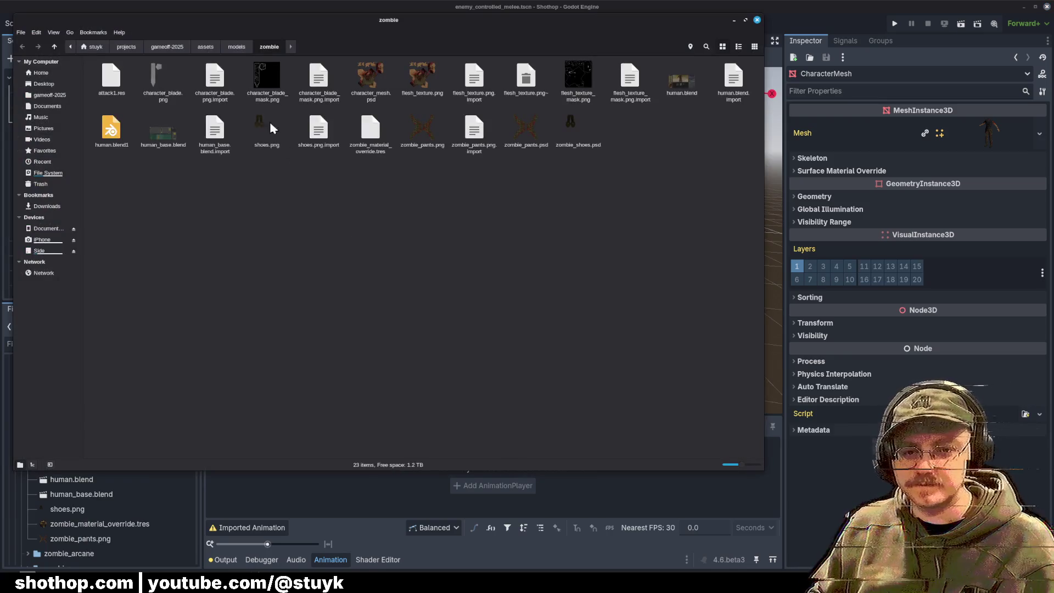
left_click(214, 80)
left_click(215, 132, "ctrl")
left_click(318, 79, "ctrl")
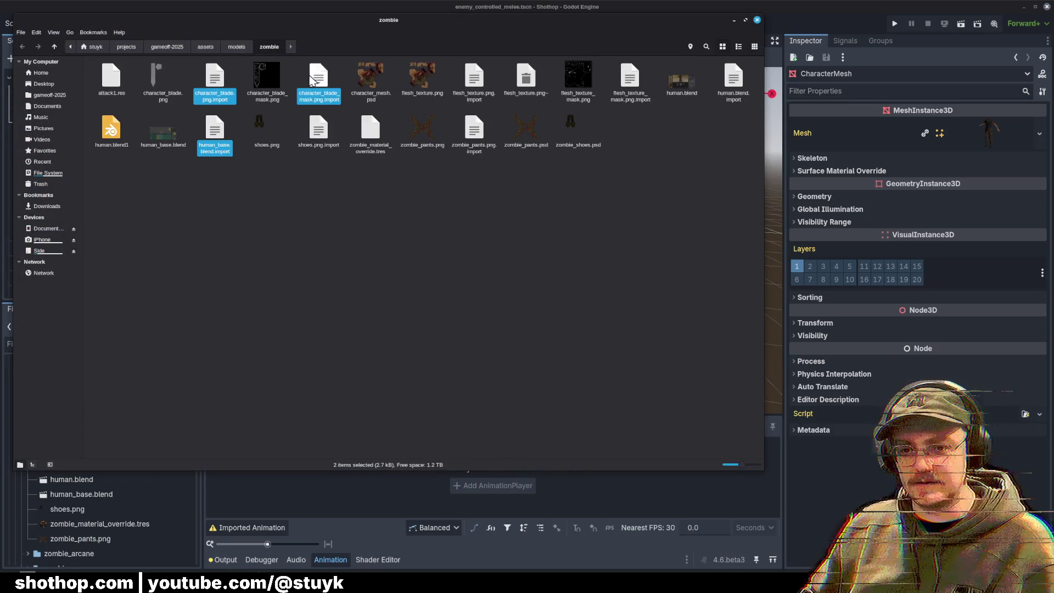
left_click(318, 131, "ctrl")
left_click(474, 130, "ctrl")
left_click(471, 80, "ctrl")
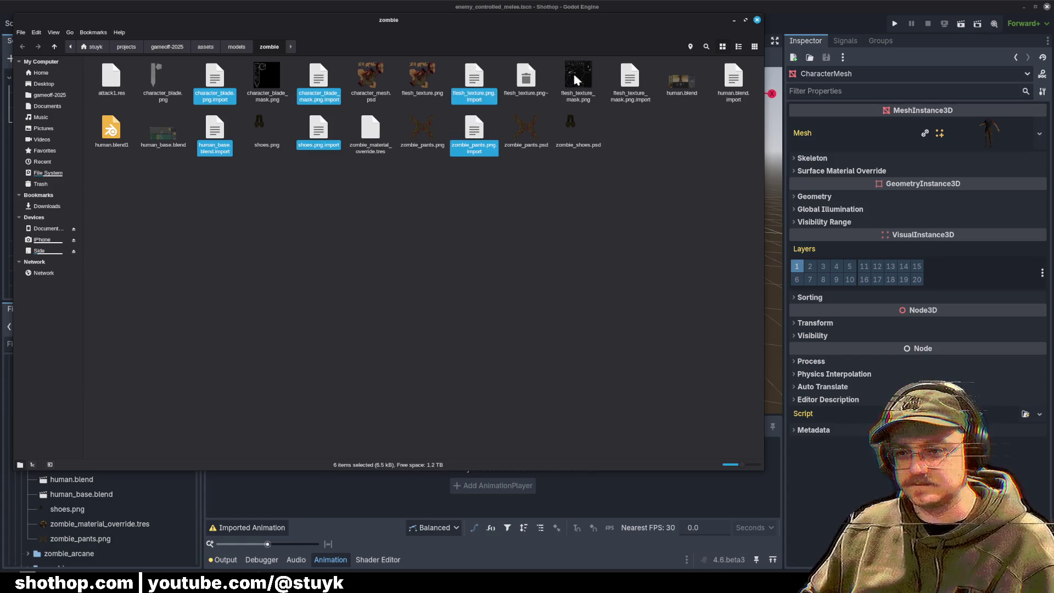
left_click(635, 77, "ctrl")
left_click(734, 79, "ctrl")
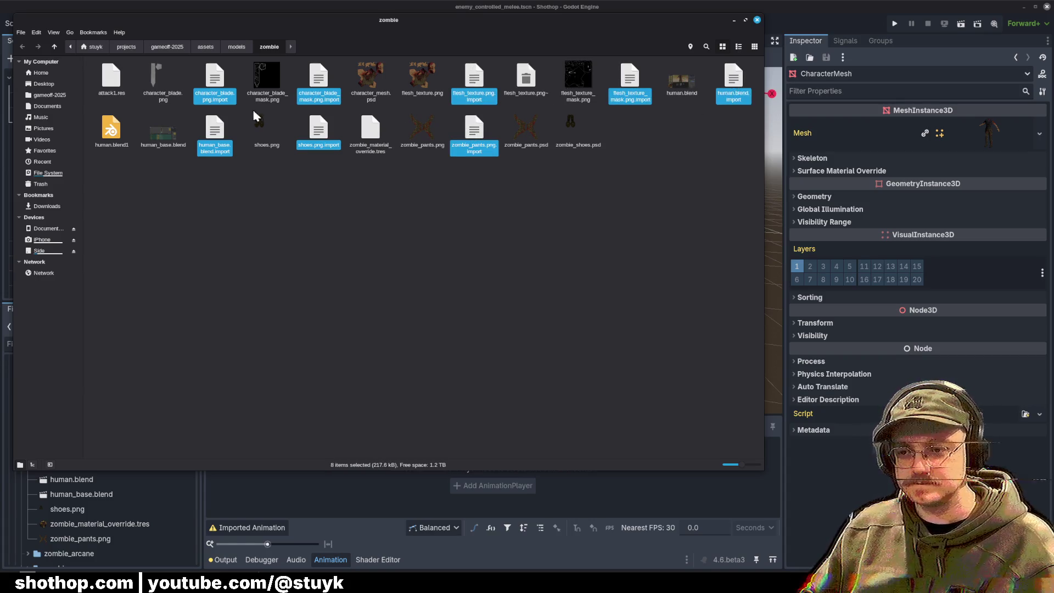
left_click(112, 77, "ctrl")
key("Delete")
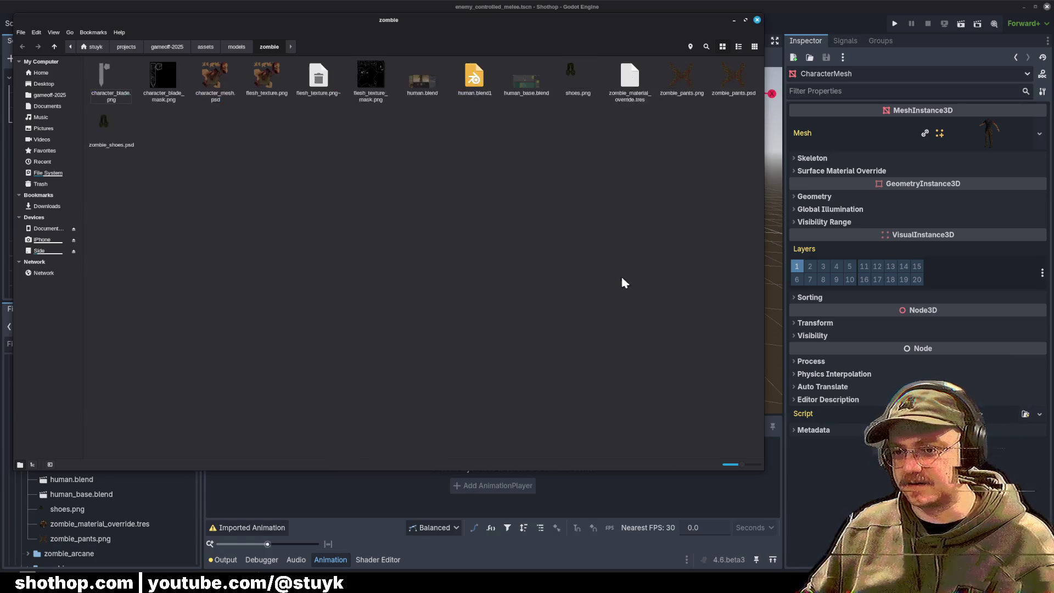
left_click(757, 20)
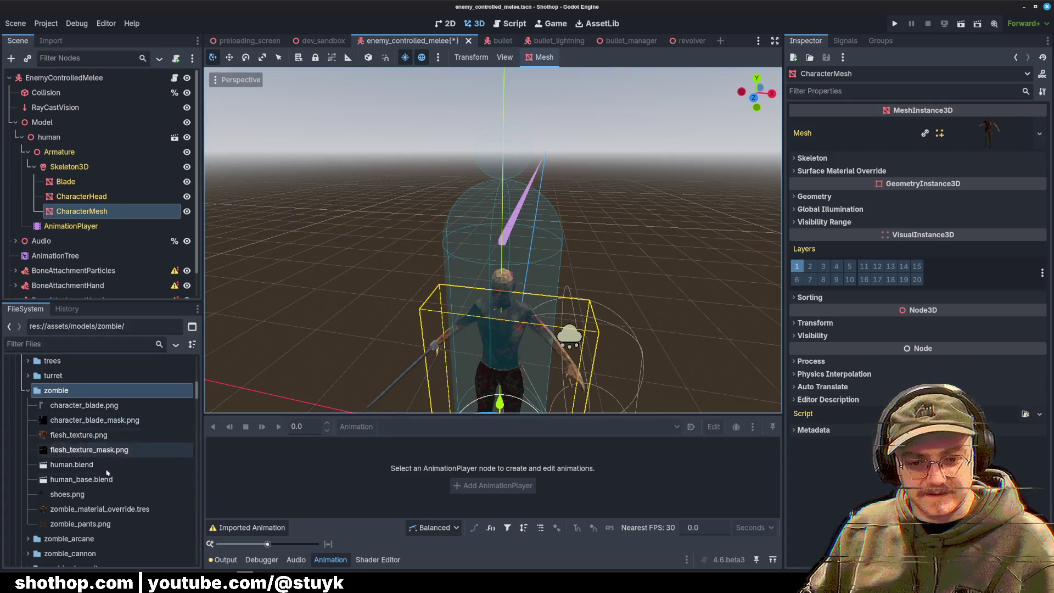
Step: Reimport human.blend with its Root Scale set to 1.6
double_click(84, 471)
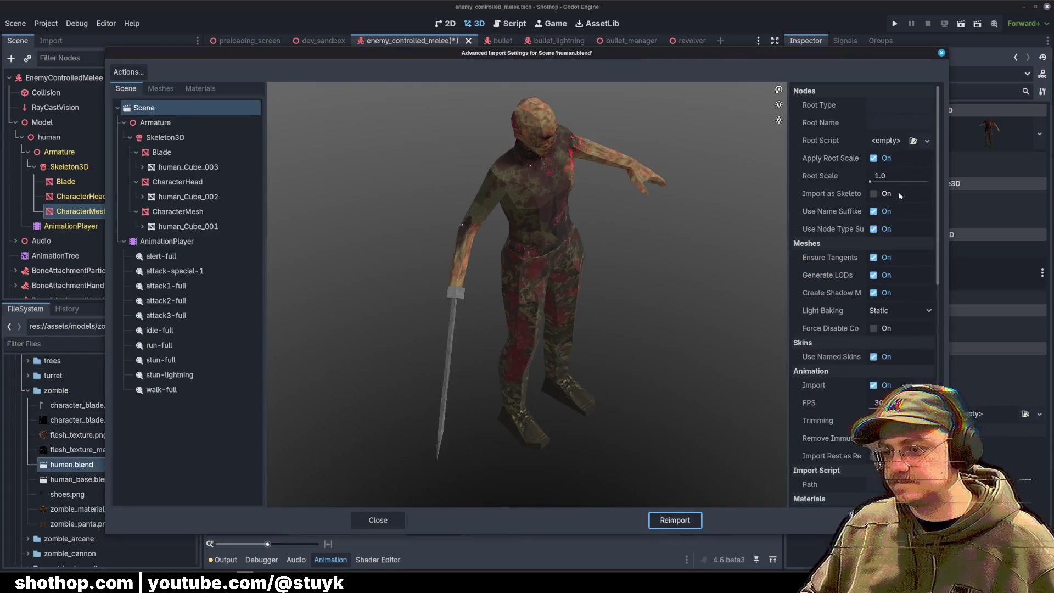
left_click(907, 176)
type("1.6")
key("Return")
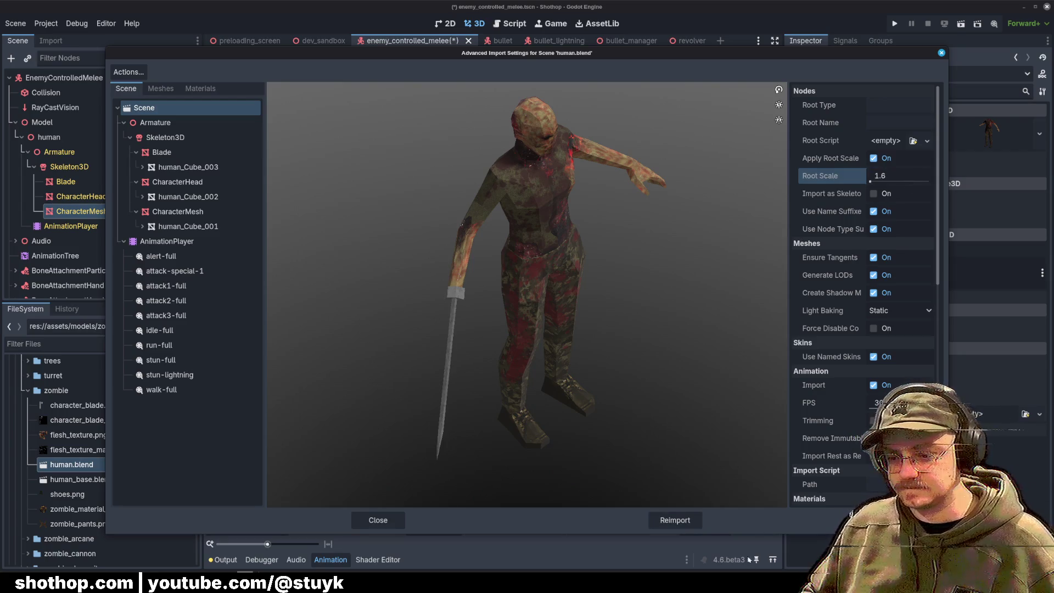
left_click(675, 520)
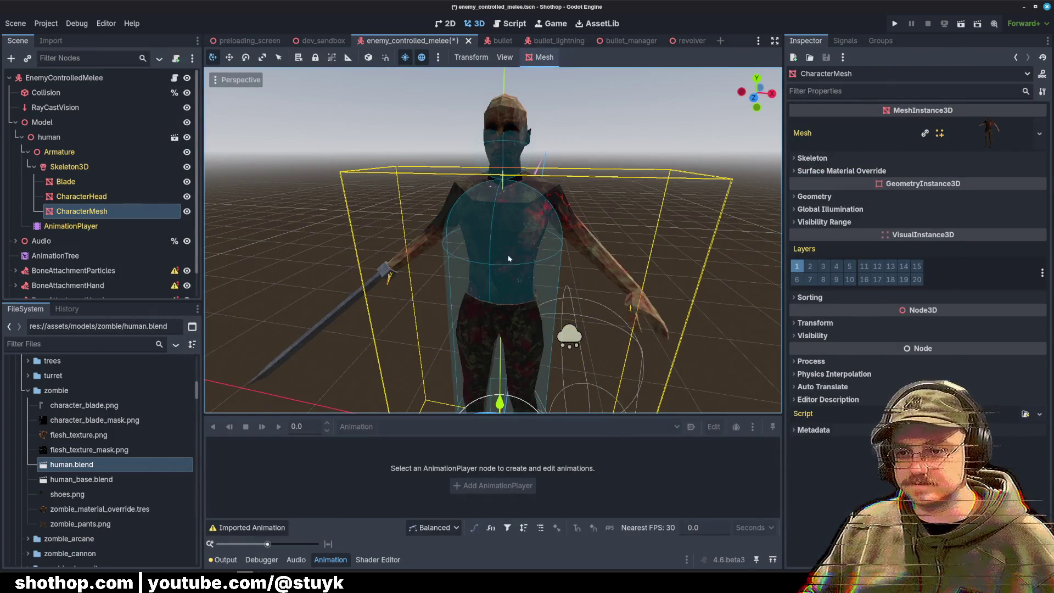
scroll(529, 247, "up", 4)
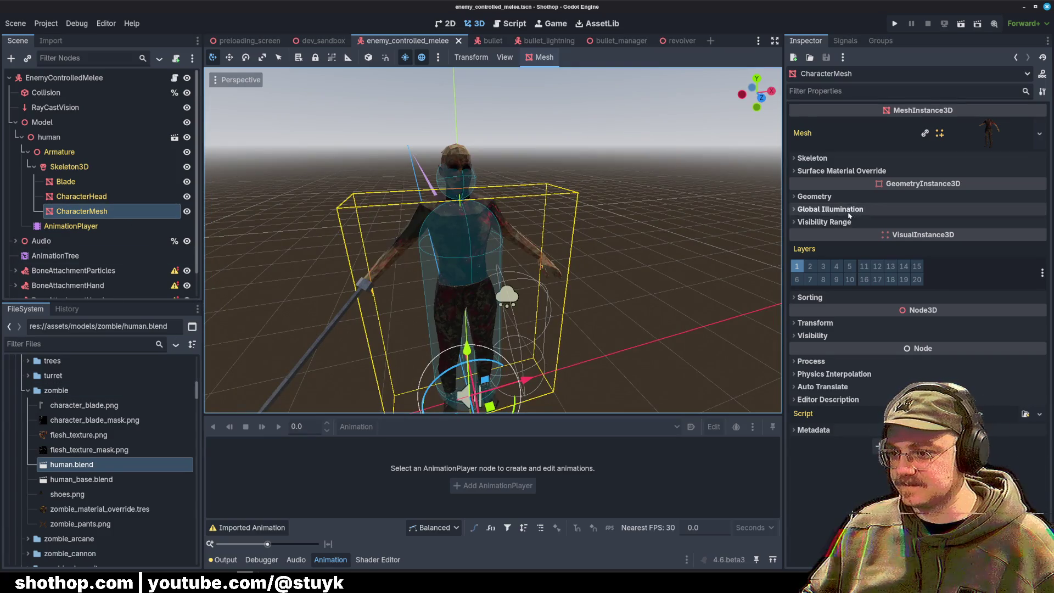
Step: Put zombie_material_override.tres in surface override slot 0 and clear its albedo texture
left_click(842, 171)
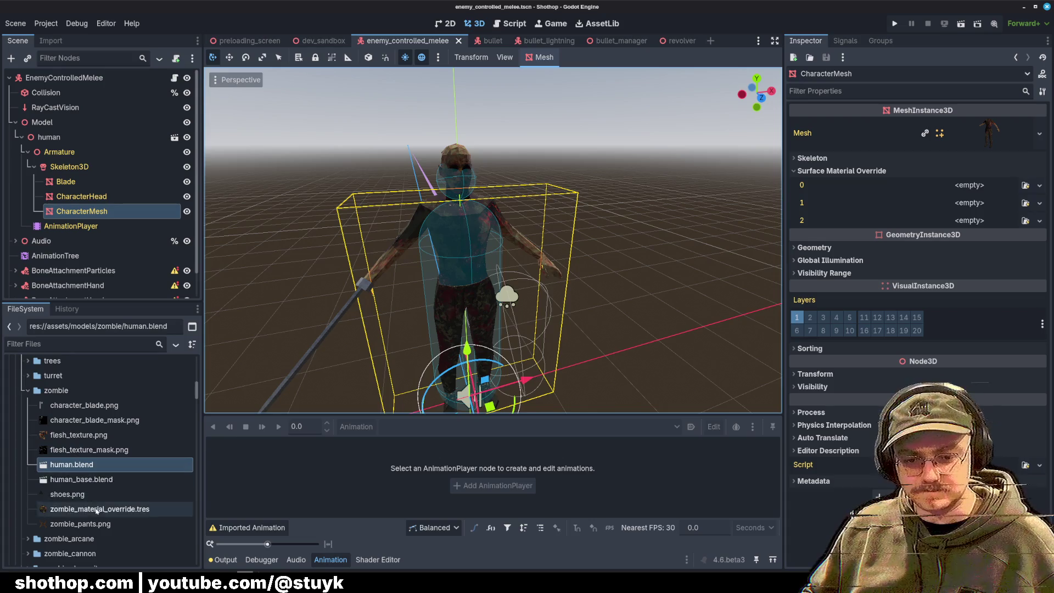
mouse_move(99, 509)
left_mouse_down()
mouse_move(847, 189)
mouse_move(974, 189)
mouse_move(965, 187)
left_mouse_up()
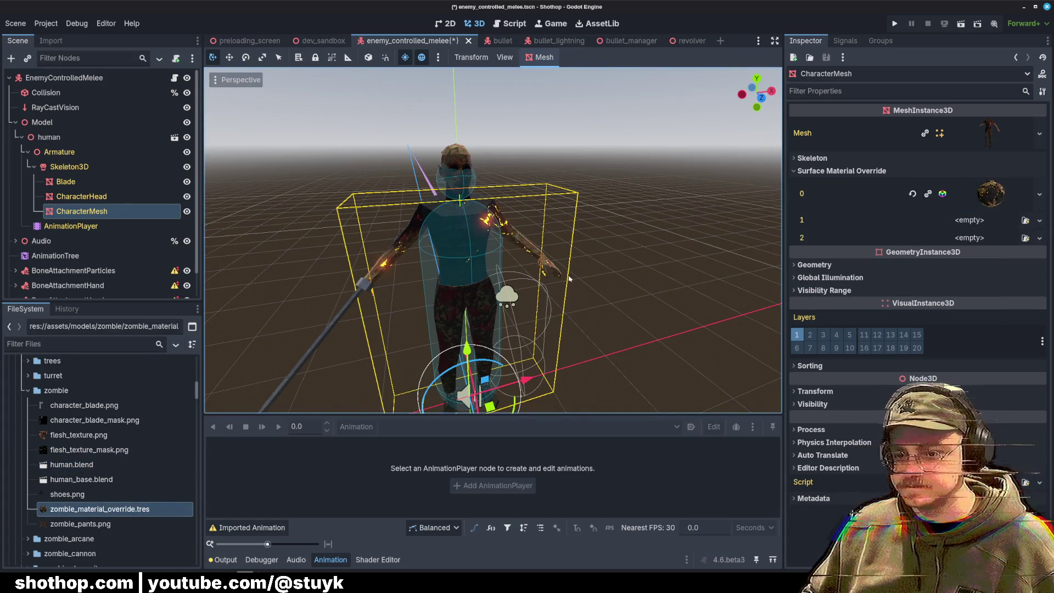
left_click(963, 197)
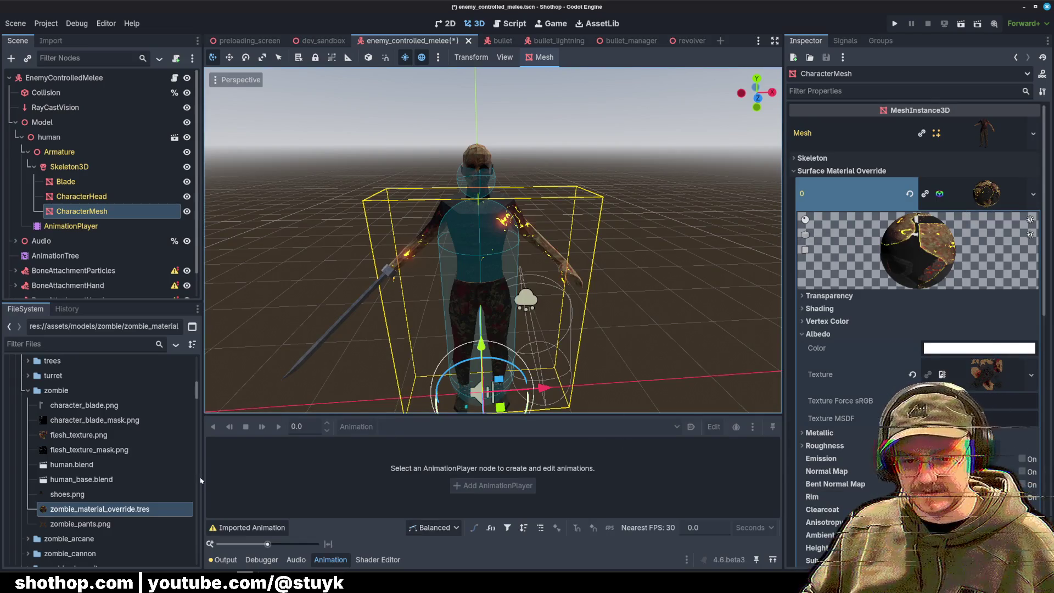
left_click(912, 374)
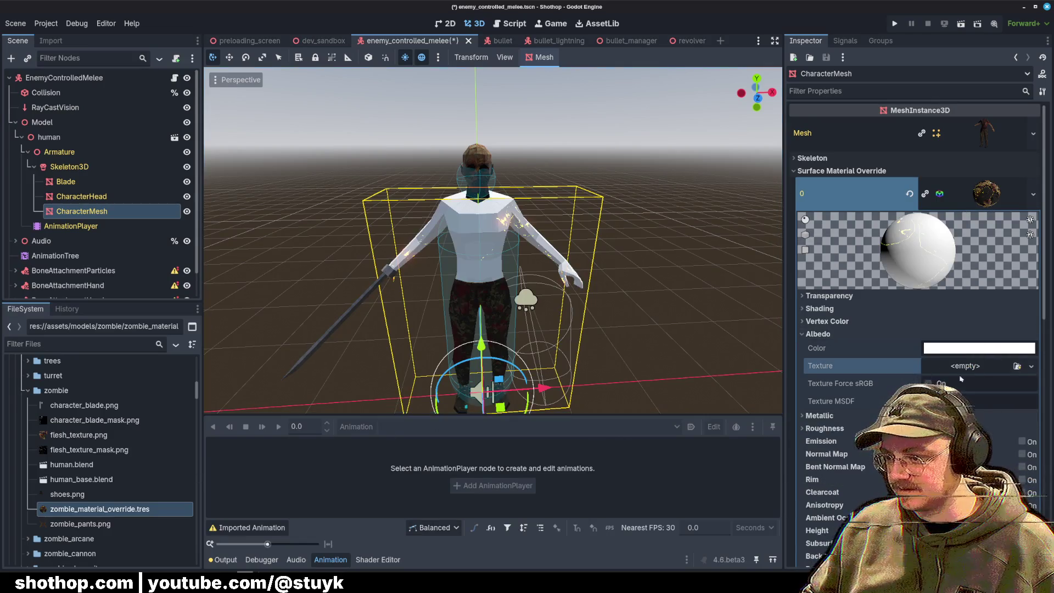
Step: Load flesh_texture.png from models/zombie as the override material's albedo texture
left_click(916, 369)
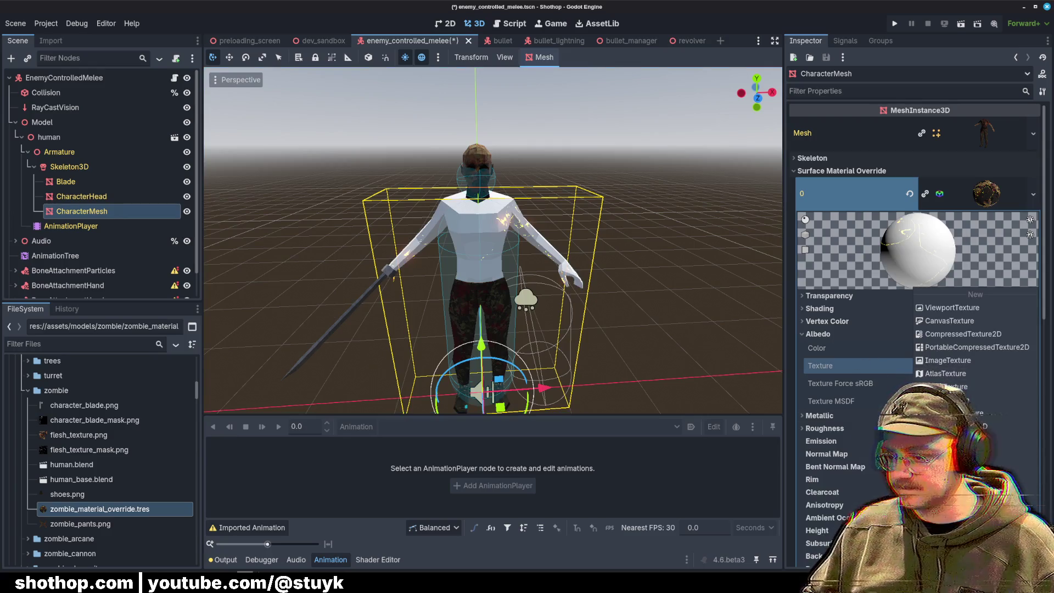
left_click(945, 532)
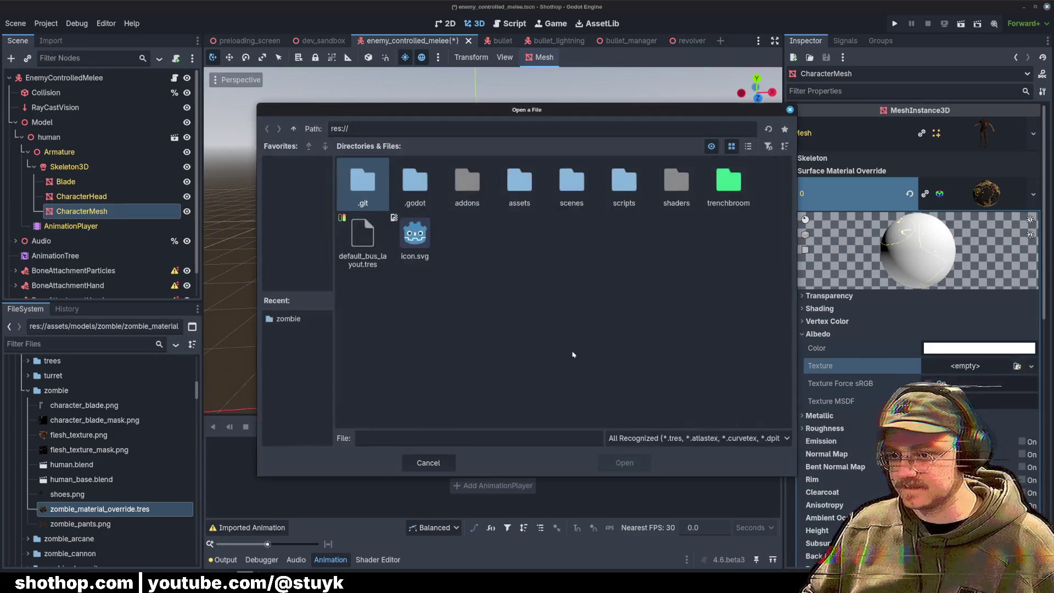
double_click(519, 184)
double_click(520, 187)
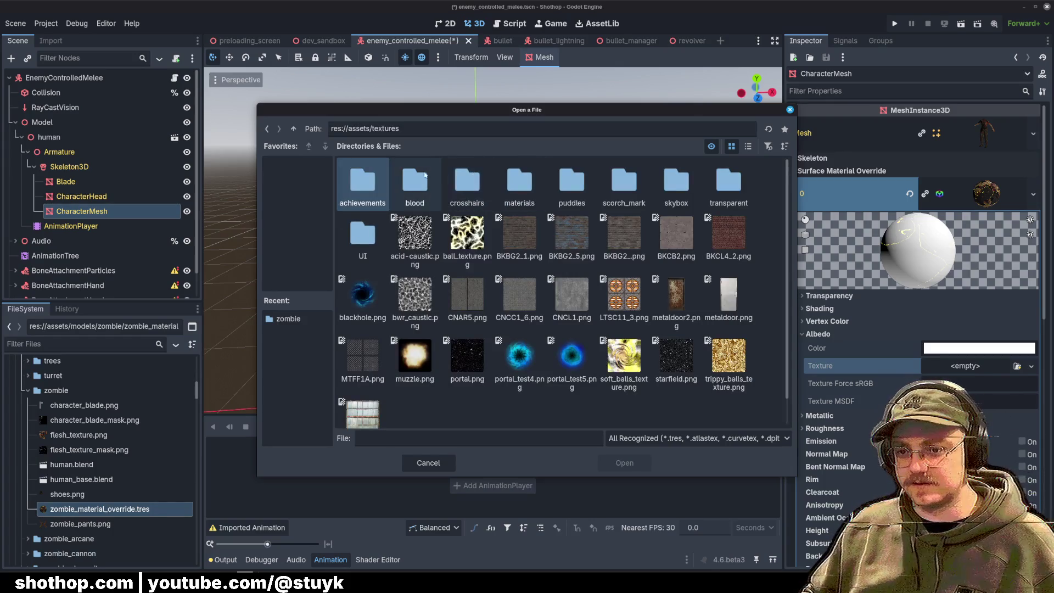
left_click(293, 128)
double_click(468, 183)
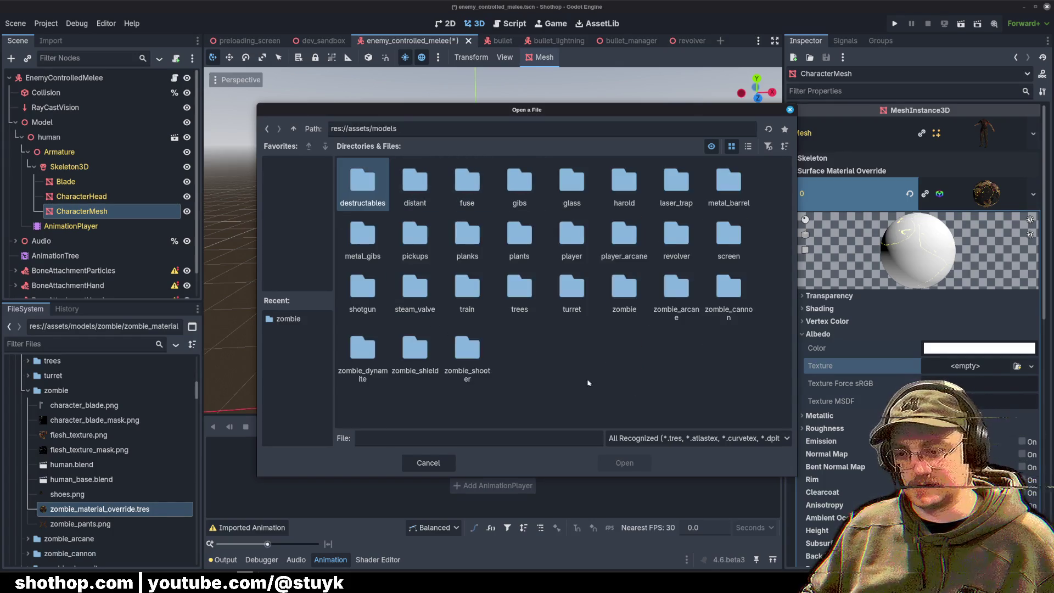
double_click(624, 291)
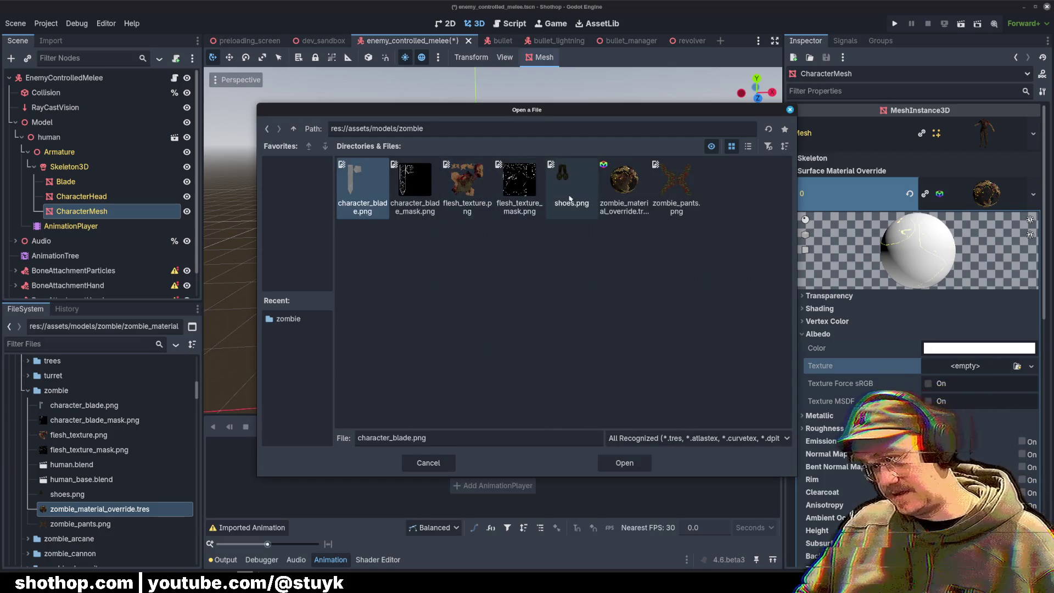
left_click(526, 183)
double_click(468, 182)
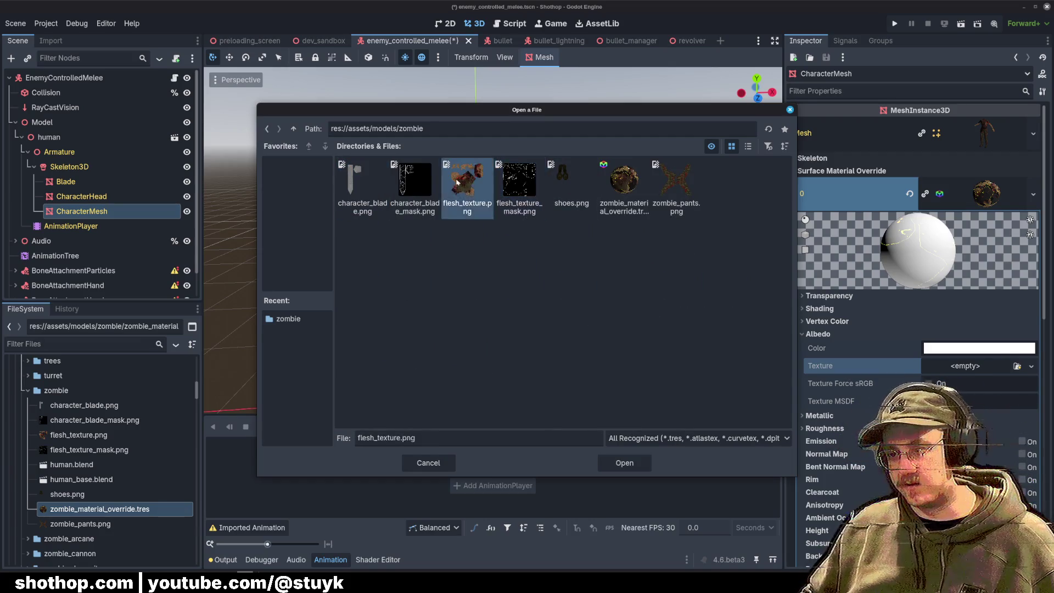
Step: Save the enemy scene and switch to dev_sandbox
scroll(547, 282, "down", 3)
mouse_move(547, 282)
left_mouse_down()
mouse_move(719, 313)
mouse_move(505, 264)
mouse_move(425, 202)
mouse_move(396, 220)
left_mouse_up()
key("ctrl+s")
left_click(317, 41)
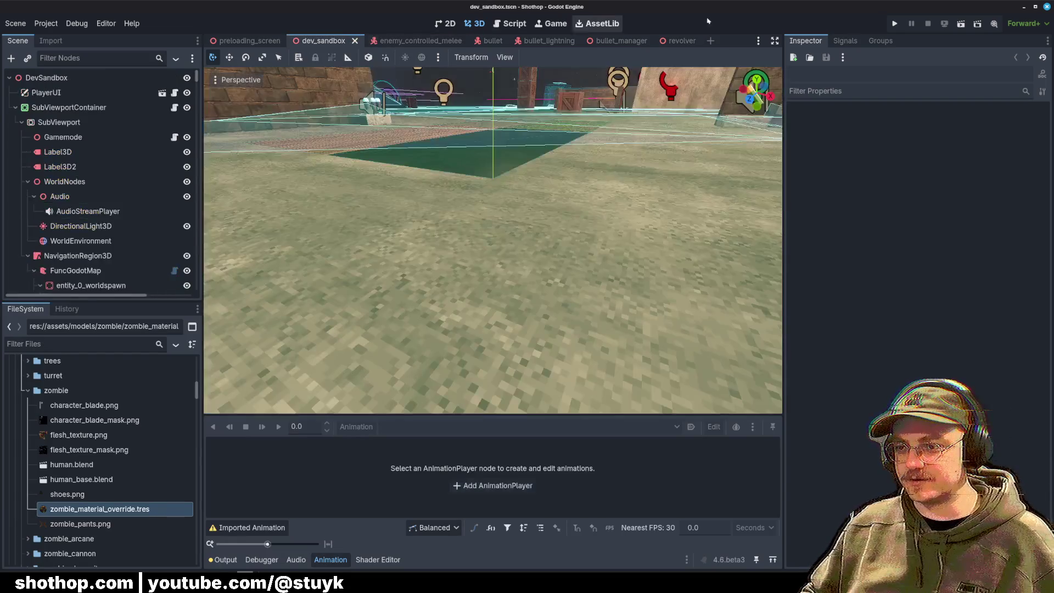
left_click(961, 23)
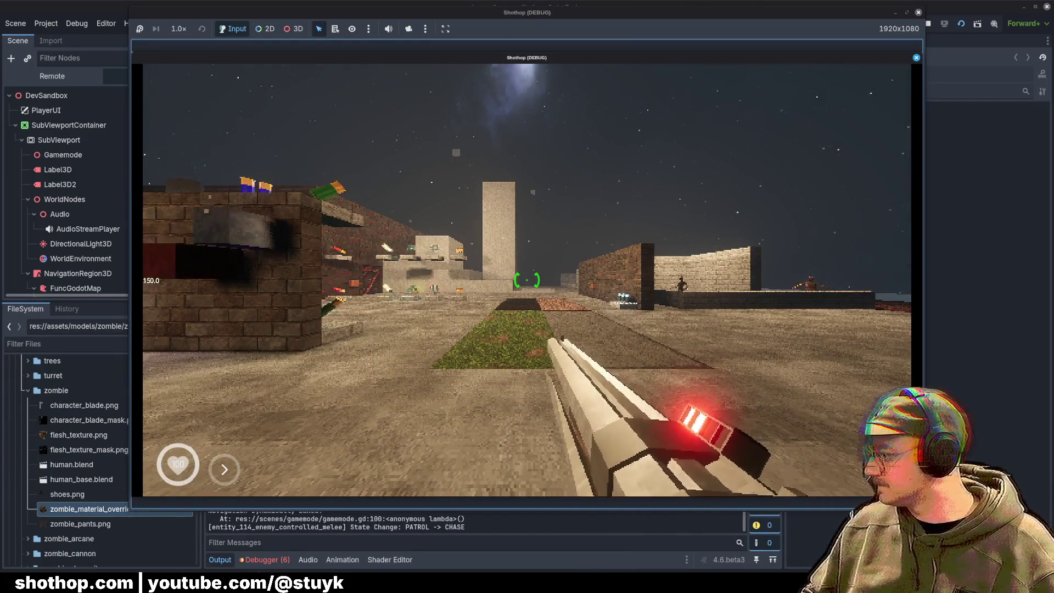
key("w")
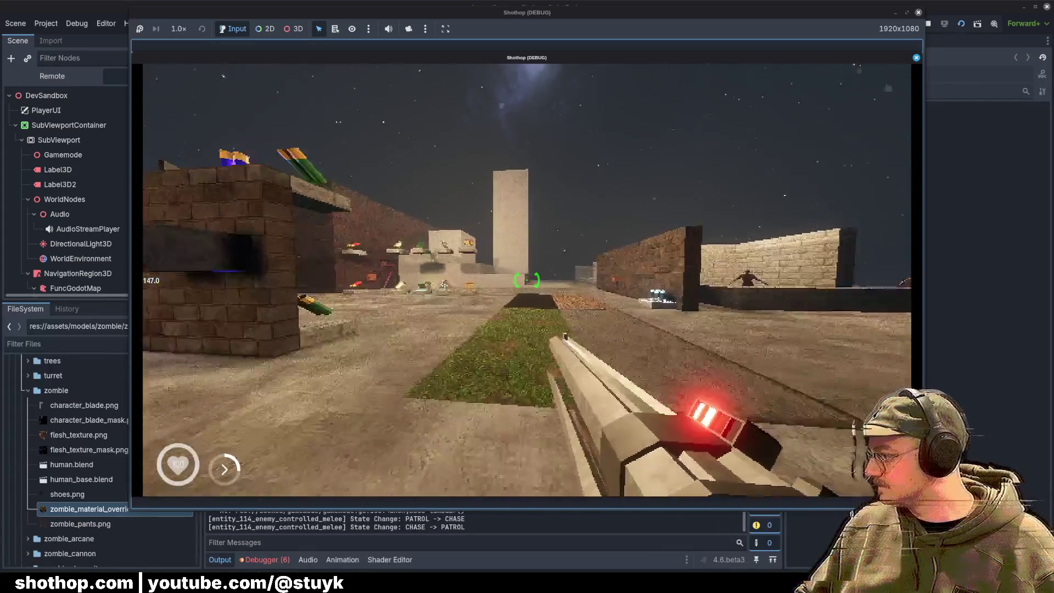
key("2")
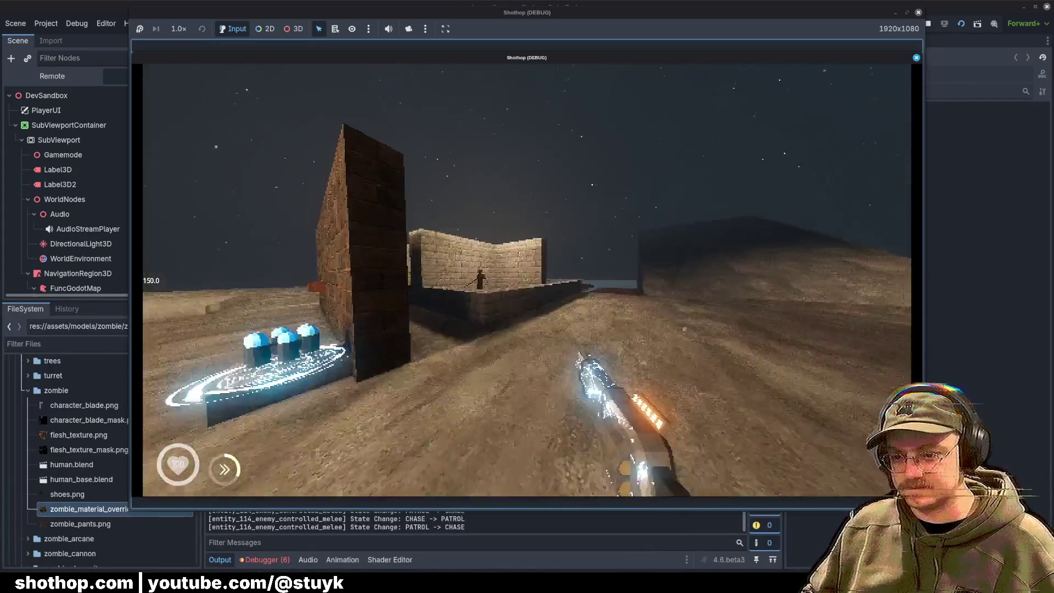
key("F8")
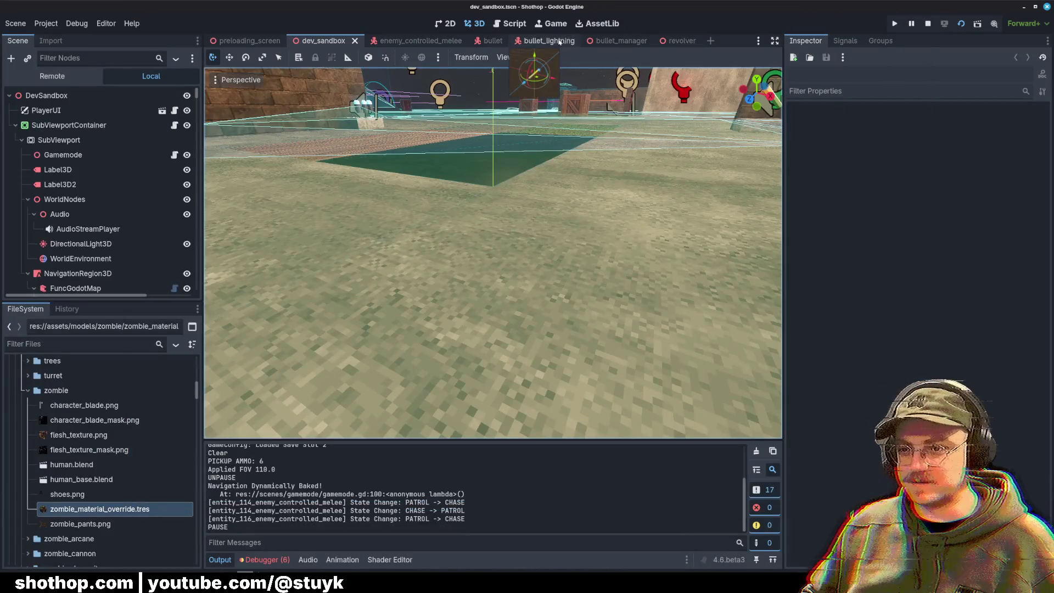
Step: Open enemy_controlled_melee, inspect the zombie model, and save the scene
left_click(416, 40)
left_click(69, 156)
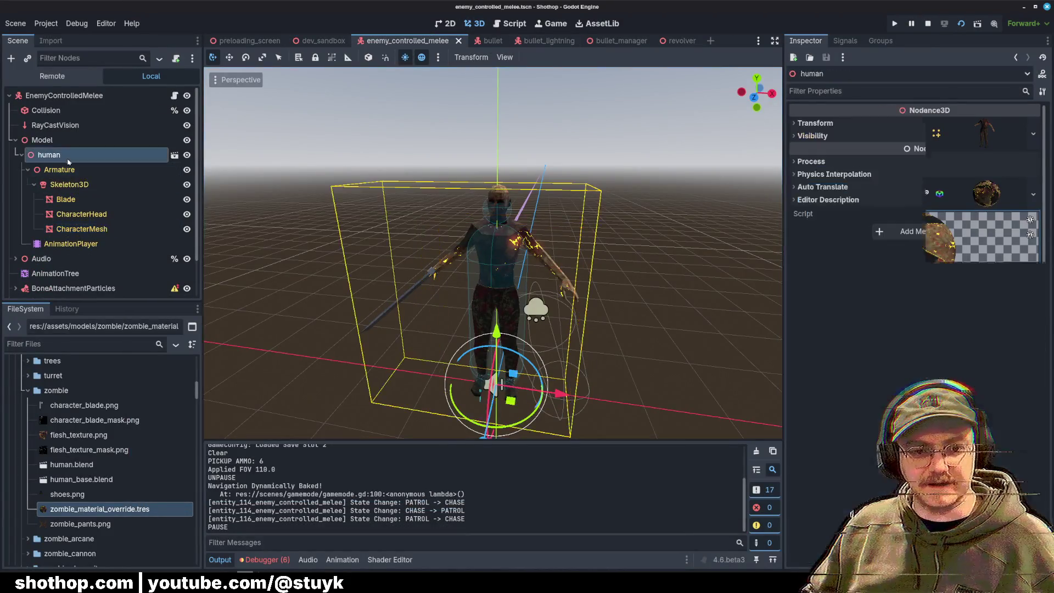
mouse_move(484, 341)
left_mouse_down()
mouse_move(514, 384)
mouse_move(617, 196)
mouse_move(391, 240)
left_mouse_up()
scroll(514, 384, "up", 2)
key("ctrl+s")
scroll(96, 226, "down", 2)
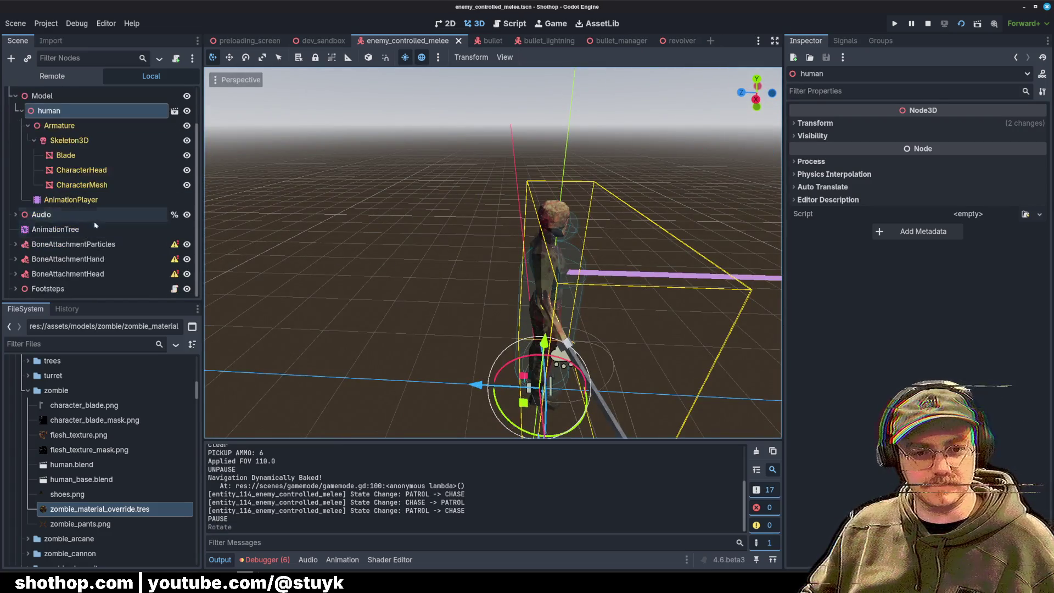
Step: Assign the AnimationPlayer as the AnimationTree's Anim Player and save
left_click(96, 229)
left_click(390, 559)
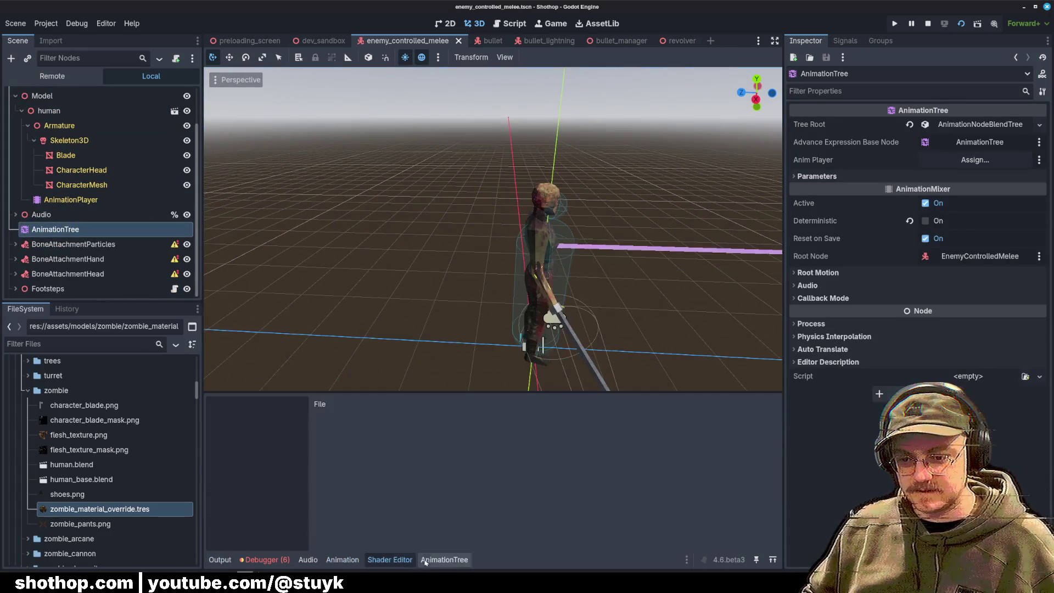
left_click(425, 560)
left_click(975, 160)
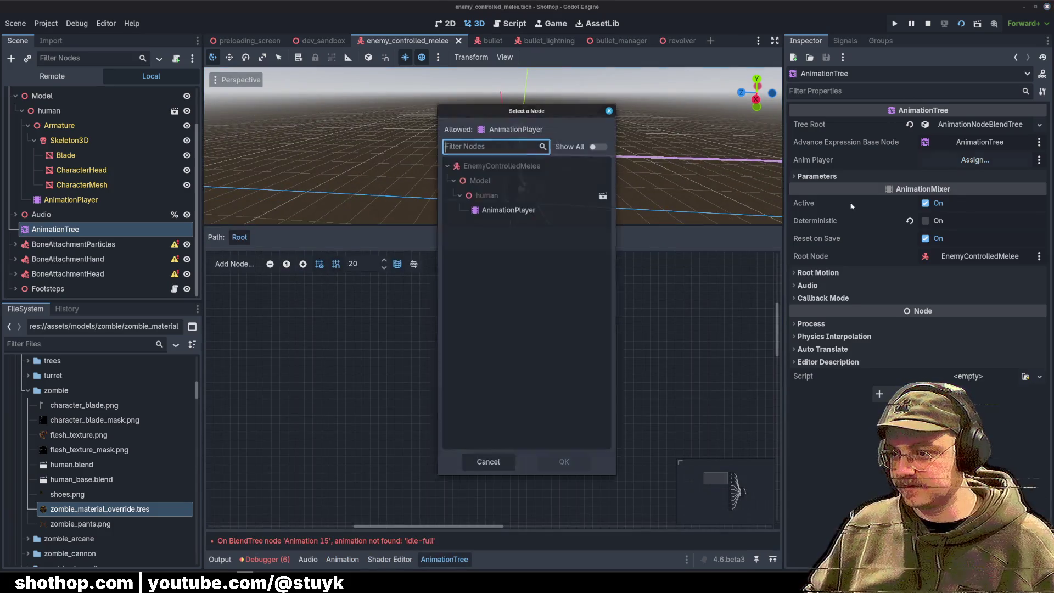
double_click(503, 210)
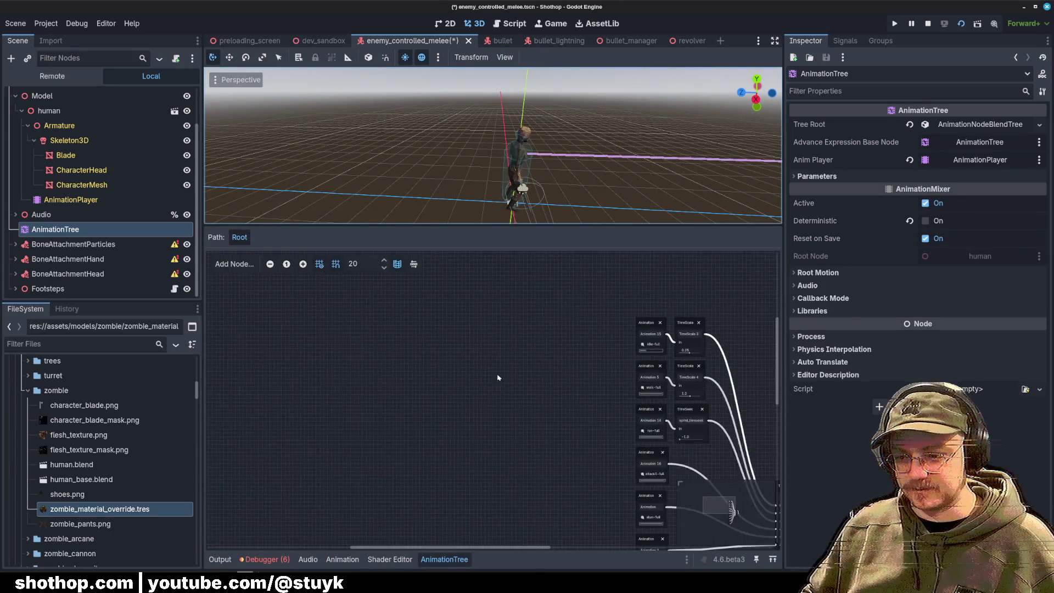
left_click_drag(499, 378, 377, 343)
key("ctrl+s")
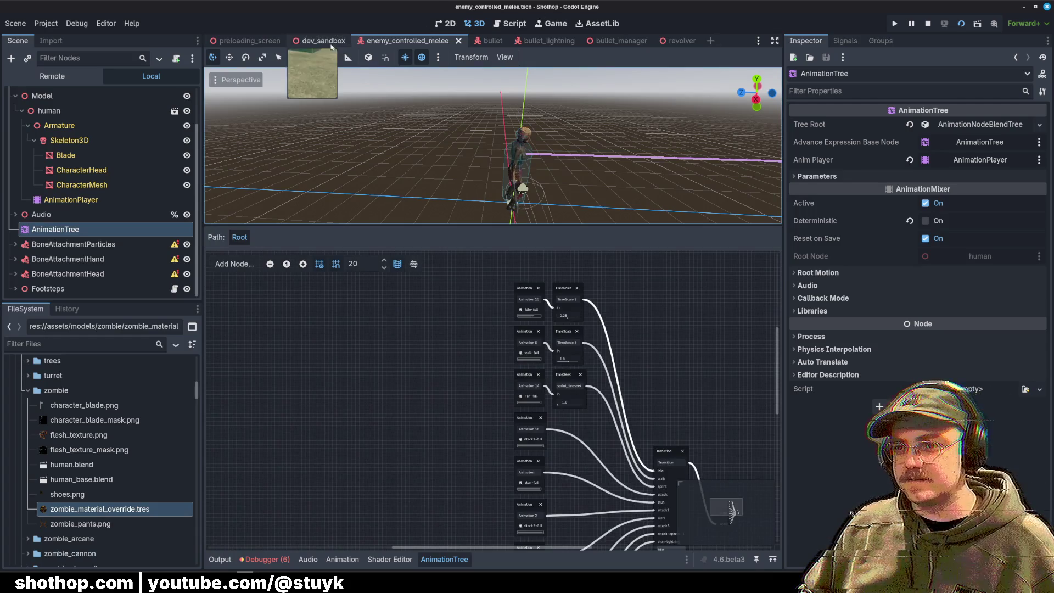
Step: Playtest the dev_sandbox level with F5, then stop it
left_click(323, 40)
key("F5")
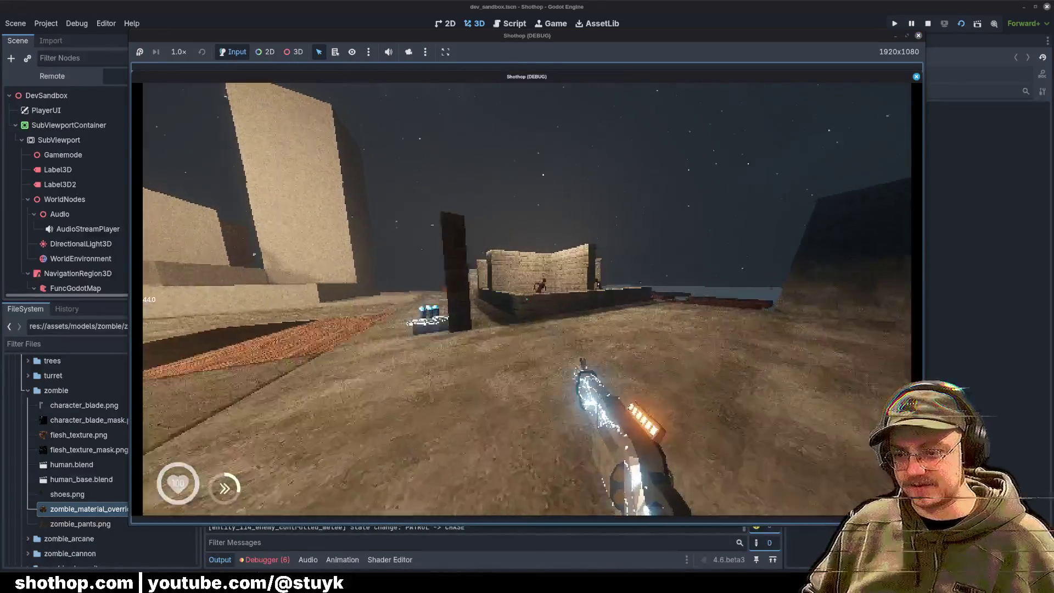
key("Escape")
key("F8")
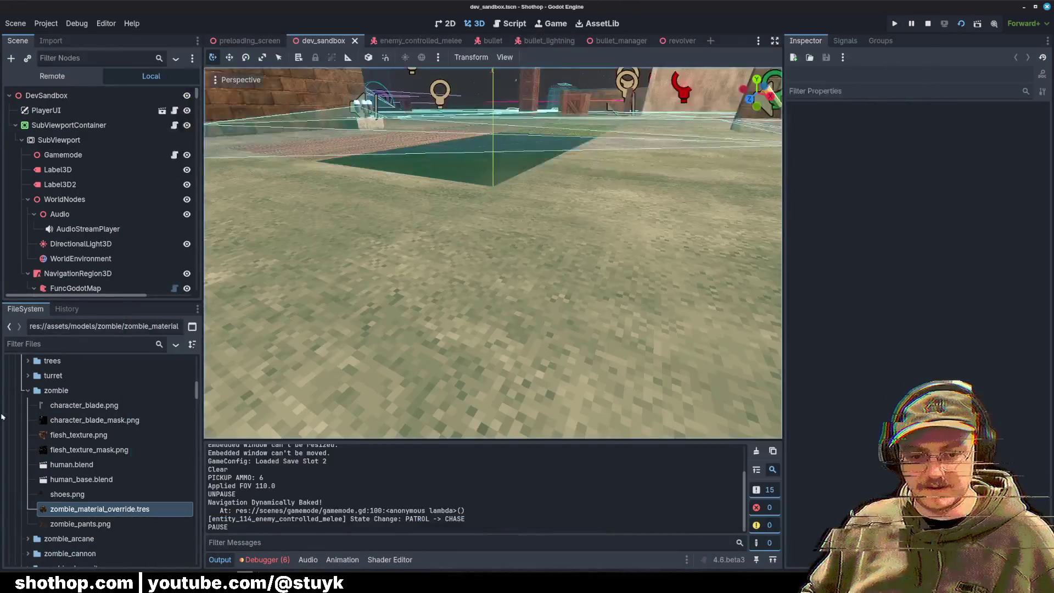
Step: Open human.blend's import settings and preview alert-full, attack-special-1 and attack3-full
left_click(81, 479)
double_click(83, 464)
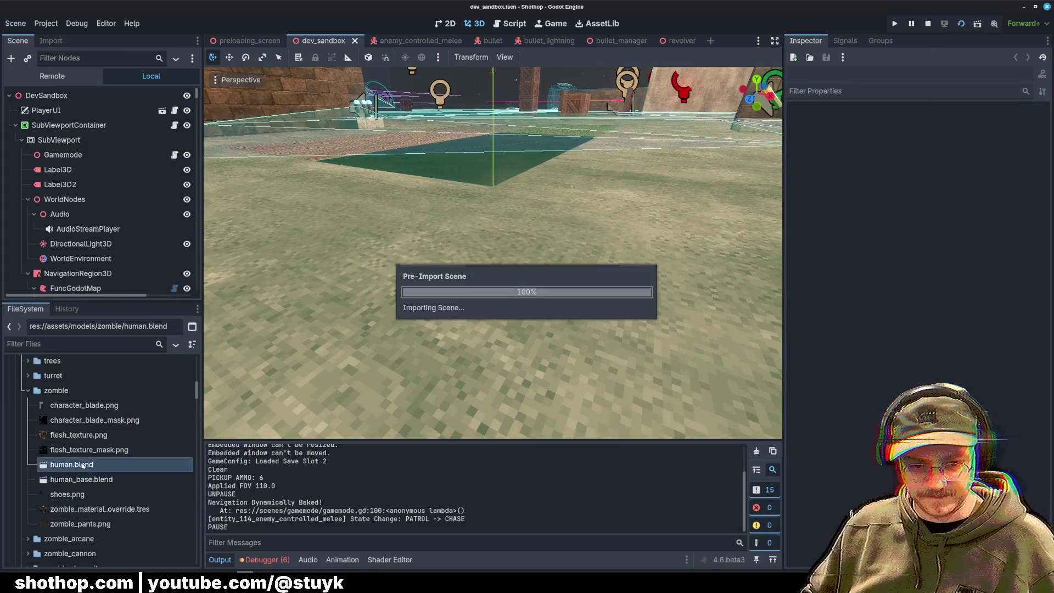
left_click(194, 261)
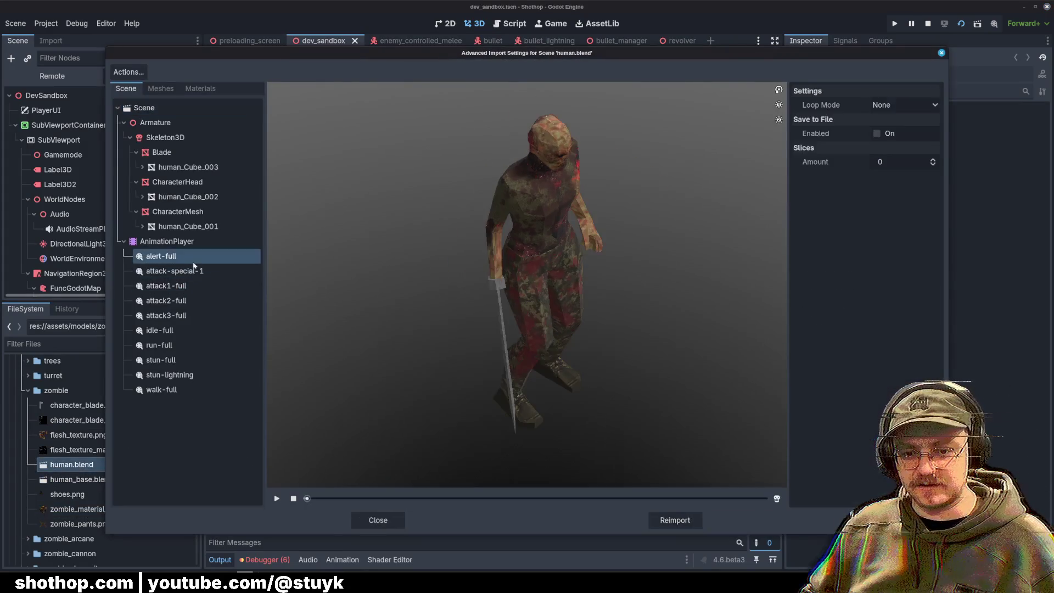
left_click(198, 271)
left_click(198, 315)
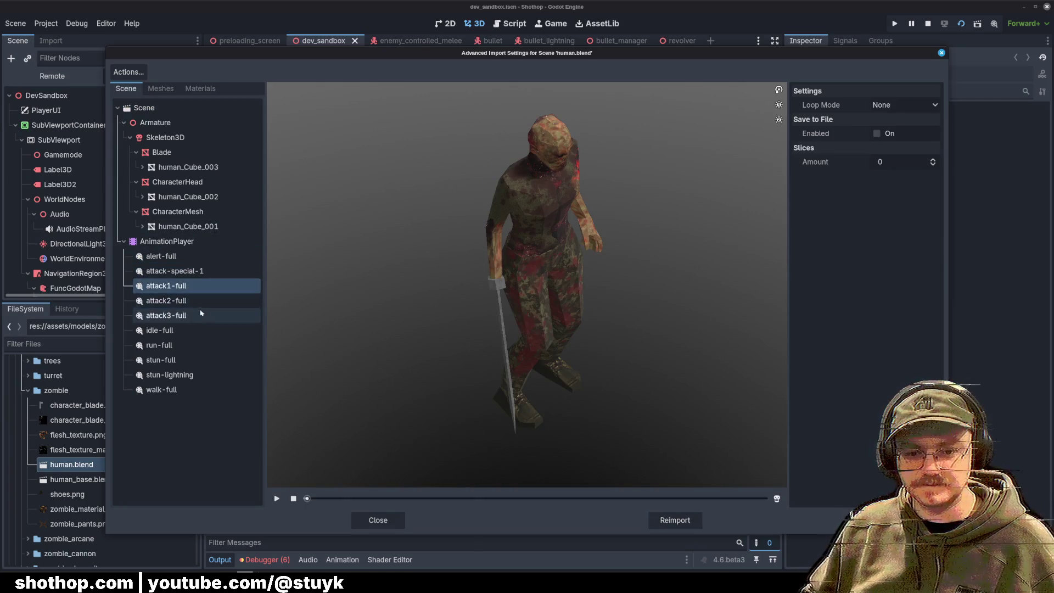
Step: Set Linear loop mode on idle-full, run-full and walk-full, then reimport
left_click(185, 329)
left_click(905, 105)
left_click(890, 134)
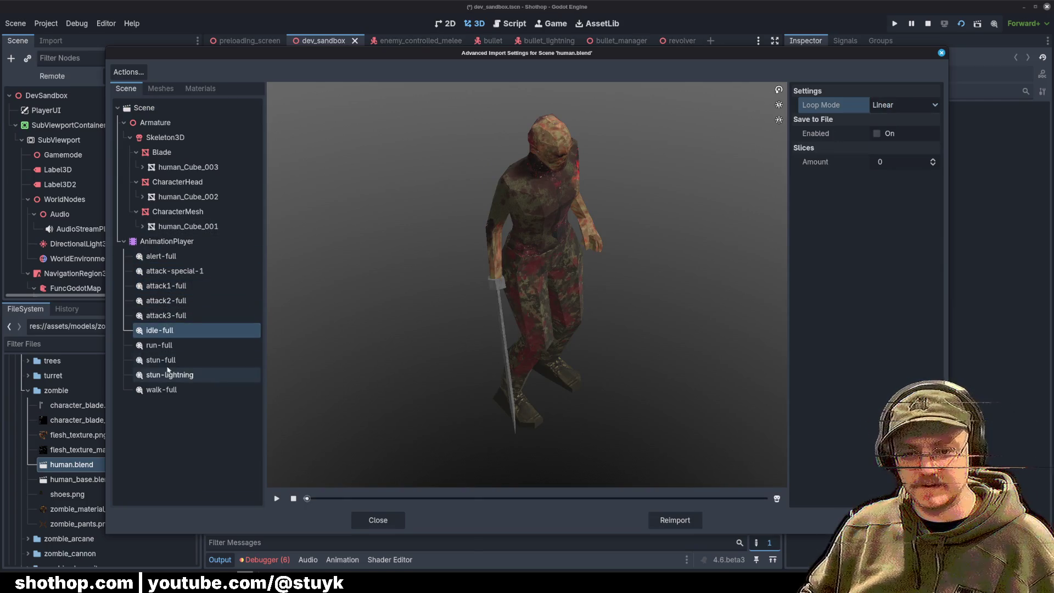
left_click(165, 345)
left_click(904, 105)
left_click(890, 146)
left_click(905, 105)
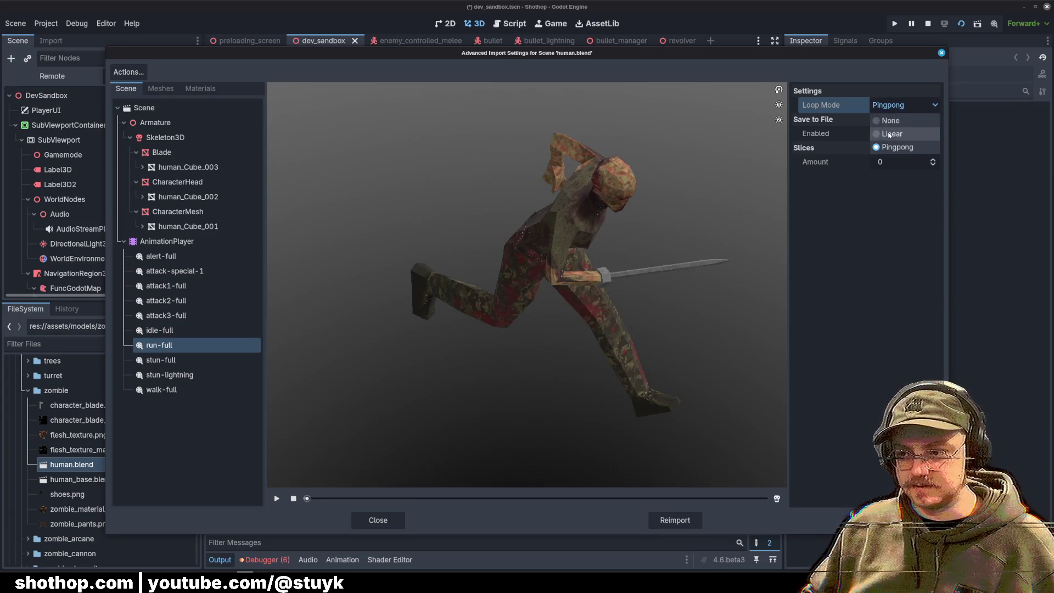
left_click(889, 133)
key("Down")
key("Down")
key("Down")
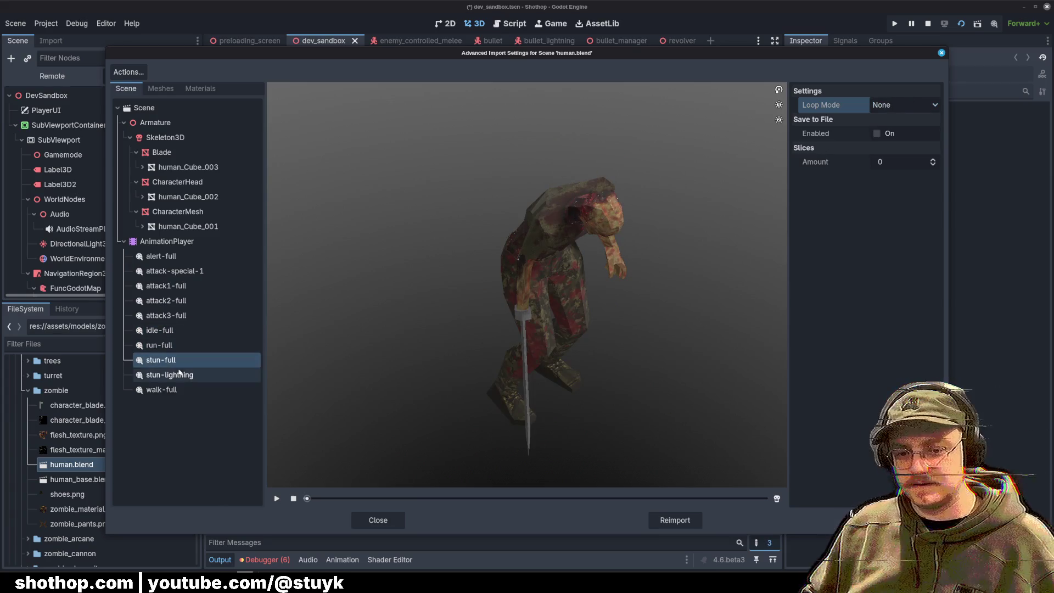
left_click(904, 104)
left_click(892, 133)
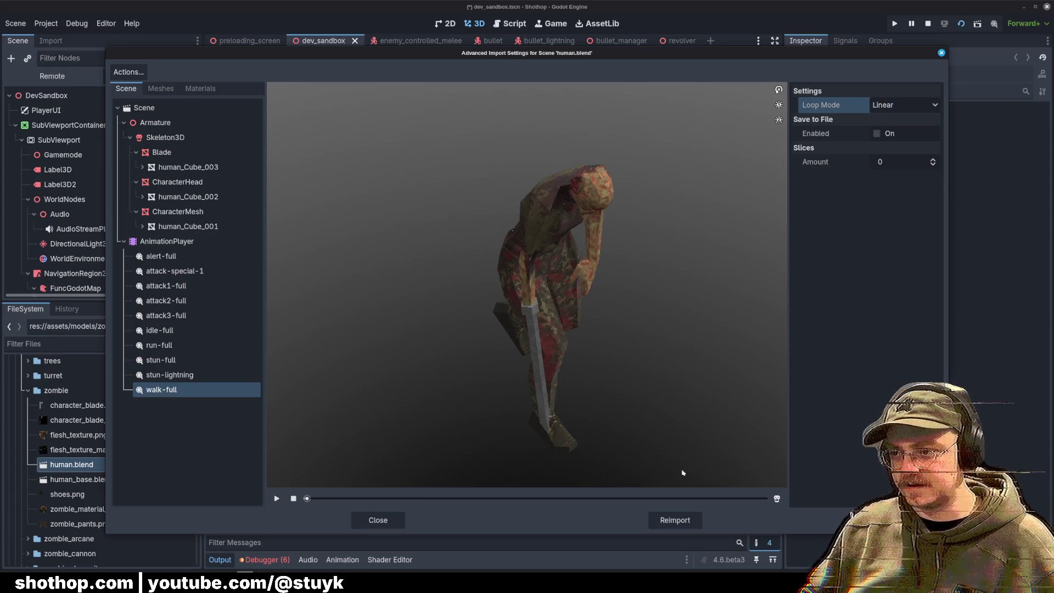
left_click(675, 520)
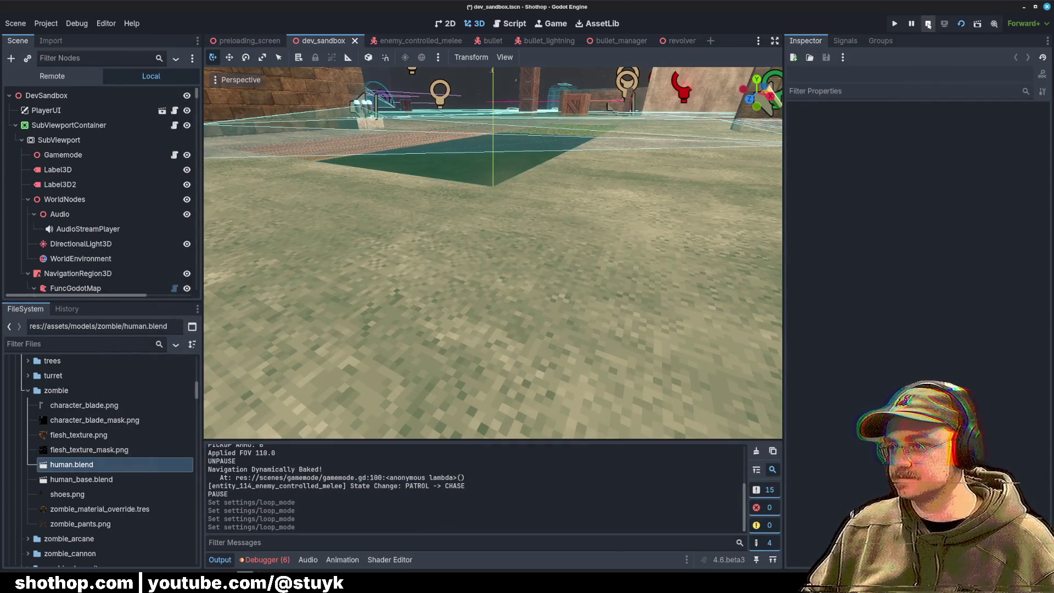
left_click(928, 23)
left_click(961, 23)
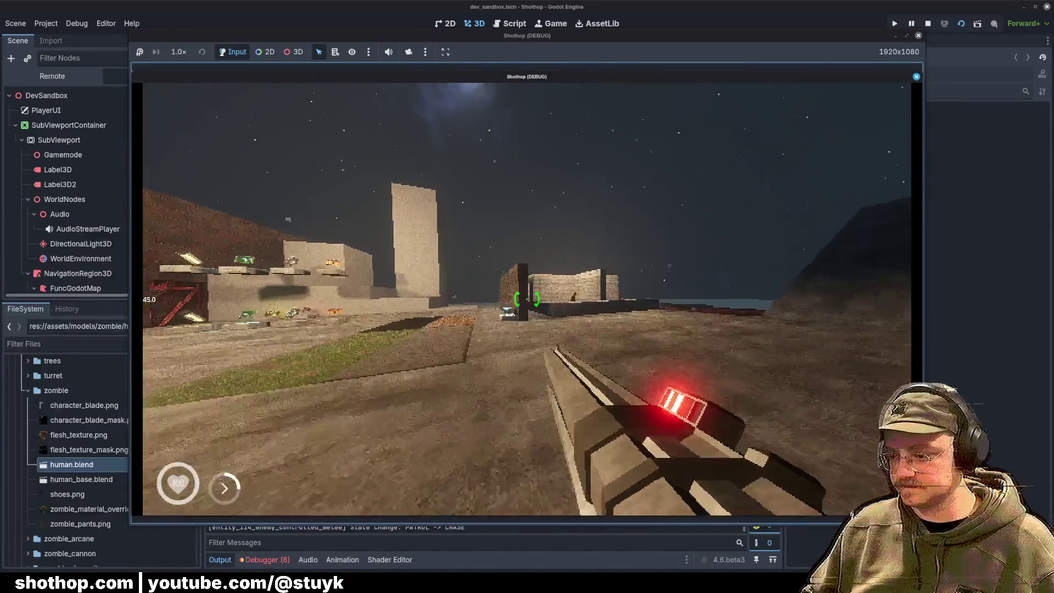
key("w")
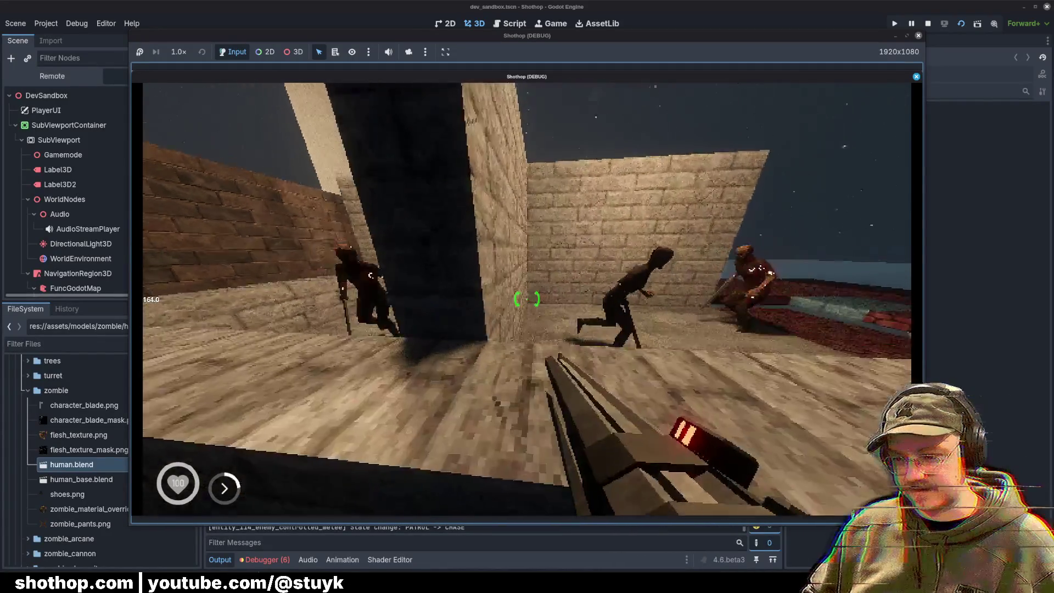
scroll(528, 299, "down", 1)
key("Escape")
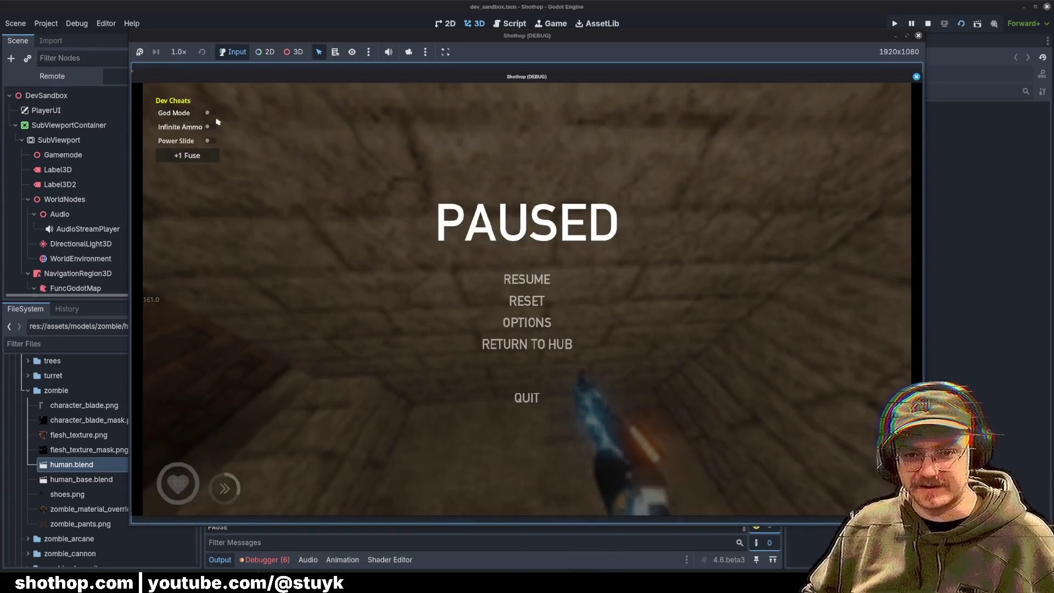
key("Escape")
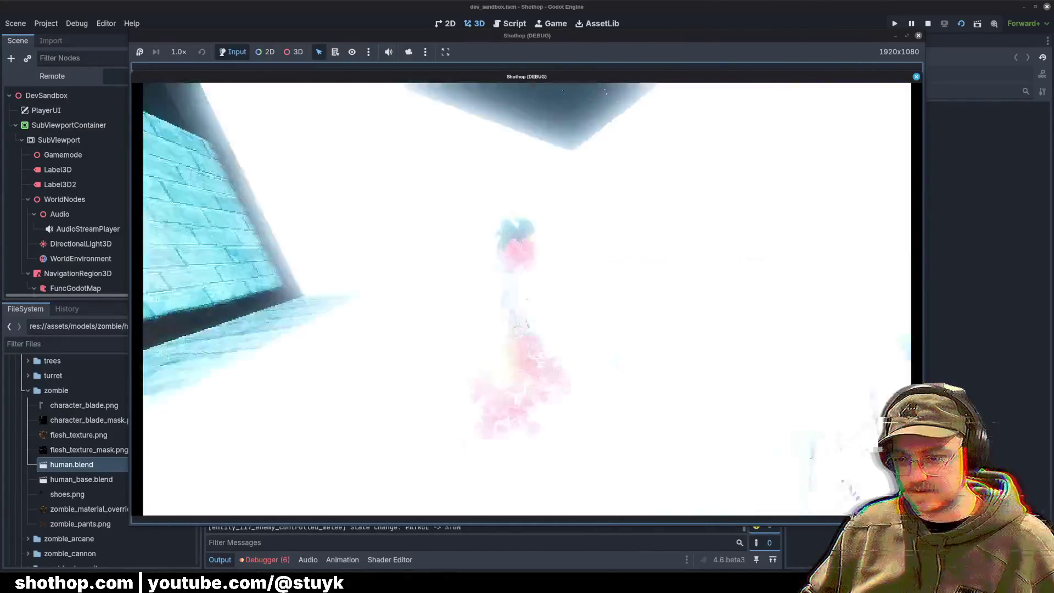
key("Escape")
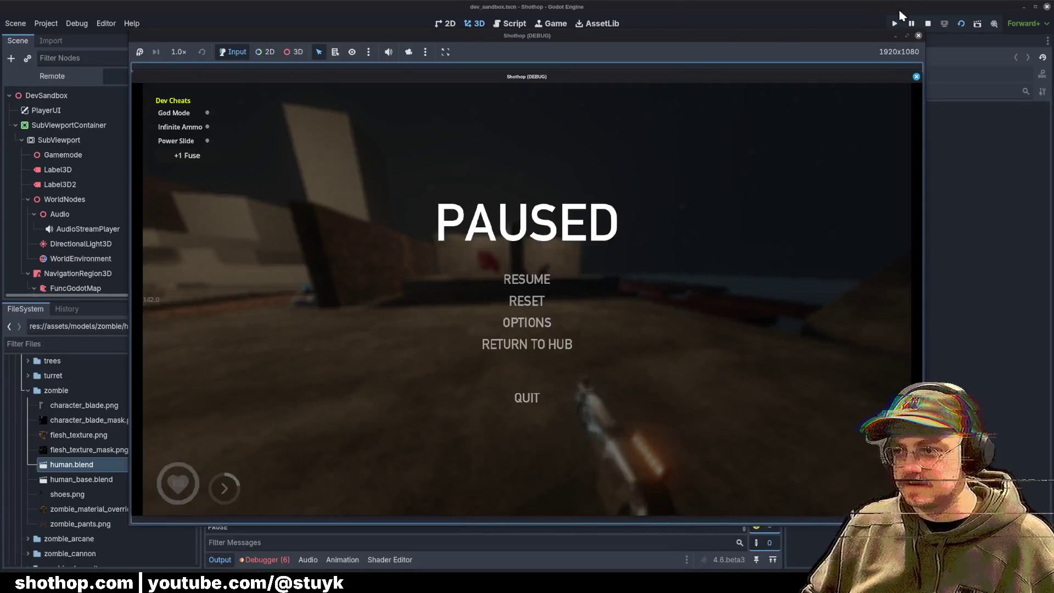
key("F8")
key("alt+Tab")
type("git add .")
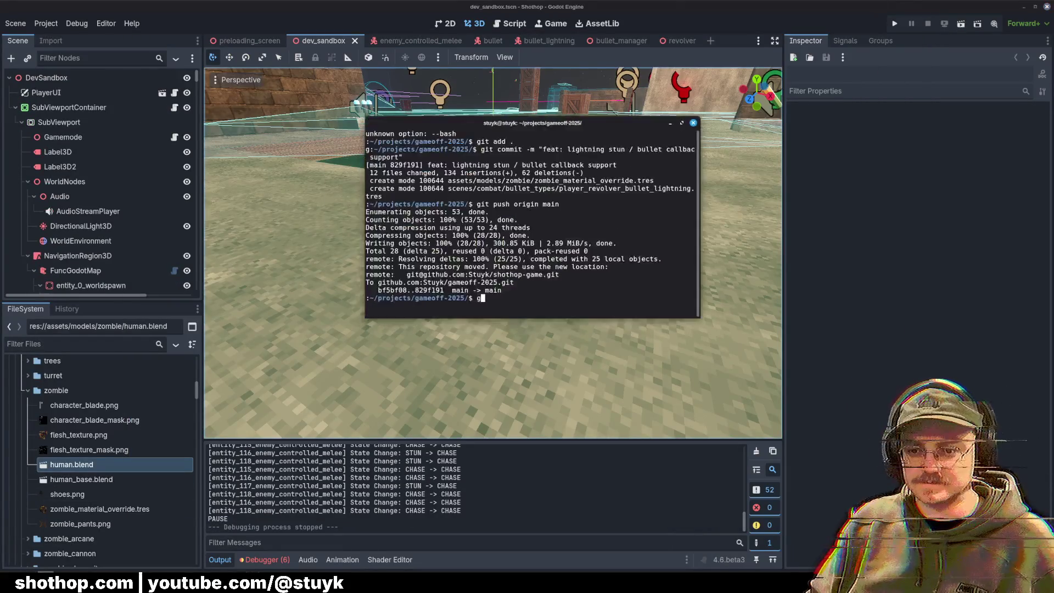
Step: Stage the changes and commit them as "fix: shirt bug with enemies"
key("Return")
type("git commit -m ")
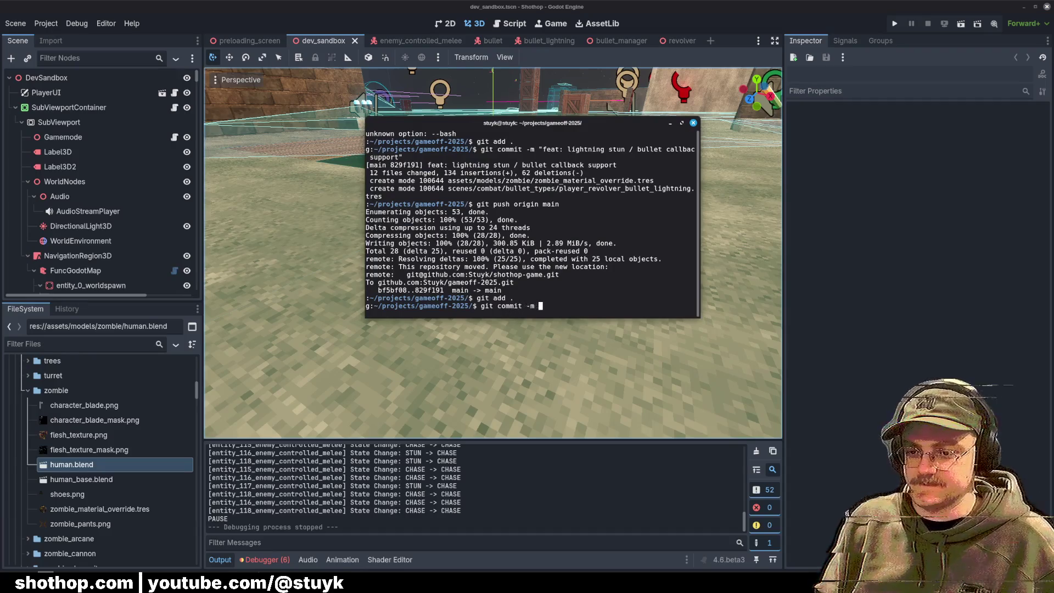
type("\"fix: shirt bug with enemies\"")
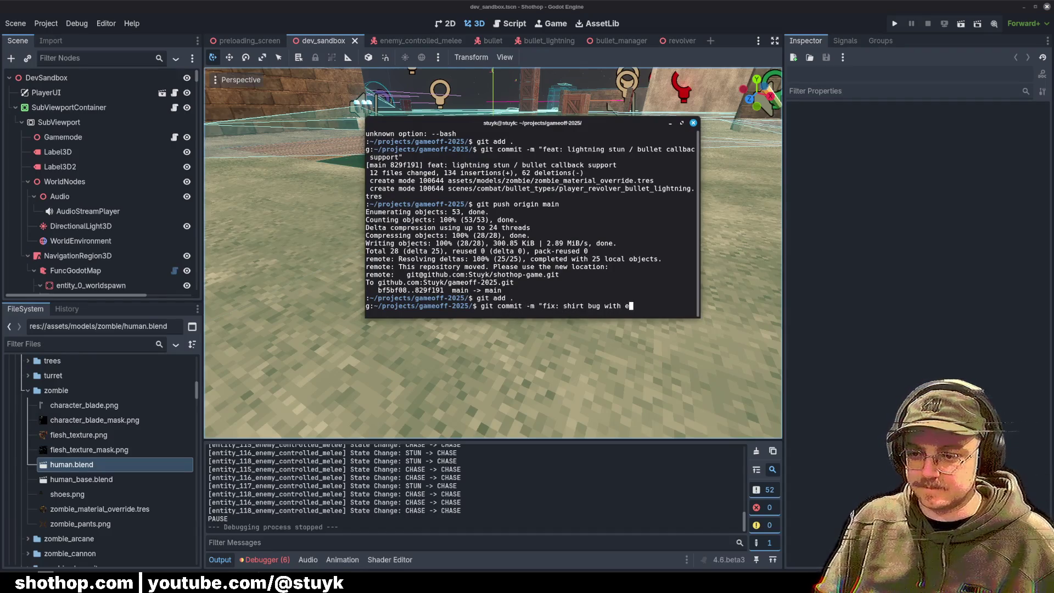
key("Return")
Step: Push the commit with git push origin main
type("git push origin main")
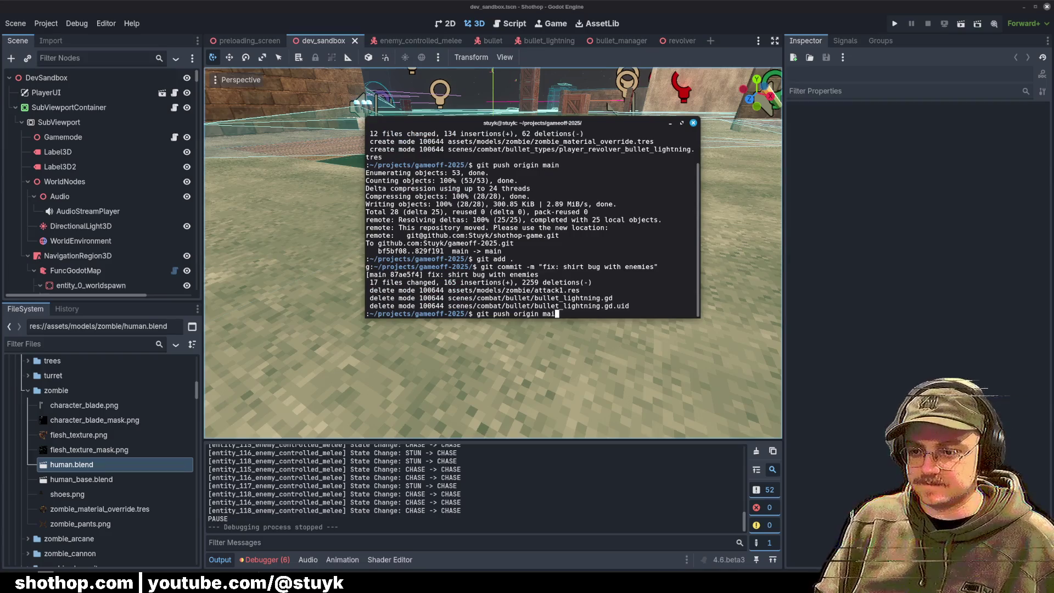
key("Return")
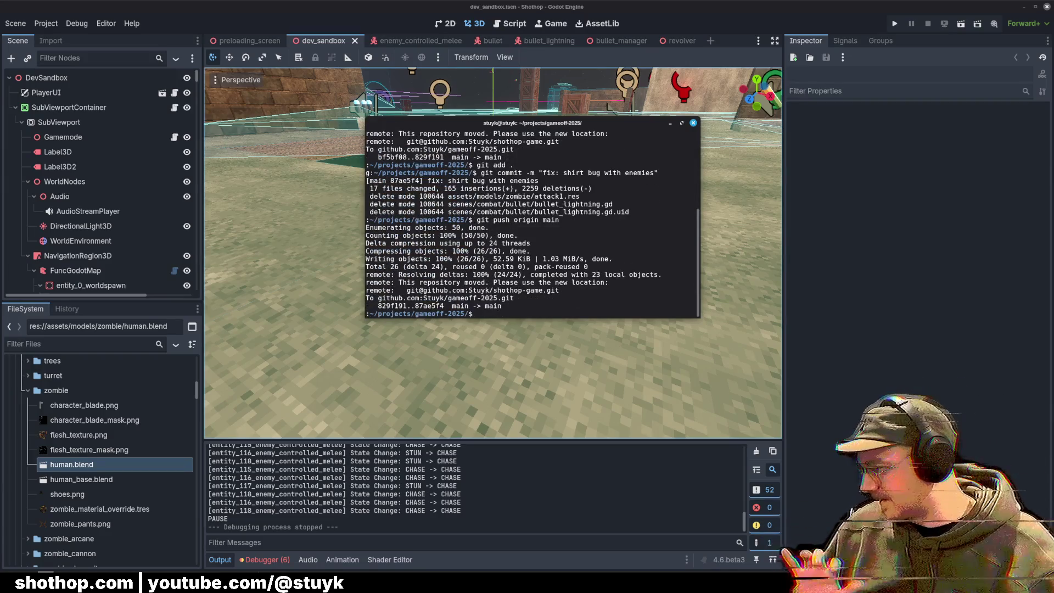
key("alt+Tab")
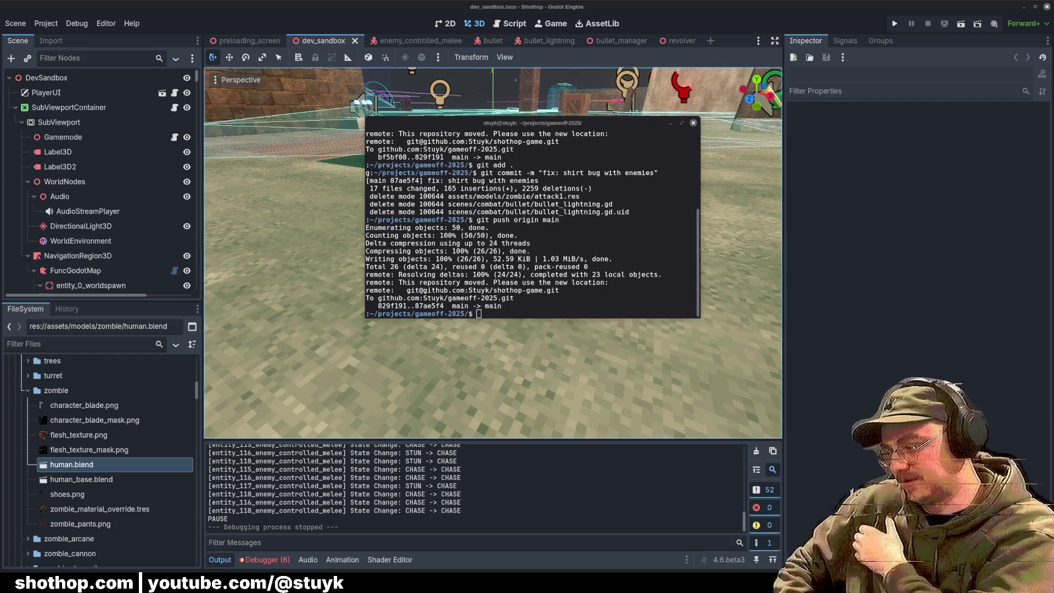
Step: Minimise the terminal and drag the viewport–Inspector splitter right to widen the 3D view
left_click(671, 123)
mouse_move(633, 38)
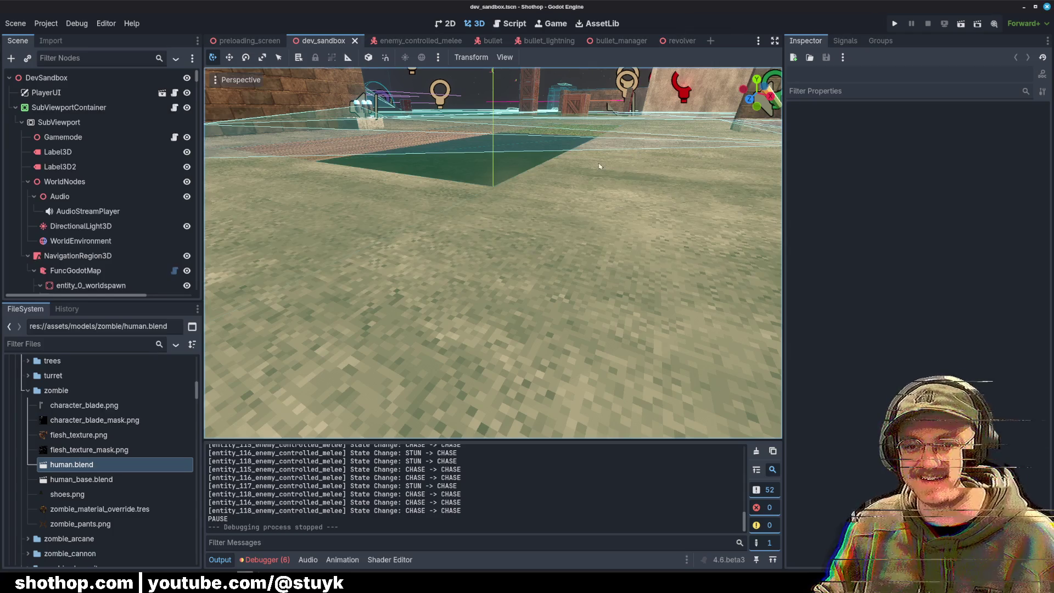
left_click_drag(786, 242, 939, 242)
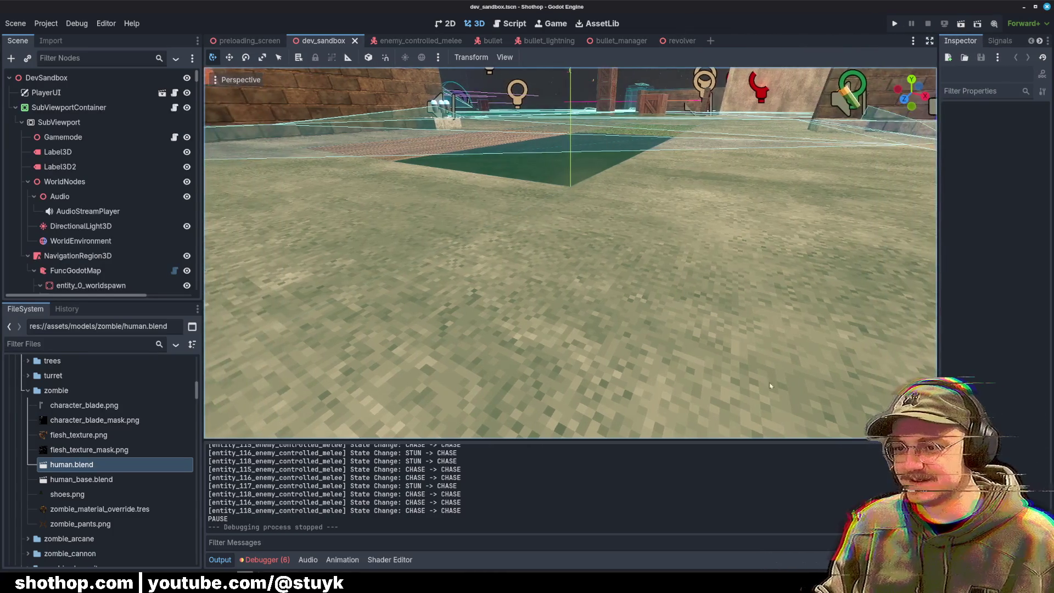
Step: In Blender, open zombie_arcane.blend from the models/zombie_arcane folder
key("alt+Tab")
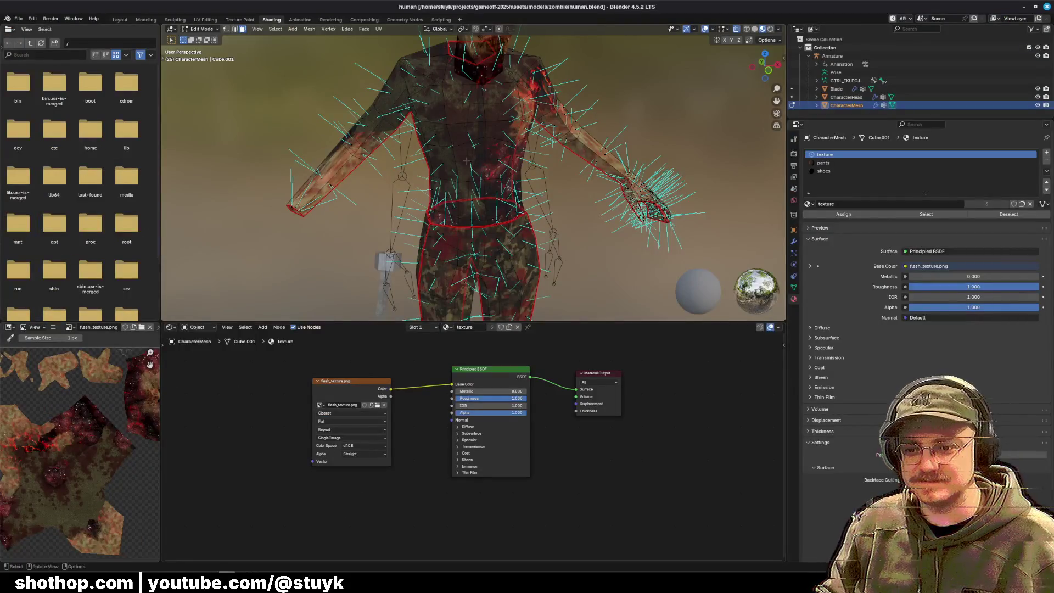
left_click(20, 20)
left_click(32, 36)
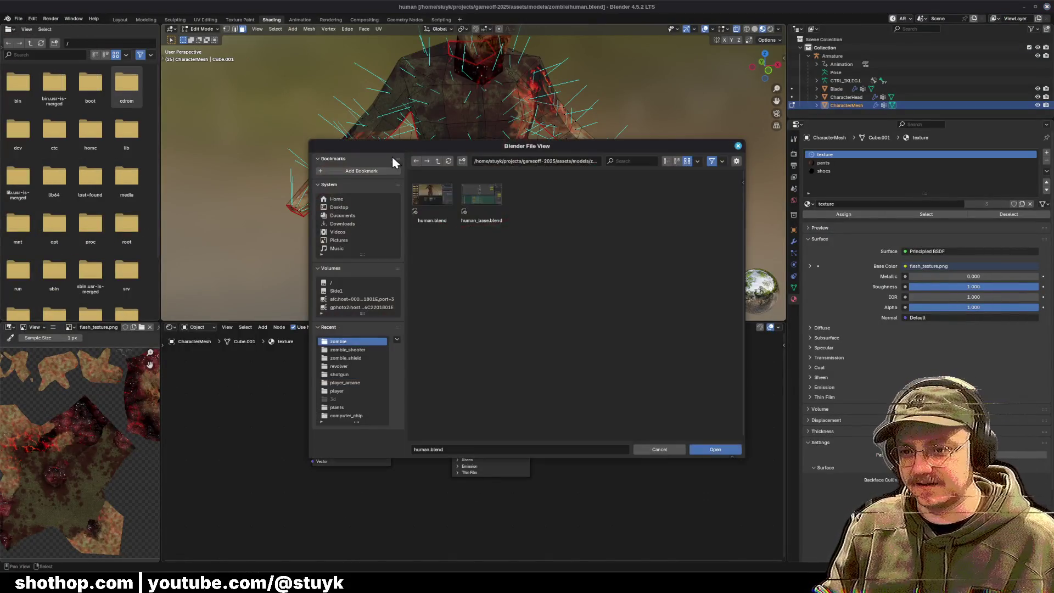
left_click(438, 162)
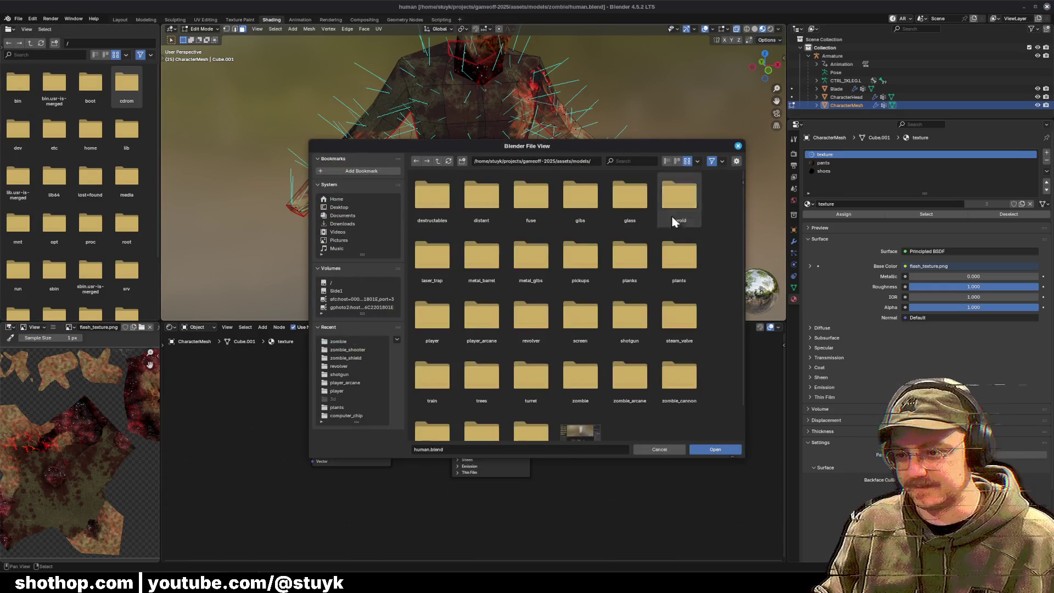
double_click(630, 384)
double_click(433, 192)
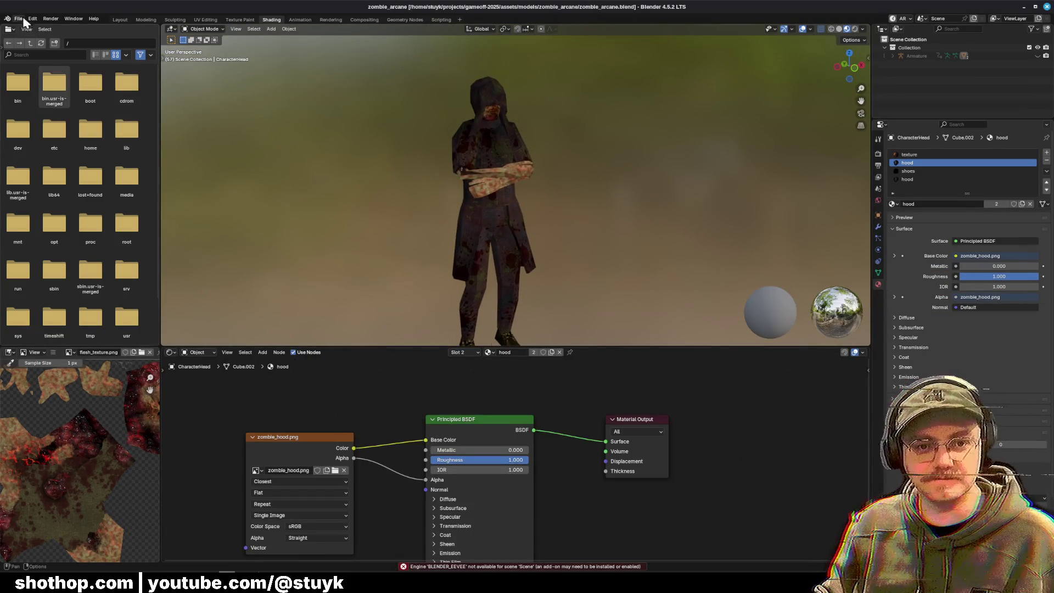
Step: In the Layout workspace, assign the stun-full action to the Armature and return to frame 1
left_click(118, 20)
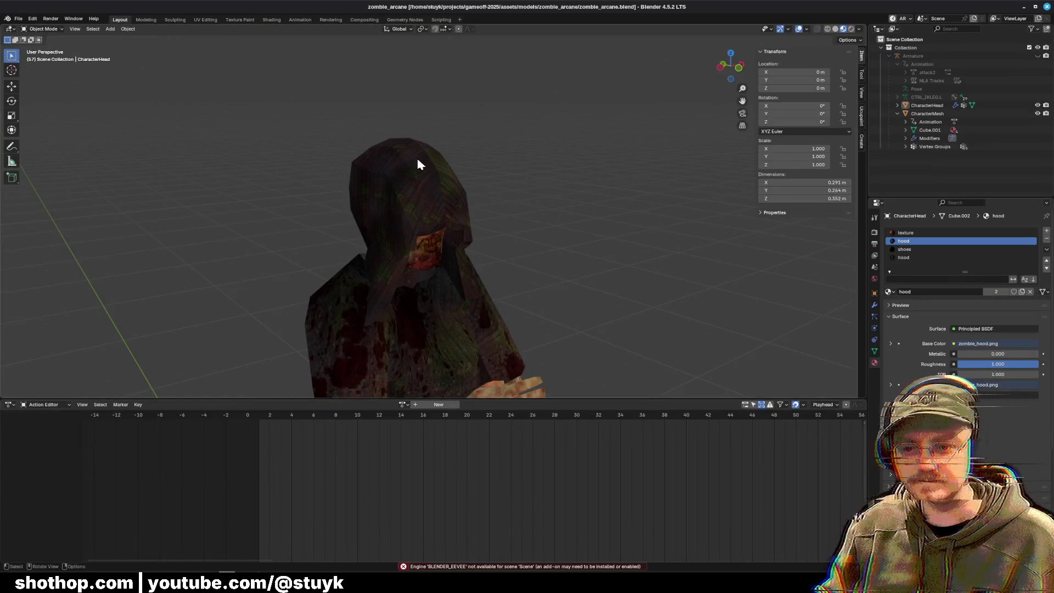
scroll(416, 154, "down", 3)
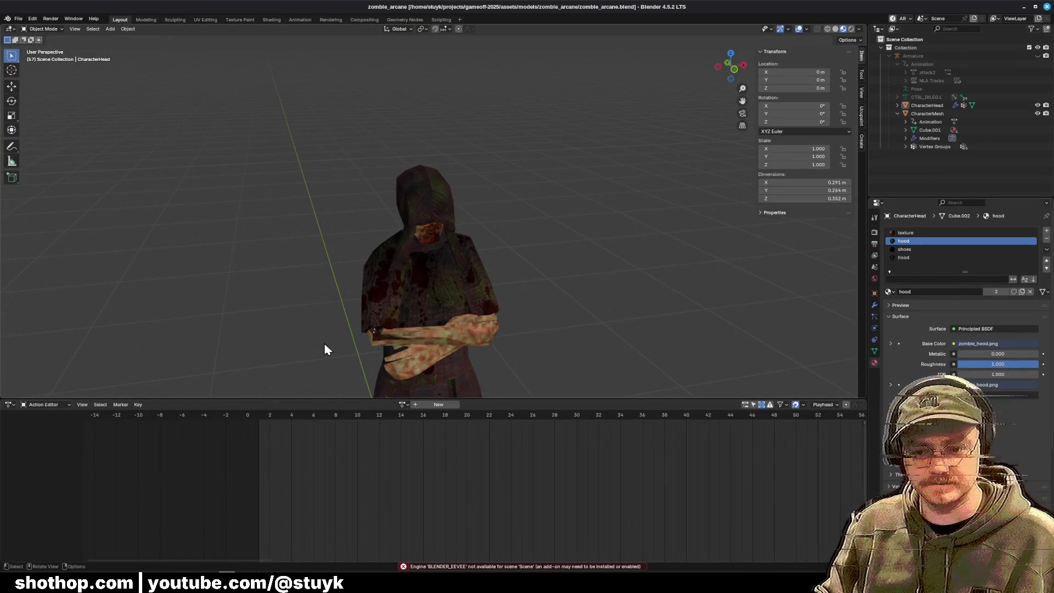
left_click(914, 56)
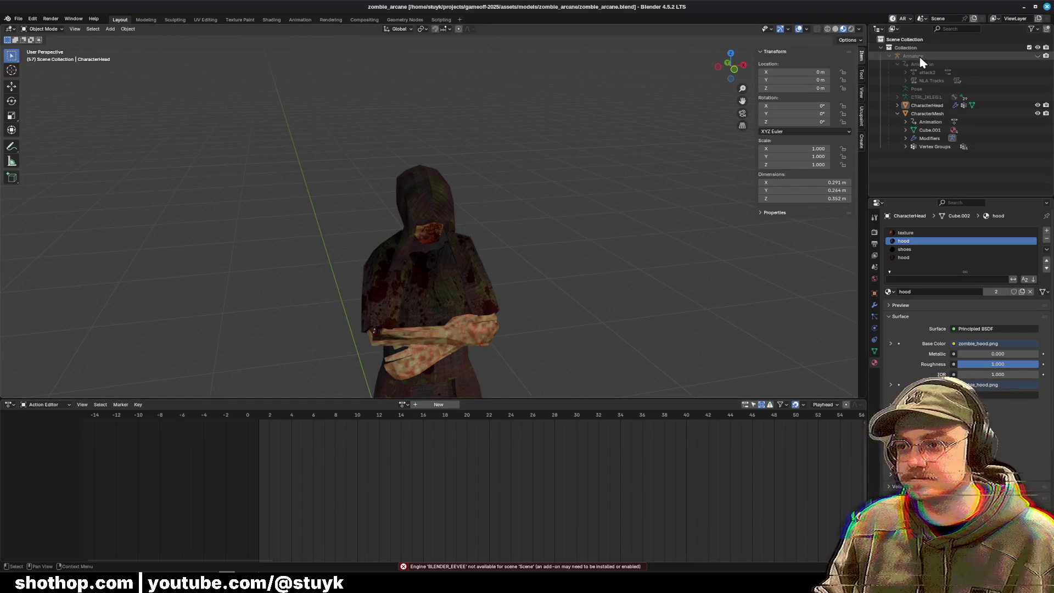
left_click(361, 404)
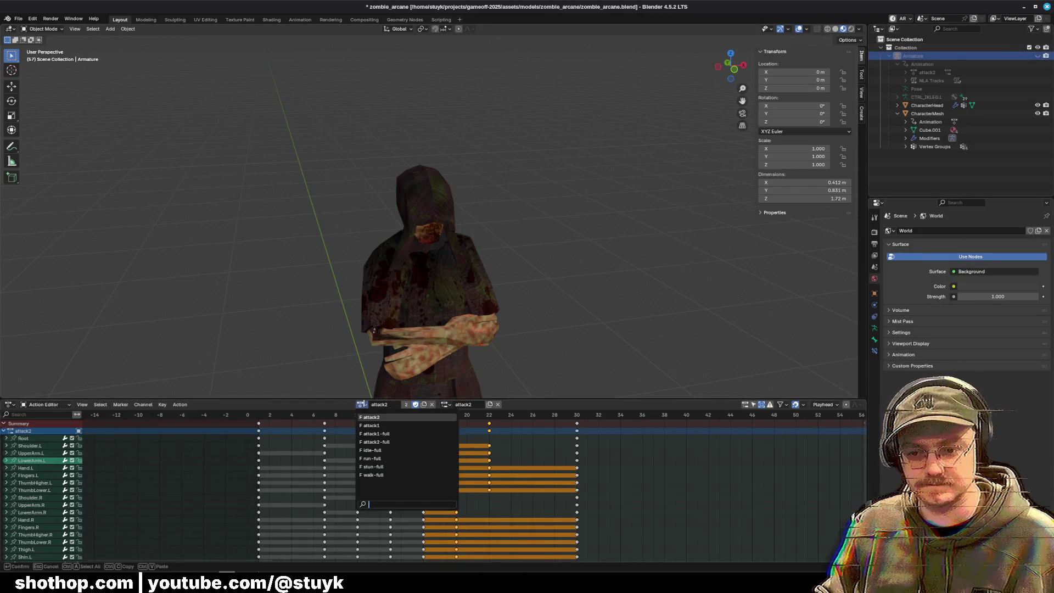
left_click(371, 466)
mouse_move(412, 318)
left_mouse_down()
mouse_move(456, 324)
mouse_move(551, 220)
left_mouse_up()
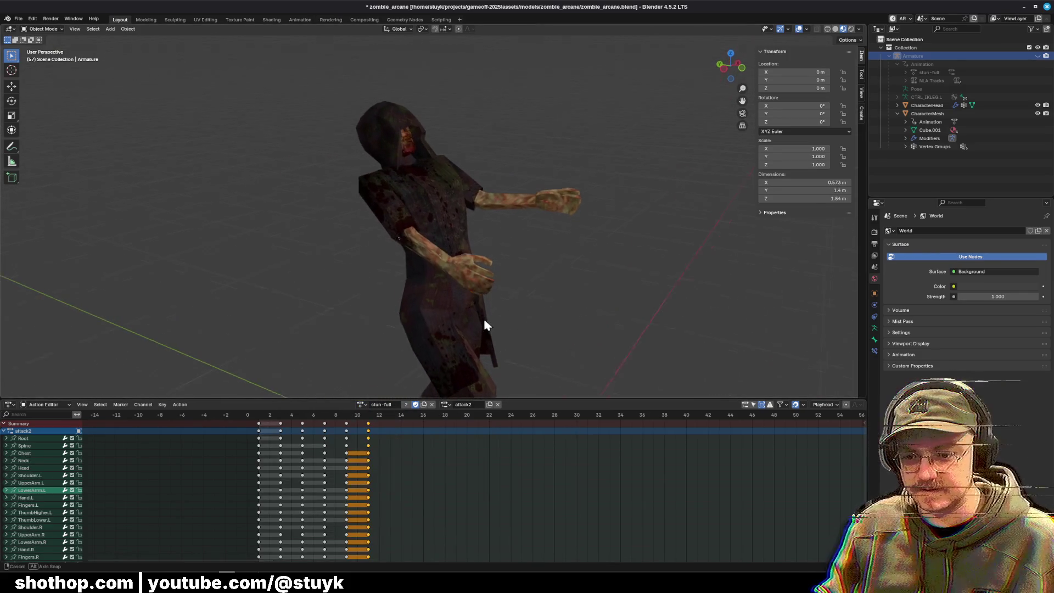
left_click(259, 417)
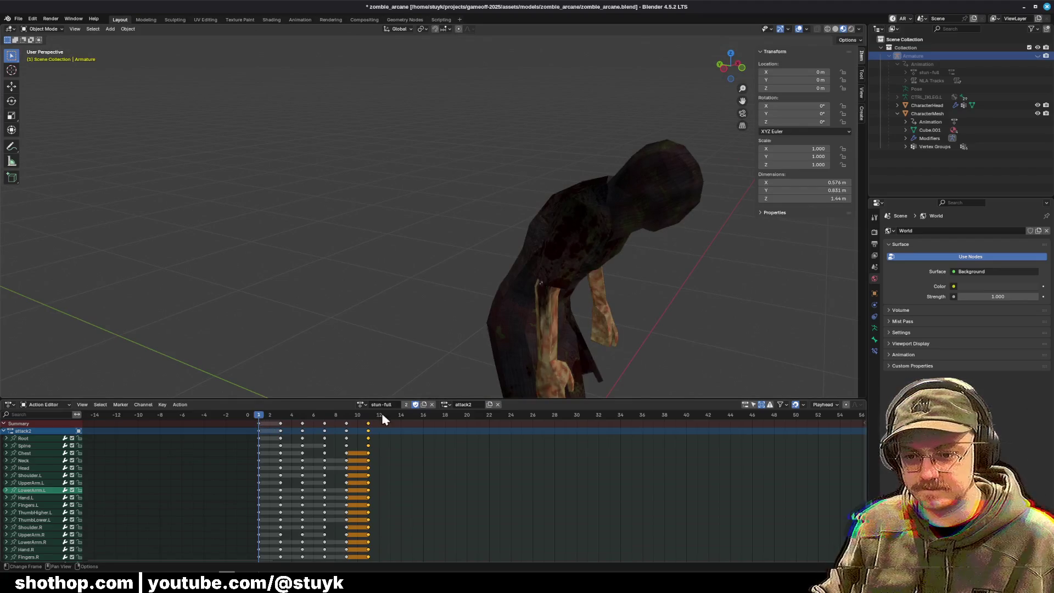
Step: Duplicate stun-full as a new action named stun-lightning and enable its Fake User
left_click(425, 406)
double_click(392, 405)
left_click(390, 405)
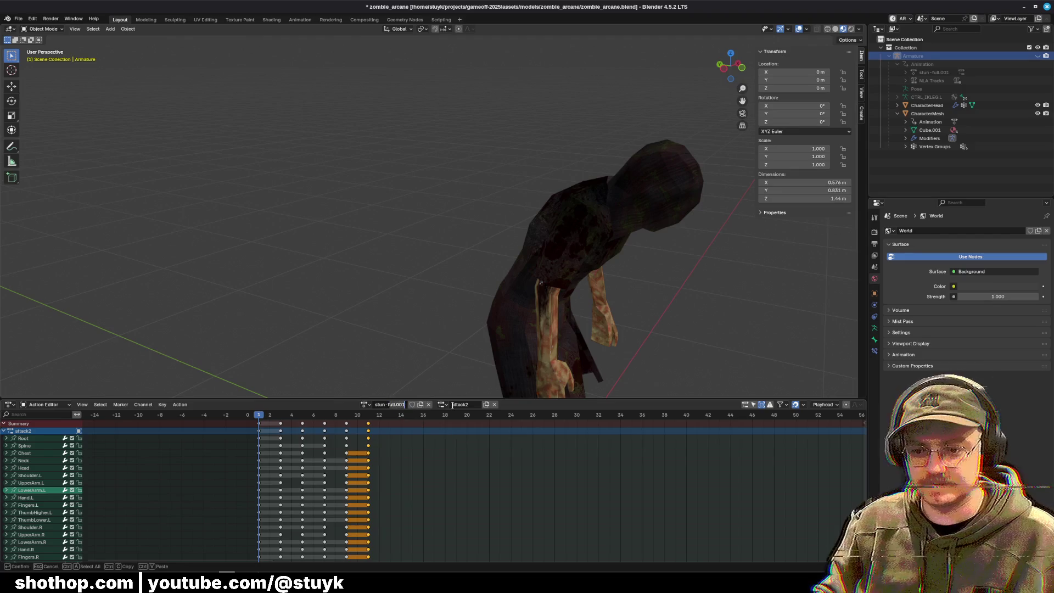
key("Delete")
key("Delete")
key("Delete")
type("g")
key("Return")
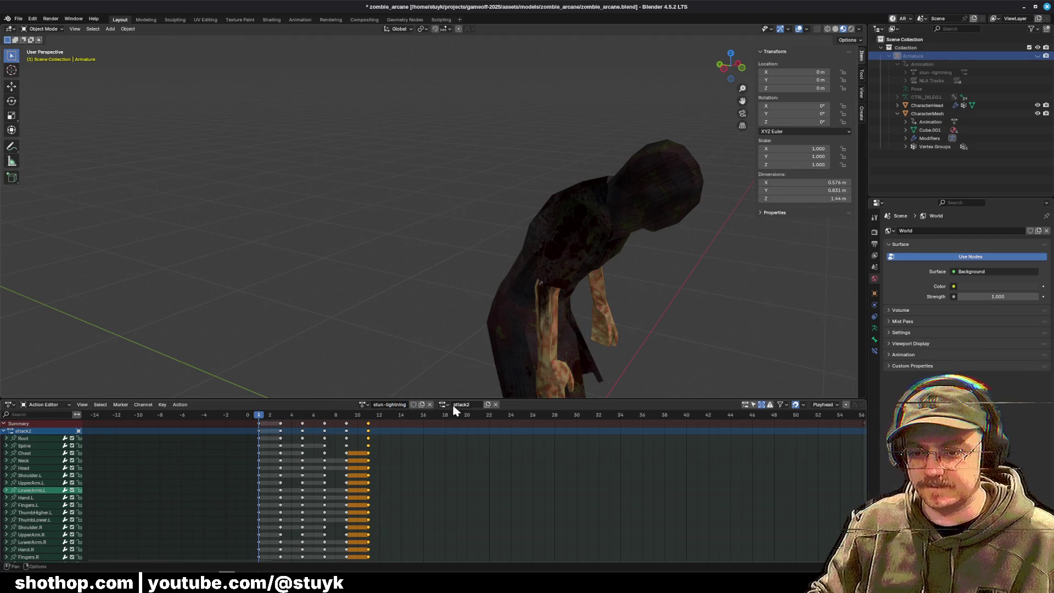
left_click(414, 404)
Step: Delete the stun-lightning keyframes at frames 3, 5, 7, 9 and 11, keeping only frame 1
scroll(501, 306, "down", 3)
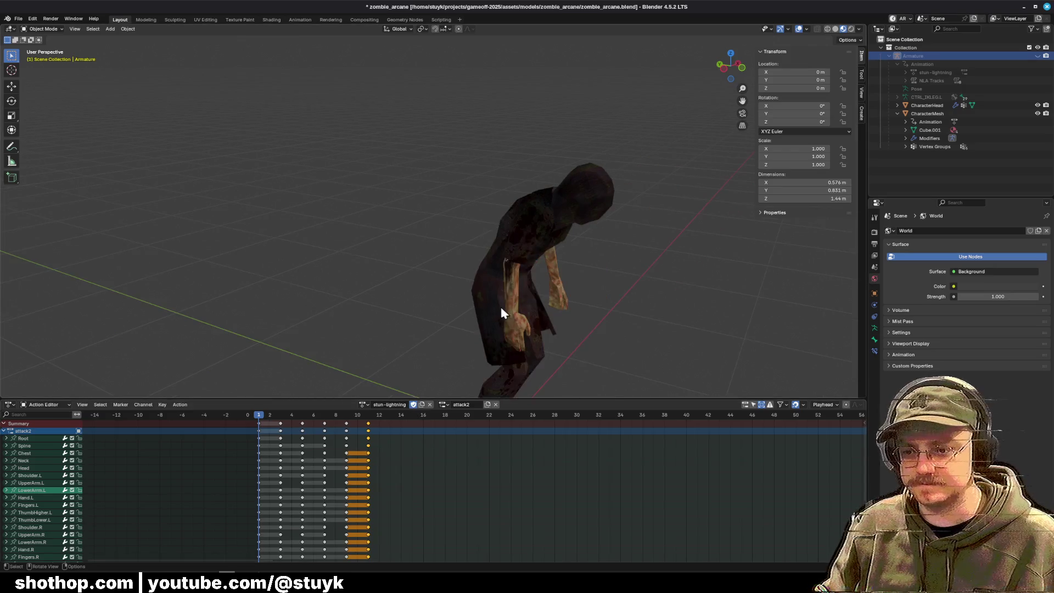
left_click(293, 422)
mouse_move(293, 422)
left_mouse_down()
mouse_move(281, 422)
mouse_move(303, 423)
mouse_move(281, 423)
mouse_move(330, 429)
left_mouse_up()
key("Delete")
left_click(347, 431)
key("Delete")
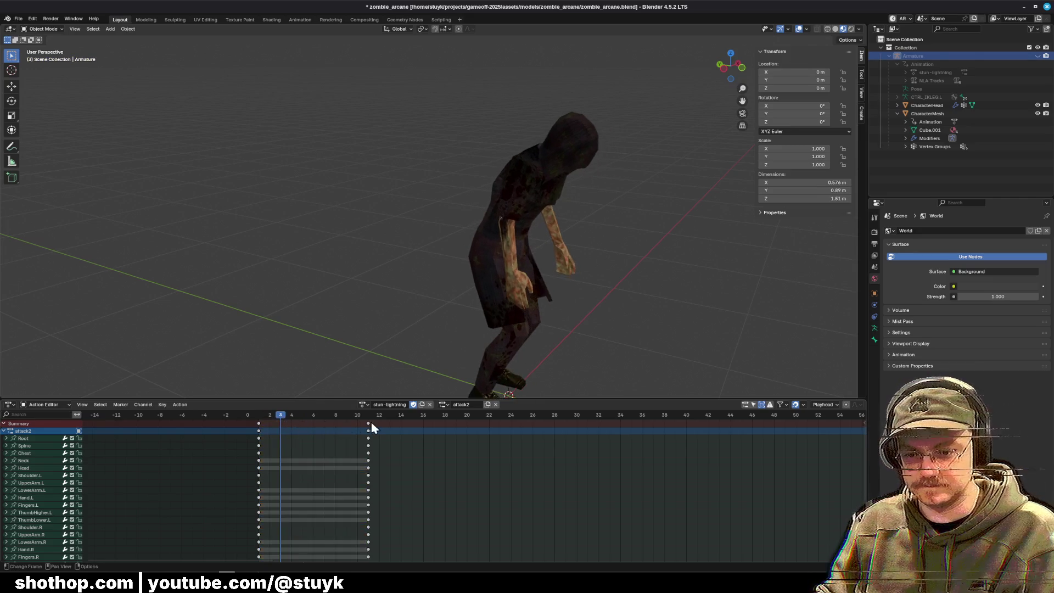
left_click(368, 423)
key("Delete")
key("shift+Left")
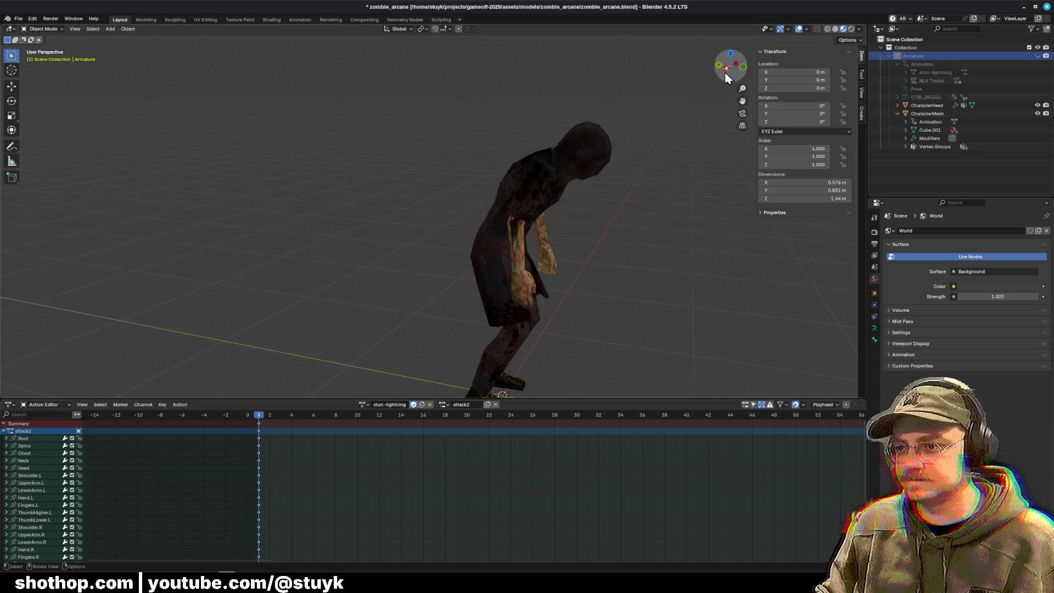
Step: Show the zombie from the left, unhide the armature, and enter Pose Mode
left_click(726, 69)
key("alt+h")
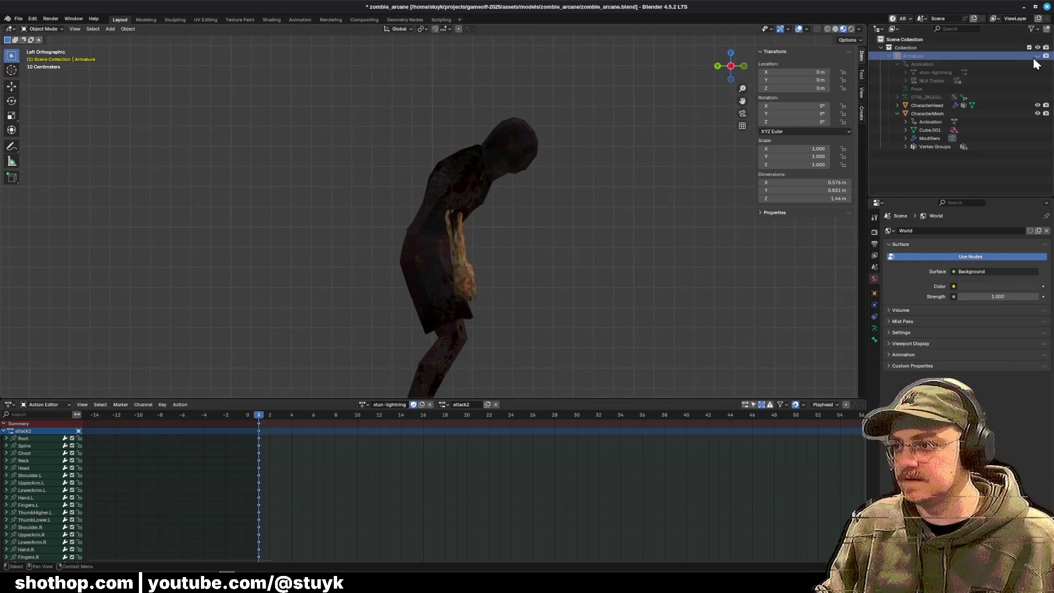
left_click(43, 28)
left_click(41, 61)
scroll(467, 242, "down", 1)
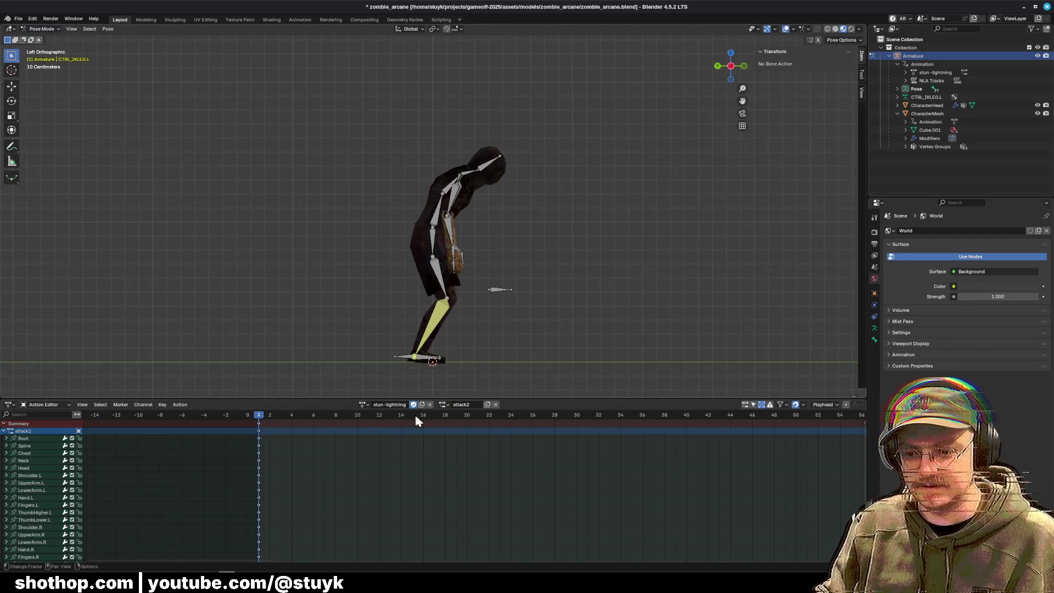
Step: Switch the bottom area to the Nonlinear Animation editor, then back to the Action Editor
left_click(11, 405)
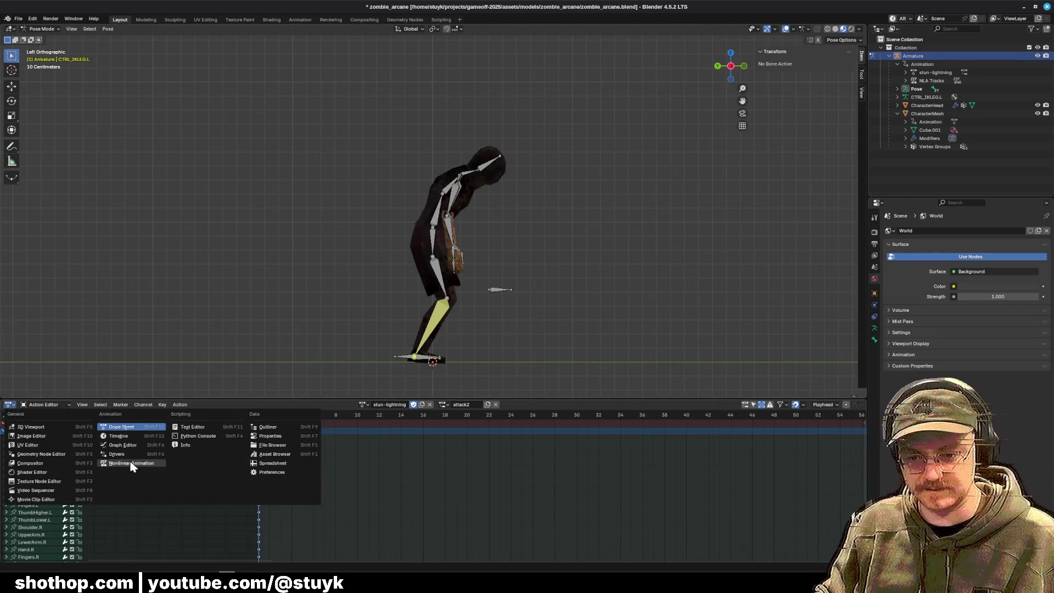
left_click(129, 461)
scroll(41, 545, "down", 2)
scroll(44, 549, "up", 2)
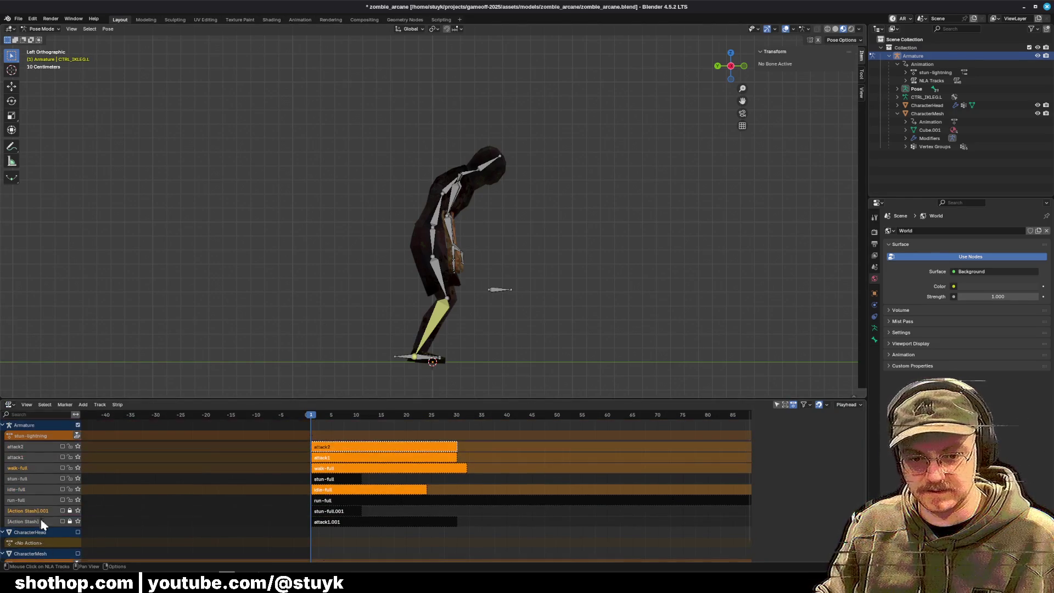
left_click(10, 404)
left_click(122, 427)
Step: Box-select all of the zombie's bones in the left orthographic view
left_click_drag(478, 226, 593, 137)
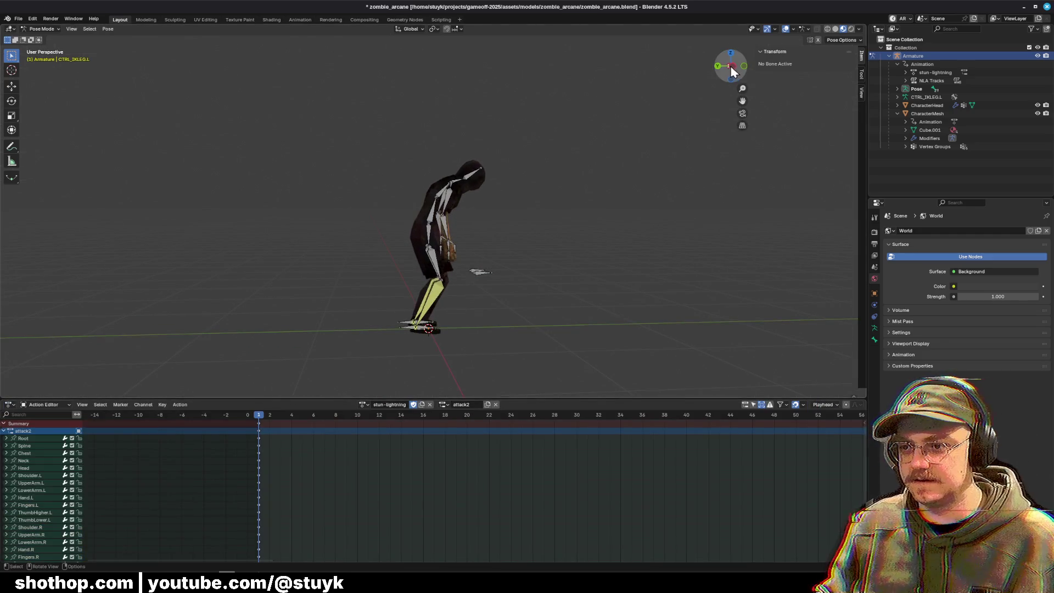
scroll(516, 175, "up", 3)
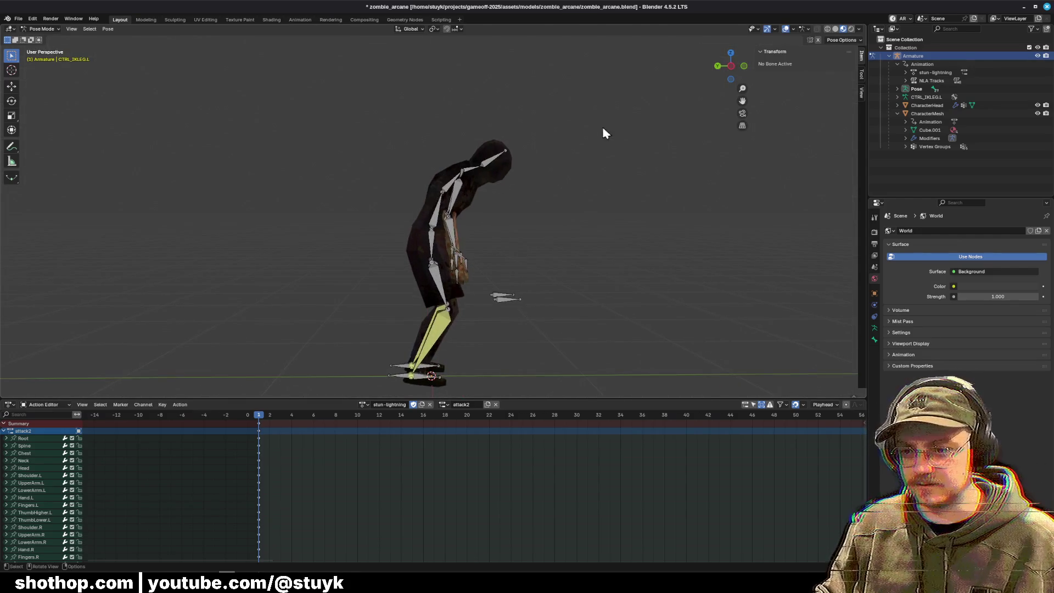
left_click(733, 67)
mouse_move(315, 117)
left_mouse_down()
mouse_move(610, 240)
mouse_move(615, 257)
left_mouse_up()
left_click(388, 137)
left_click_drag(295, 116, 577, 227)
left_click(107, 28)
Step: Reset all selected bones to the rest pose, then deselect them
mouse_move(132, 46)
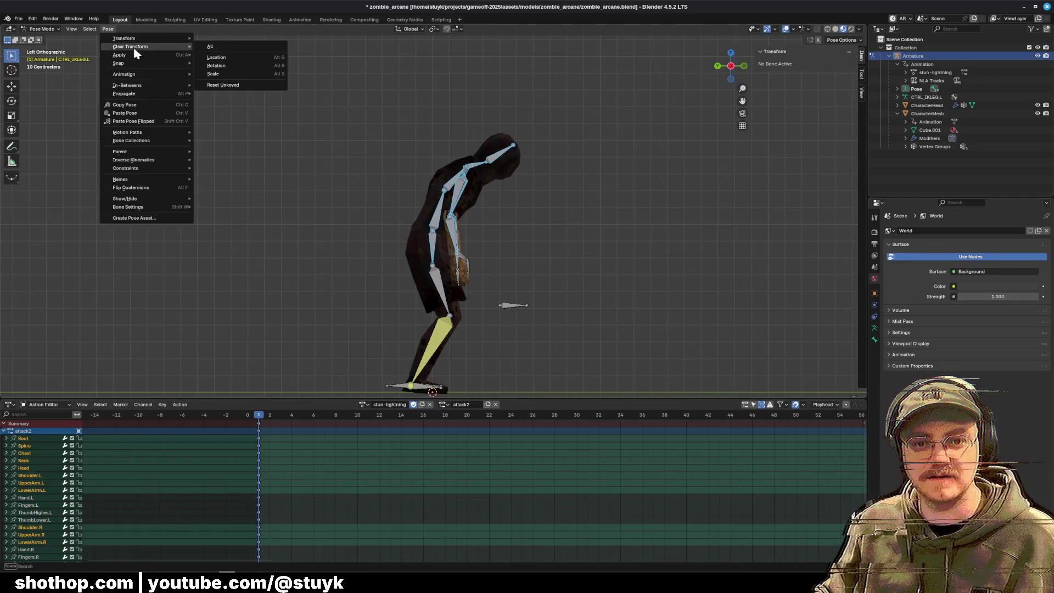
left_click(210, 47)
mouse_move(219, 54)
left_mouse_down()
mouse_move(592, 206)
mouse_move(524, 219)
mouse_move(551, 222)
left_mouse_up()
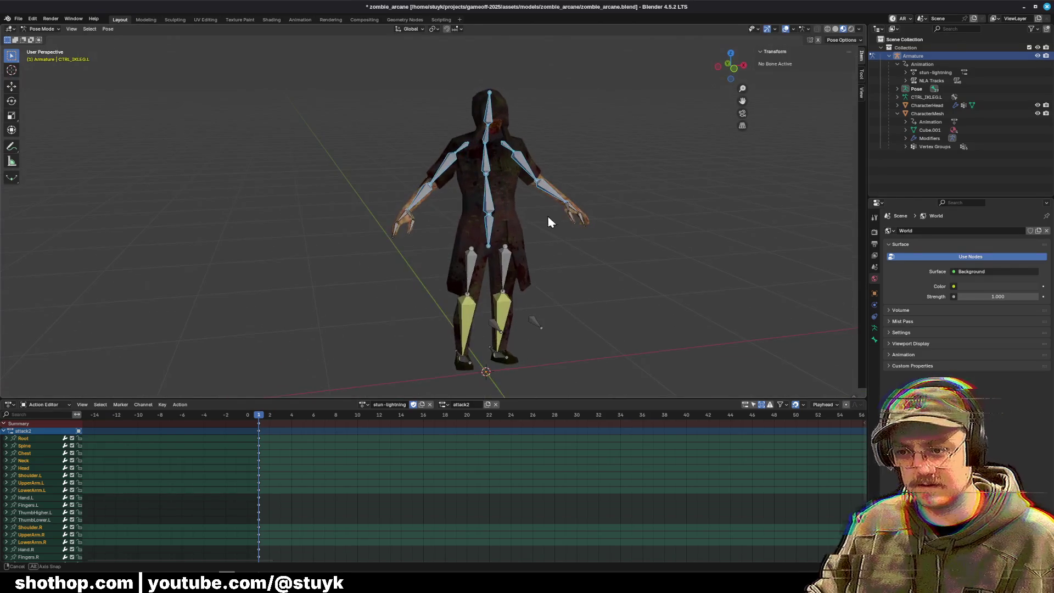
left_click(354, 176)
Step: Rotate the LowerArm.L forearm bone -34° around the Z axis
left_click_drag(403, 184, 411, 212)
left_click(416, 205)
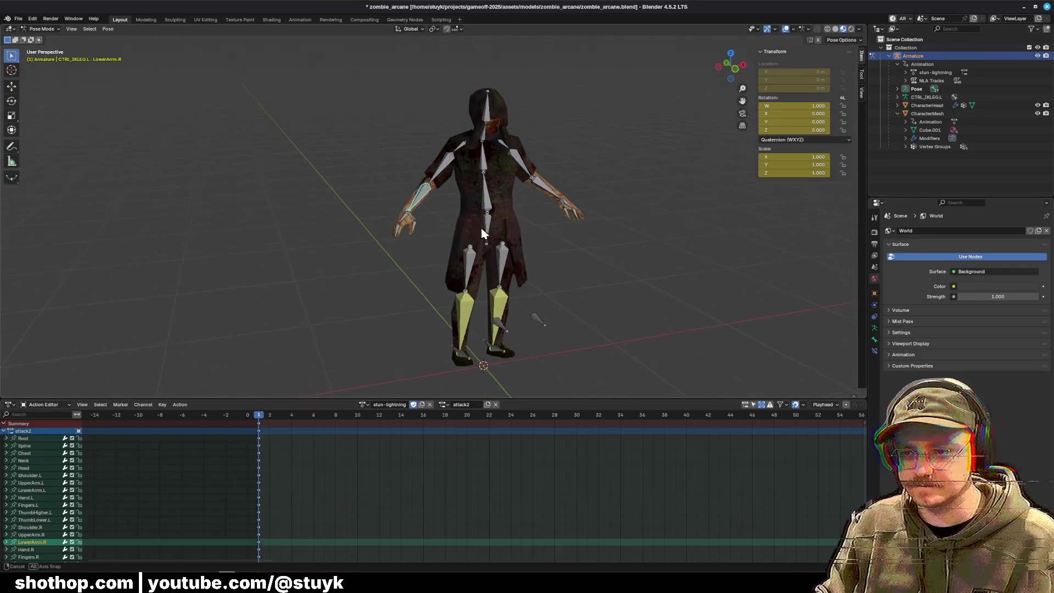
left_click_drag(481, 225, 641, 133)
left_click(544, 164)
key("r")
key("z")
left_click(553, 283)
mouse_move(553, 282)
left_mouse_down()
mouse_move(598, 217)
mouse_move(499, 181)
mouse_move(478, 198)
left_mouse_up()
Step: Lower the root bone slightly along Z in side view
left_click(462, 223)
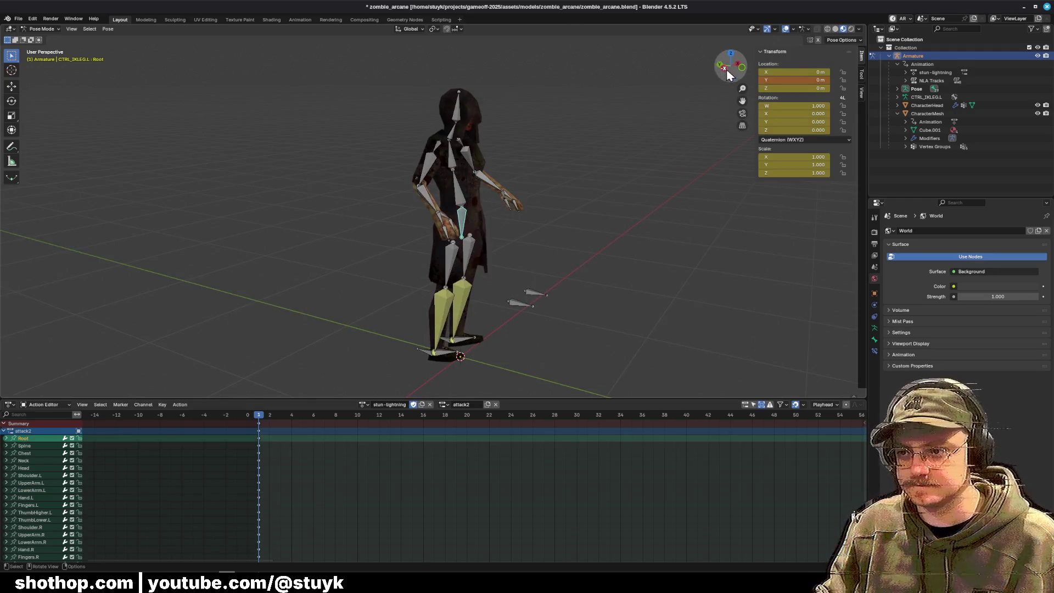
left_click(726, 69)
key("g")
key("z")
left_click(470, 358)
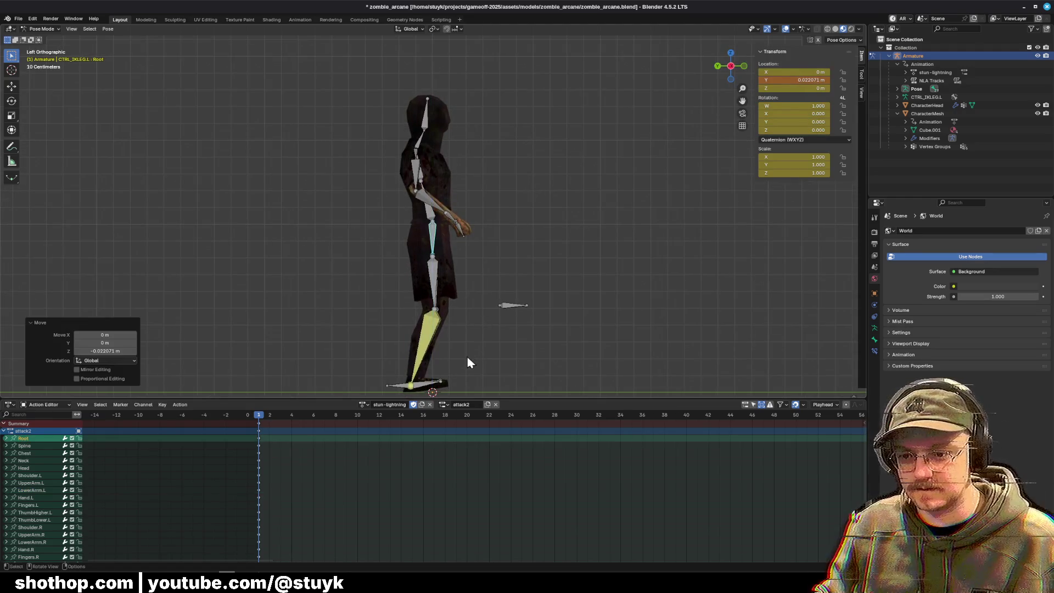
scroll(469, 358, "down", 3)
Step: Try rotating the foot bones, cancelling and undoing the attempts
key("r")
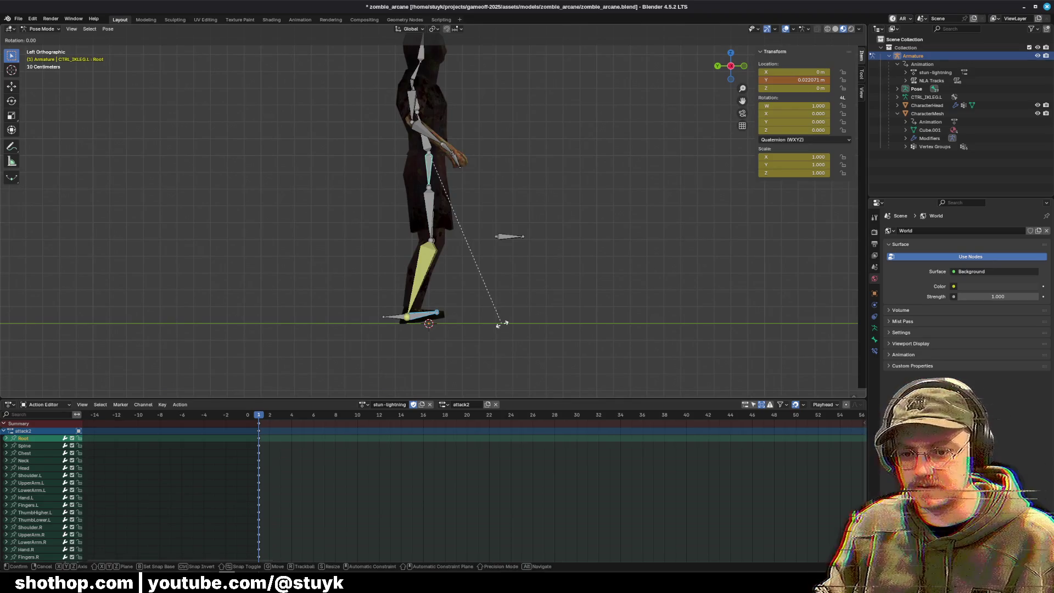
key("Escape")
left_click_drag(474, 296, 429, 325)
key("r")
key("Escape")
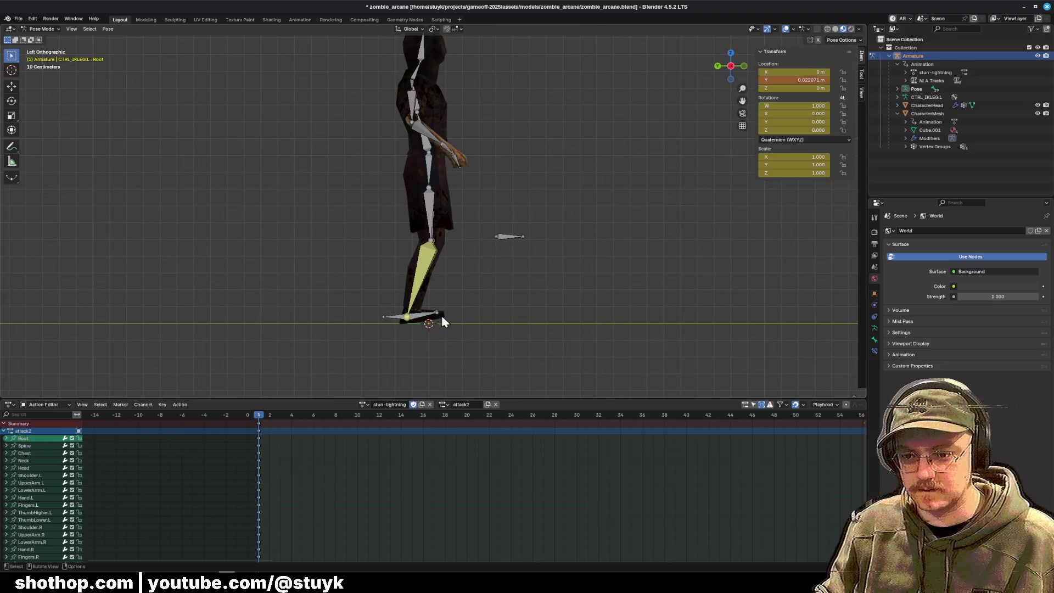
key("r")
left_click(492, 318)
key("ctrl+z")
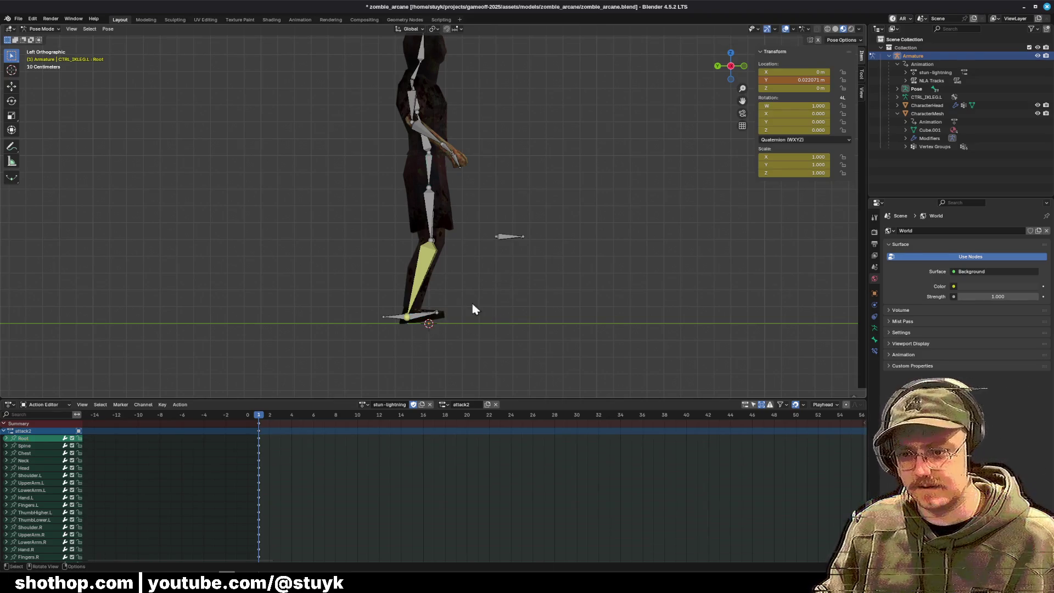
Step: Tilt the left foot control (Foot.L) with a rotation in side view
left_click(438, 315)
left_click_drag(440, 315, 459, 306)
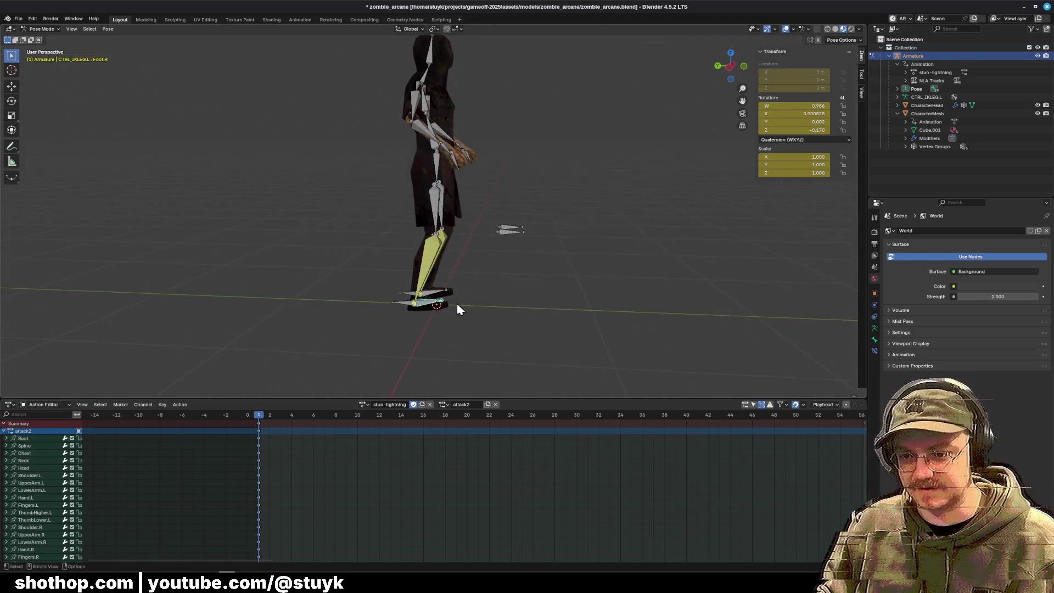
left_click(720, 68)
key("r")
left_click(584, 254)
Step: Select all bones and insert a keyframe for the pose on frame 1
key("a")
right_click(581, 259)
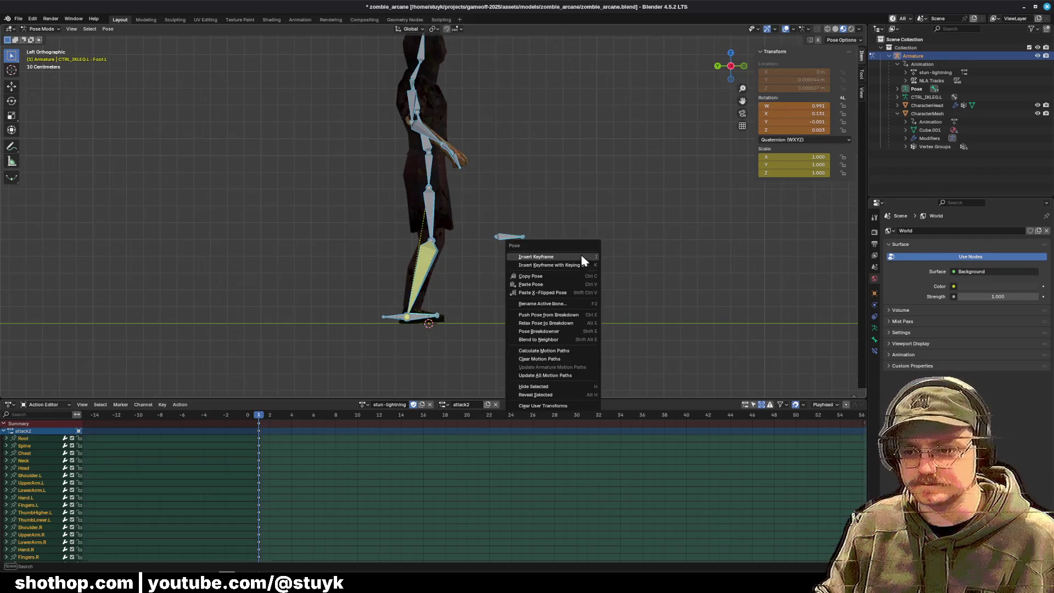
left_click(581, 257)
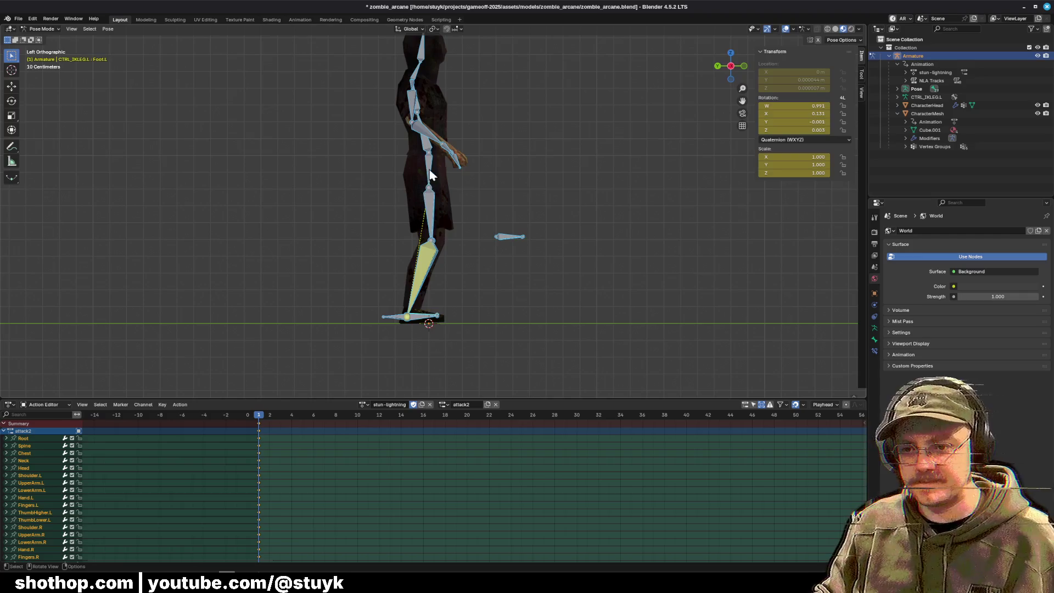
key("ctrl+z")
key("ctrl+z")
key("ctrl+z")
right_click(576, 189)
Step: Key the root-offset pose, then on frame 2 turn the right shoulder about -30° around Z
left_click(577, 189)
left_click(547, 333)
left_click(270, 415)
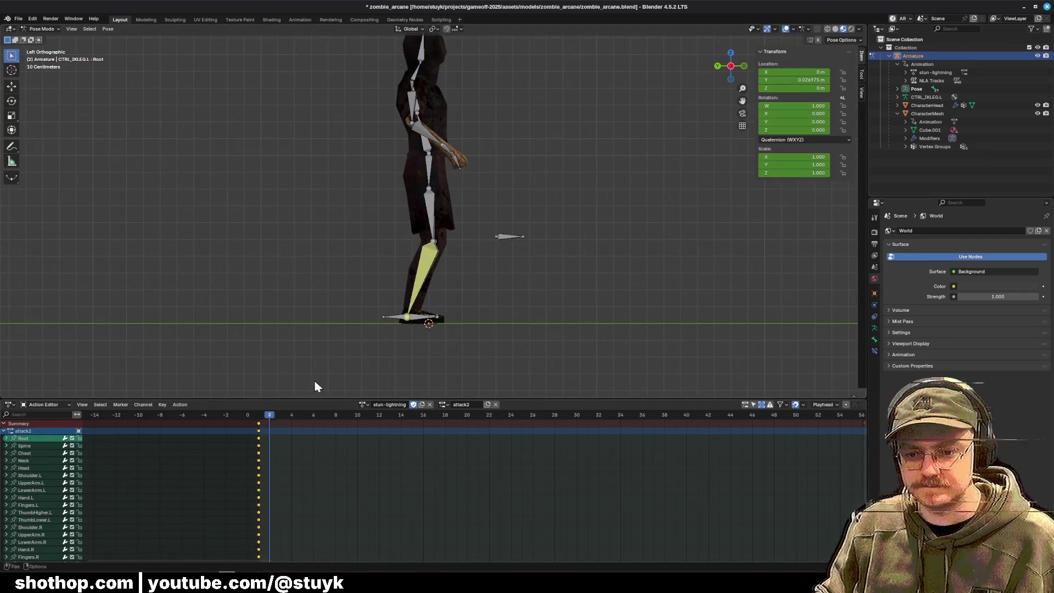
scroll(477, 75, "up", 3)
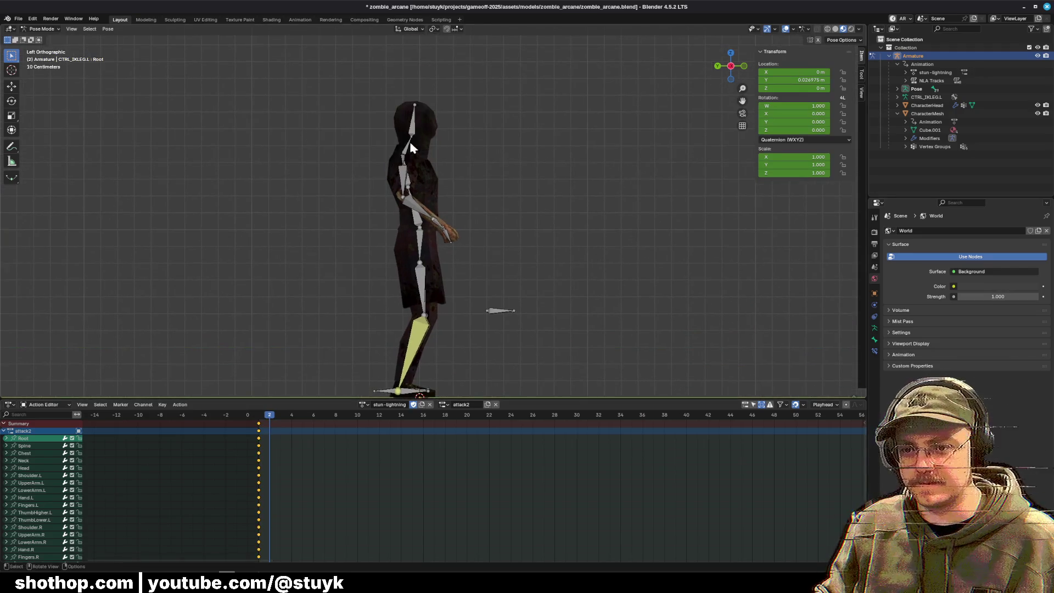
left_click(436, 156)
left_click_drag(504, 193, 436, 194)
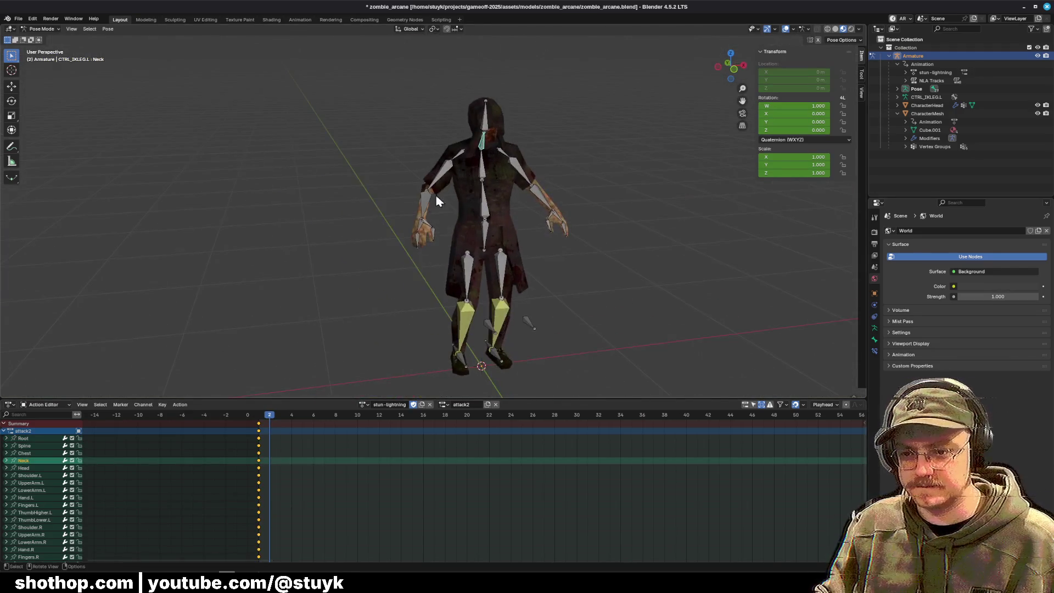
left_click(436, 194)
key("r")
left_click(419, 313)
key("ctrl+z")
left_click(459, 159)
key("r")
key("z")
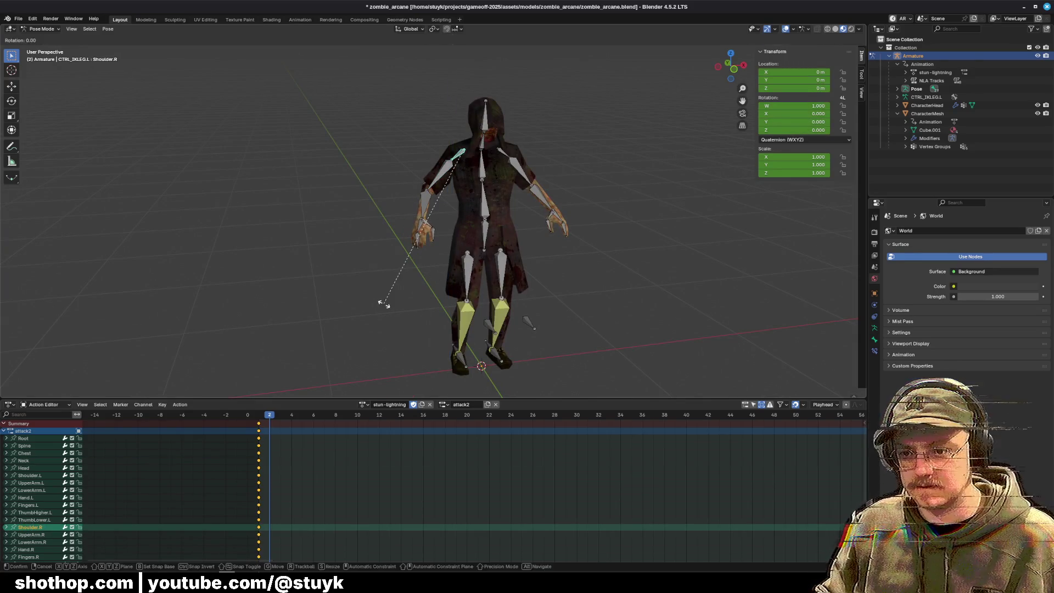
left_click(329, 231)
Step: Rotate the left shoulder around Z and bend the neck forward around X
left_click(509, 158)
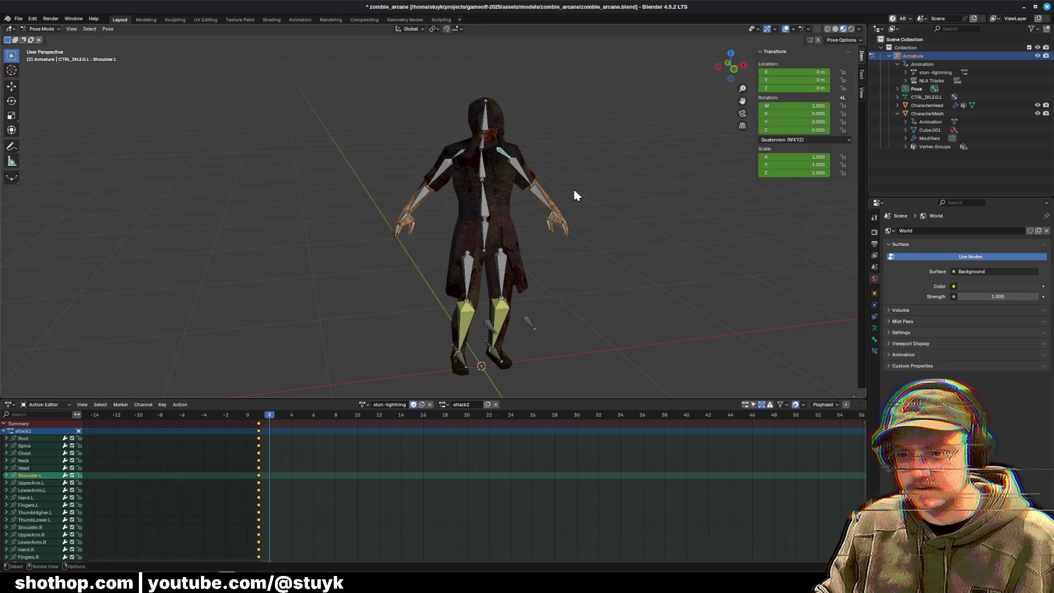
left_click_drag(572, 195, 528, 311)
key("r")
key("z")
left_click(454, 325)
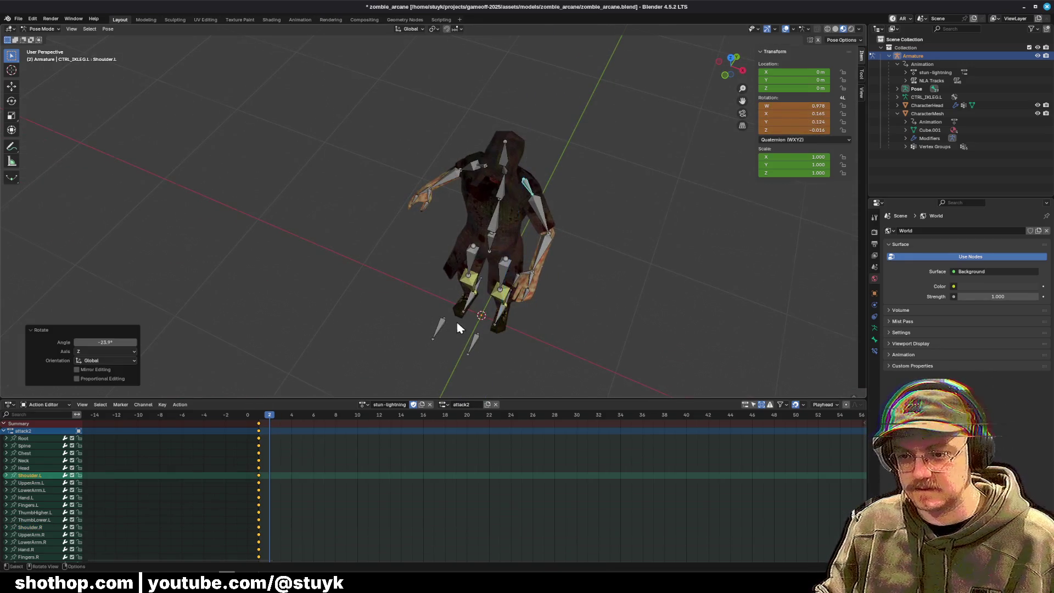
left_click_drag(455, 322, 507, 225)
left_click(449, 130)
left_click_drag(449, 130, 579, 132)
key("r")
key("x")
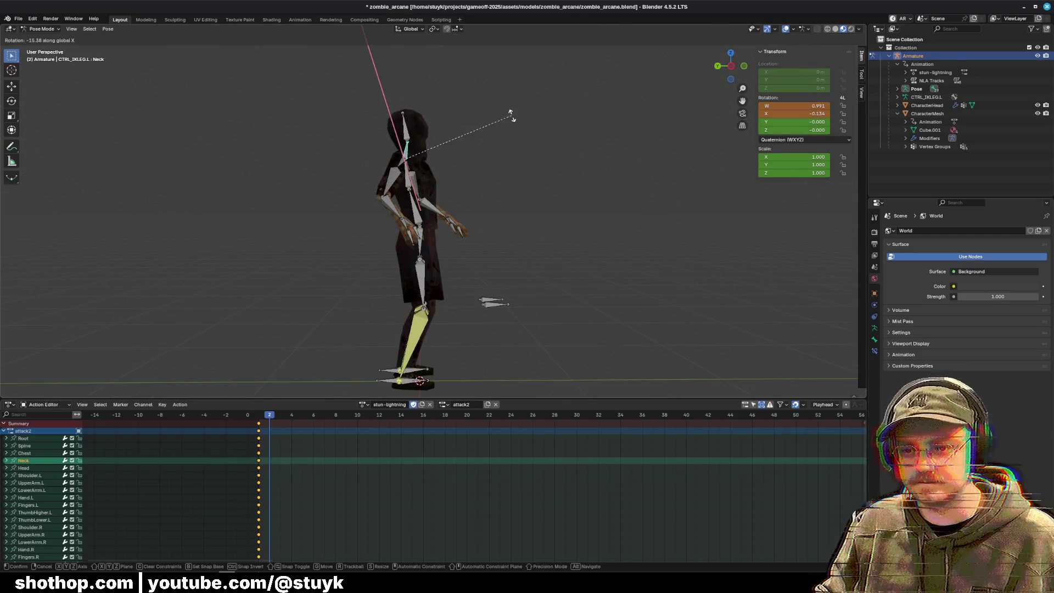
left_click(508, 117)
Step: Bend the spine around X and key the full pose on frame 2
mouse_move(508, 117)
left_mouse_down()
mouse_move(444, 170)
mouse_move(423, 170)
mouse_move(603, 194)
left_mouse_up()
left_click(491, 204)
key("r")
key("x")
left_click(573, 183)
key("a")
key("k")
left_click(555, 179)
Step: On frame 3, rotate the left shoulder around the Y axis
left_click(277, 417)
mouse_move(587, 191)
left_mouse_down()
mouse_move(537, 203)
mouse_move(614, 219)
left_mouse_up()
left_click(537, 203)
key("r")
key("x")
key("Escape")
left_click(524, 164)
key("r")
key("x")
key("Escape")
key("r")
key("y")
left_click(665, 215)
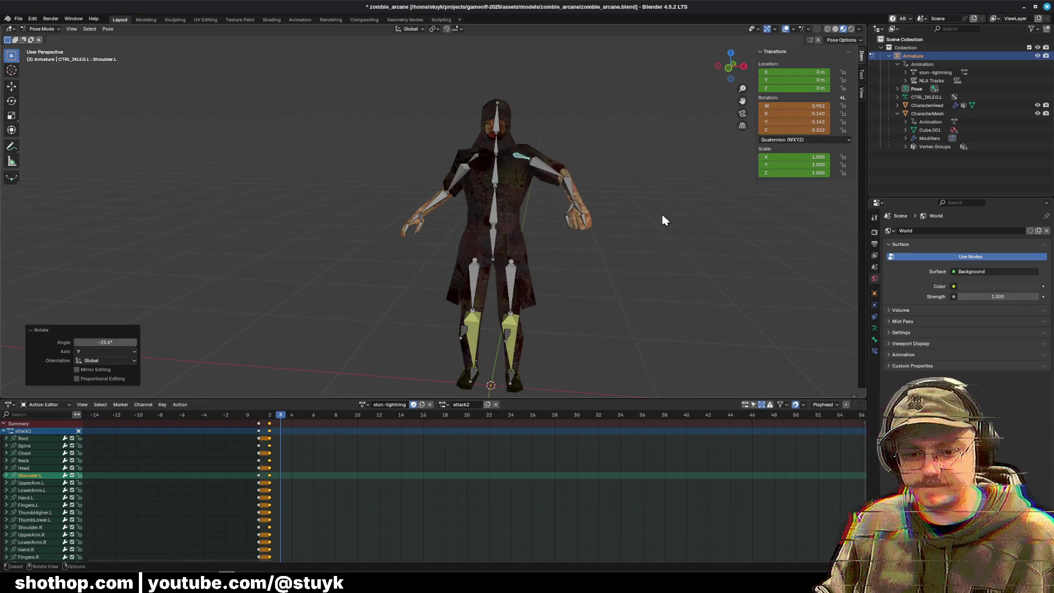
Step: Rotate the right shoulder around Y and key the full pose on frame 3
left_click(478, 173)
key("r")
key("y")
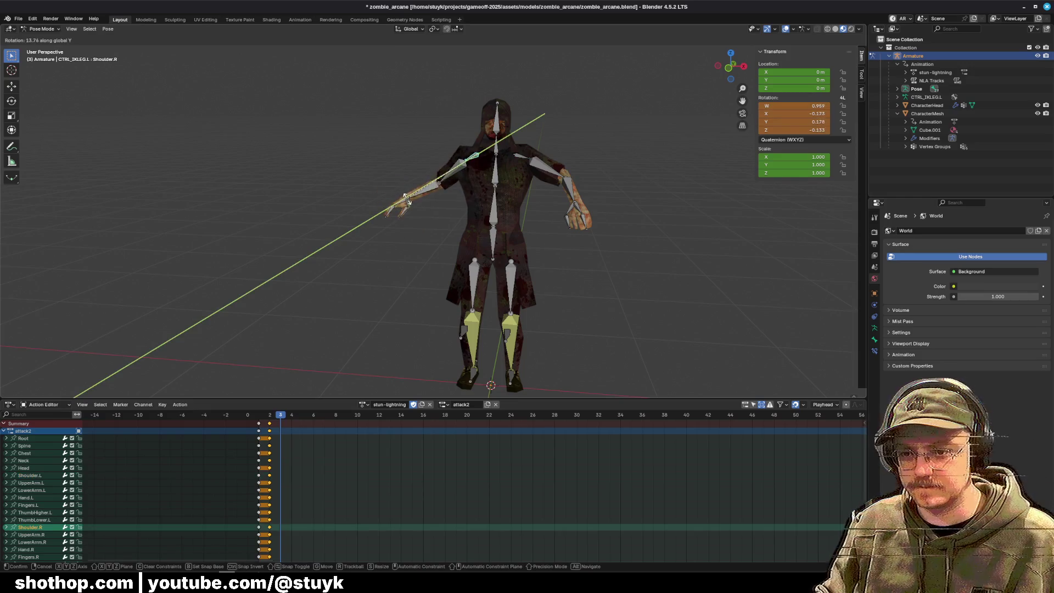
left_click(390, 245)
left_click_drag(391, 245, 553, 202)
key("a")
right_click(551, 197)
left_click(552, 195)
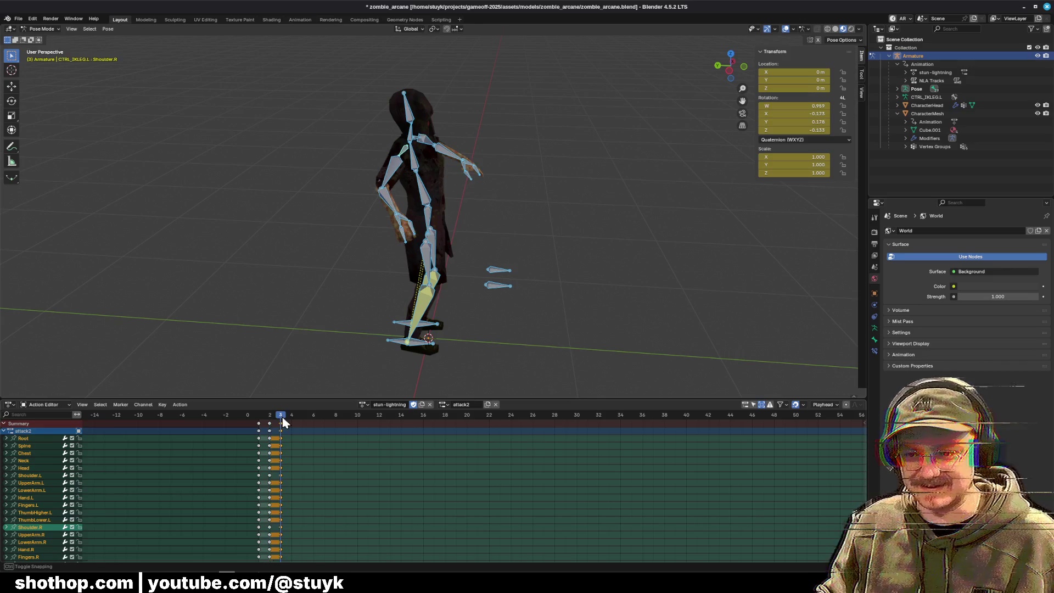
Step: Adjust the neck rotation, re-key the frame 3 pose, and preview frames 3–4
left_click(409, 136)
key("r")
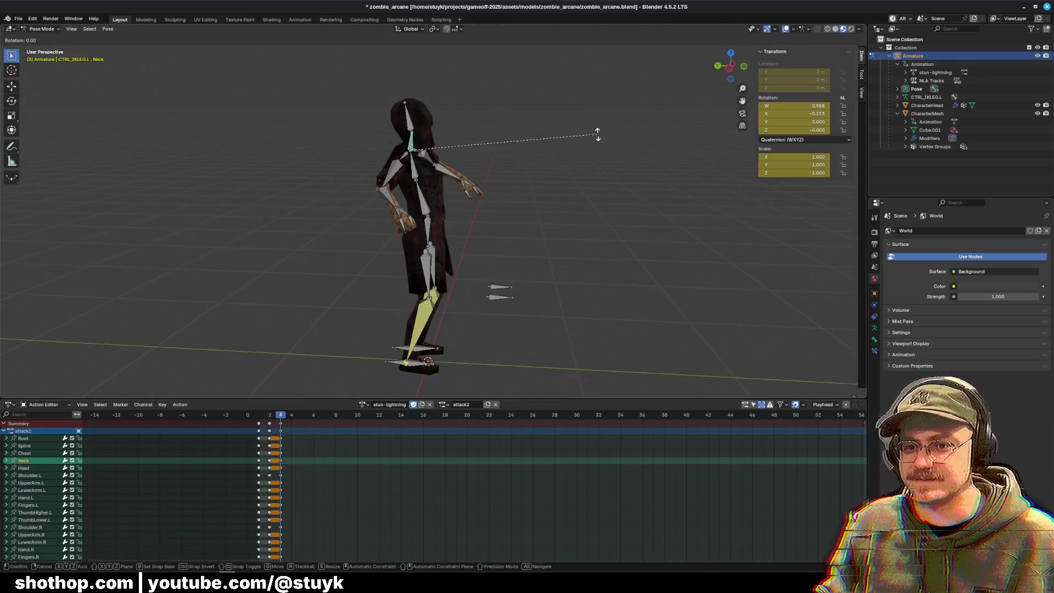
left_click(632, 255)
key("a")
right_click(575, 210)
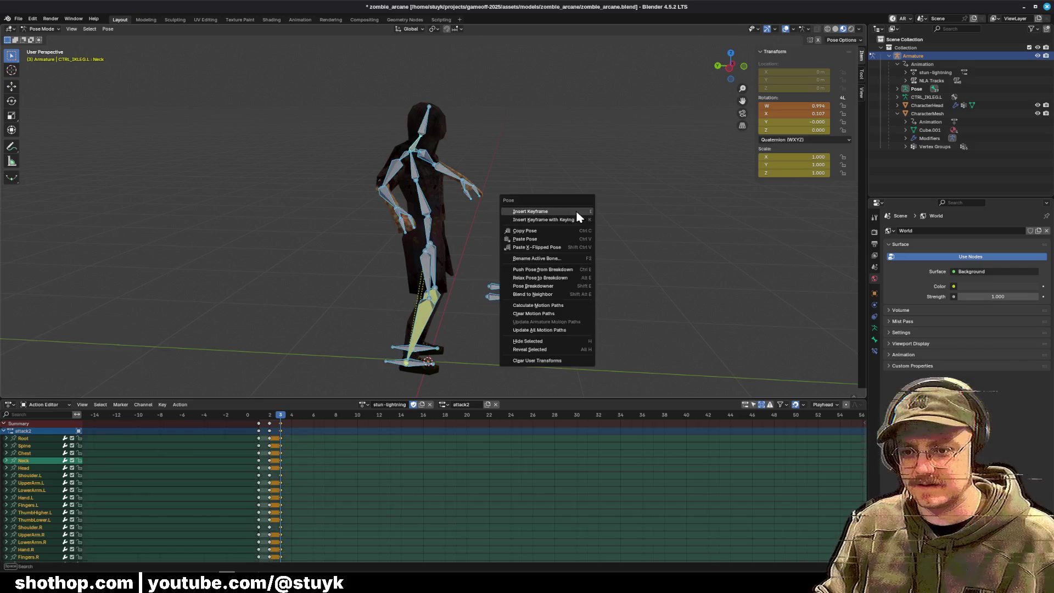
left_click(575, 210)
mouse_move(300, 416)
left_mouse_down()
mouse_move(271, 426)
mouse_move(300, 433)
mouse_move(278, 438)
left_mouse_up()
Step: On frame 3, lower the root along Z, tilt the left foot about -9°, and key it
left_click(430, 235)
key("g")
key("z")
left_click(504, 247)
key("ctrl+KP_3")
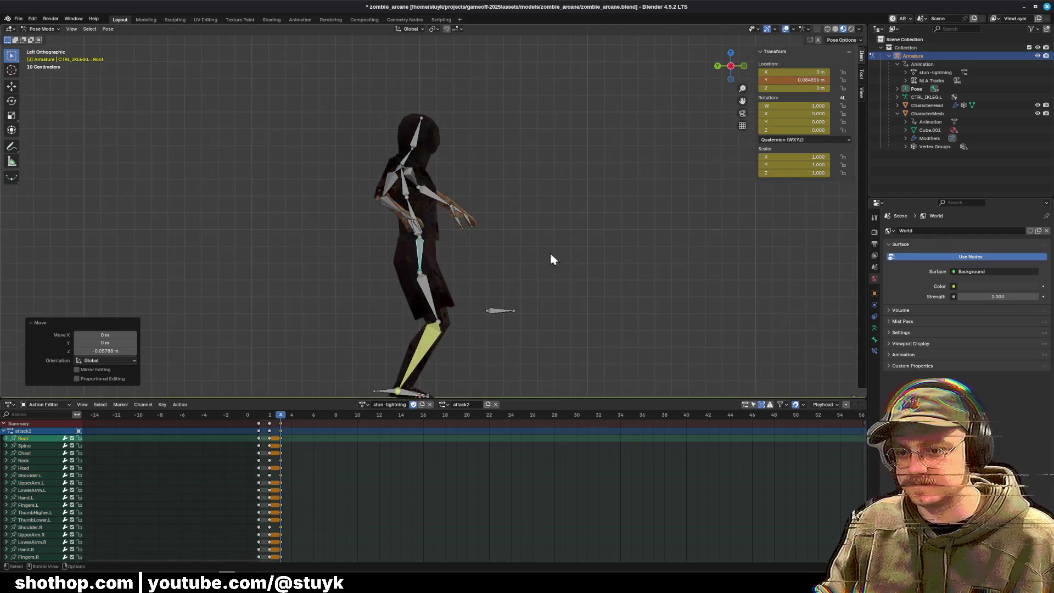
mouse_move(449, 354)
left_mouse_down()
mouse_move(465, 272)
mouse_move(406, 273)
left_mouse_up()
left_click(406, 272)
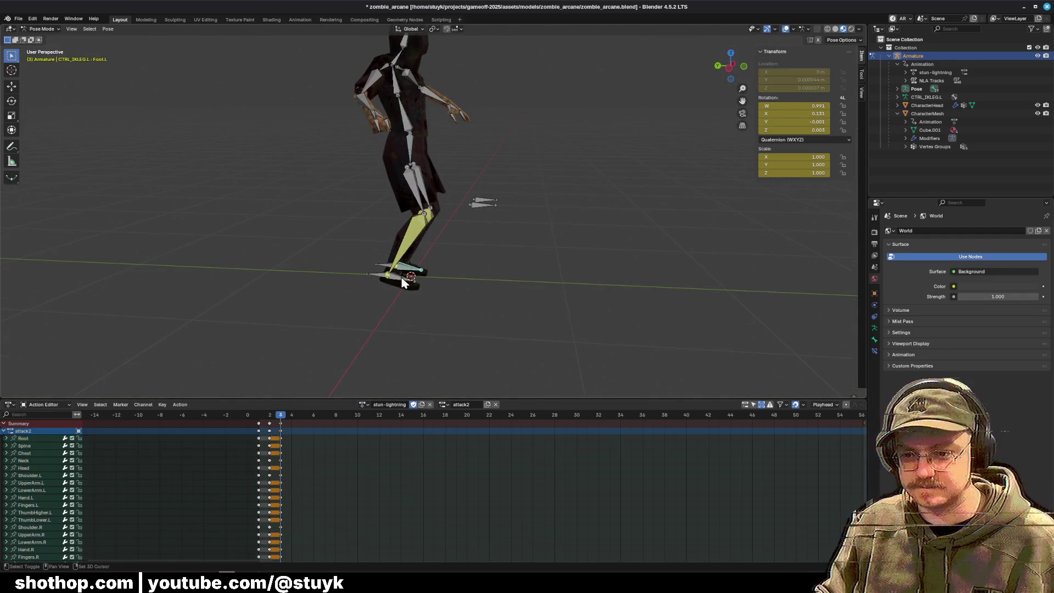
left_click(730, 68)
key("r")
left_click(501, 250)
right_click(501, 249)
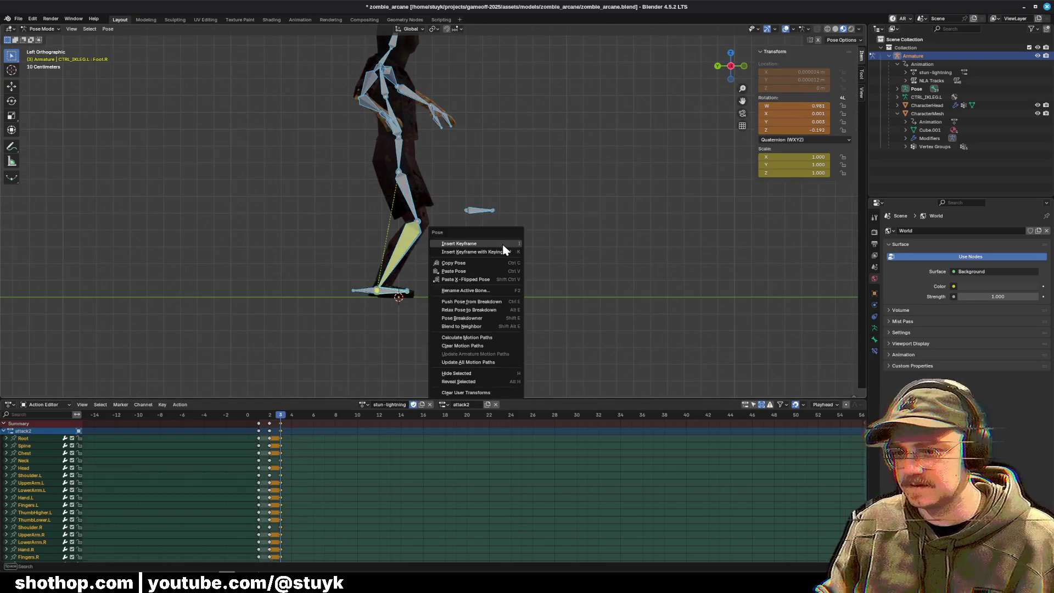
left_click(501, 250)
Step: Copy the stun keyframes onto frames 4 and 5 and save the file
left_click_drag(282, 416, 270, 422)
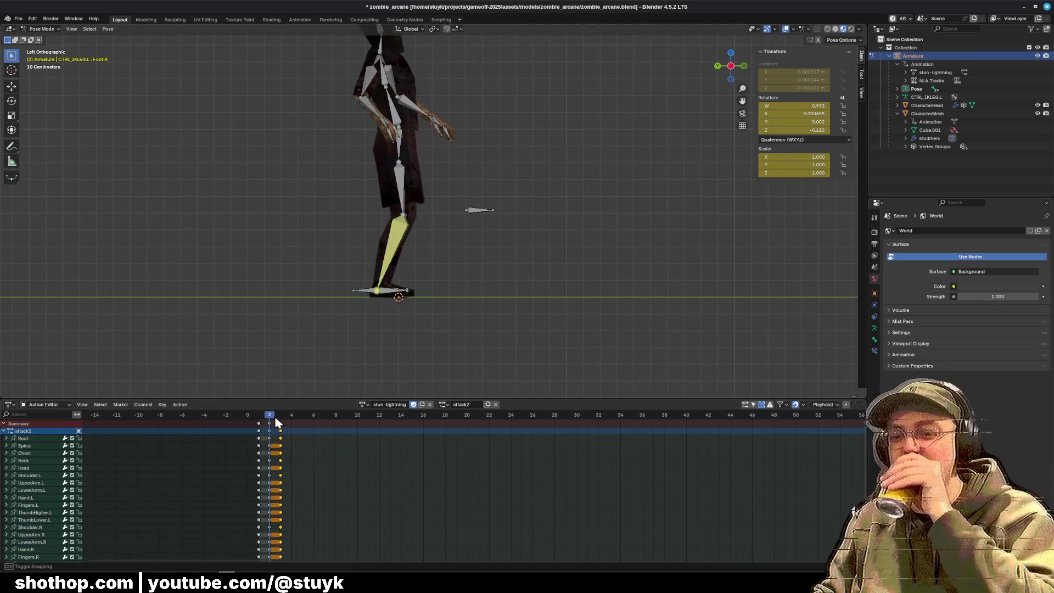
left_click_drag(275, 416, 284, 420)
key("ctrl+c")
left_click(292, 421)
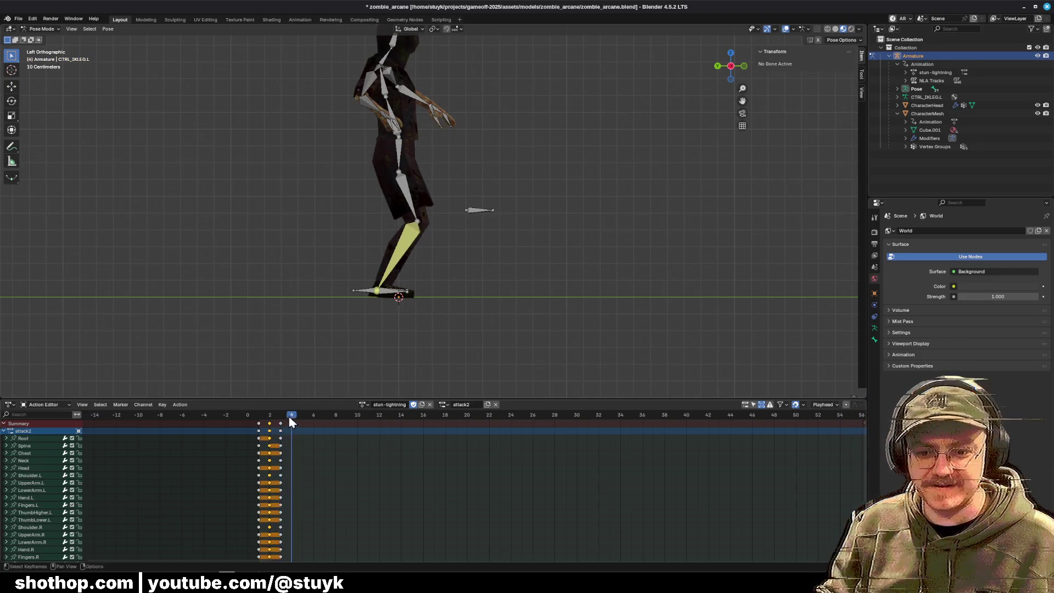
key("ctrl+v")
left_click(300, 420)
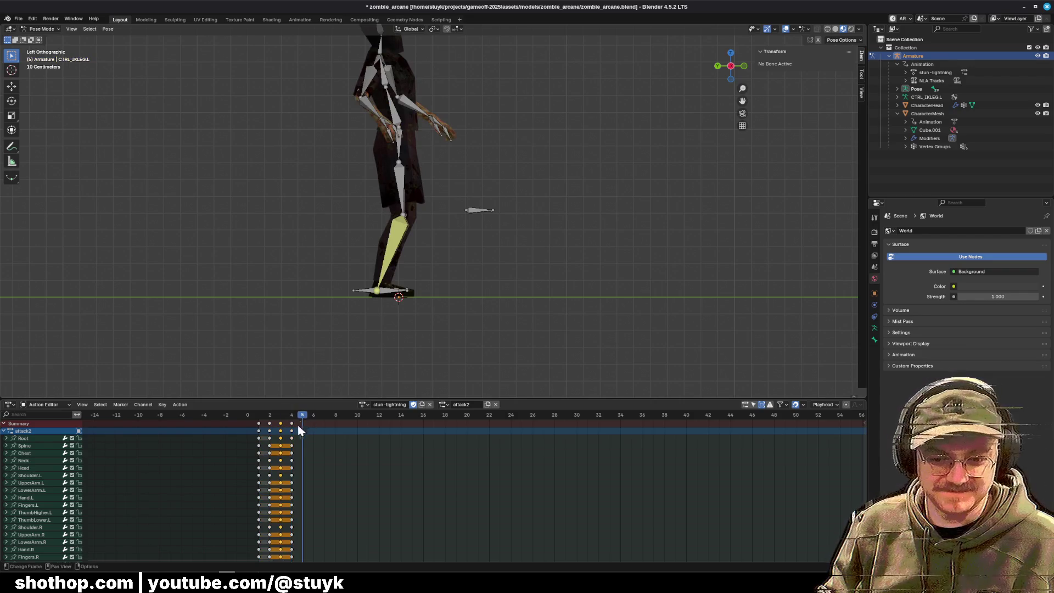
key("ctrl+v")
key("ctrl+s")
Step: Repeat the frame 2–5 keyframes at frames 6, 8 and 12, then save
mouse_move(264, 422)
left_mouse_down()
mouse_move(308, 434)
mouse_move(322, 419)
mouse_move(288, 420)
mouse_move(306, 431)
left_mouse_up()
left_click(314, 417)
key("b")
left_click(314, 417)
key("ctrl+v")
left_click(335, 416)
key("ctrl+v")
left_click(369, 416)
key("ctrl+v")
left_click(380, 416)
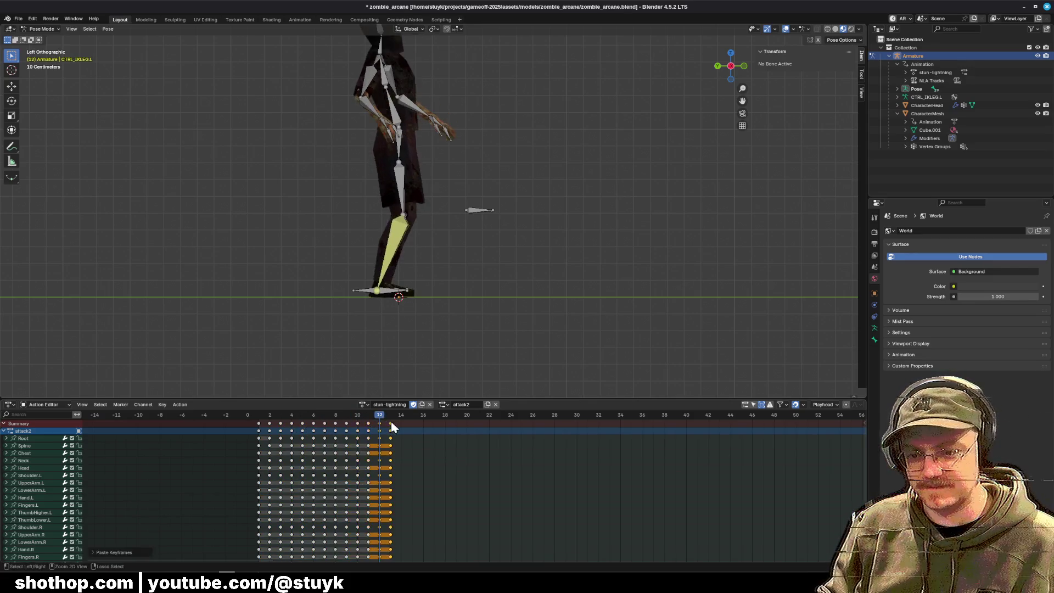
key("ctrl+s")
Step: Review the repeated poses and save zombie_arcane.blend again
key("Left")
mouse_move(473, 263)
left_mouse_down()
mouse_move(489, 258)
mouse_move(456, 223)
left_mouse_up()
mouse_move(259, 416)
left_mouse_down()
mouse_move(426, 431)
mouse_move(402, 431)
left_mouse_up()
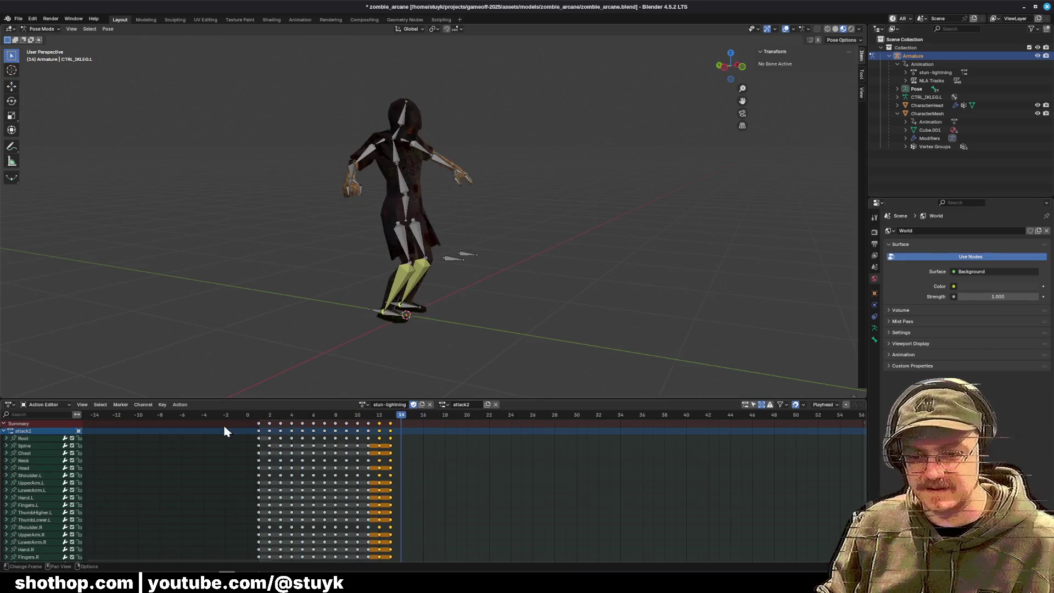
left_click(257, 430)
key("ctrl+s")
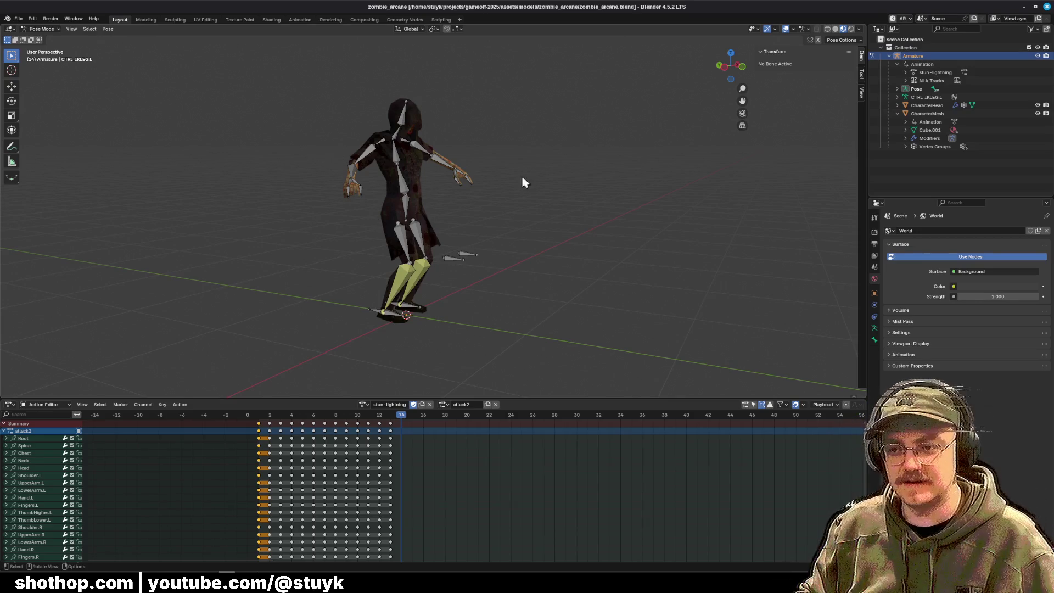
Step: Play through to frame 13, then raise the left upper arm on frame 9 and key the pose
left_click(725, 67)
left_click_drag(256, 417, 392, 432)
mouse_move(403, 151)
left_mouse_down()
mouse_move(413, 144)
mouse_move(385, 247)
left_mouse_up()
left_click(347, 423)
left_click(475, 136)
key("r")
left_click(548, 144)
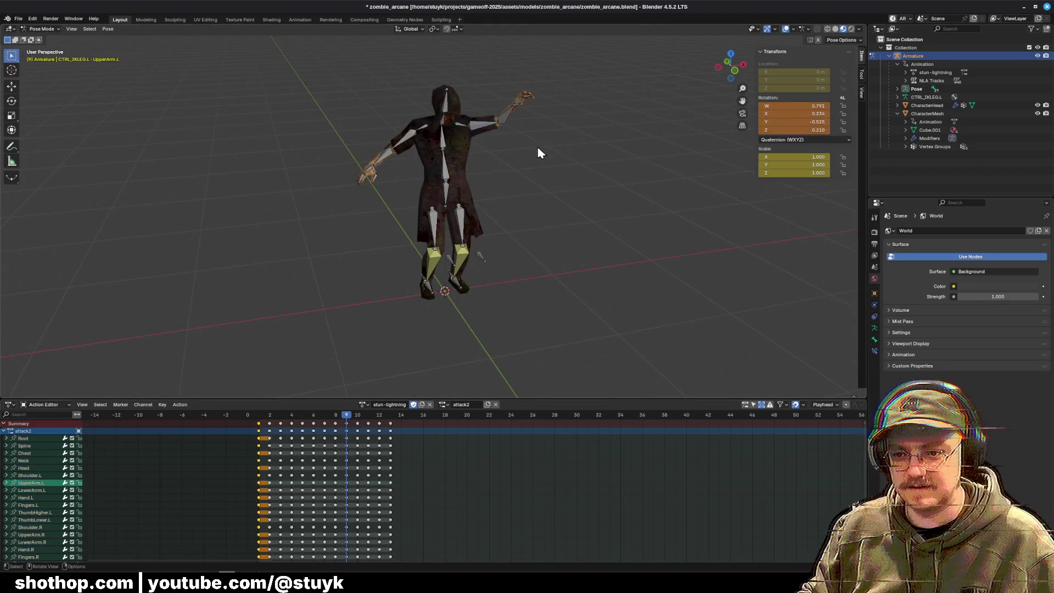
key("a")
key("i")
Step: On frame 5, rotate the right upper arm 89° around X and key the whole pose
left_click(300, 416)
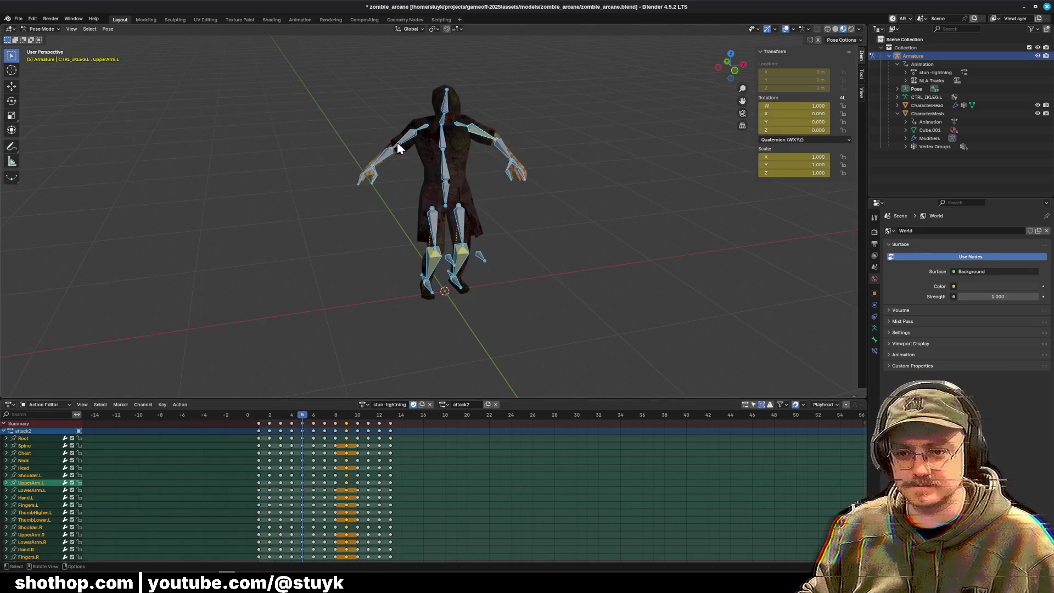
left_click(399, 149)
key("r")
key("x")
left_click(315, 163)
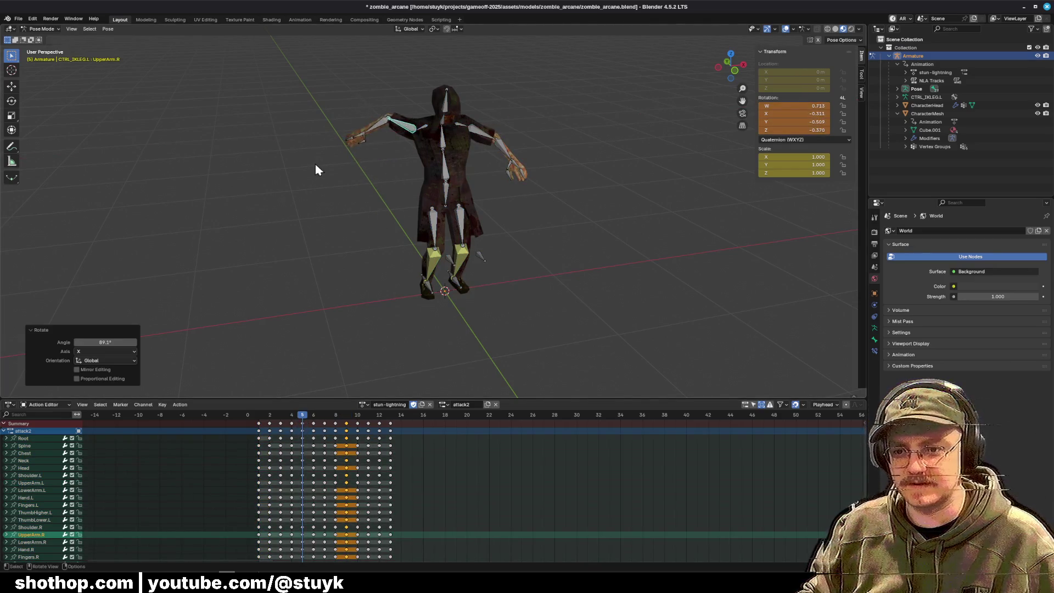
key("a")
key("k")
left_click(530, 177)
Step: Return to frame 1 and save zombie_arcane.blend
left_click(260, 418)
key("Up")
key("Up")
key("Up")
left_click_drag(442, 332, 559, 273)
left_click(349, 427)
left_click(259, 415)
key("ctrl+s")
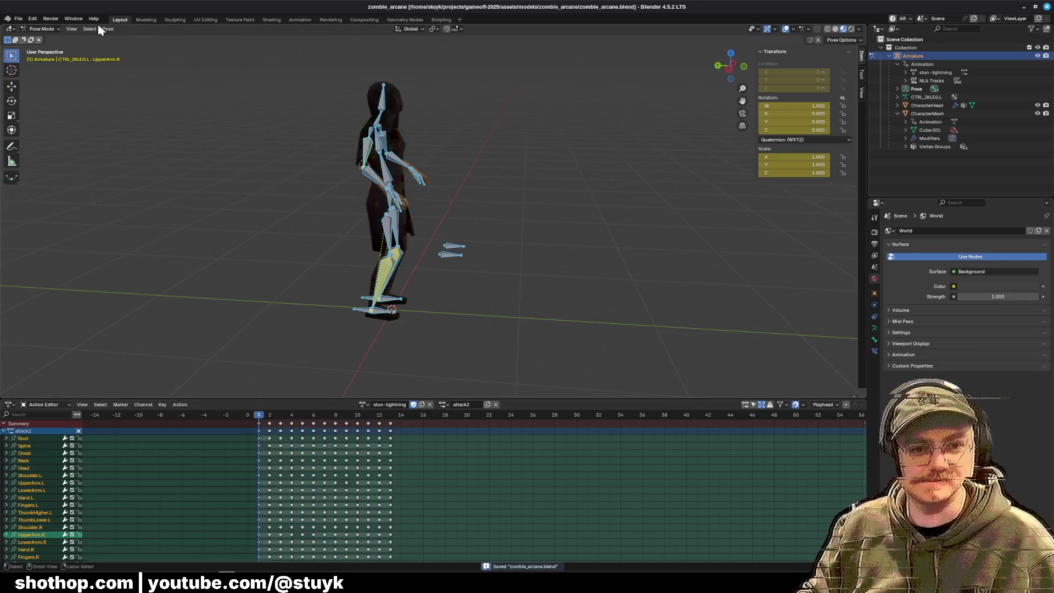
Step: Launch a second Blender with human.blend and confirm its stun-lightning NLA strip ends at frame 17
left_click(19, 18)
key("Escape")
key("super")
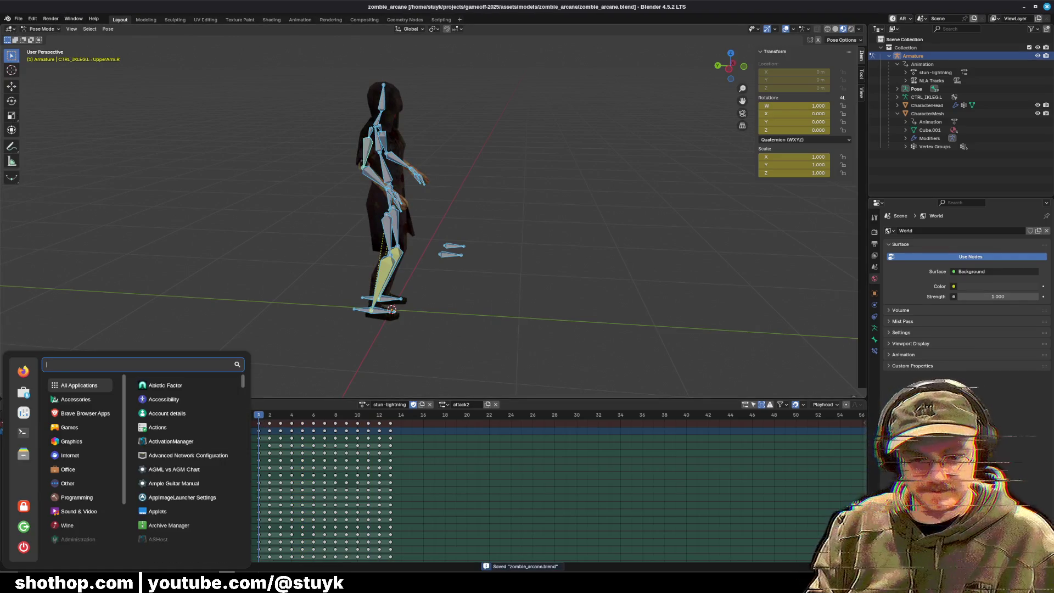
key("Escape")
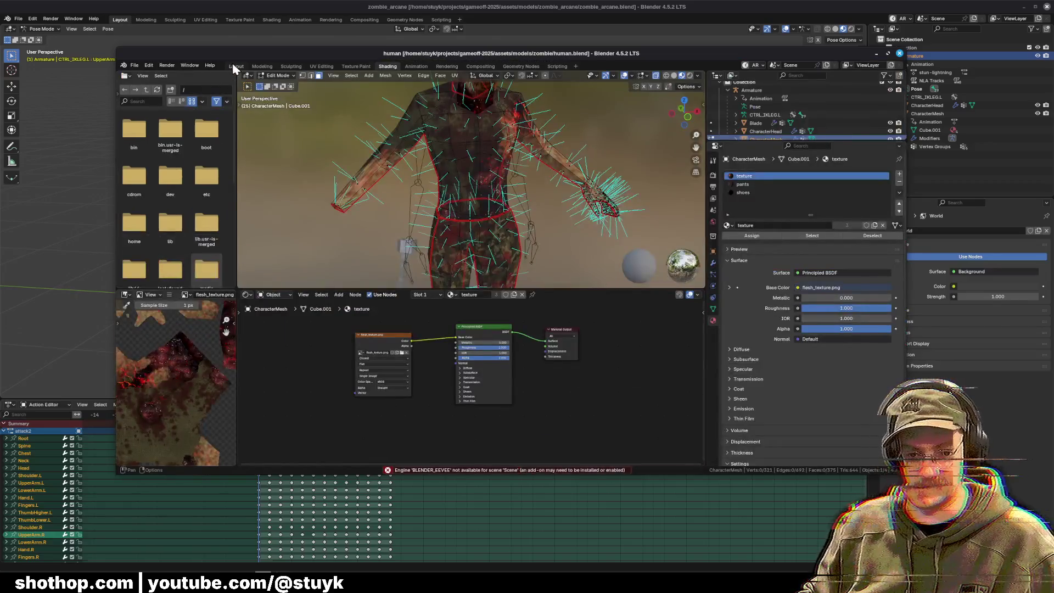
left_click(232, 63)
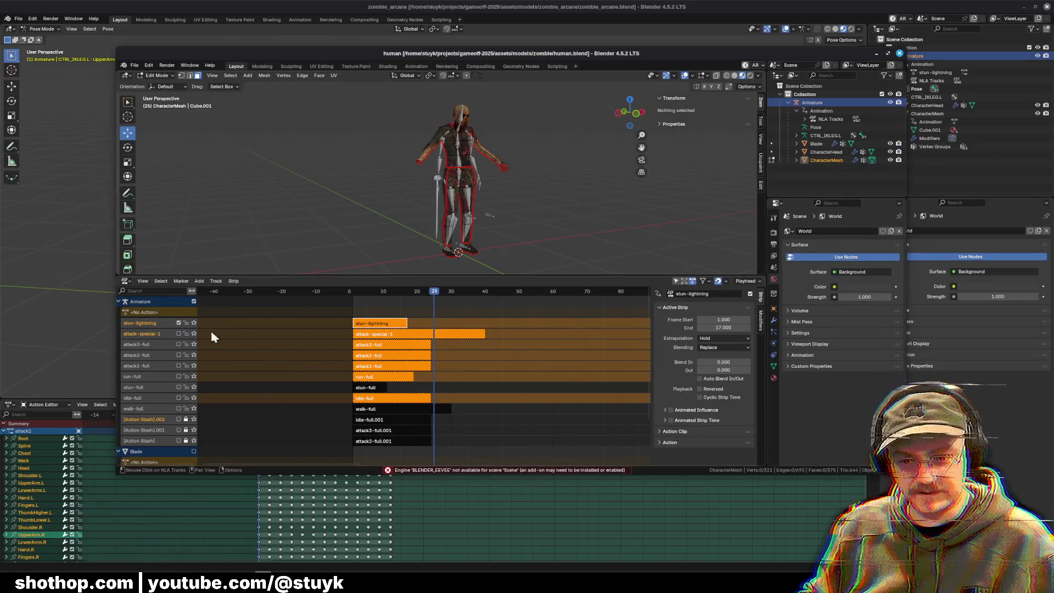
left_click(407, 291)
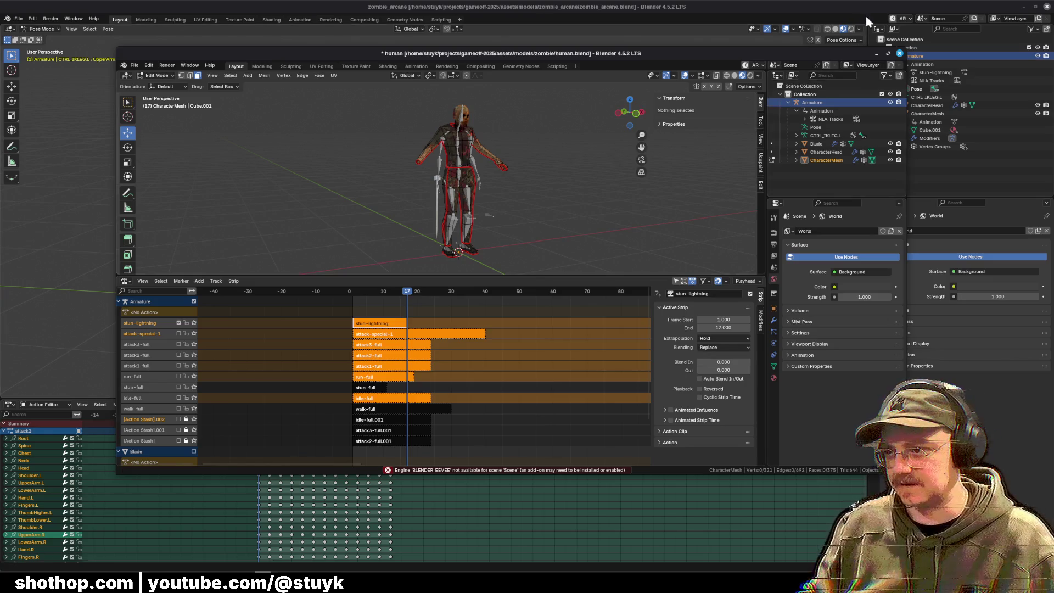
Step: Close human.blend, paste the stun-lightning pose at frame 17 and save zombie_arcane.blend
left_click(877, 54)
left_click_drag(407, 417, 433, 420)
left_click(257, 429)
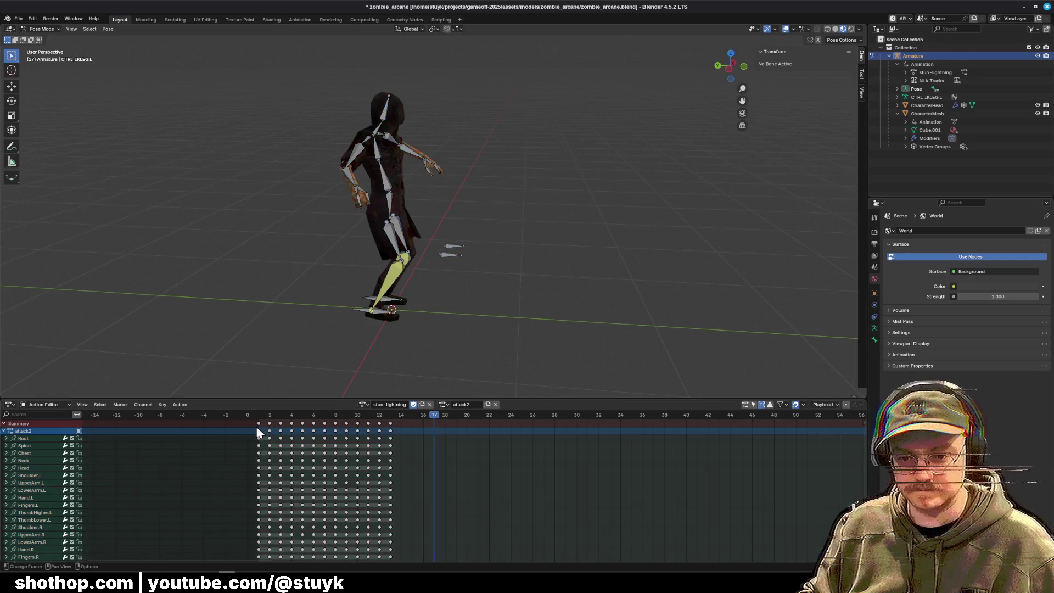
key("ctrl+v")
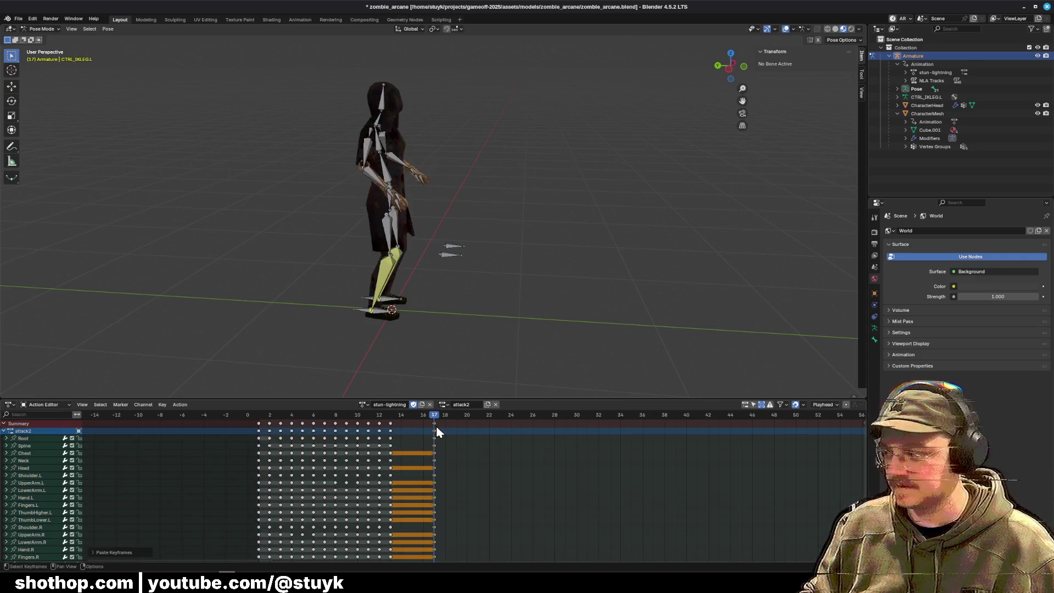
key("ctrl+s")
Step: Preview the action through frame 17 and push stun-lightning down onto its own NLA track
left_click(256, 416)
left_click_drag(255, 415, 434, 425)
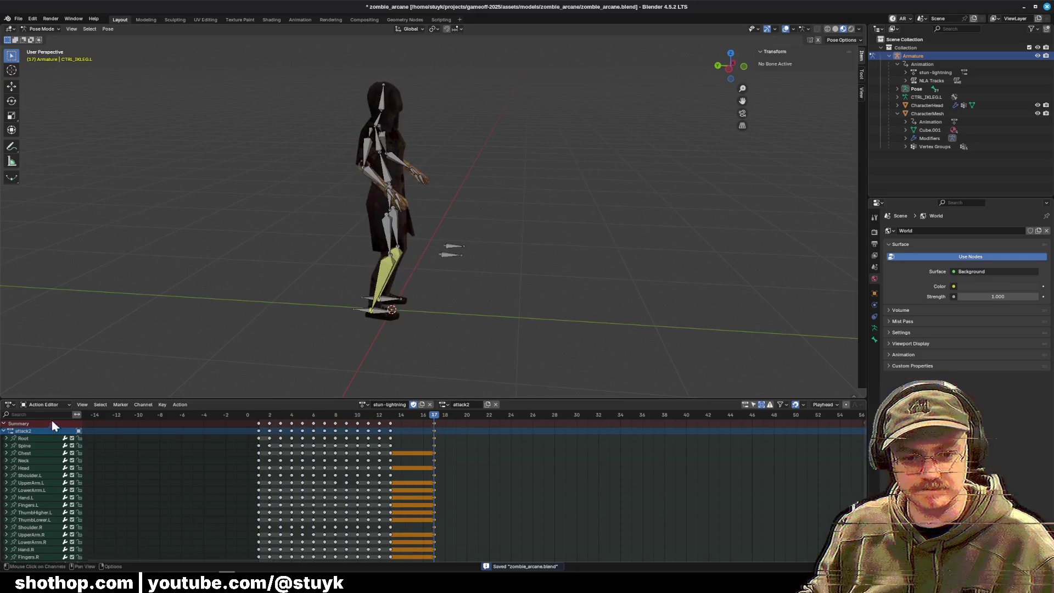
left_click(10, 404)
left_click(149, 464)
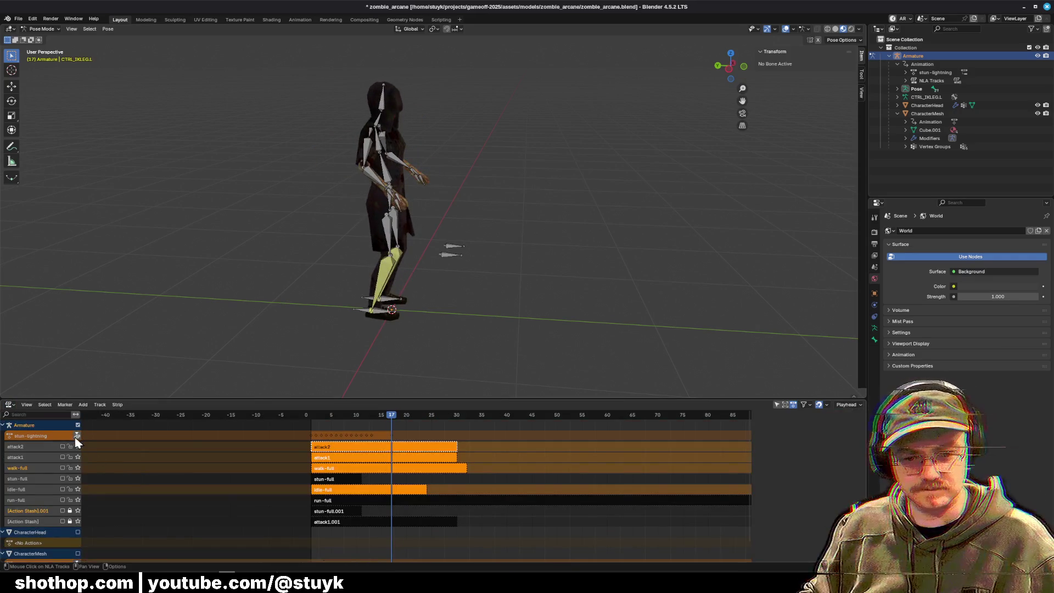
left_click(78, 436)
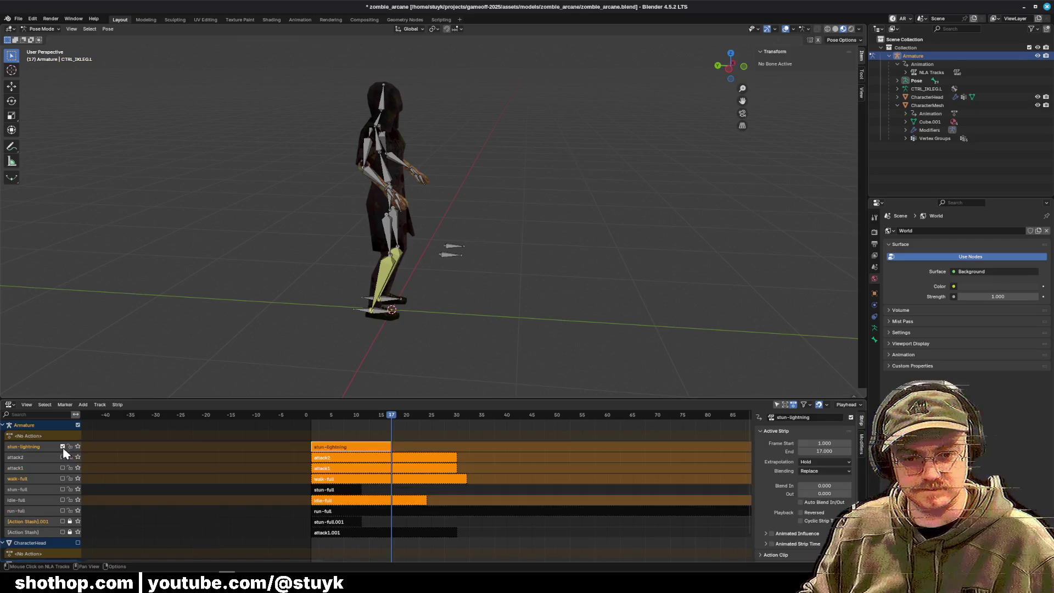
Step: Delete the stun-full.001 and attack1.001 stash tracks and save zombie_arcane.blend
right_click(39, 529)
left_click(40, 556)
right_click(30, 520)
left_click(40, 532)
key("ctrl+s")
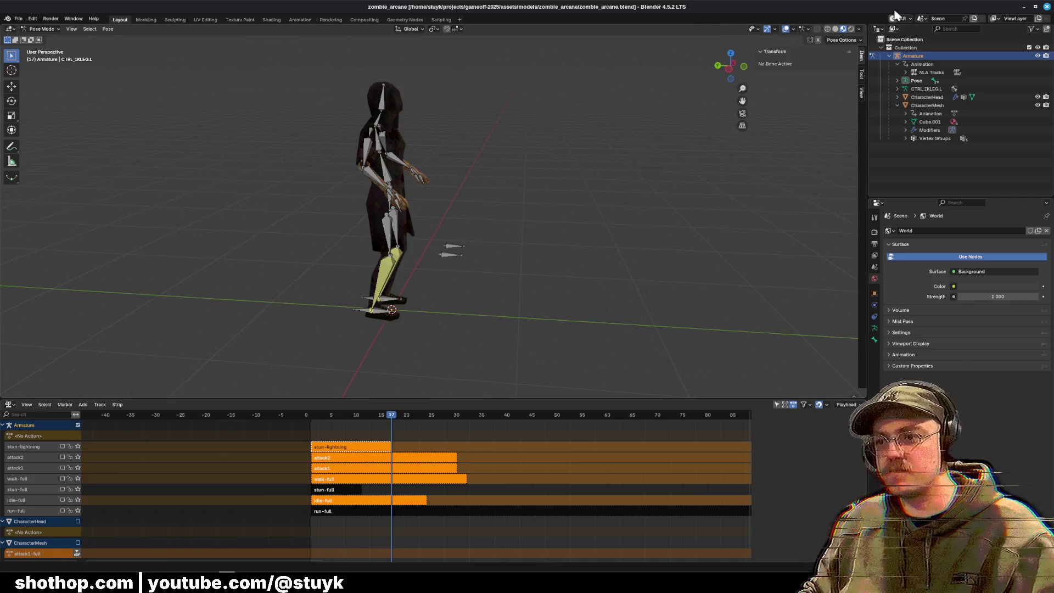
left_click(1025, 6)
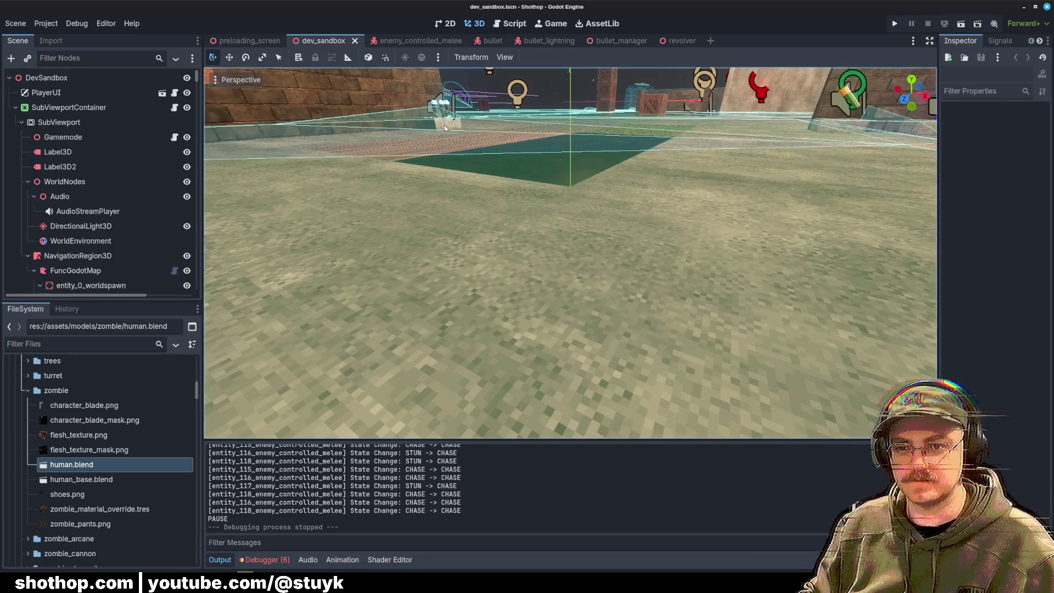
Step: Filter the FileSystem for 'arc' and open the enemy_controlled_arcane scene
scroll(445, 86, "down", 5)
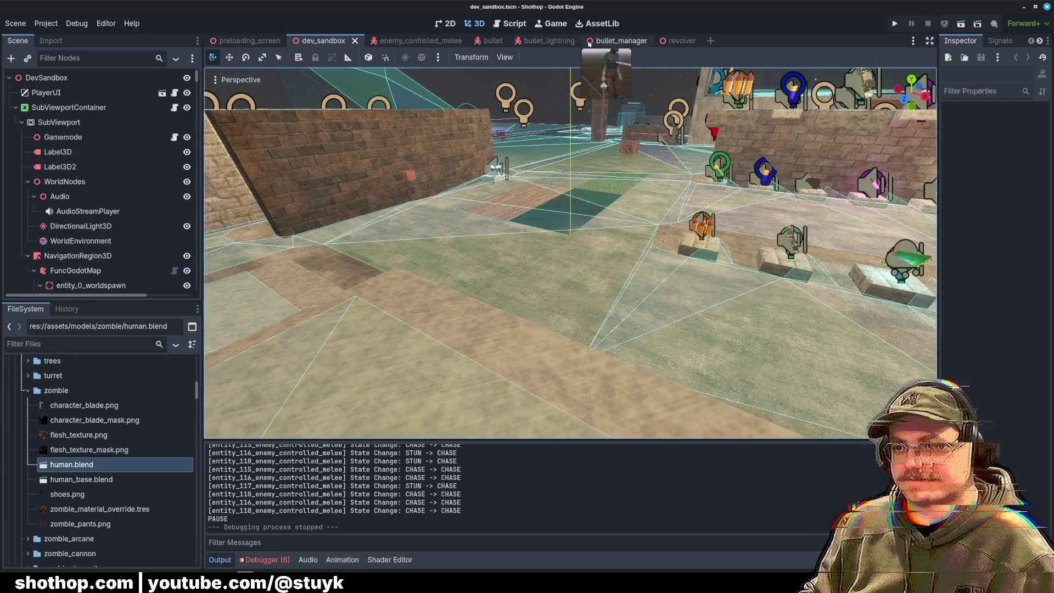
left_click(62, 347)
type("arc")
double_click(100, 421)
Step: Select the arcane zombie's AnimationTree node and enlarge the animation panel
left_click(22, 137)
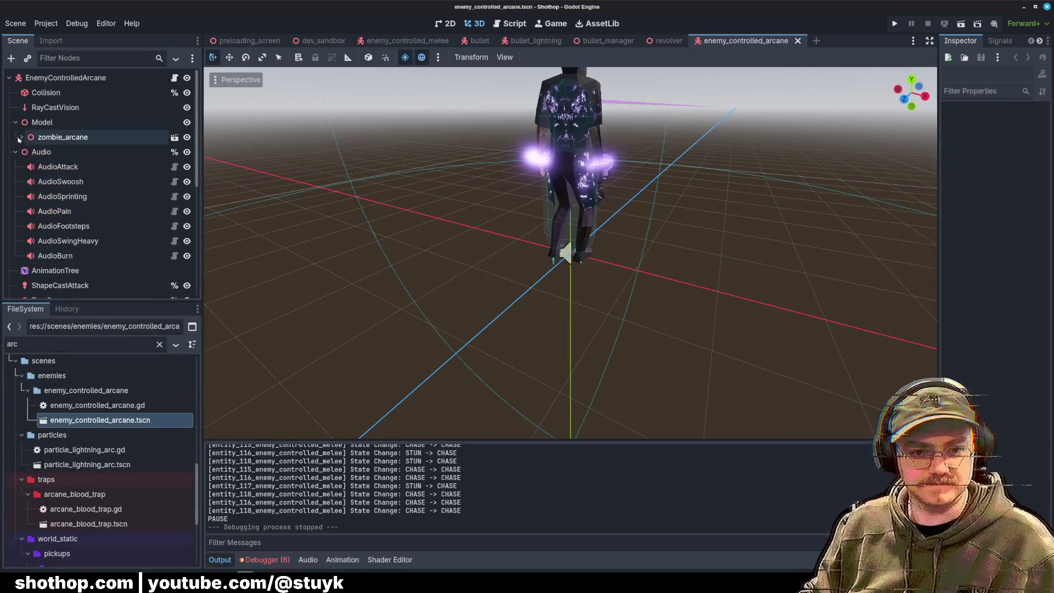
left_click(16, 122)
left_click(20, 139)
left_click(15, 122)
left_click(22, 136)
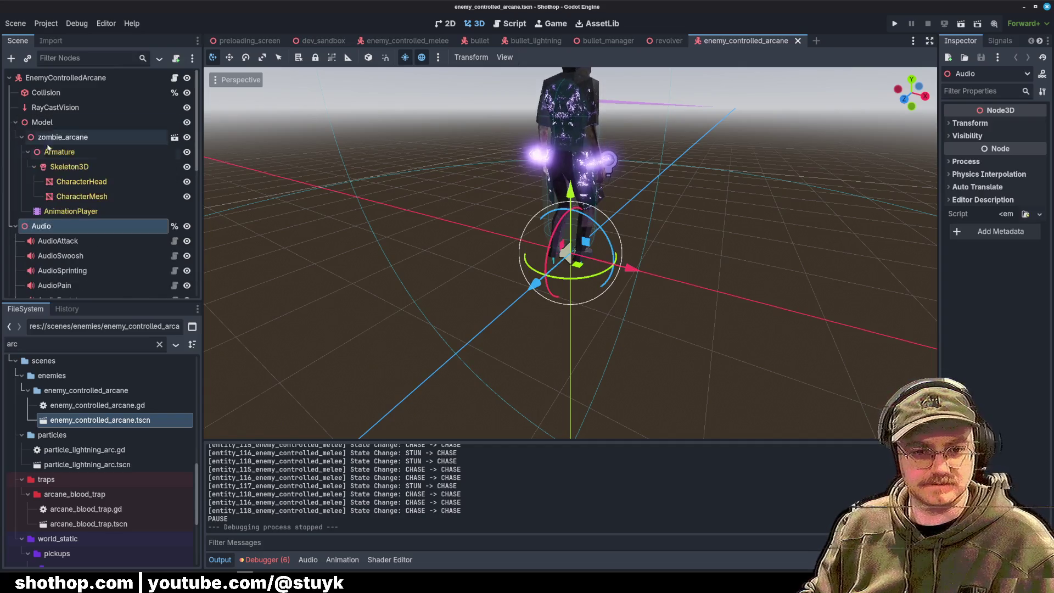
left_click(60, 152)
left_click(58, 226)
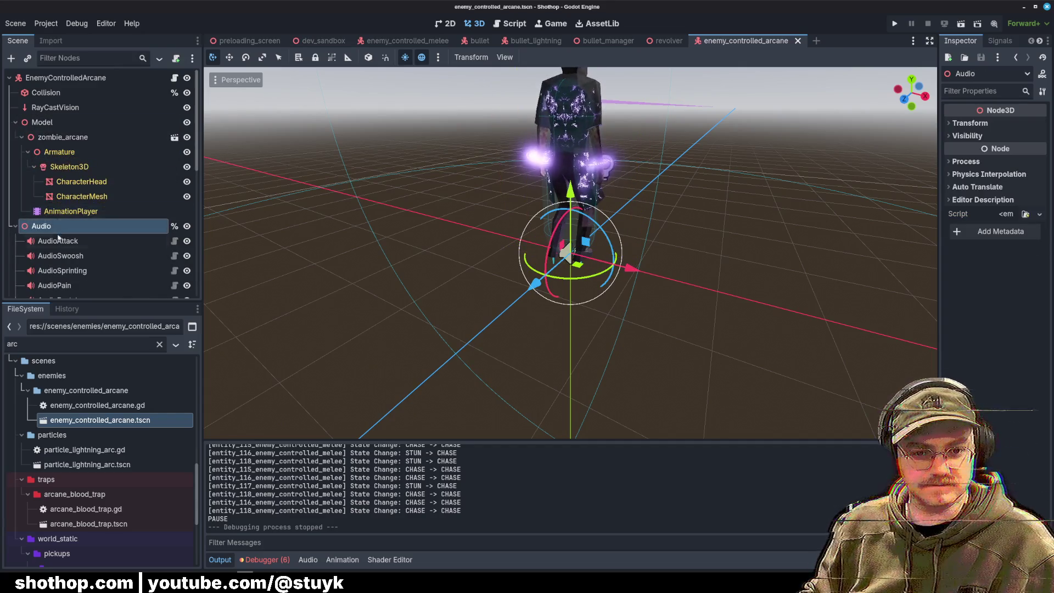
scroll(71, 192, "down", 5)
left_click(55, 119)
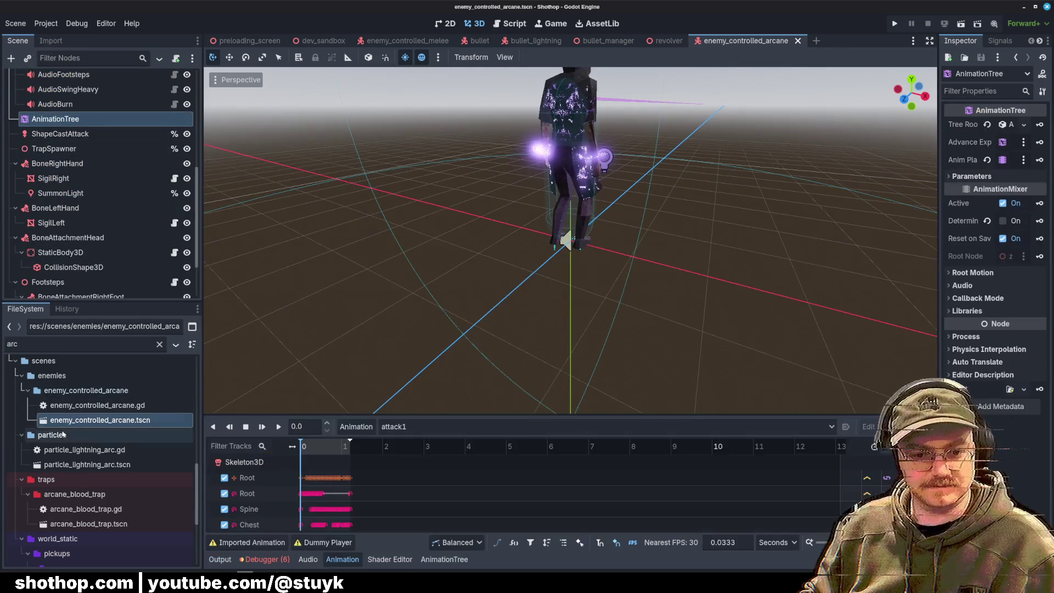
left_click_drag(546, 413, 567, 249)
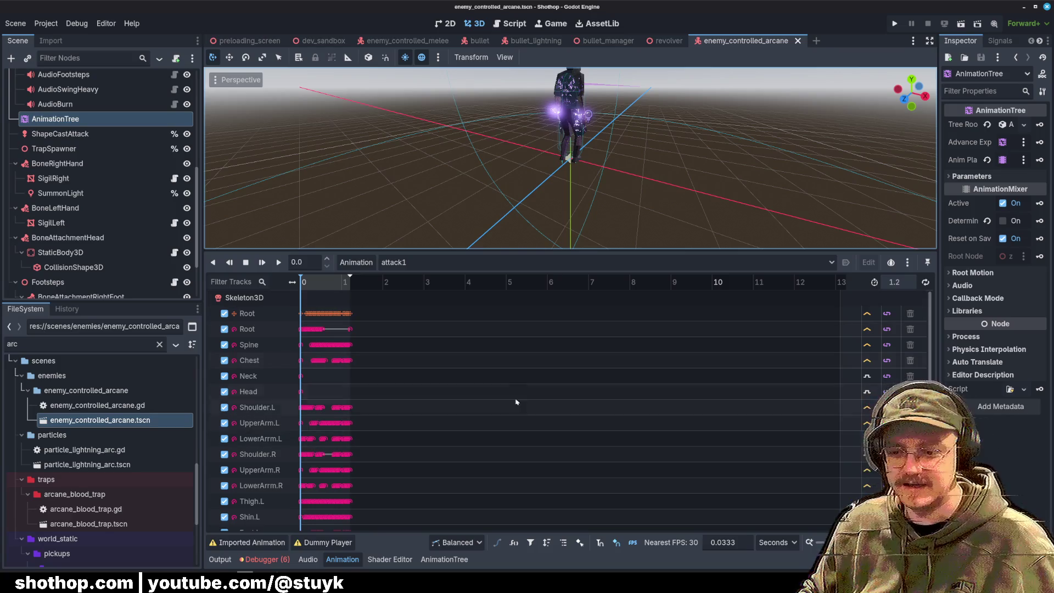
Step: Confirm stun-lightning is in the animation list, then show the AnimationTree blend graph
left_click(368, 269)
left_click(401, 263)
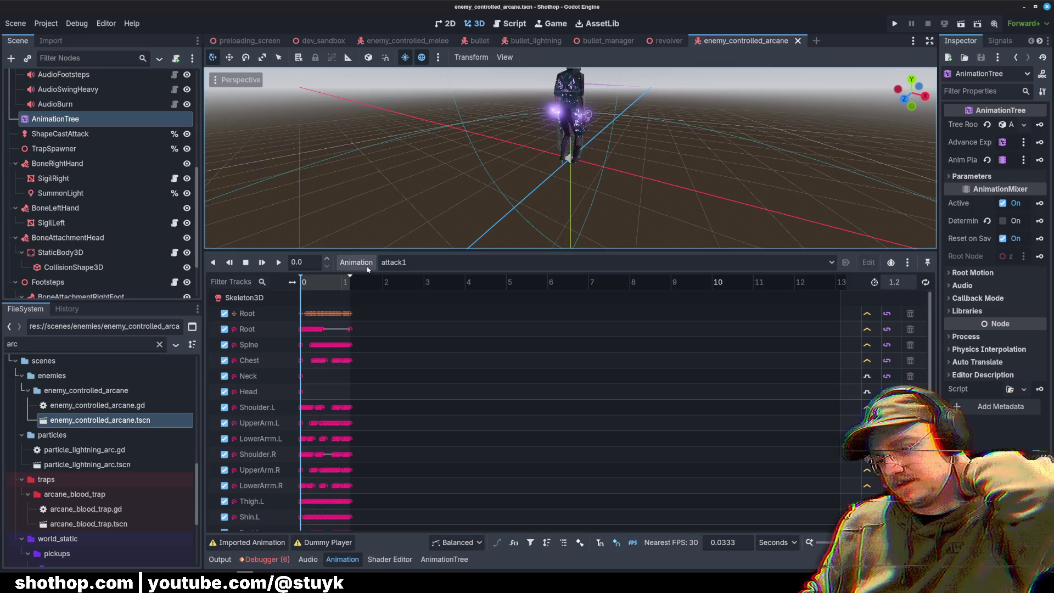
left_click(420, 266)
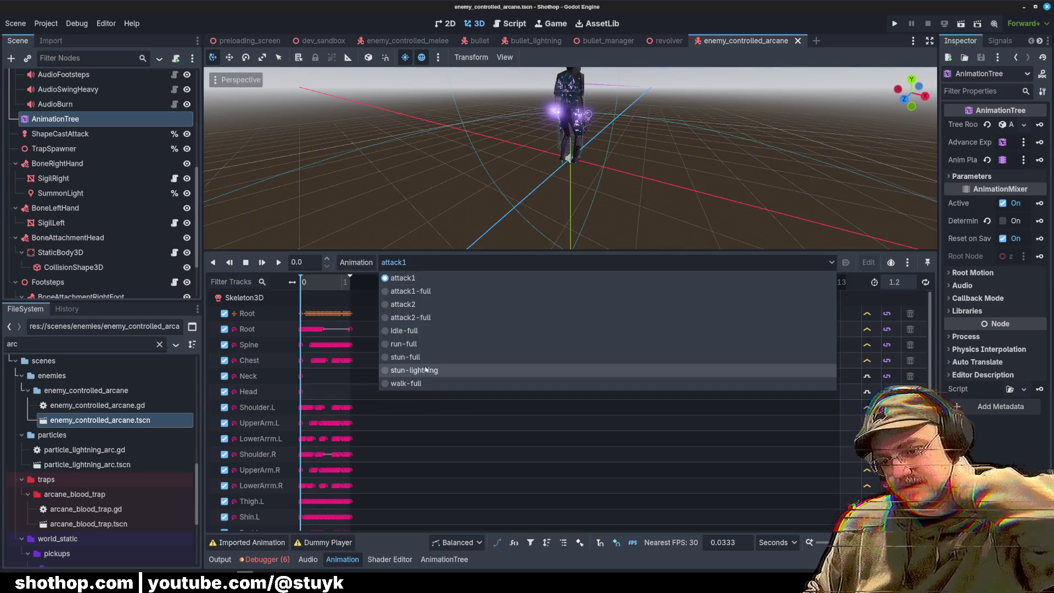
left_click(395, 263)
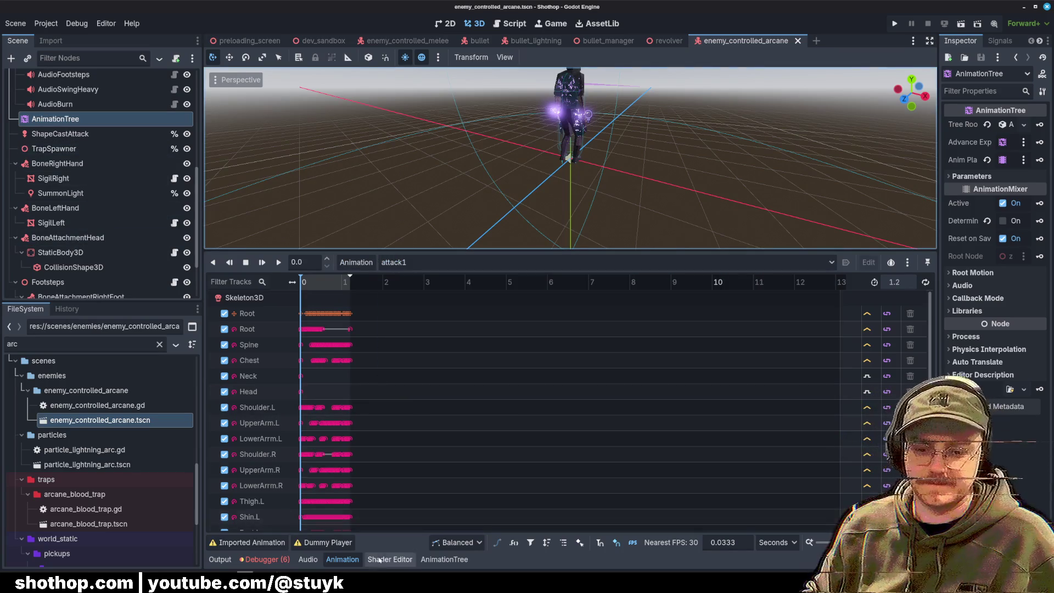
left_click(445, 559)
Step: Add a new input named 'stun-lightning' to the Transition node
scroll(424, 394, "up", 5)
scroll(425, 394, "left", 5)
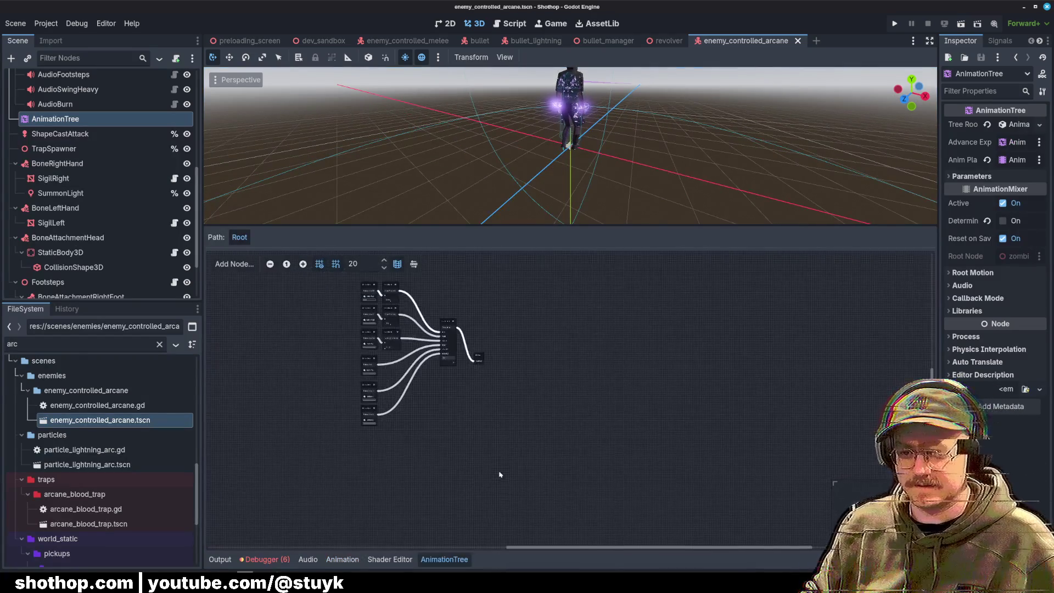
scroll(466, 424, "up", 1)
left_click(474, 302)
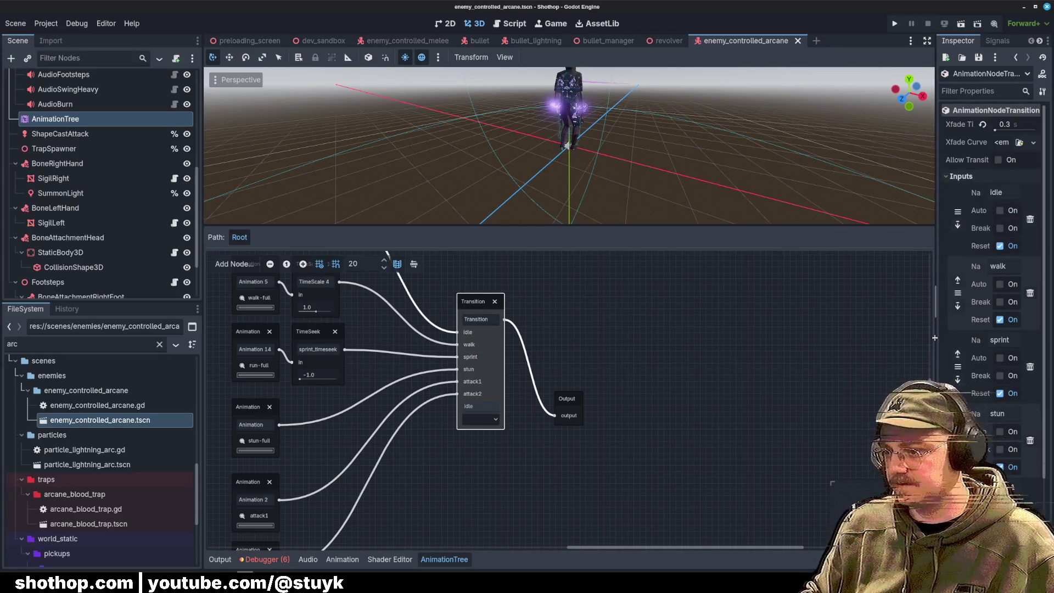
left_click_drag(934, 340, 891, 335)
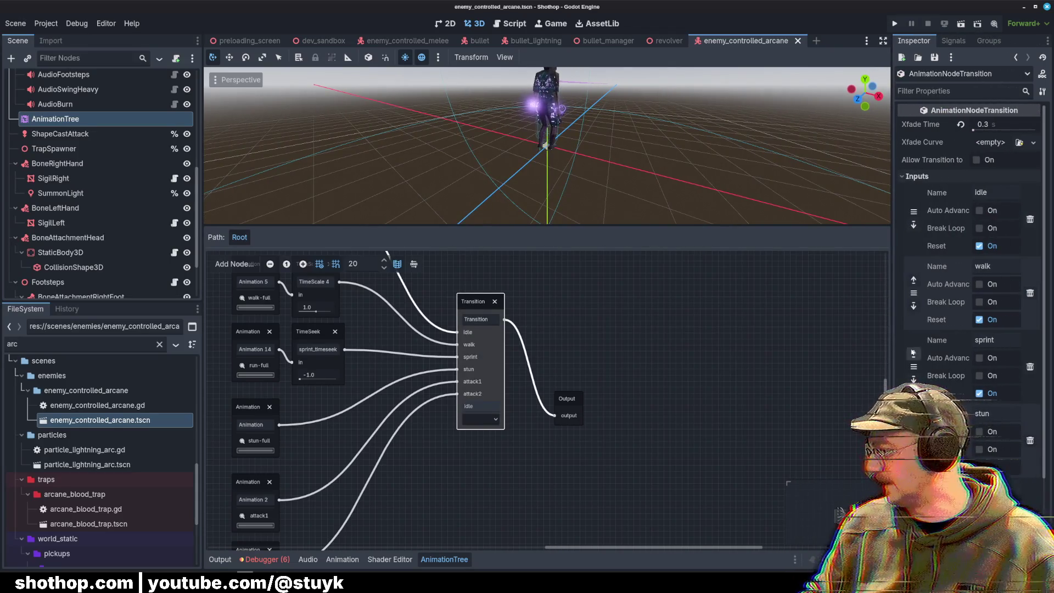
scroll(914, 352, "down", 4)
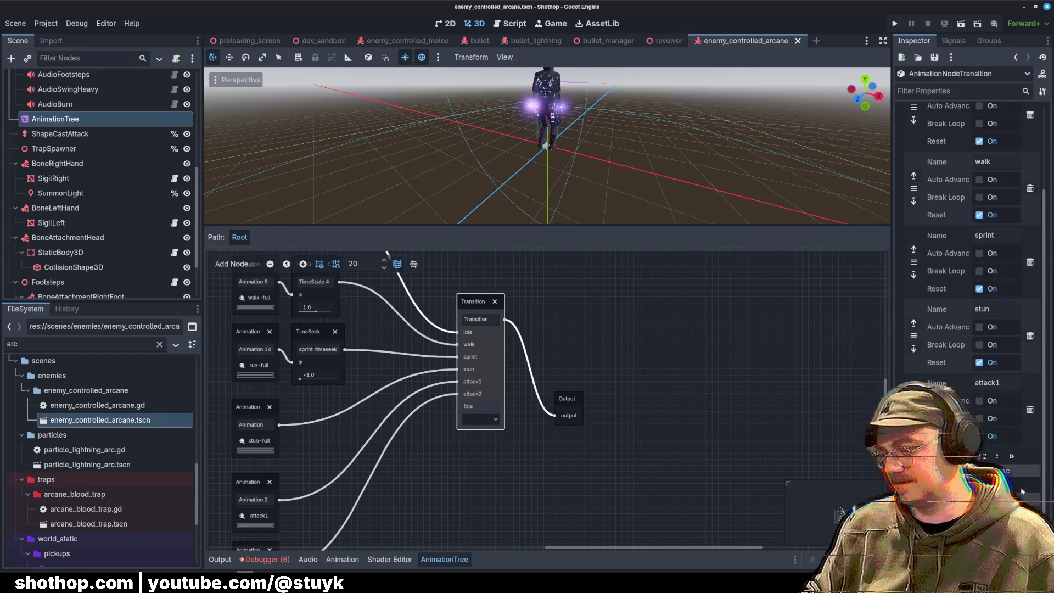
left_click(998, 456)
left_click(989, 266)
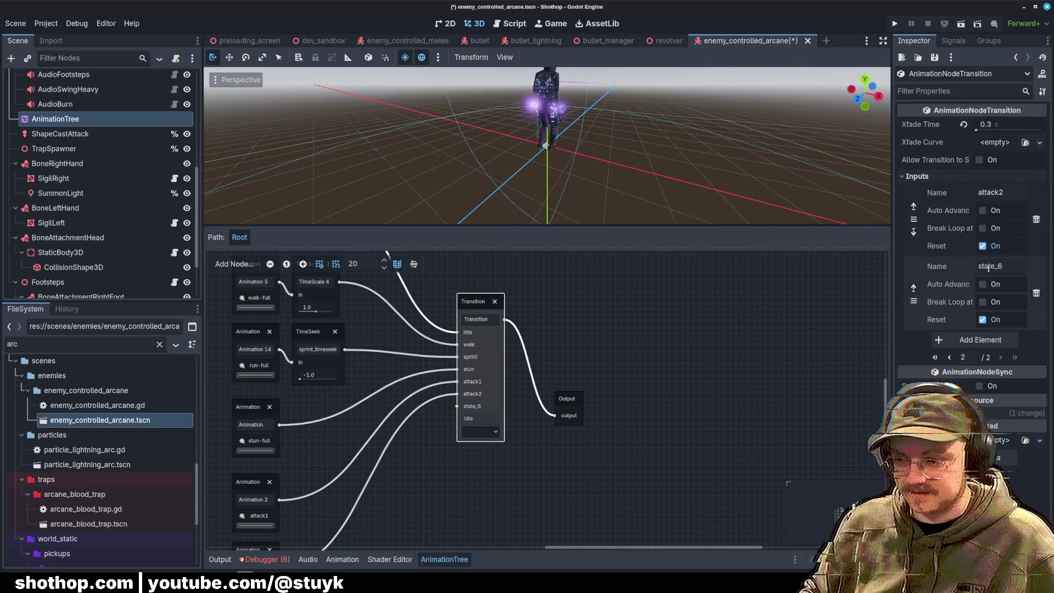
type("s")
key("ctrl+a")
type("stun-lightning")
Step: Add an Animation node playing stun-lightning and position it beneath Animation 3
left_click(570, 384)
left_click_drag(431, 446, 508, 365)
right_click(507, 366)
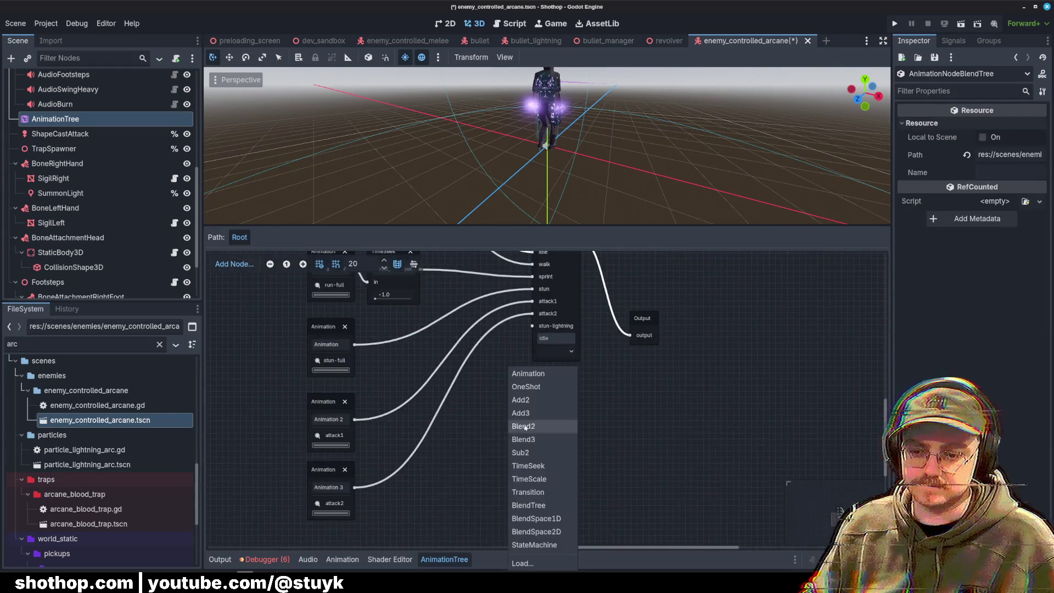
left_click(527, 373)
left_click(535, 466)
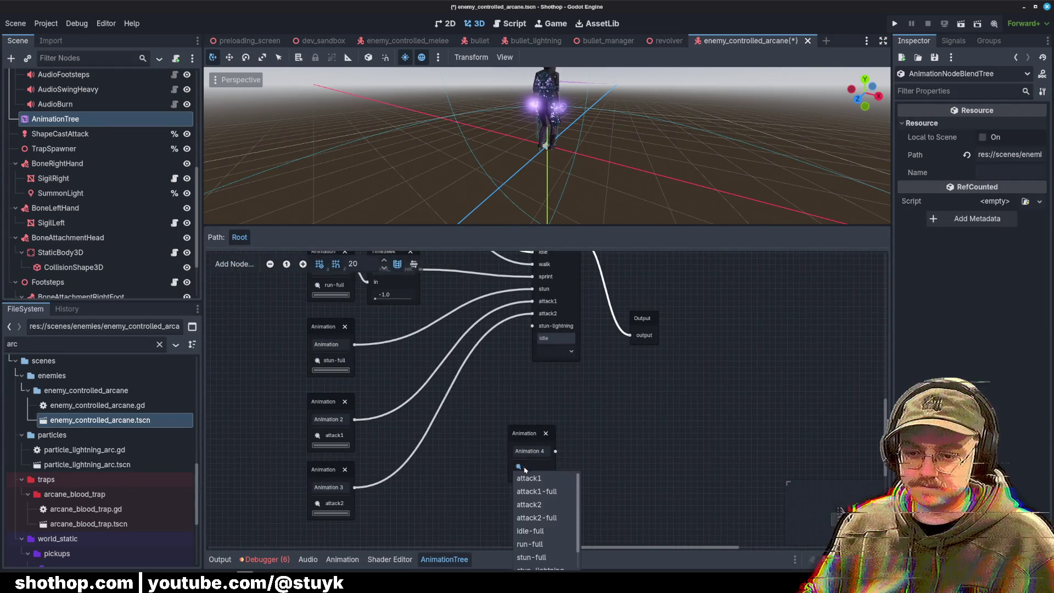
left_click(526, 549)
left_click(525, 439)
scroll(524, 439, "up", 1)
mouse_move(474, 421)
left_mouse_down()
mouse_move(335, 502)
mouse_move(548, 326)
mouse_move(572, 264)
left_mouse_up()
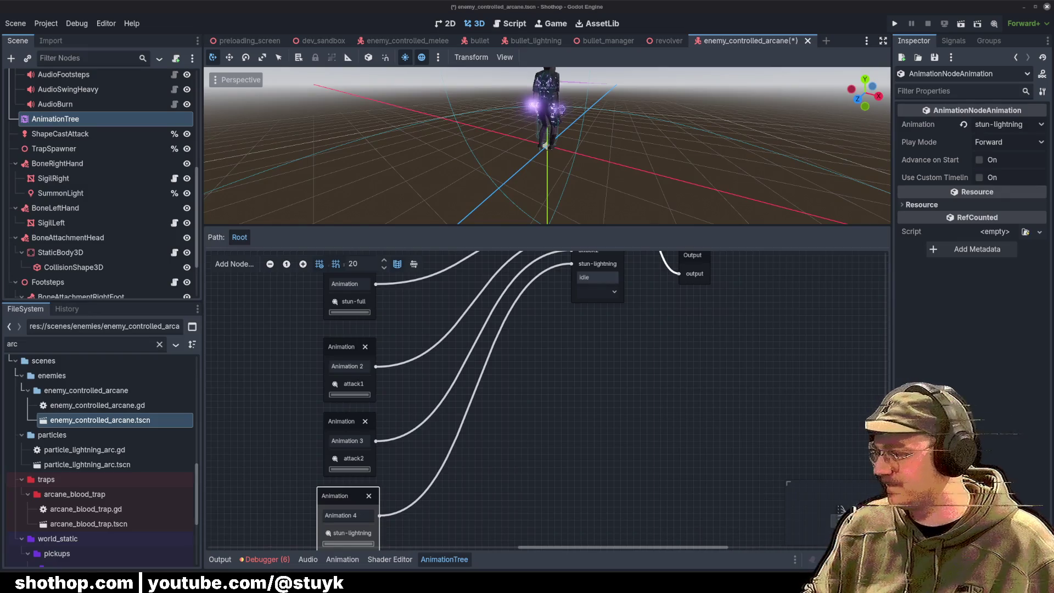
Step: Save the enemy_controlled_arcane scene
left_click(740, 344)
key("ctrl+s")
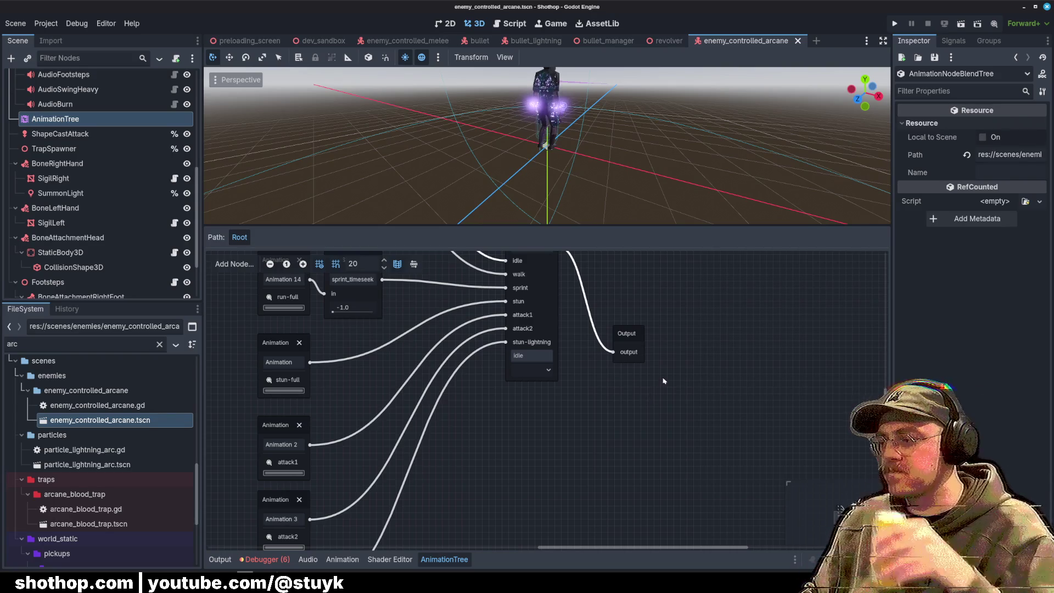
scroll(439, 357, "up", 3)
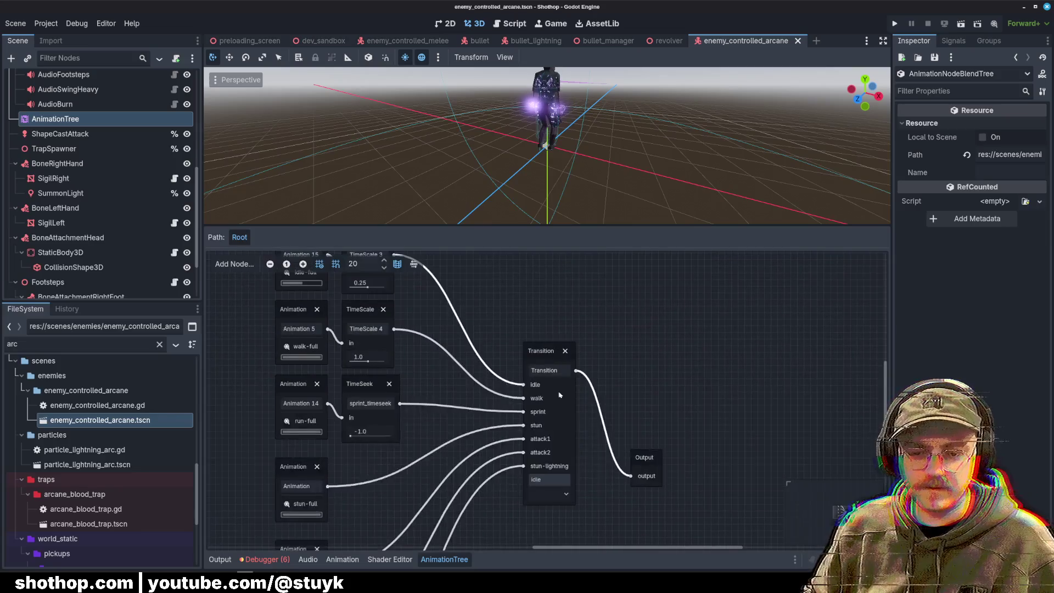
scroll(134, 218, "up", 5)
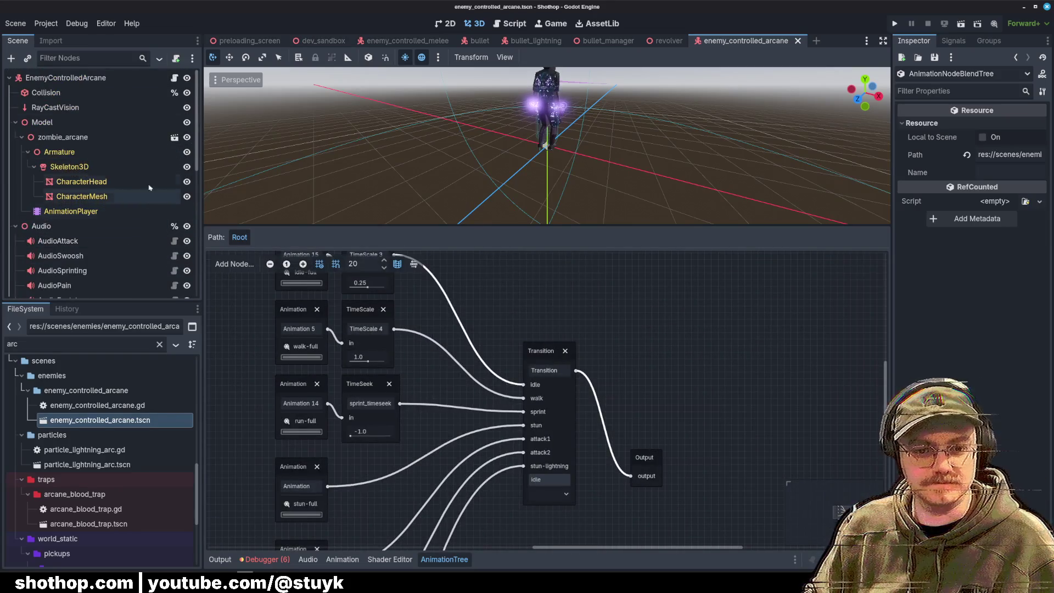
Step: Open the arcane zombie script and browse the melee enemy script's state-change code
left_click(174, 77)
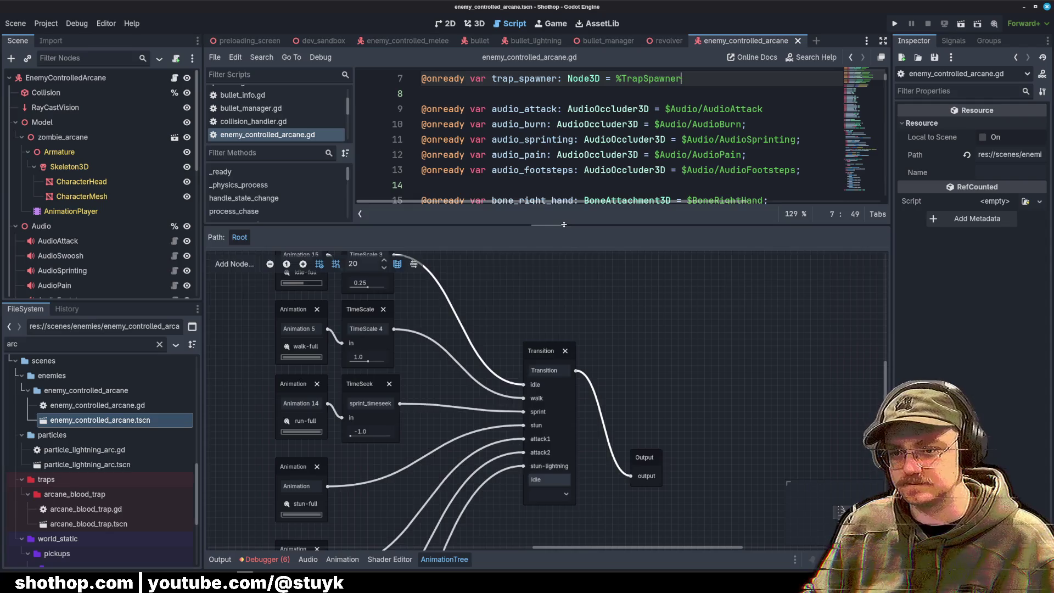
left_click_drag(564, 225, 564, 391)
left_click(266, 161)
scroll(730, 221, "down", 10)
scroll(730, 221, "down", 4)
left_click(769, 195)
scroll(714, 198, "down", 10)
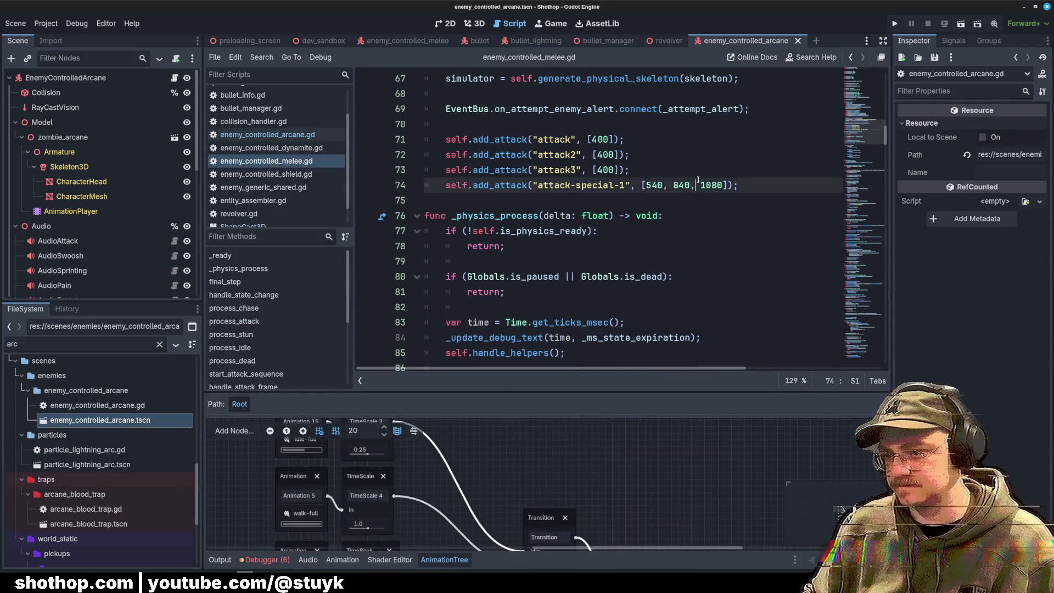
left_click(693, 185)
scroll(693, 179, "down", 3)
Step: Find the stun-lightning code in enemy_controlled_melee.gd
left_click(268, 134)
left_click(266, 161)
scroll(704, 216, "down", 5)
left_click(704, 216)
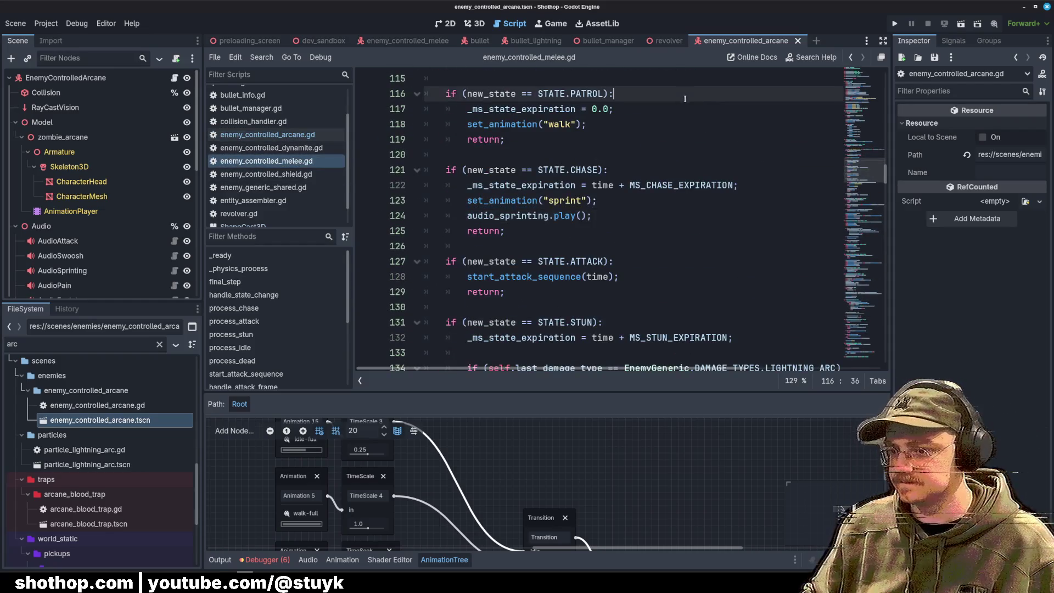
key("ctrl+f")
type("stun-lightning")
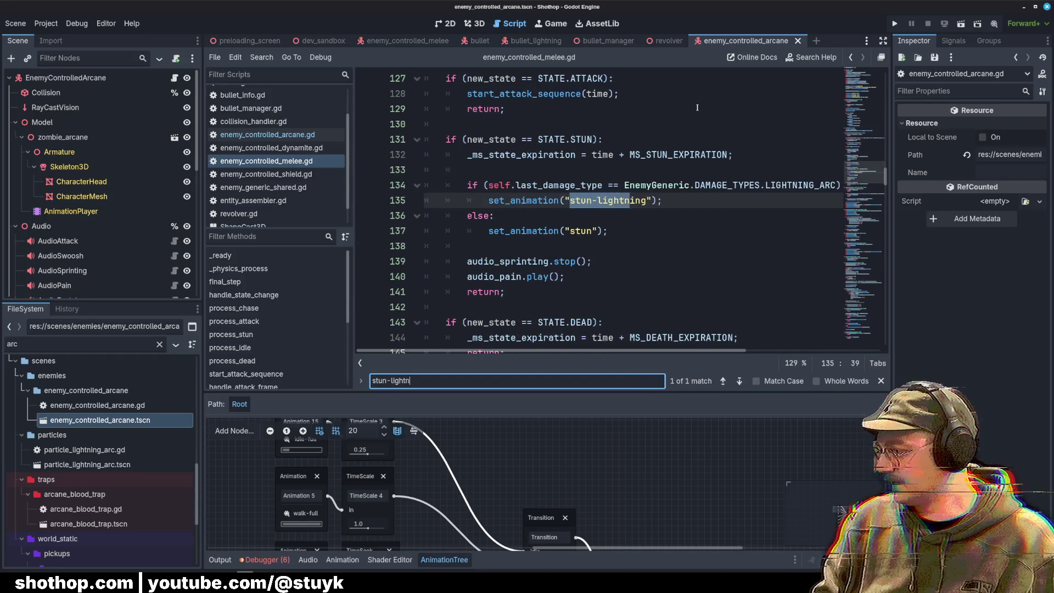
left_click(587, 242)
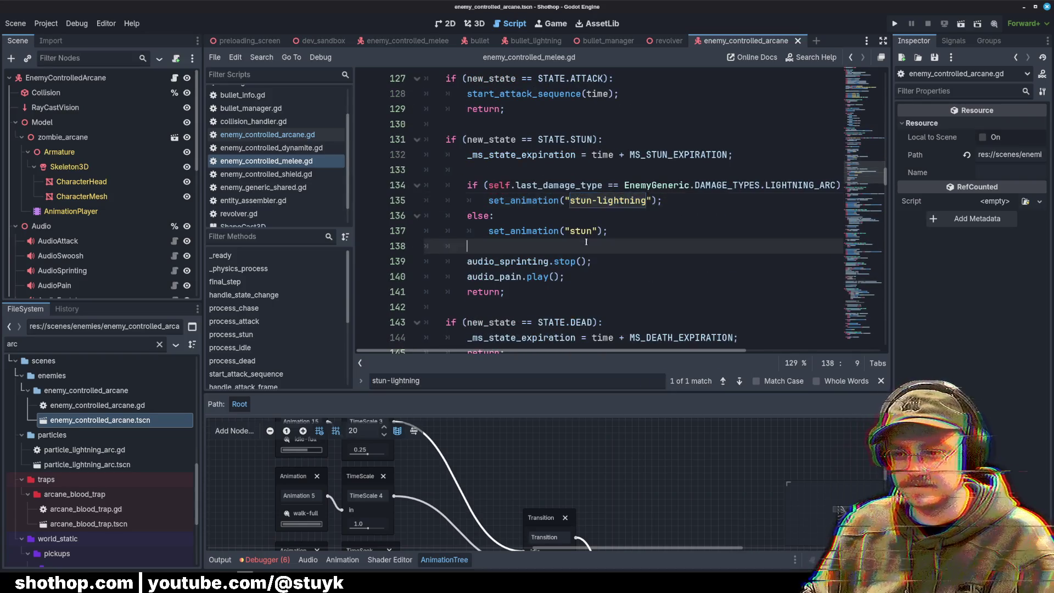
Step: Copy the melee script's lightning-arc stun if/else block
left_click(487, 201)
left_click(467, 185)
key("shift+Down")
key("shift+Down")
key("shift+Down")
key("shift+End")
key("ctrl+c")
Step: Paste the if/else block into the STUN branch of enemy_controlled_arcane.gd
left_click(267, 134)
key("ctrl+f")
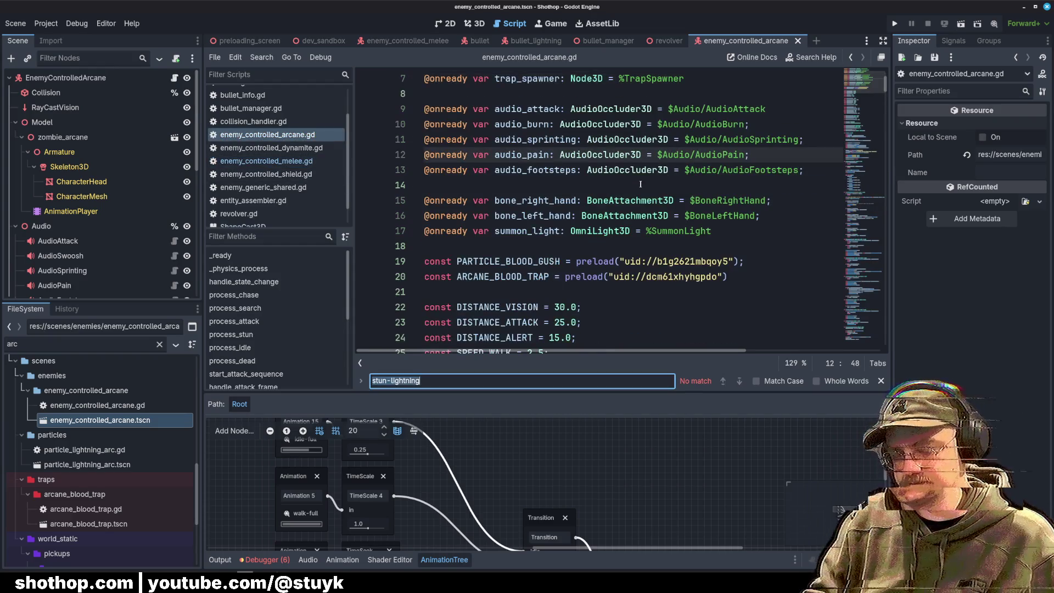
type("\"stun\"")
left_click(730, 185)
key("Up")
left_click(731, 185)
key("Return")
key("Return")
key("Up")
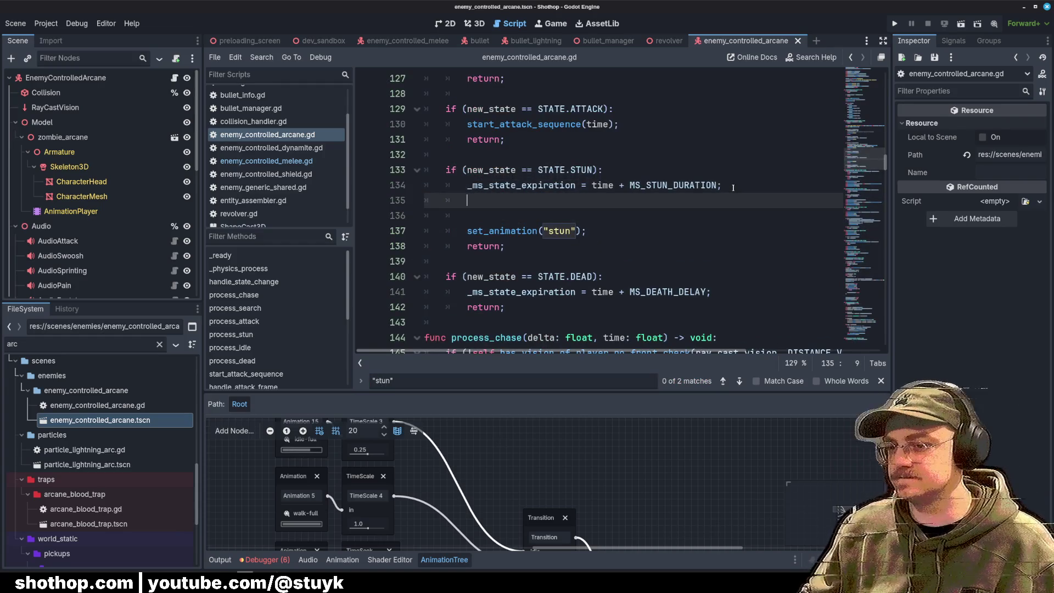
key("ctrl+v")
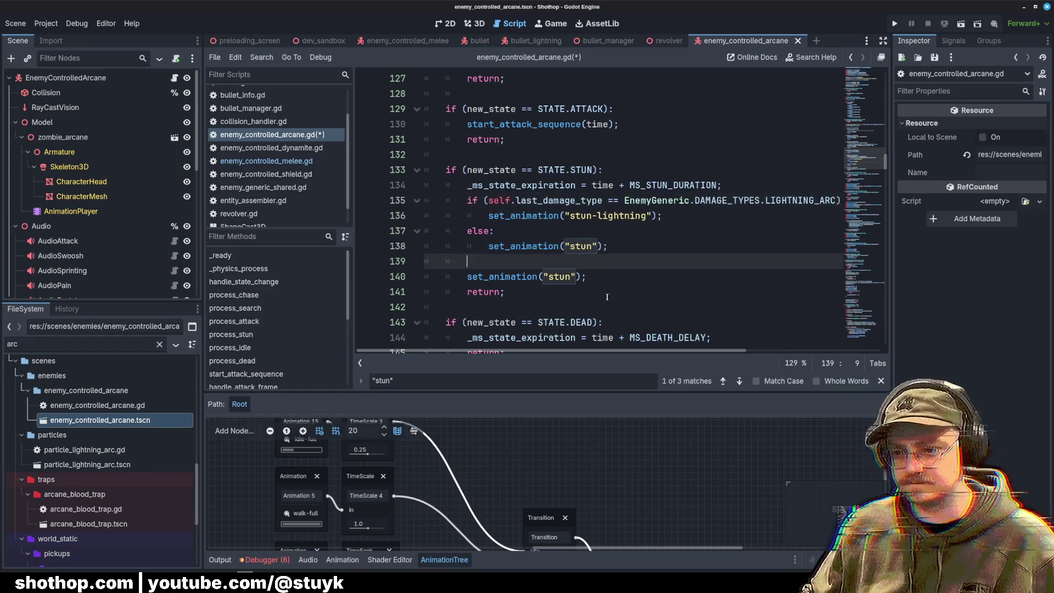
Step: Delete the leftover stun set_animation line, add a blank line, and save the script
left_click_drag(586, 276, 435, 281)
key("BackSpace")
key("BackSpace")
key("BackSpace")
left_click(663, 233)
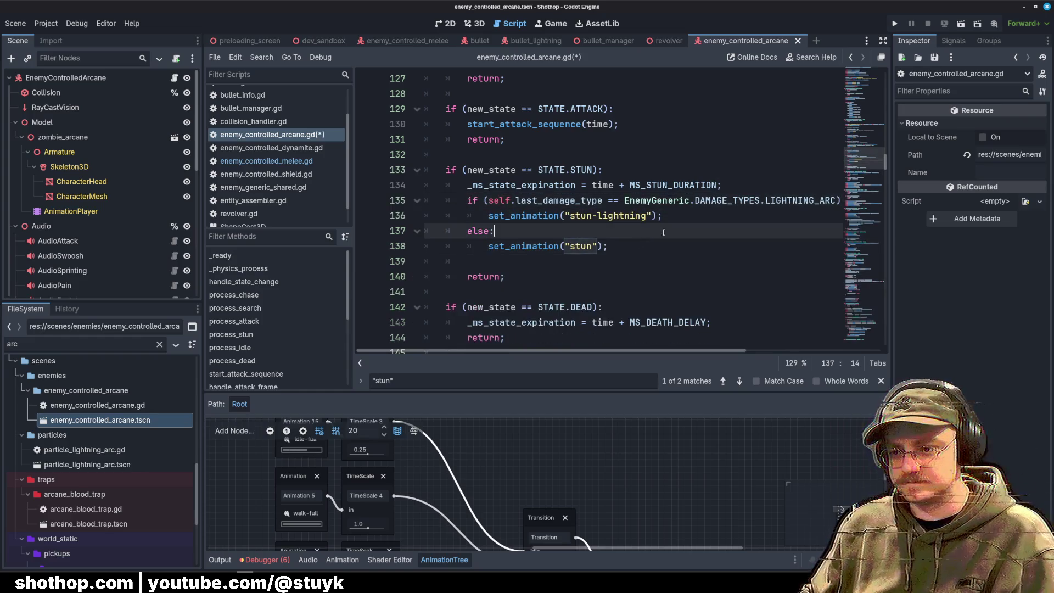
left_click(745, 182)
key("Return")
key("ctrl+s")
key("Up")
key("Up")
key("Up")
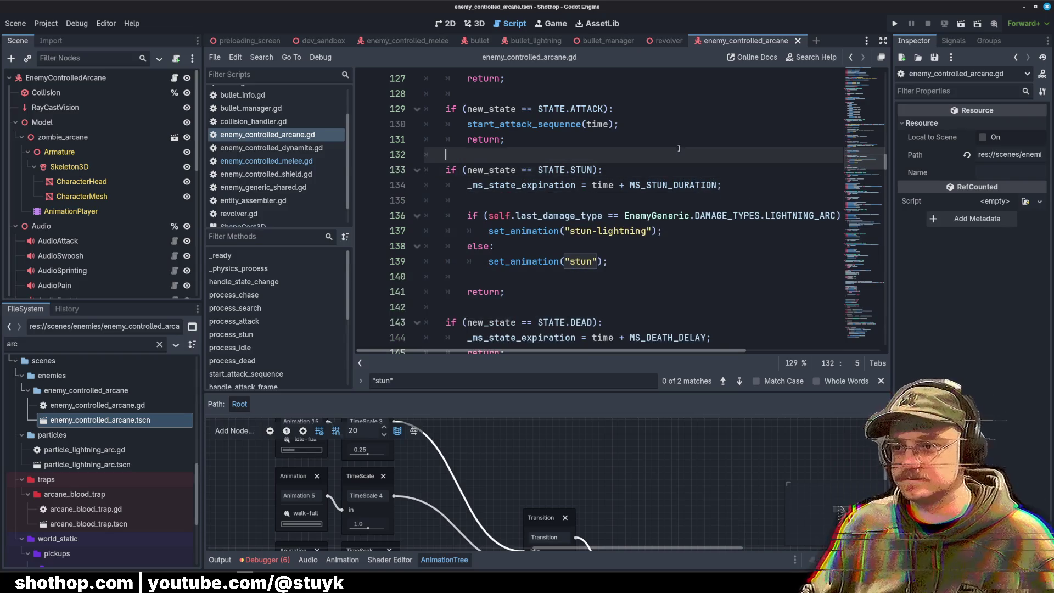
left_click(539, 96)
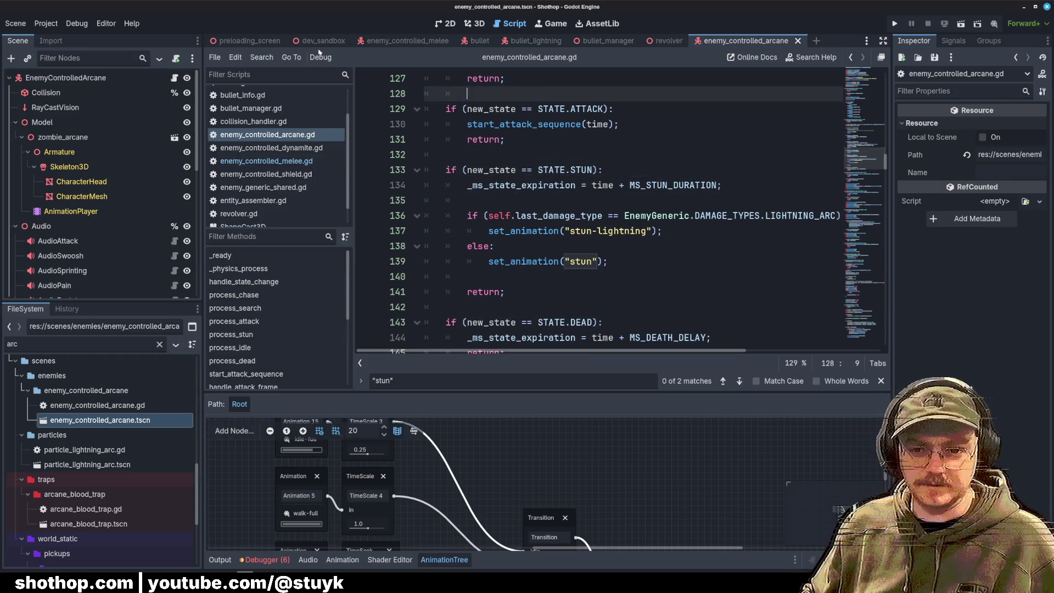
left_click(323, 41)
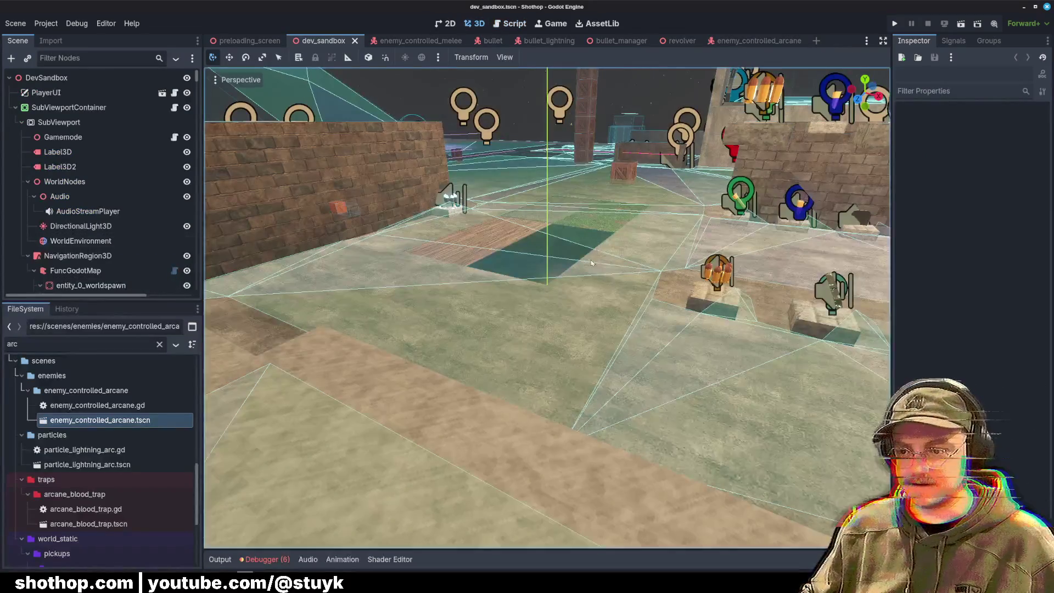
Step: Fly the camera toward the dev_sandbox brick walls, then launch TrenchBroom
scroll(370, 146, "down", 5)
key("w")
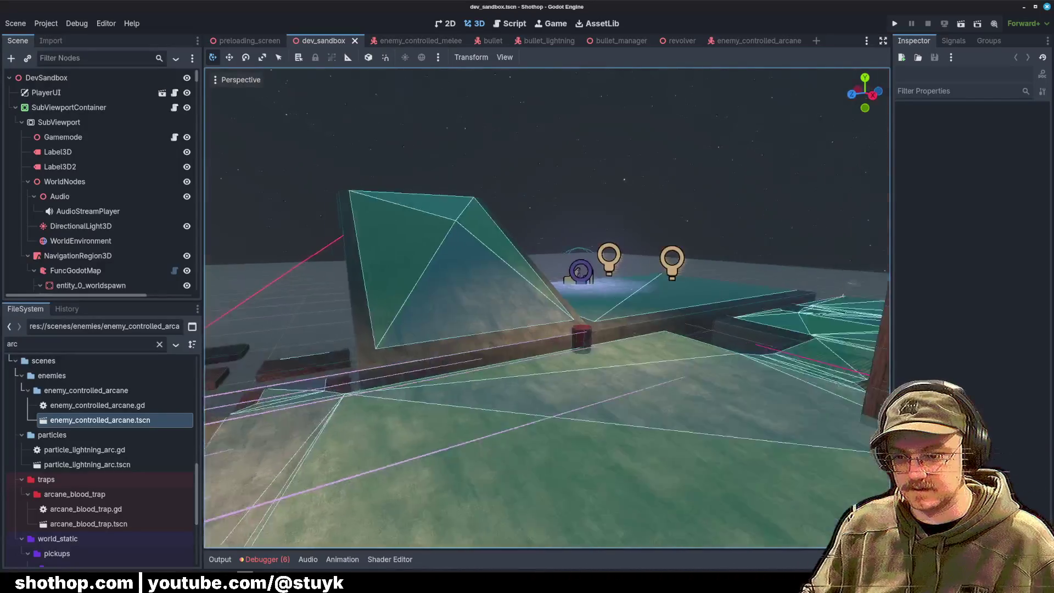
key("super")
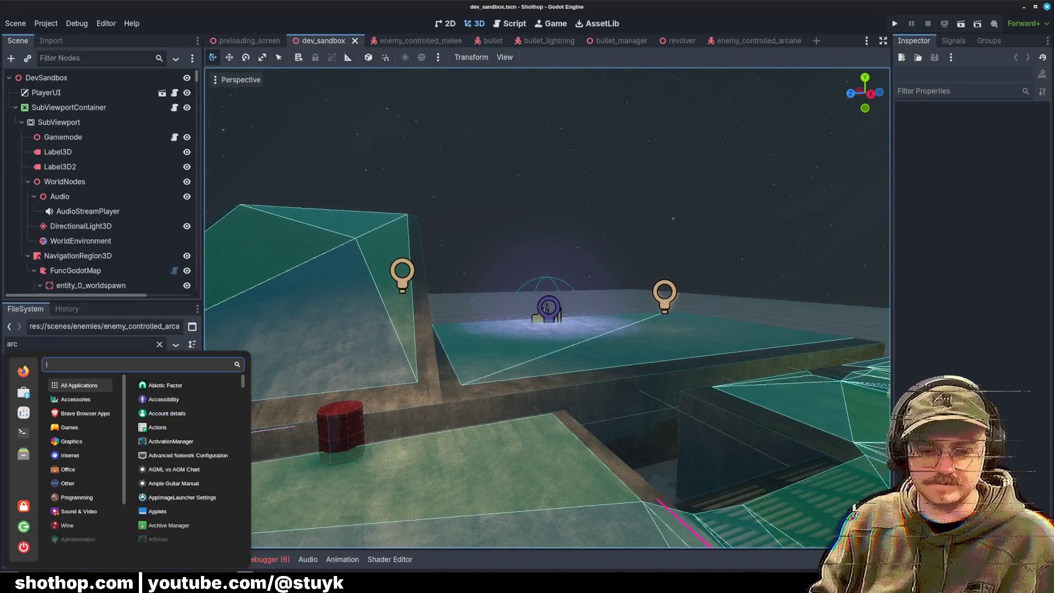
key("Escape")
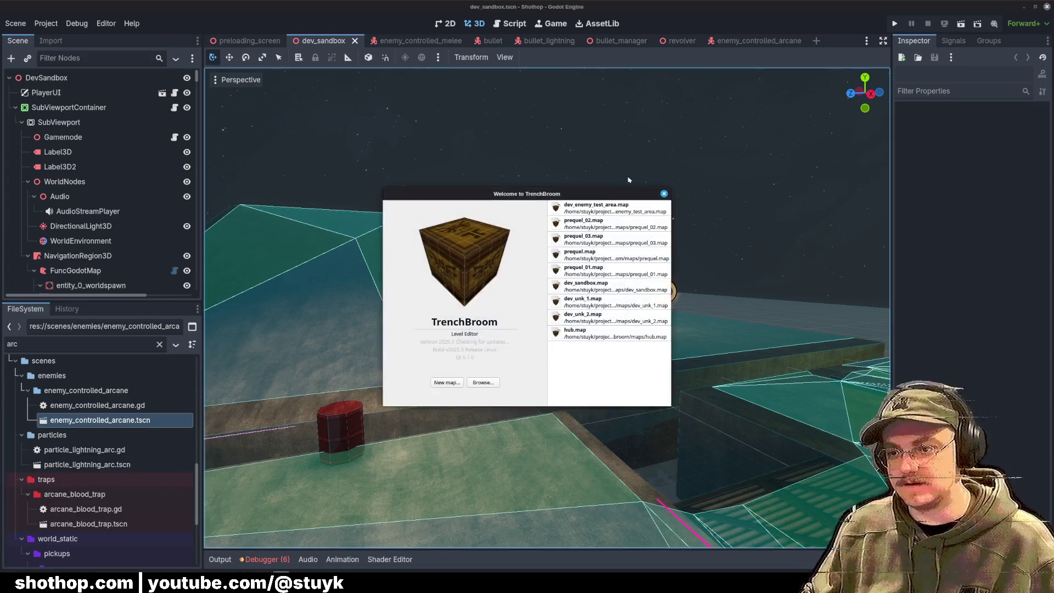
Step: Open dev_sandbox.map and cut the enemy_controlled_arcane entity from its old spot
double_click(604, 286)
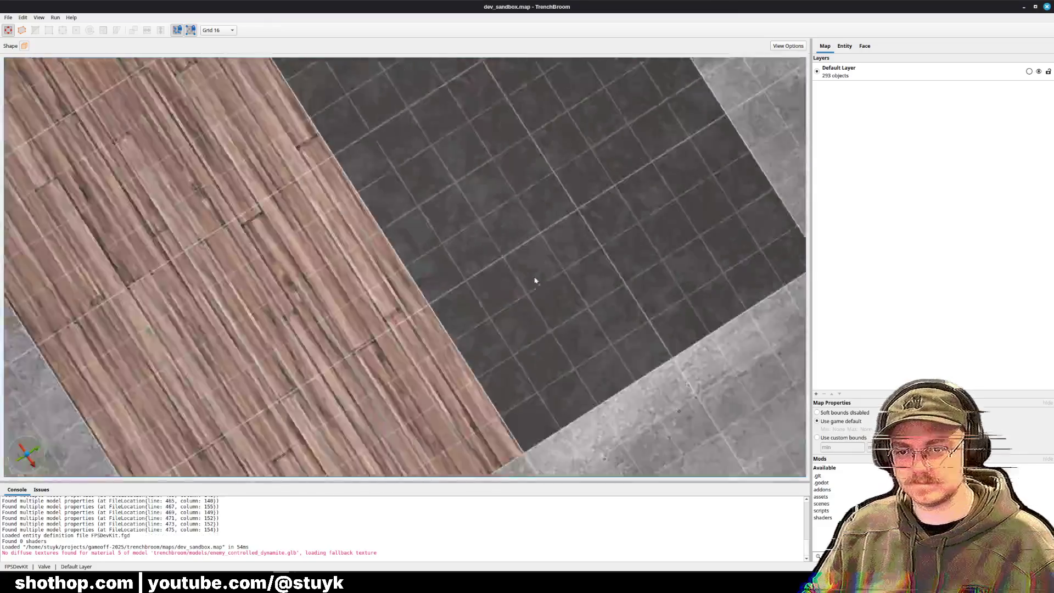
mouse_move(536, 281)
left_mouse_down()
mouse_move(499, 236)
mouse_move(513, 214)
mouse_move(471, 216)
left_mouse_up()
scroll(470, 216, "up", 5)
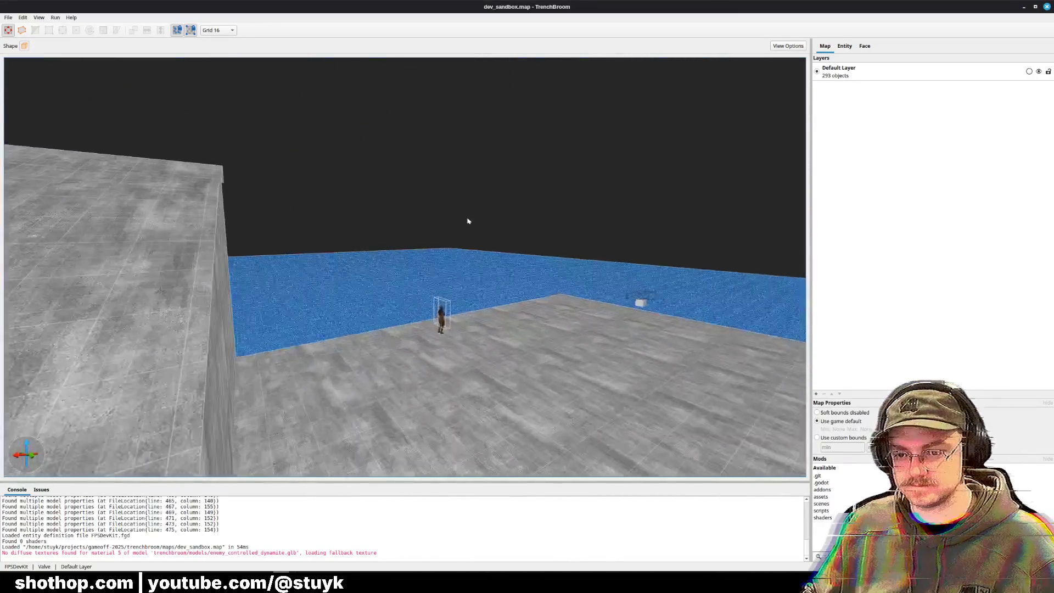
left_click(454, 345)
key("Delete")
Step: Paste the arcane zombie onto the brick platform by the water and save the map
mouse_move(455, 344)
left_mouse_down()
mouse_move(454, 328)
mouse_move(475, 345)
left_mouse_up()
scroll(453, 328, "down", 5)
key("ctrl+v")
key("ctrl+s")
scroll(541, 318, "up", 3)
scroll(543, 318, "up", 2)
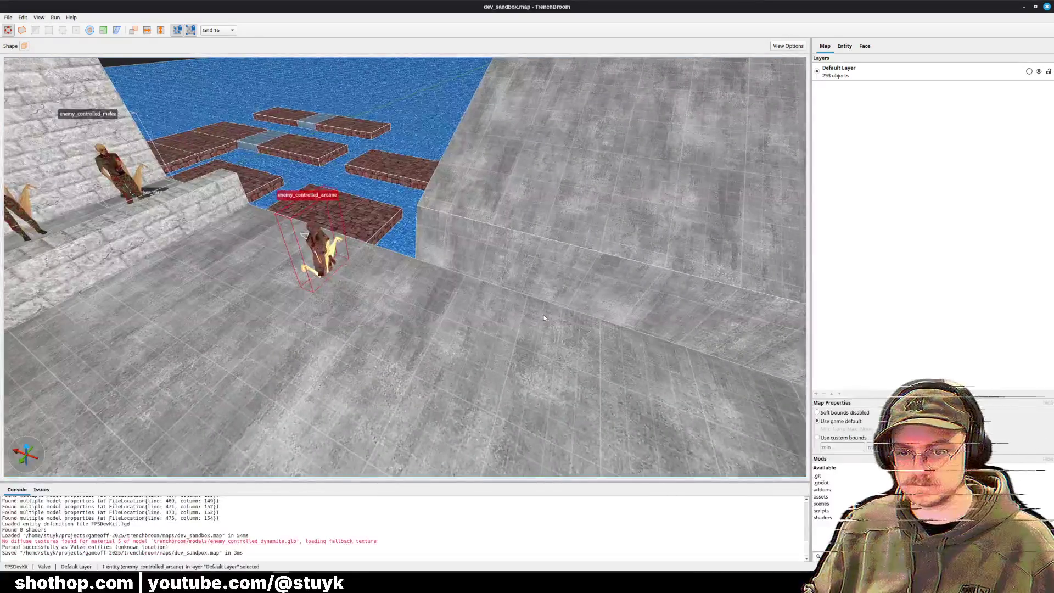
key("Up")
key("Up")
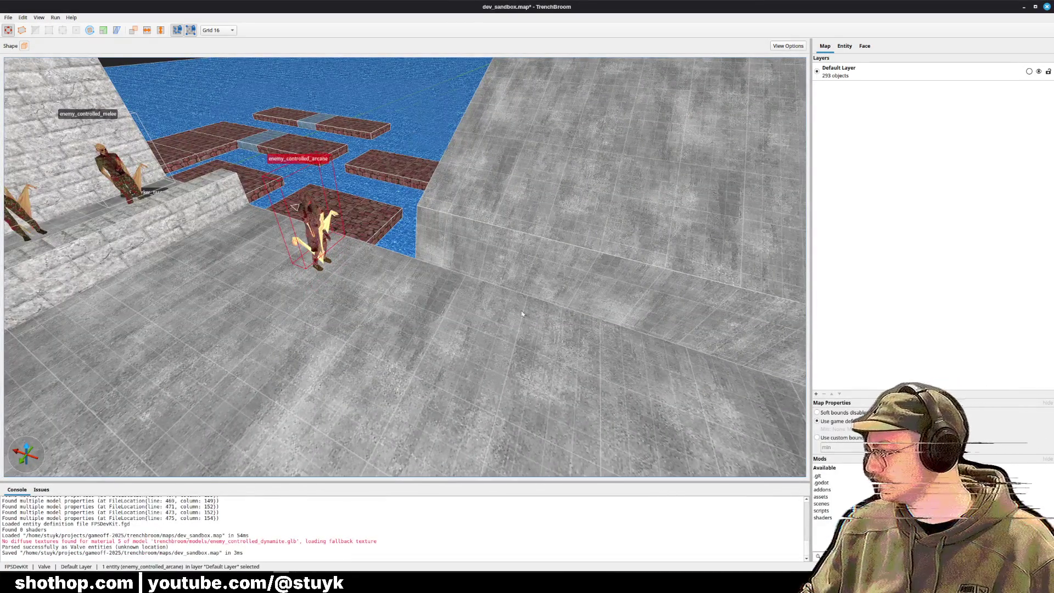
key("Escape")
scroll(522, 313, "down", 3)
key("ctrl+s")
scroll(522, 314, "down", 3)
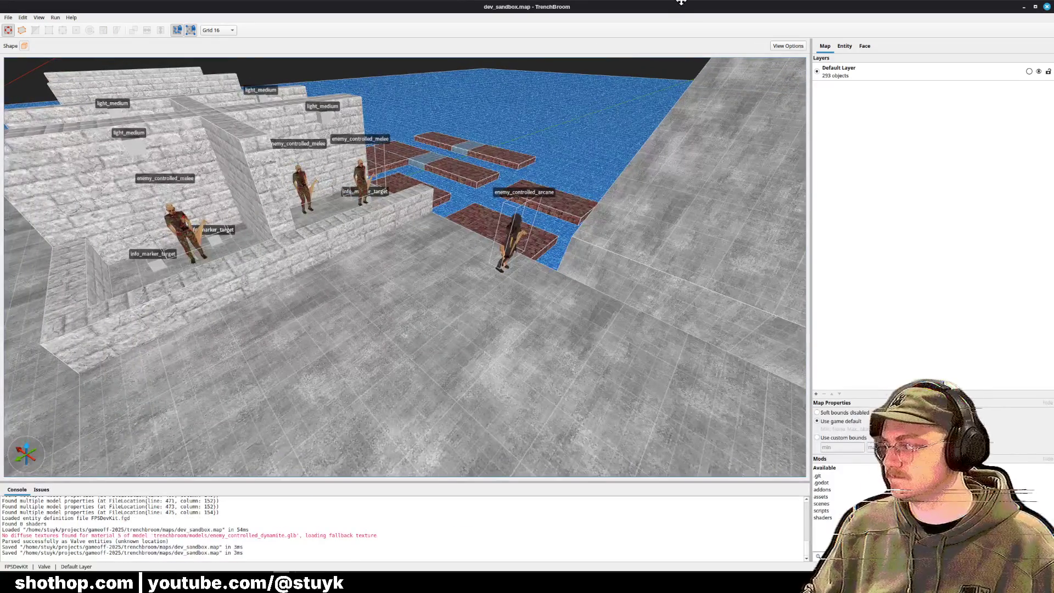
left_click(1024, 7)
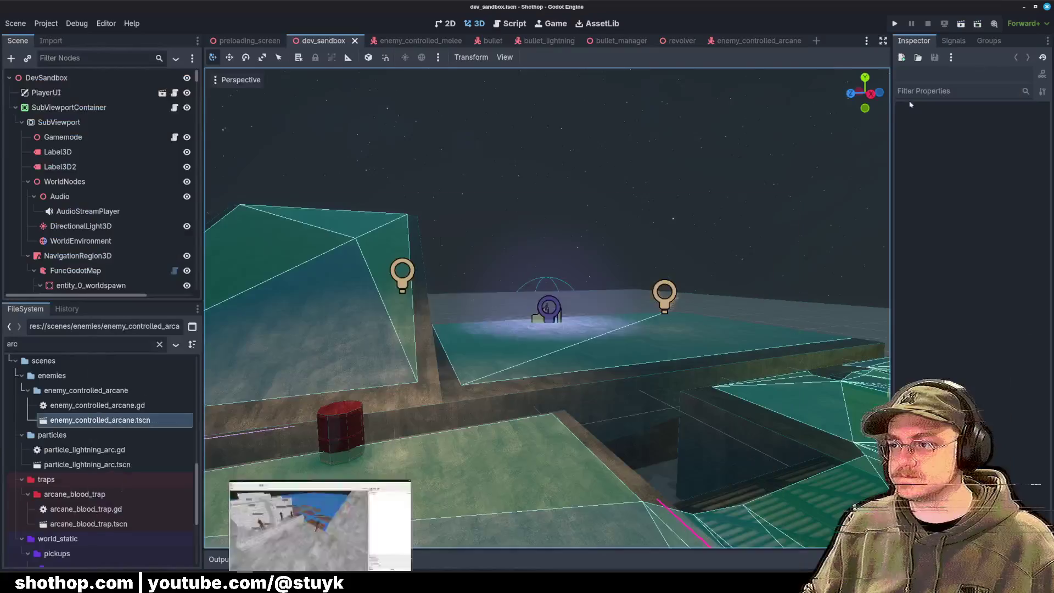
Step: Rebuild the FuncGodotMap, move the view closer to the enemies, and run the sandbox with F6
left_click_drag(531, 212, 314, 167)
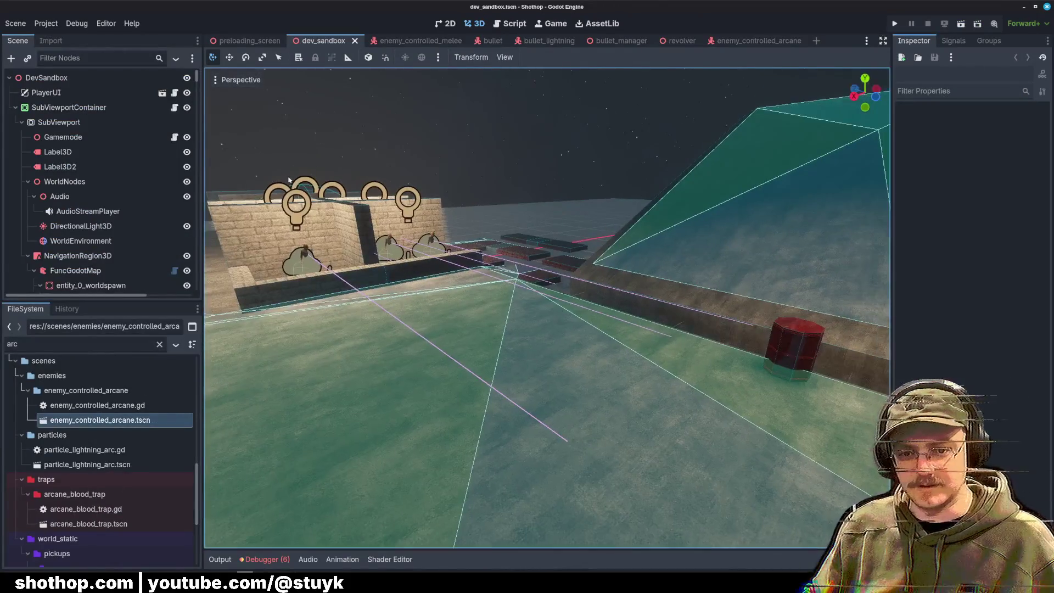
scroll(129, 212, "down", 3)
left_click(75, 188)
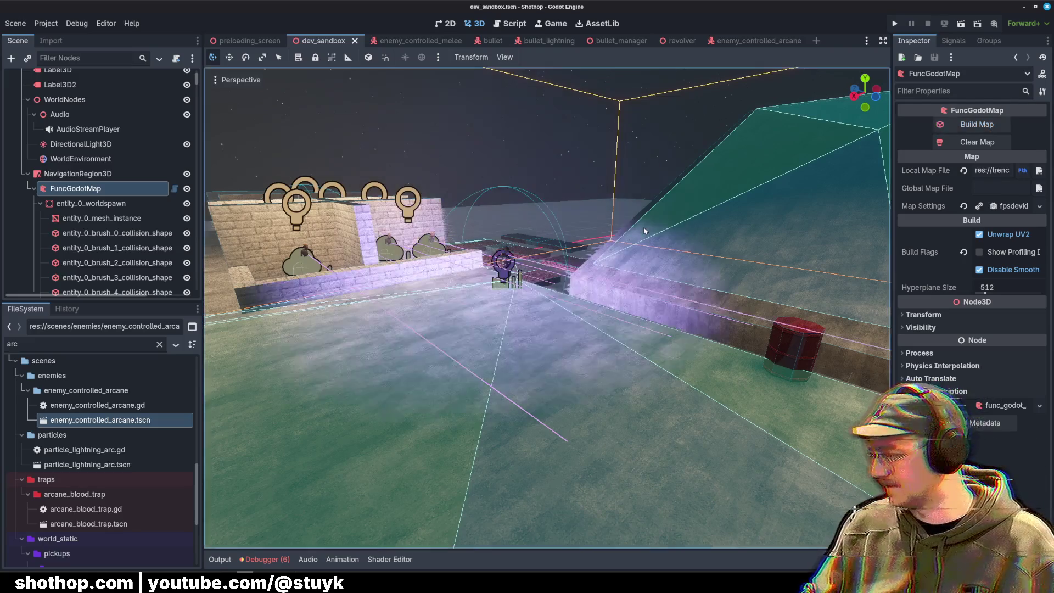
key("w")
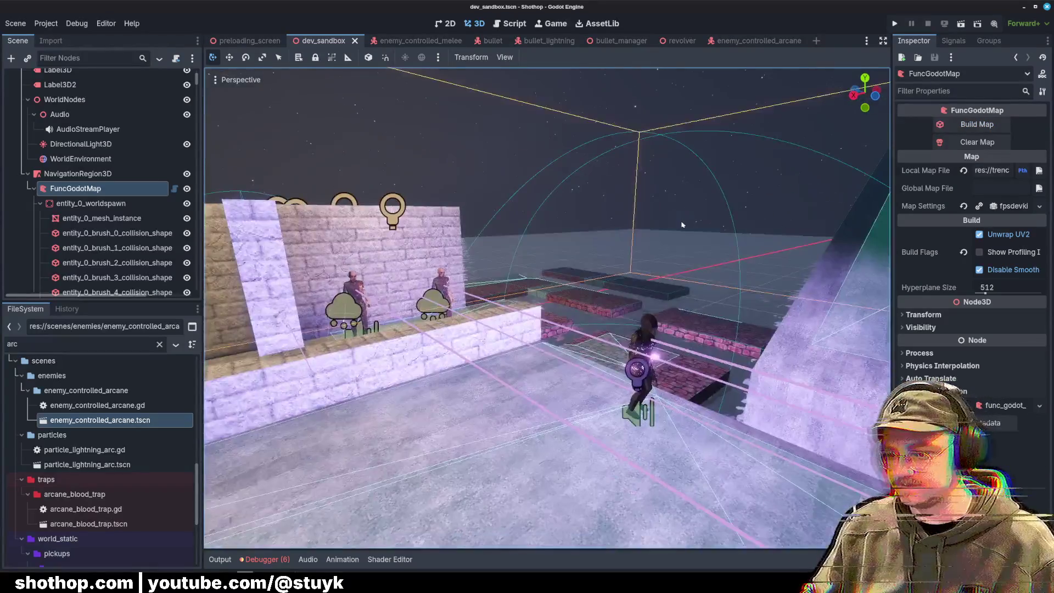
key("F6")
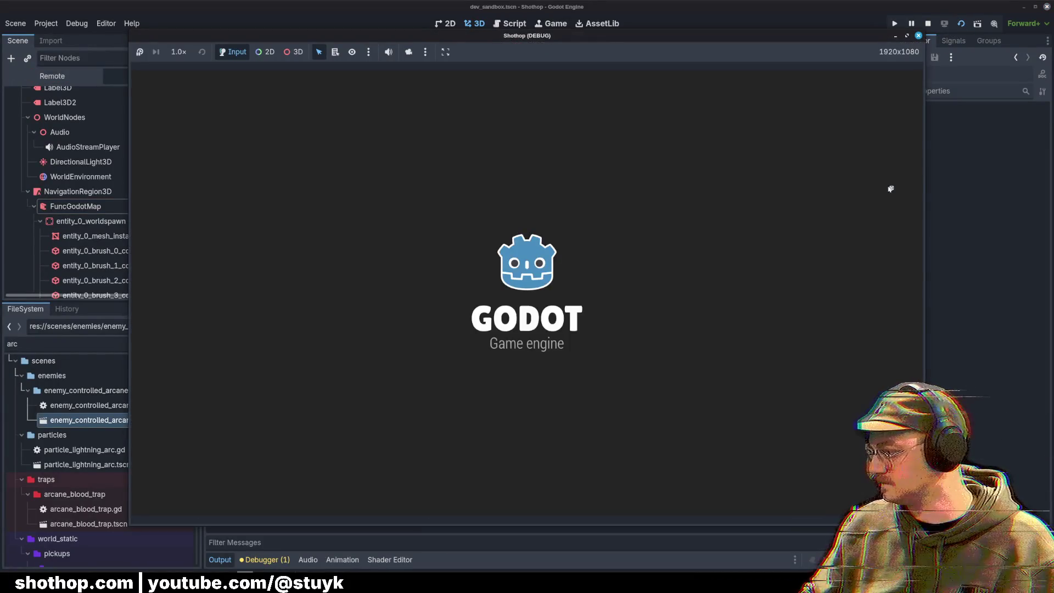
Step: Walk toward the zombies firing lightning at the arcane zombie, then pause and stop the game
key("w")
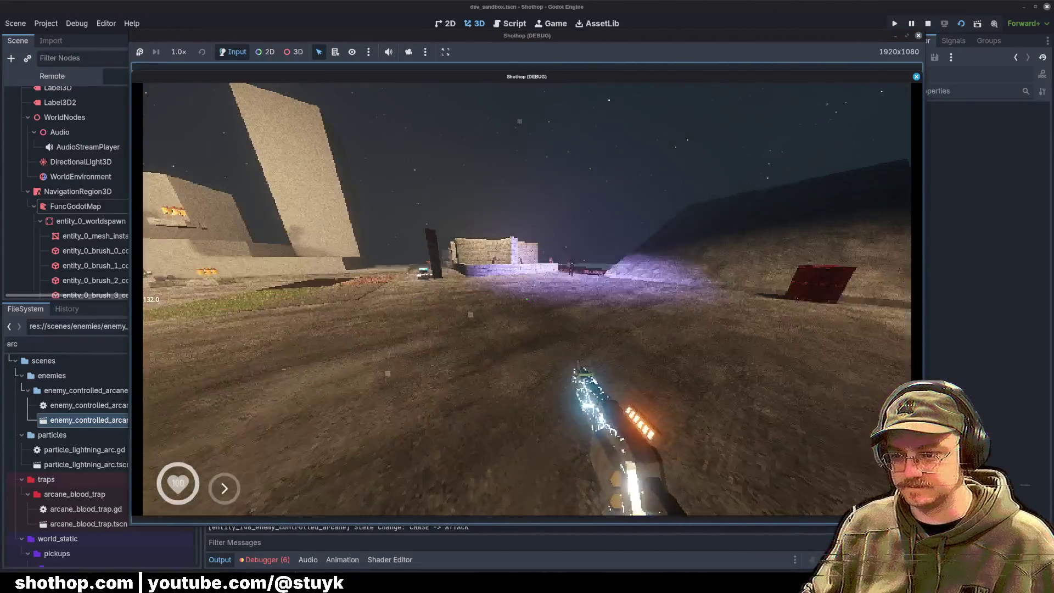
key("w")
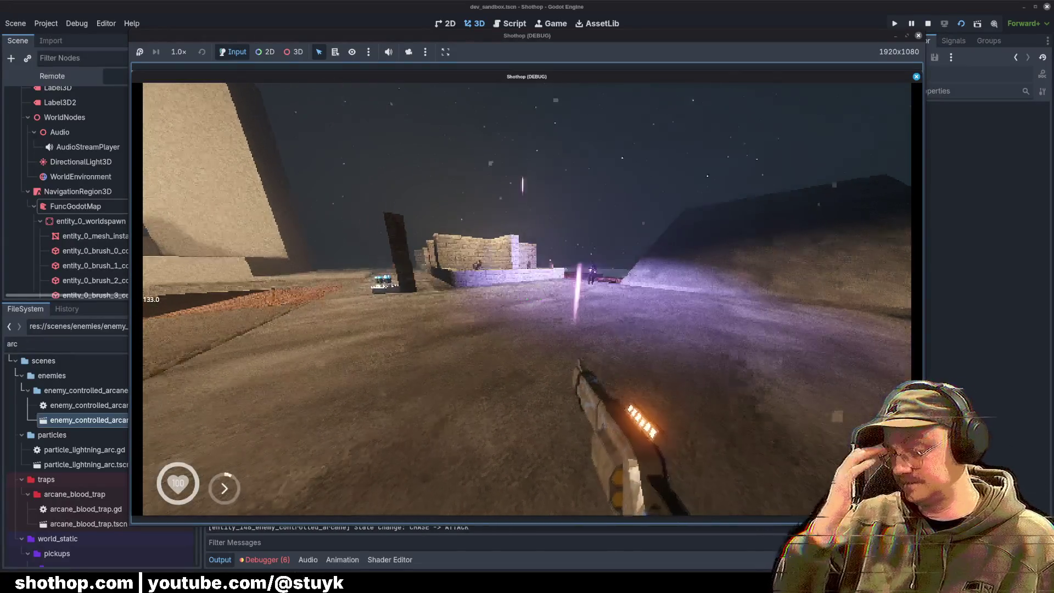
key("w")
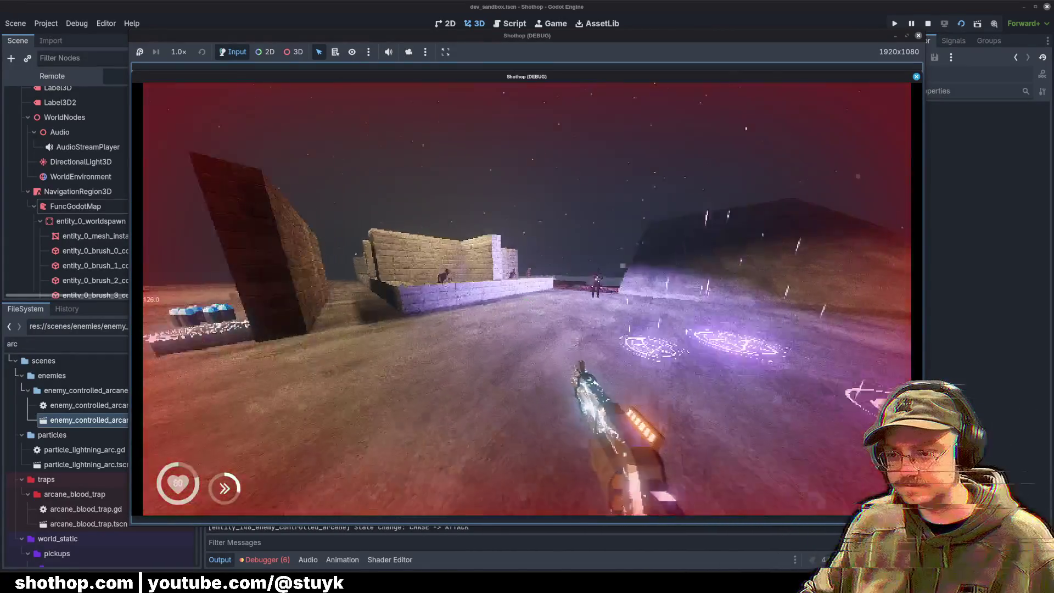
key("w")
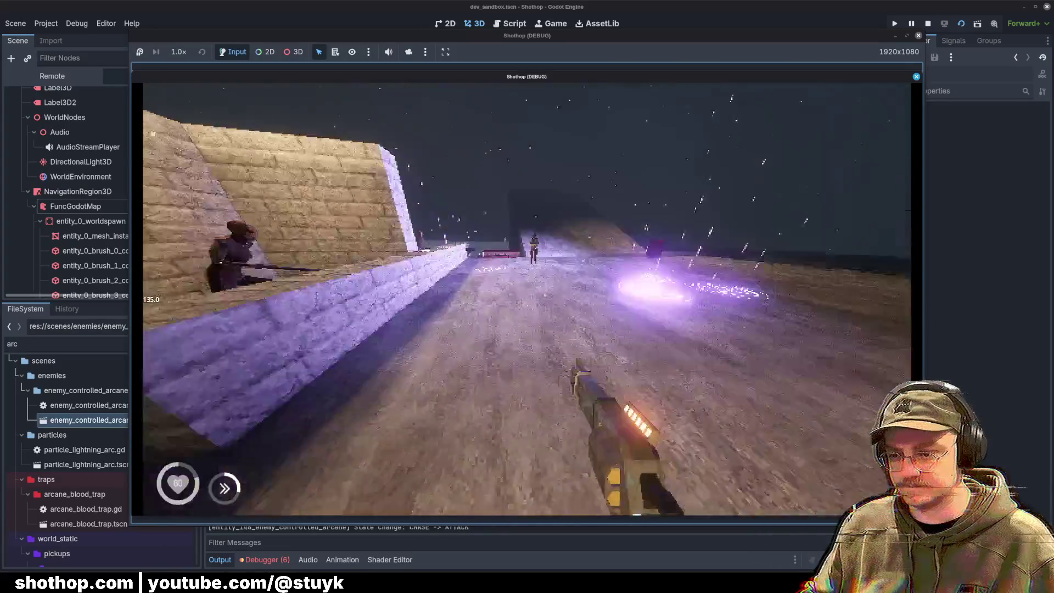
key("w")
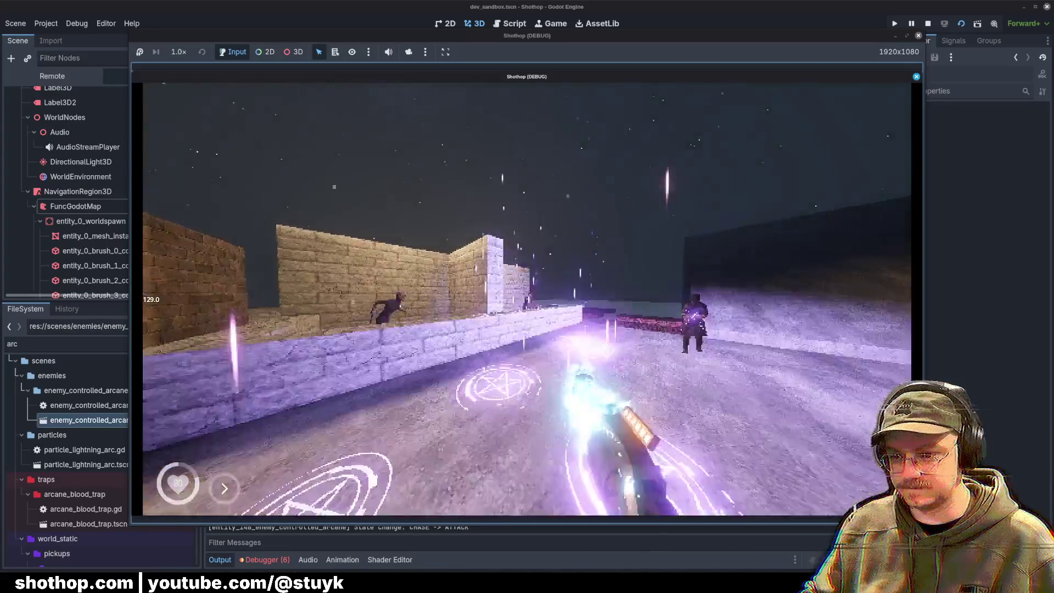
key("w")
key("Escape")
key("F8")
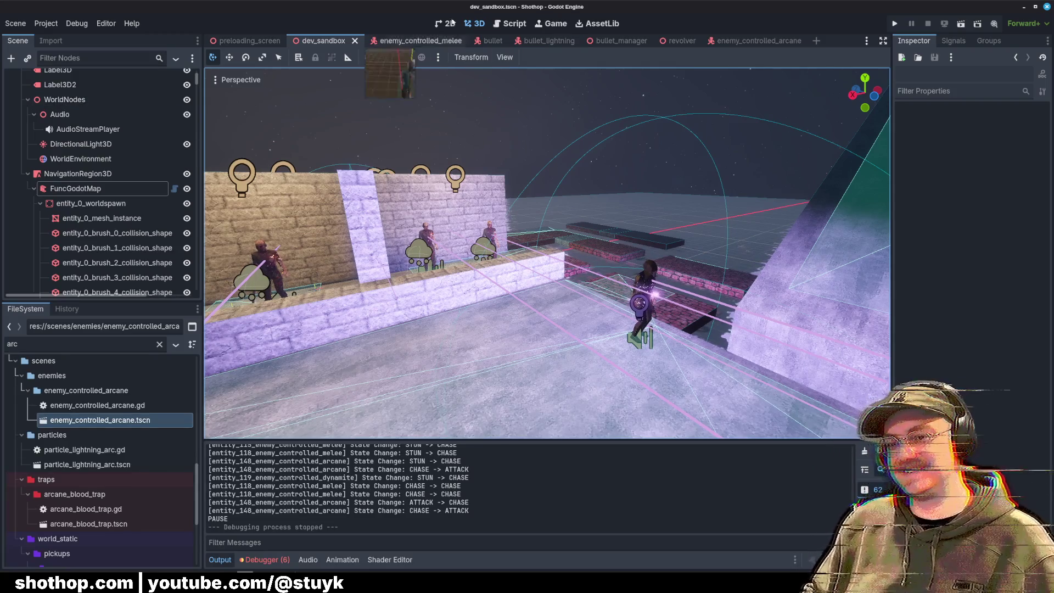
Step: Review the stun-lightning if/else around lines 137–140 of the arcane zombie script
left_click(510, 24)
left_click(569, 206)
left_click(651, 273)
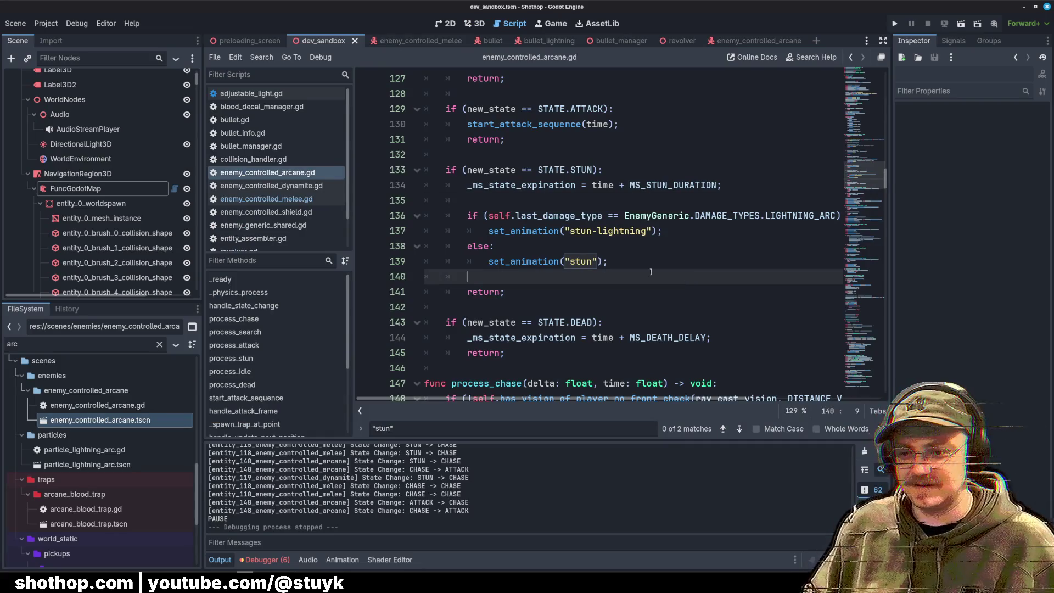
left_click(680, 235)
left_click(582, 243)
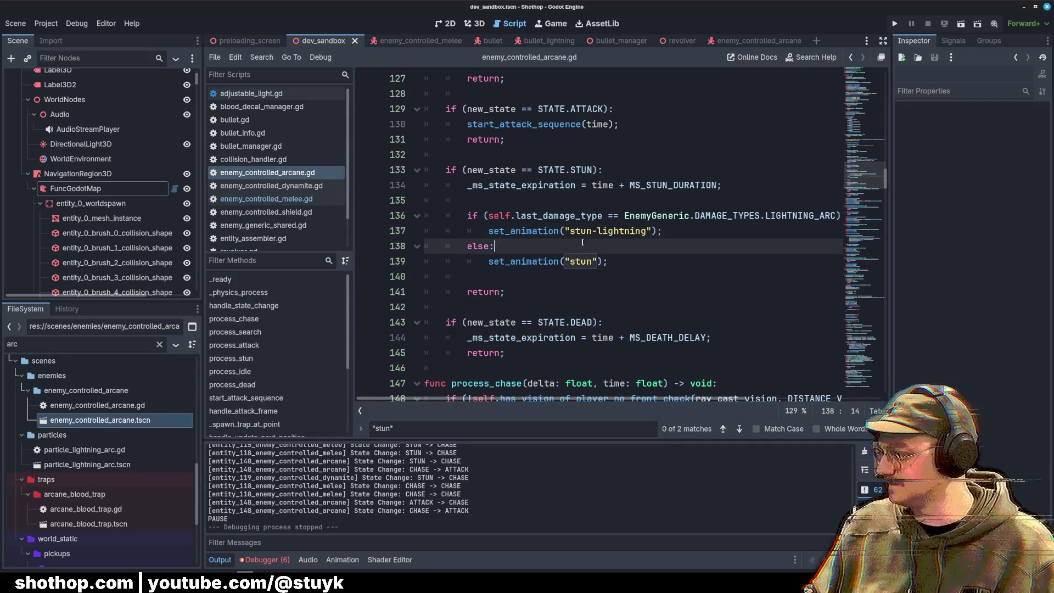
Step: Close human.blend without saving and return to zombie_arcane.blend
key("alt+Tab")
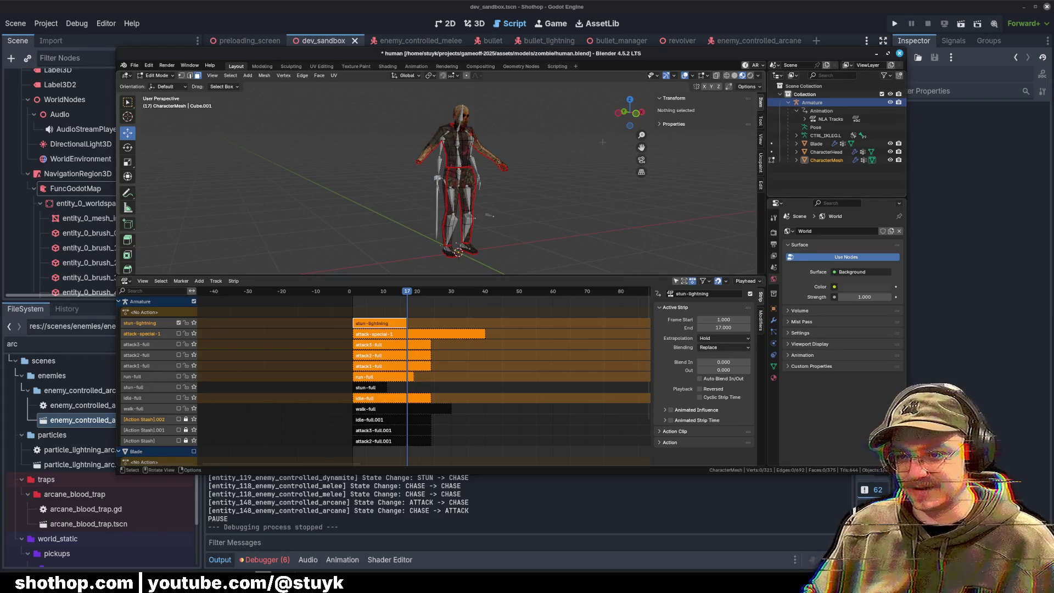
left_click(899, 53)
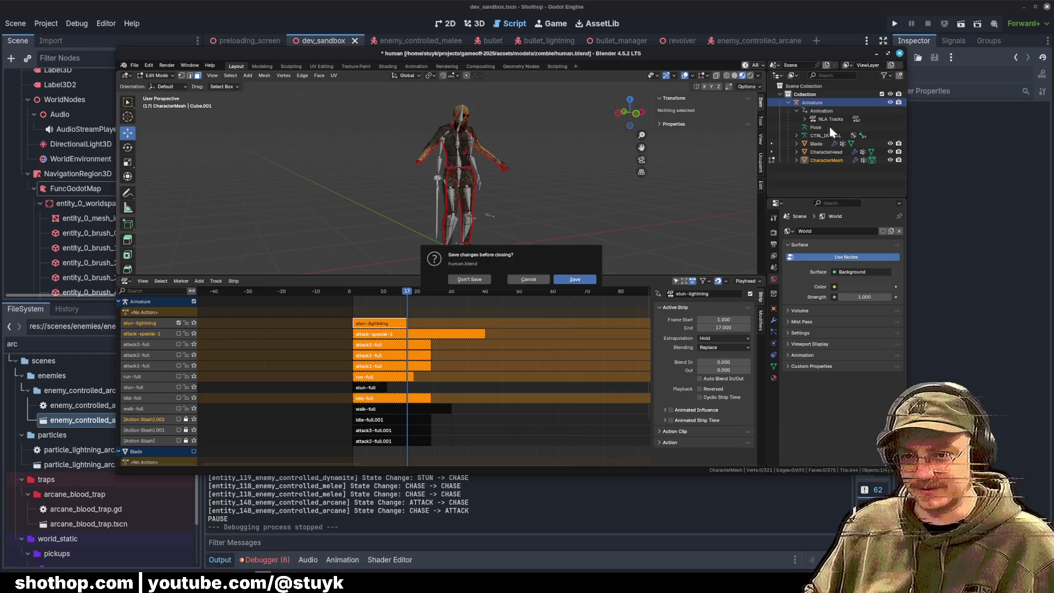
left_click(461, 279)
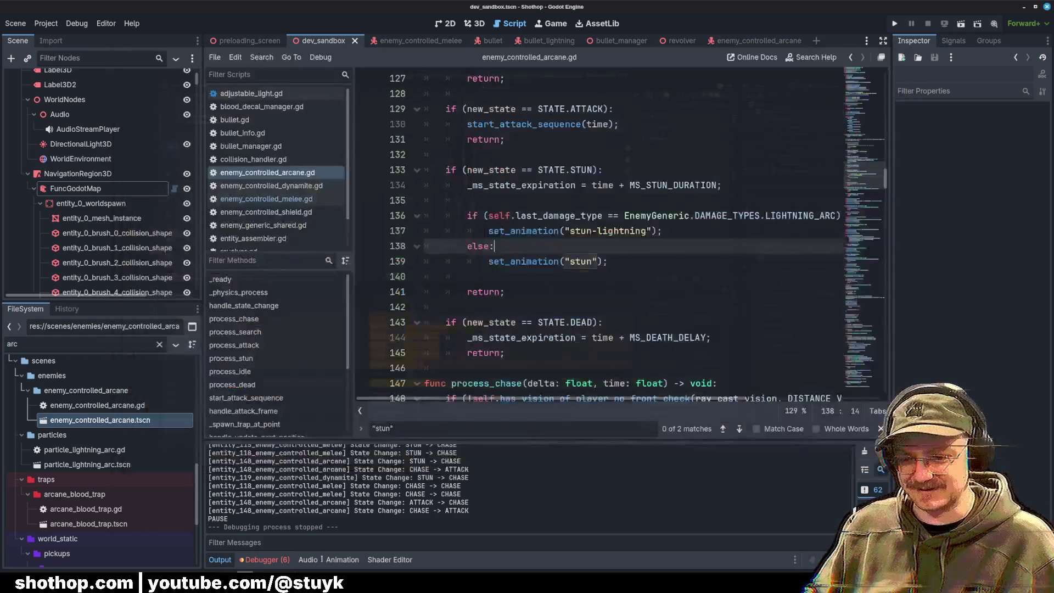
key("alt+Tab")
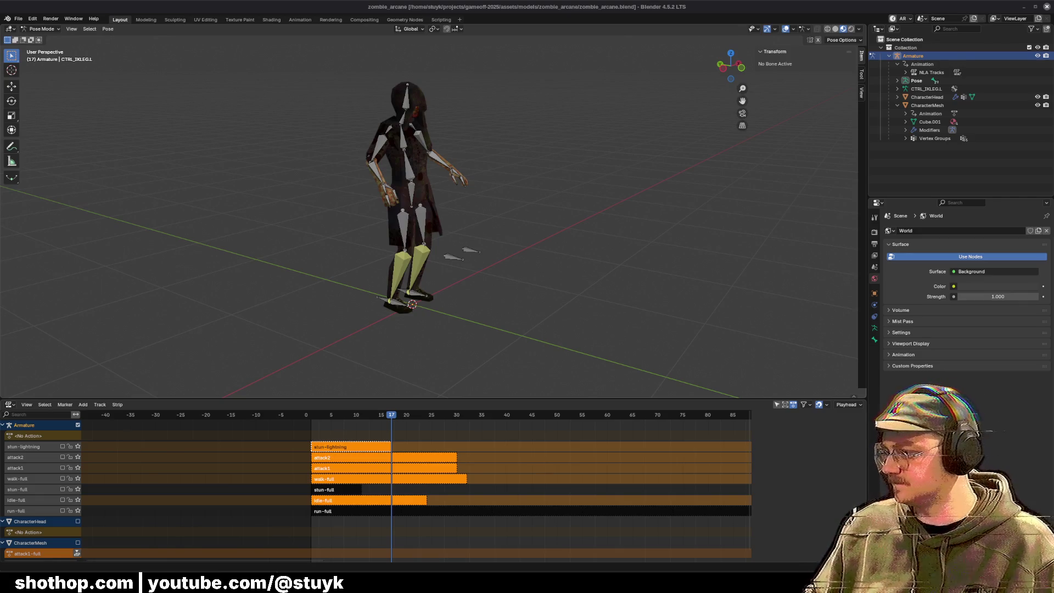
Step: Browse the models folder in Blender's Open dialog for other zombie .blend files
left_click(18, 18)
left_click(31, 36)
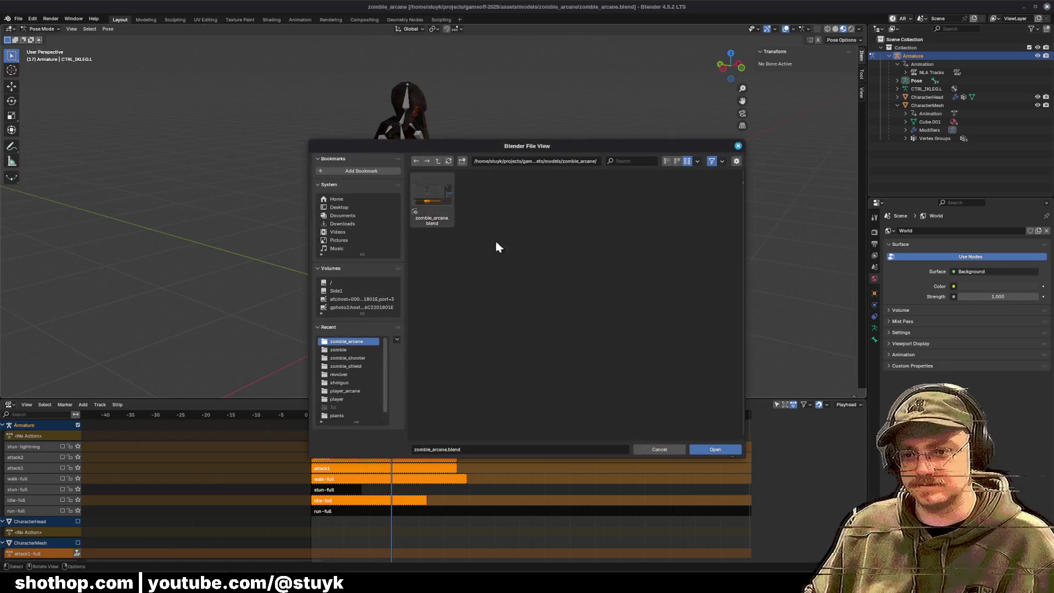
left_click(437, 164)
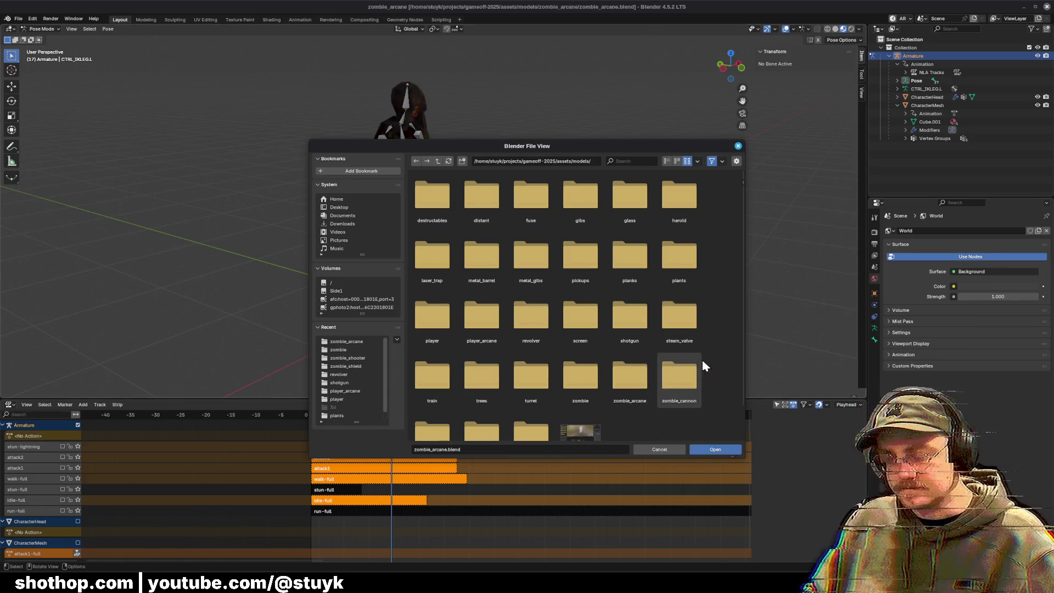
scroll(705, 311, "down", 2)
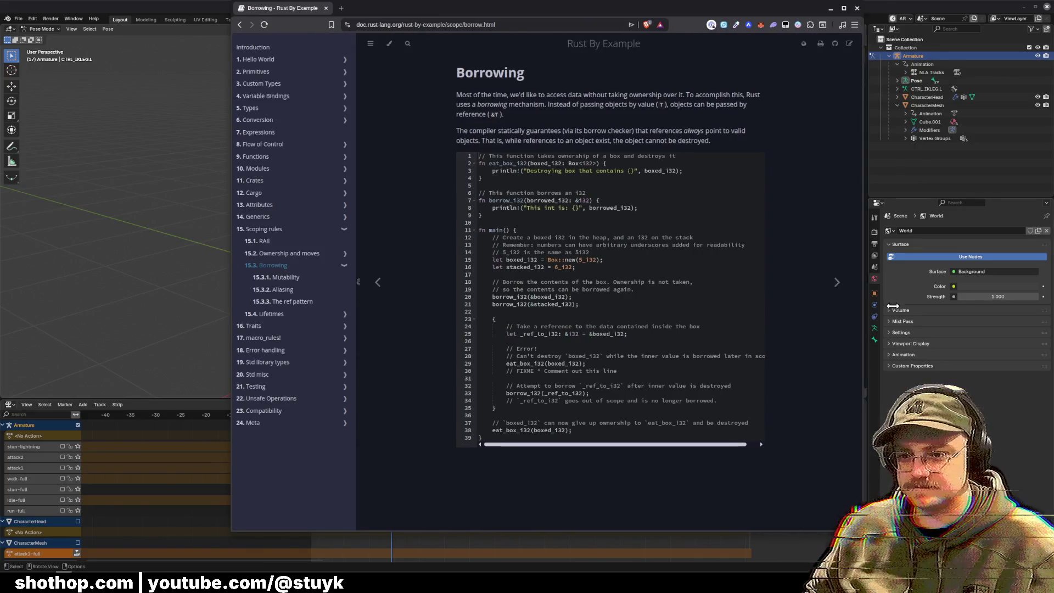
Step: Zoom the Borrowing page to 133% and shift the browser window to the left
key("ctrl+plus")
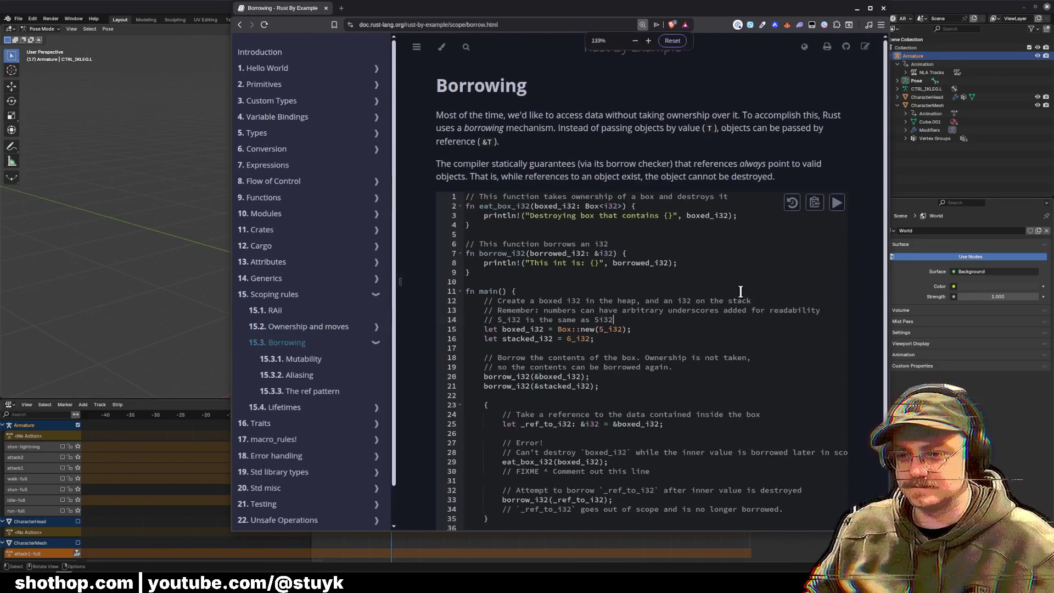
left_click_drag(470, 13, 400, 17)
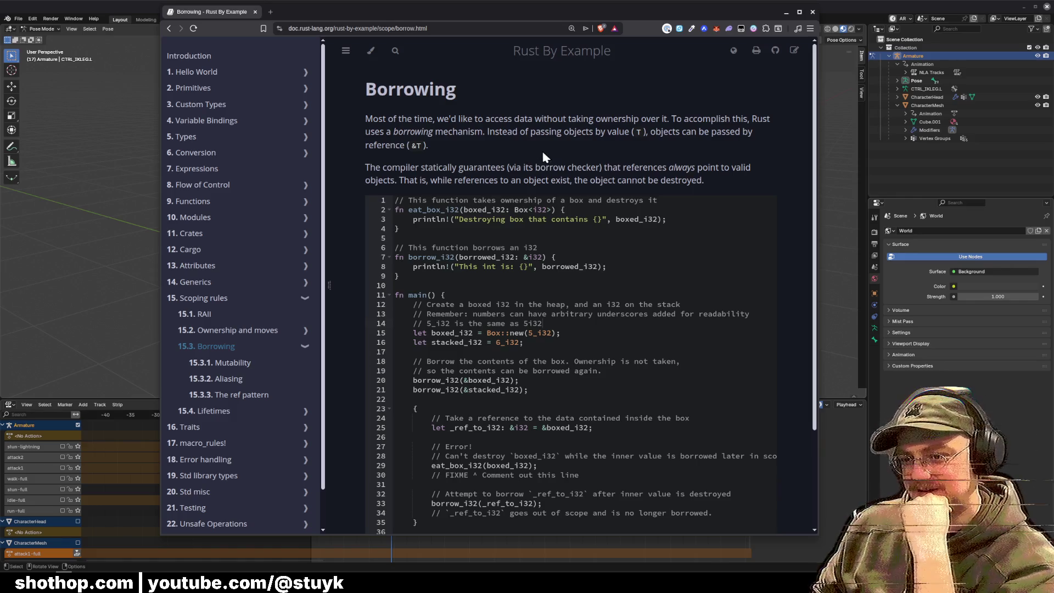
left_click_drag(546, 144, 592, 137)
left_click(648, 141)
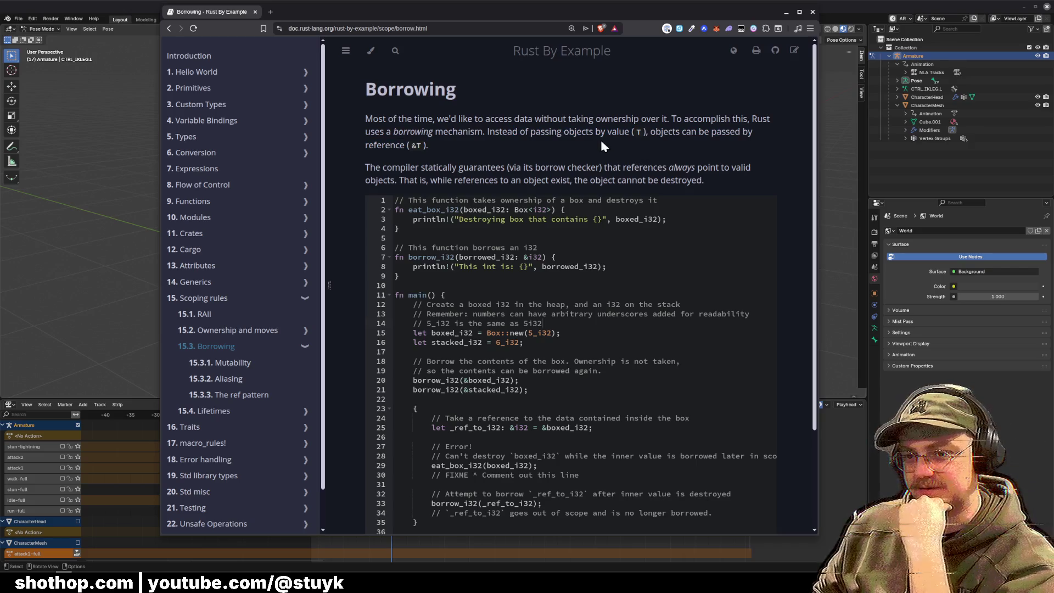
Step: Read the Borrowing page's pass-by-reference text and its borrow_i32 example code
key("k")
key("j")
scroll(549, 110, "down", 1)
key("v")
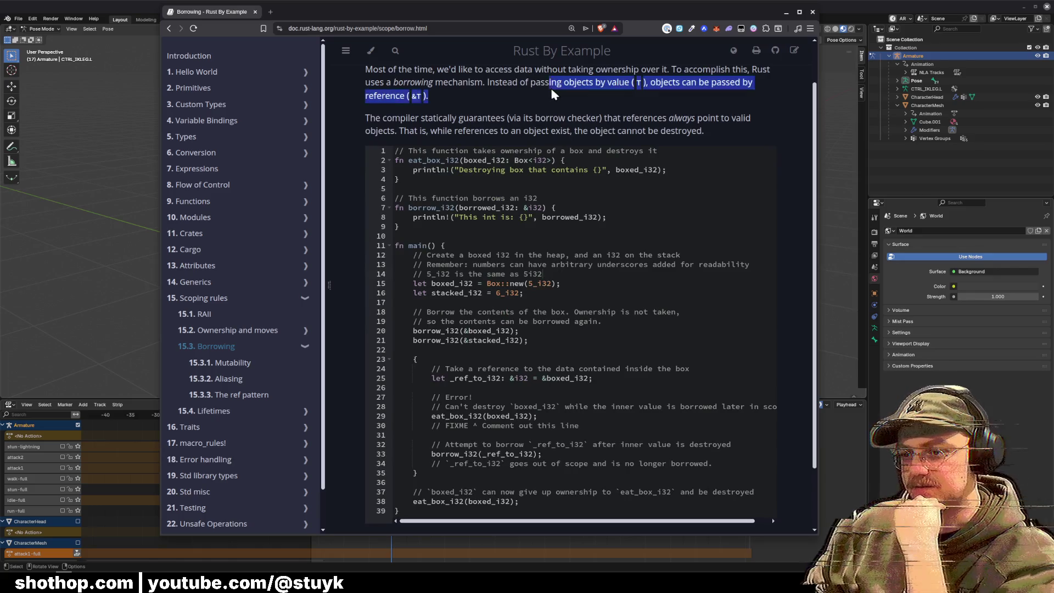
key("y")
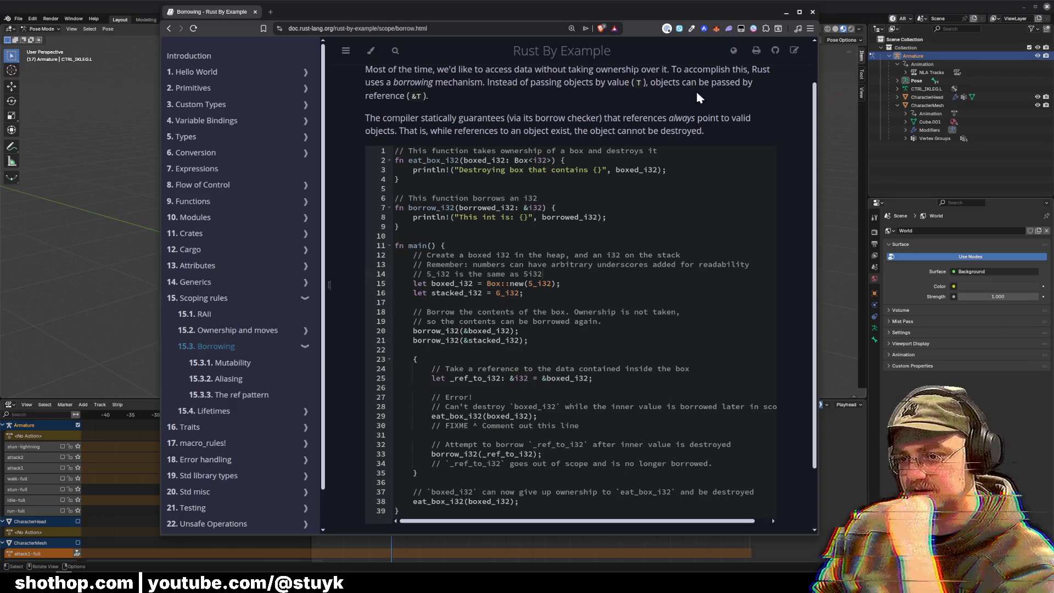
left_click(621, 206)
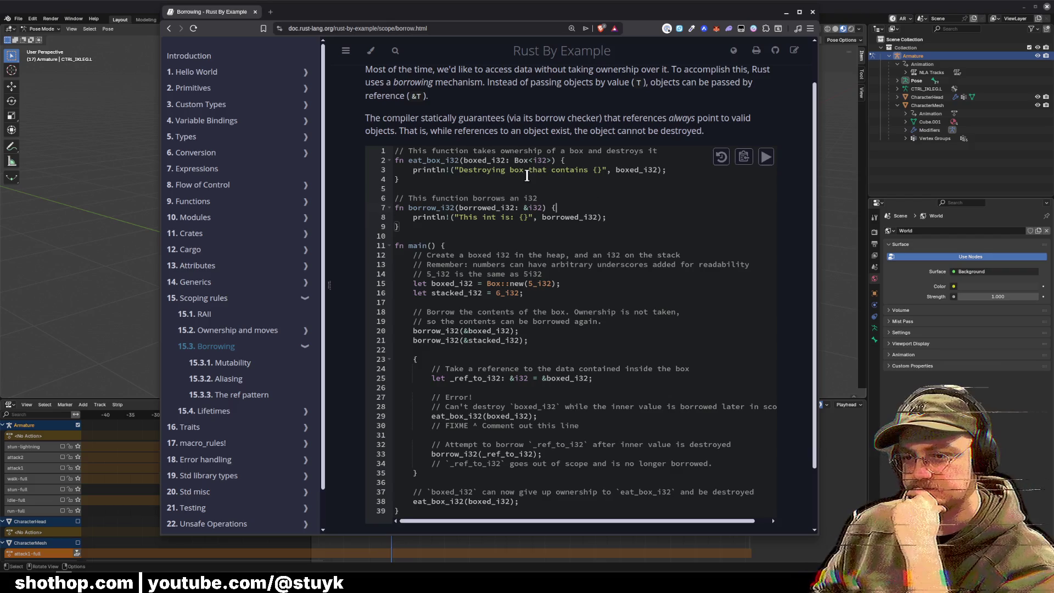
left_click_drag(523, 208, 544, 211)
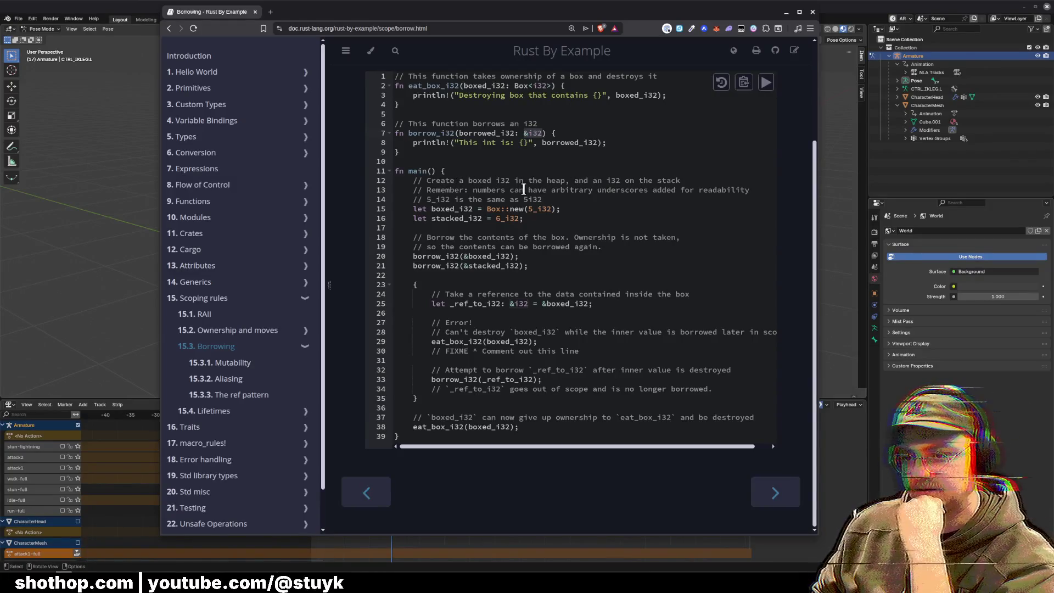
left_click(556, 215)
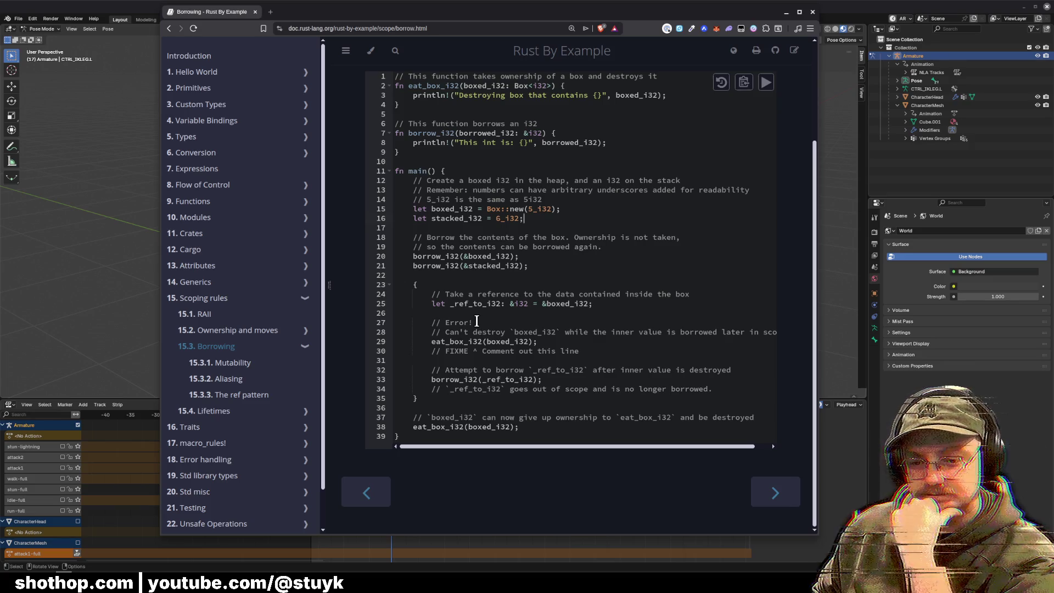
Step: Go to the 15.3.1 Mutability page and scroll through its Book example
left_click(221, 362)
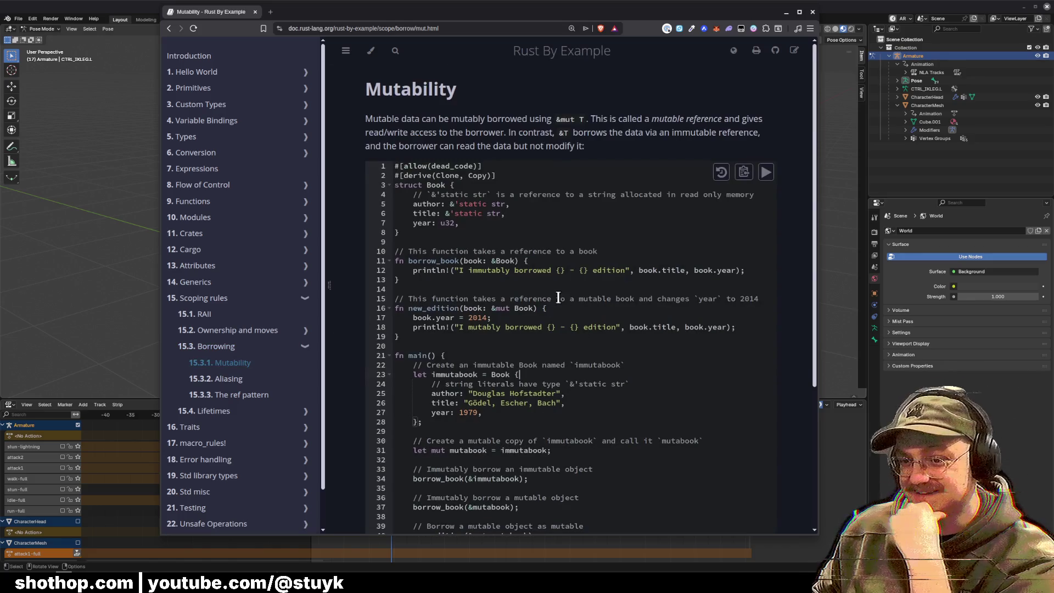
scroll(558, 296, "down", 3)
left_click(494, 145)
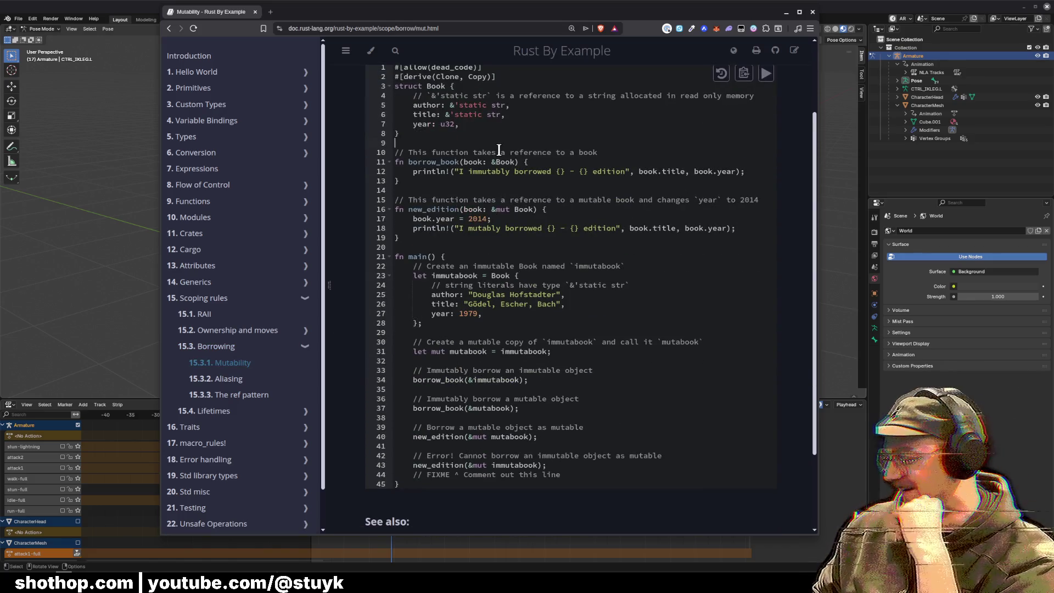
scroll(606, 220, "up", 2)
scroll(607, 219, "down", 2)
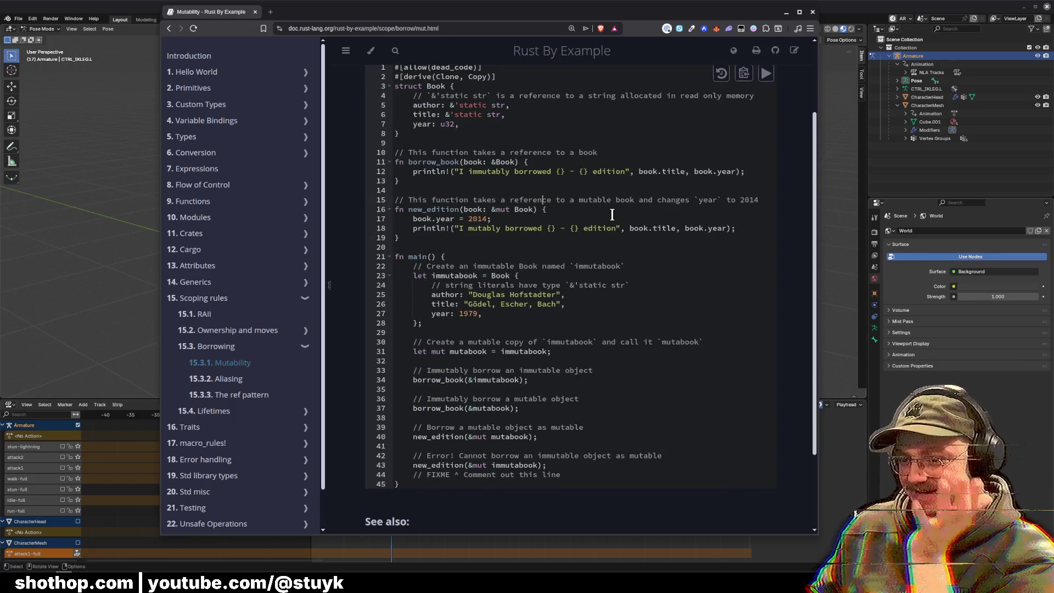
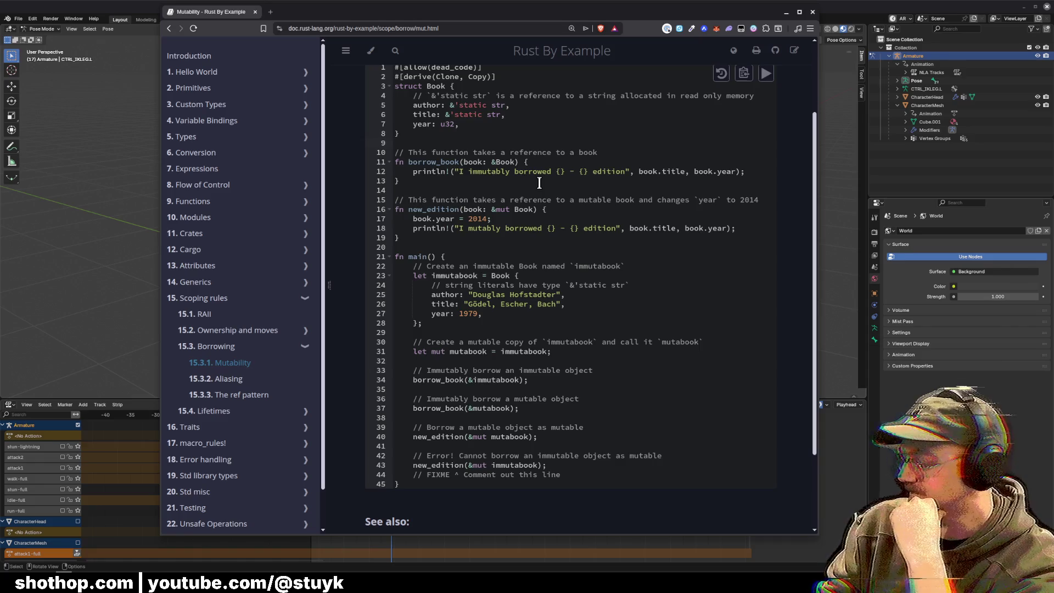
Step: Return to Blender and enter the zombie_cannon folder so zombie_cannon.blend is listed
scroll(567, 172, "up", 3)
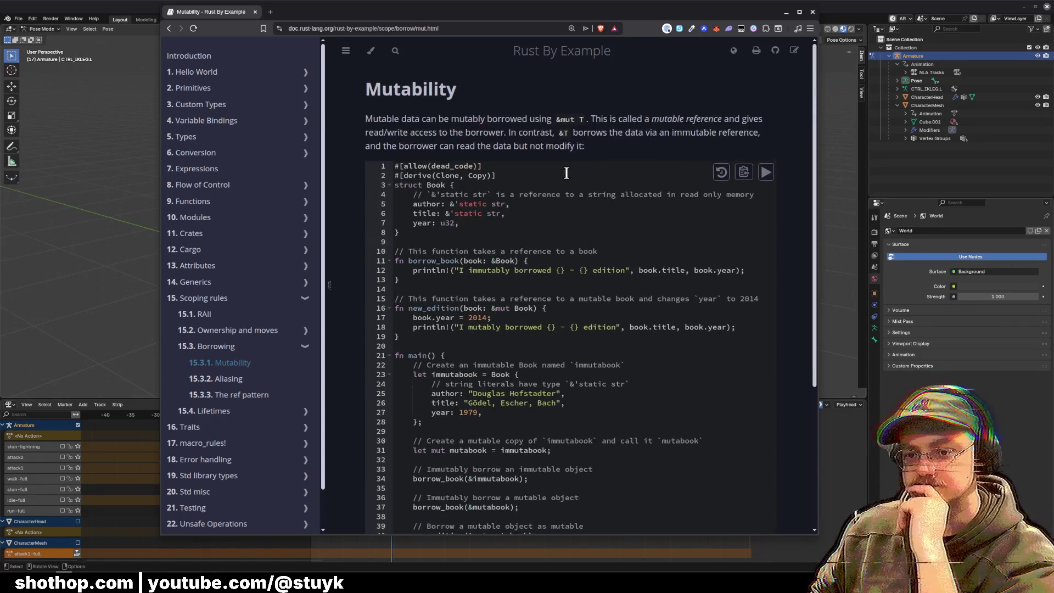
scroll(570, 171, "down", 3)
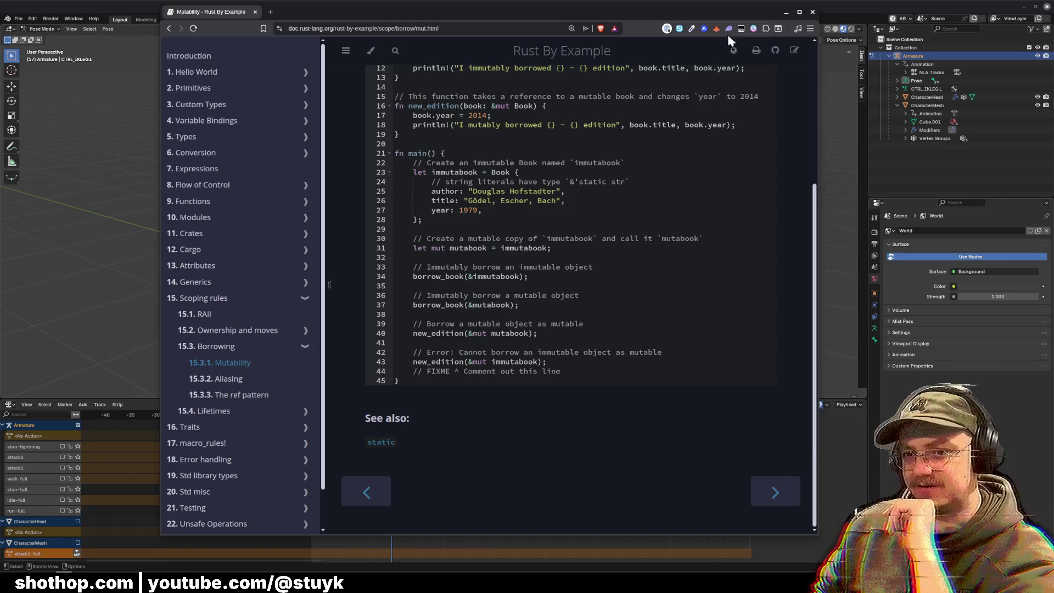
left_click(811, 13)
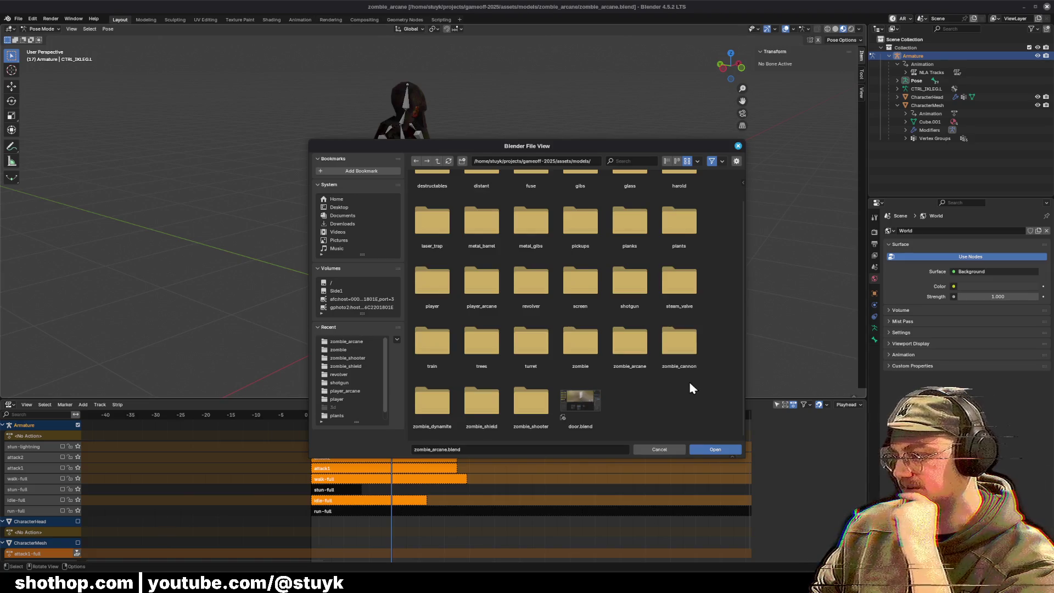
left_click(689, 356)
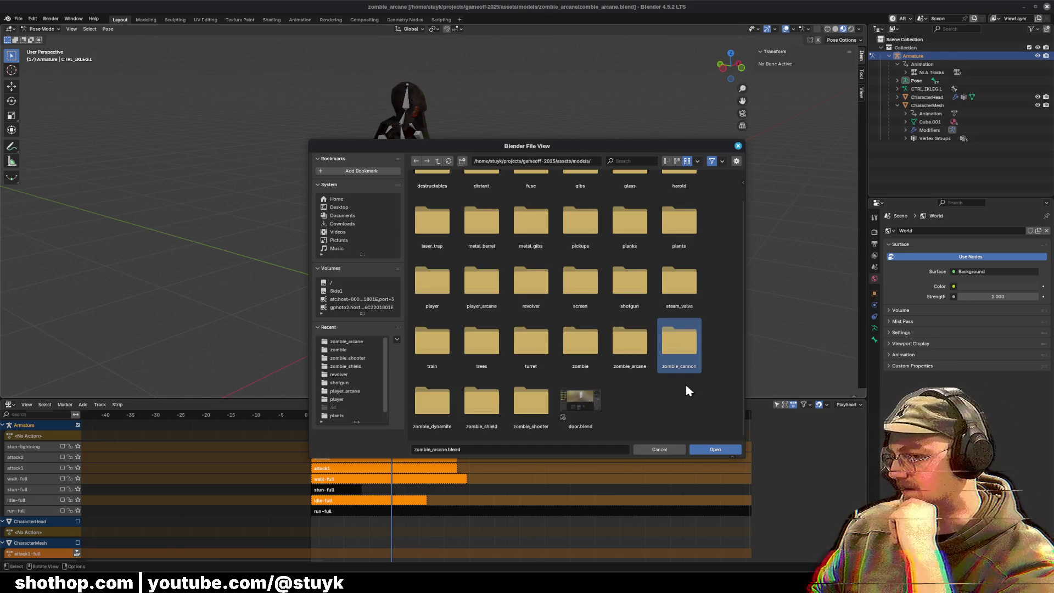
double_click(680, 344)
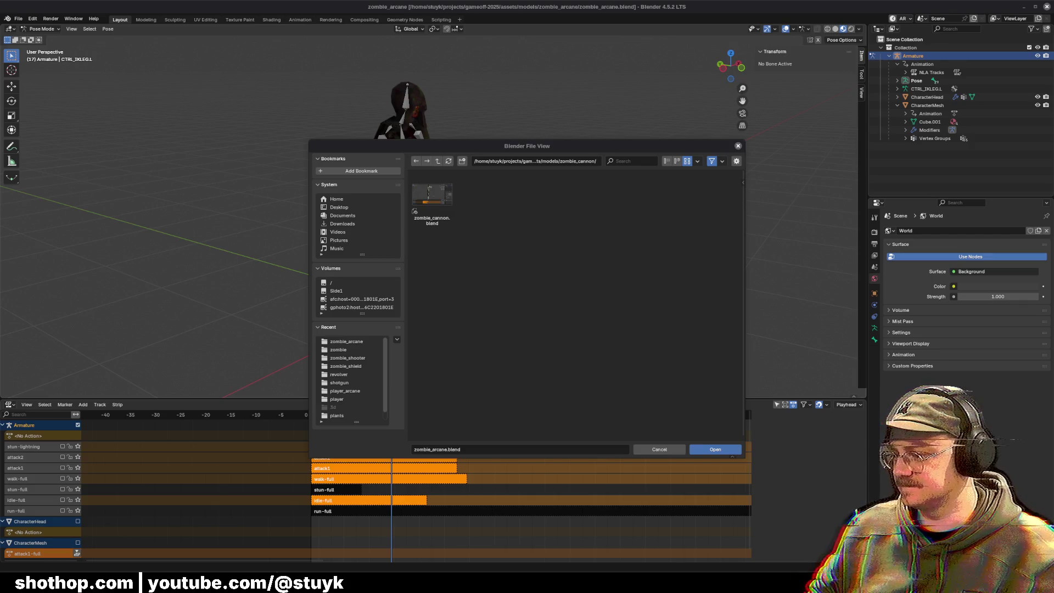
Step: Bring the Fortran tutorial browser forward and open its Variables page
key("alt+Tab")
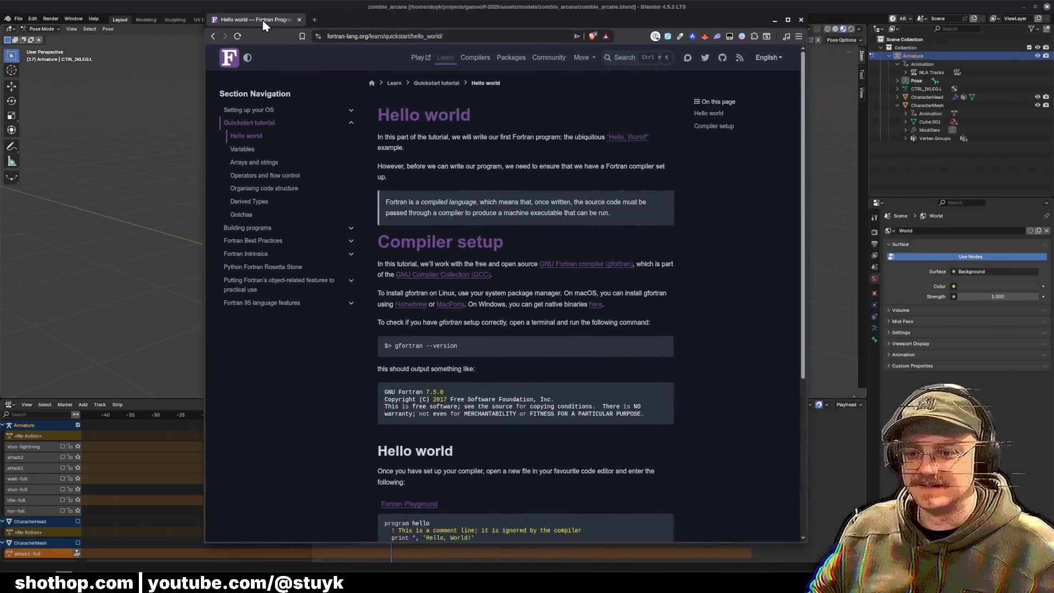
scroll(733, 309, "down", 3)
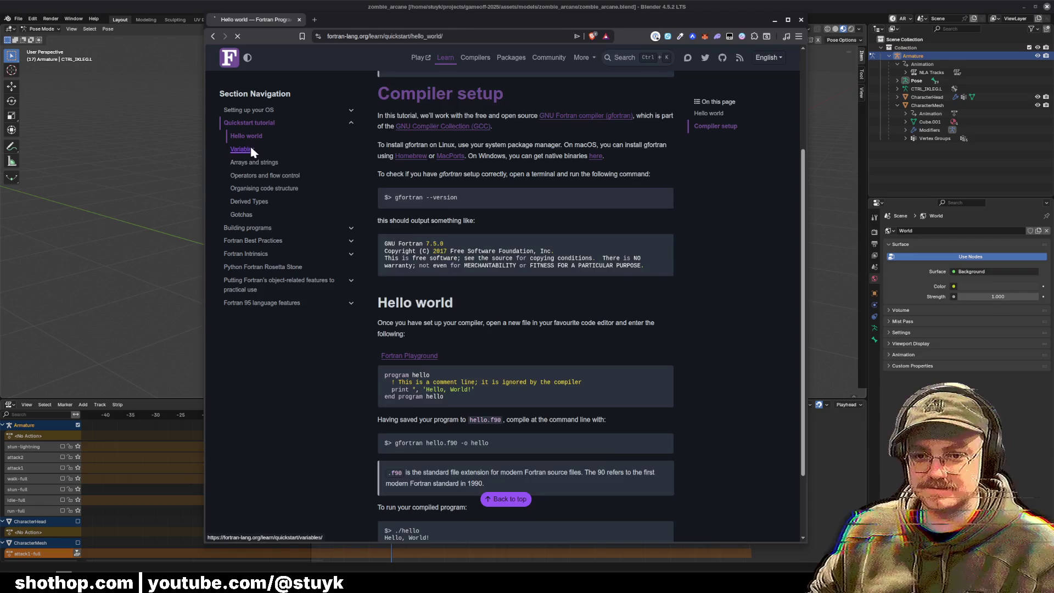
left_click(264, 150)
scroll(483, 275, "down", 6)
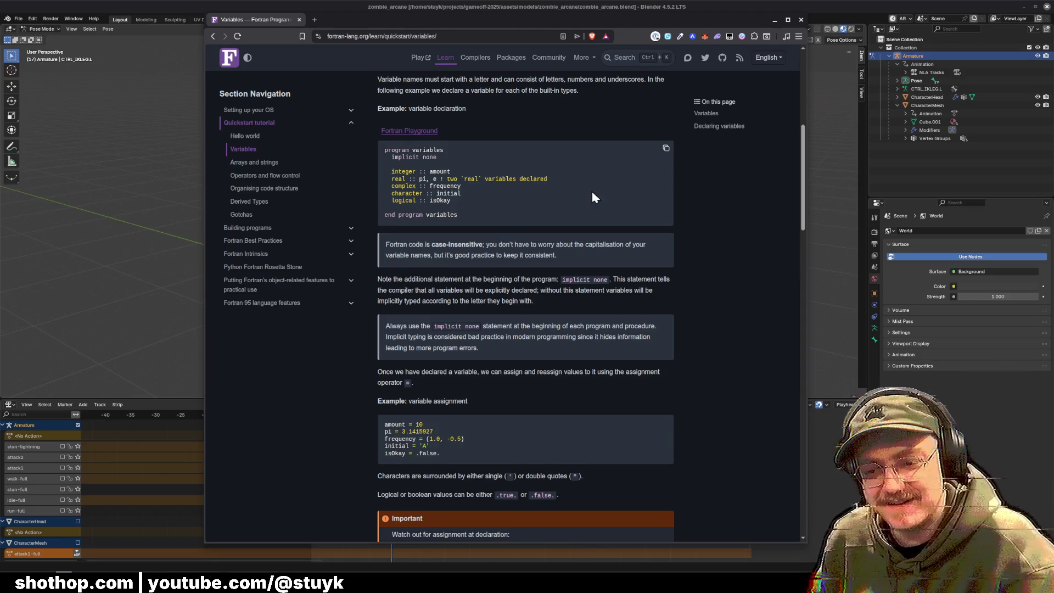
Step: Read through the Variables page, then go back to the 'fortran by example' search results
scroll(648, 247, "down", 3)
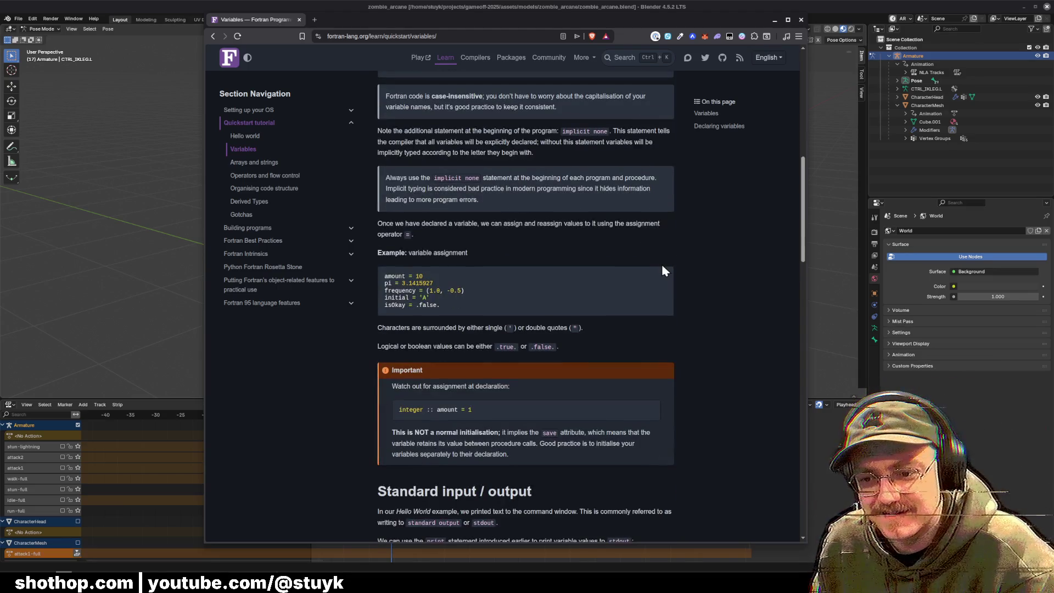
scroll(662, 265, "down", 5)
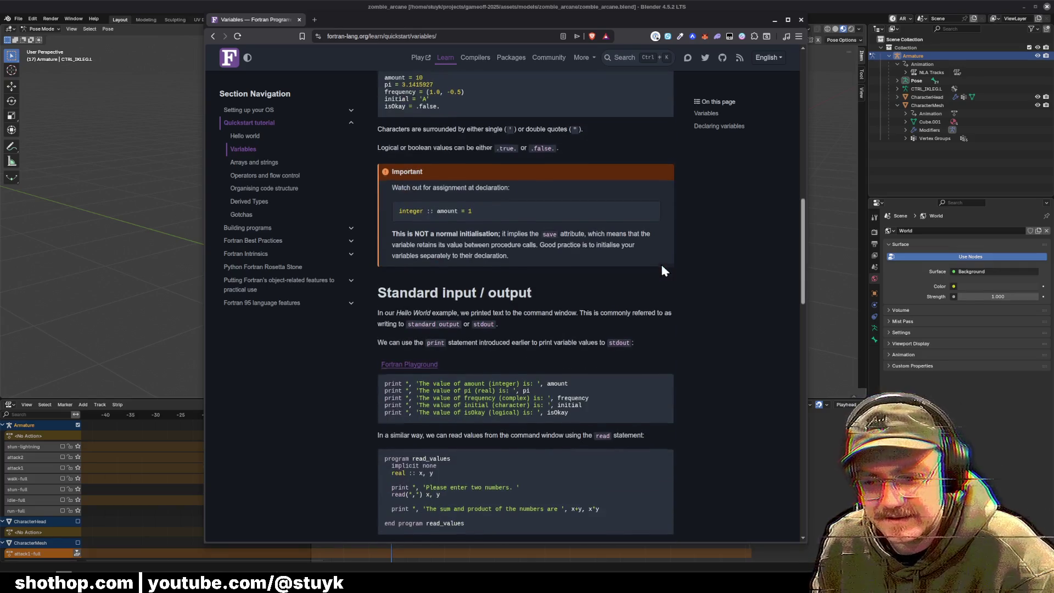
scroll(659, 266, "down", 2)
scroll(708, 285, "down", 1)
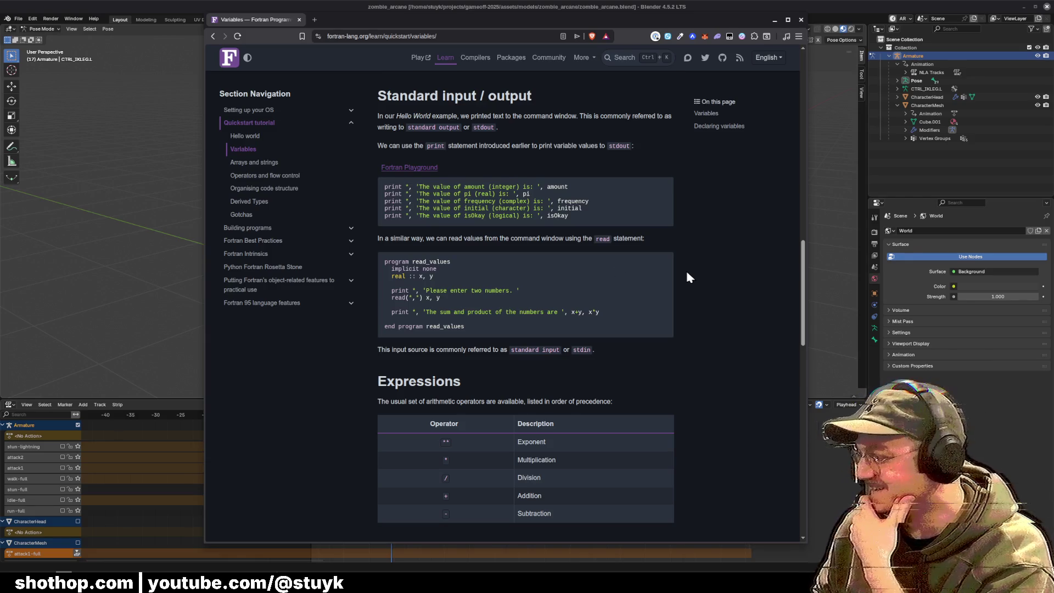
left_click(213, 36)
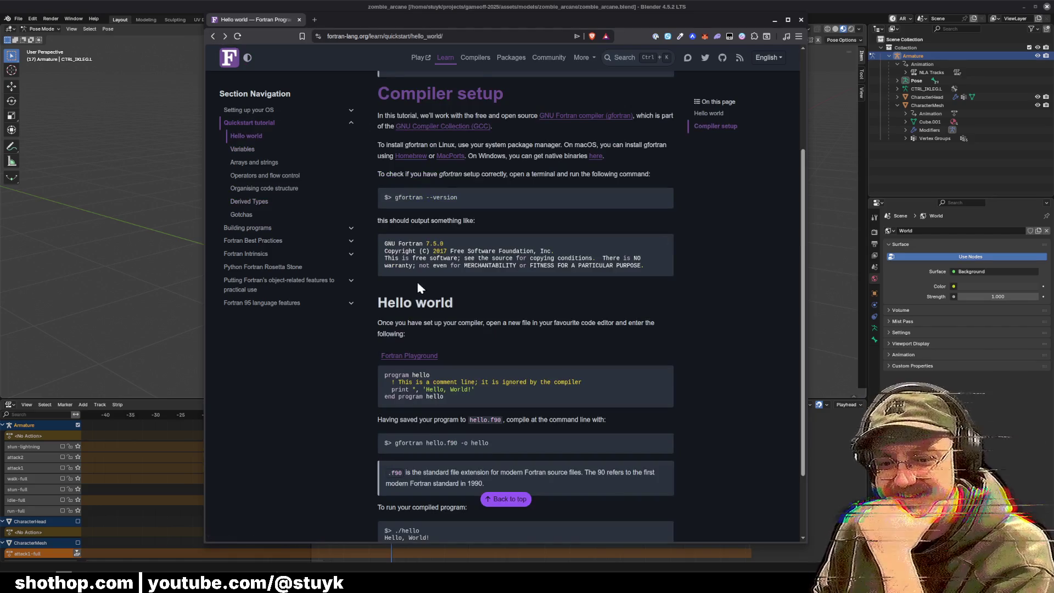
left_click(213, 37)
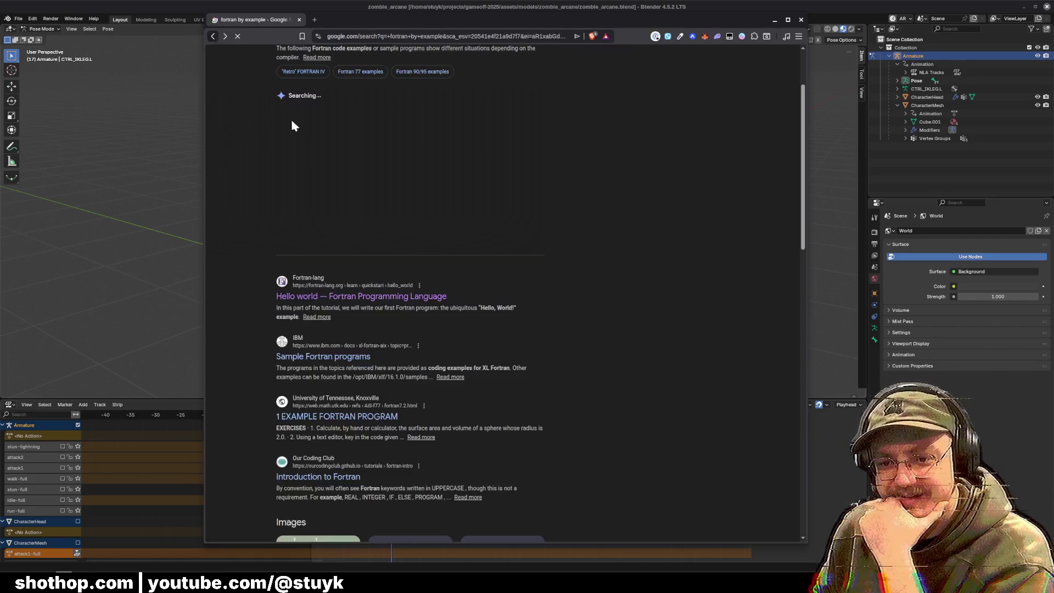
Step: Check IBM's Sample Fortran programs and the 1 EXAMPLE FORTRAN PROGRAM page, then close the browser
left_click(330, 260)
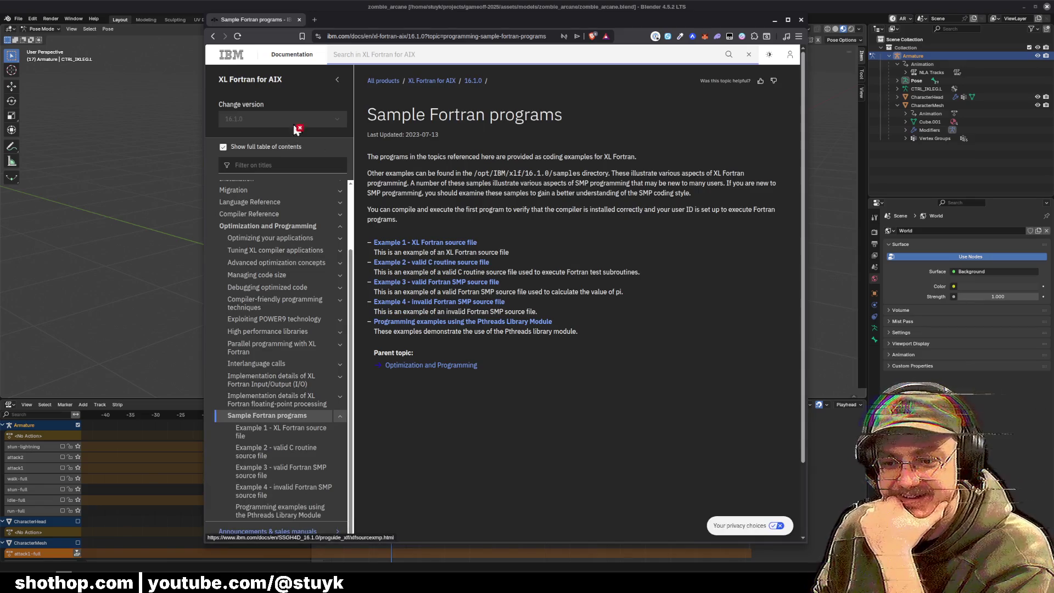
left_click(216, 37)
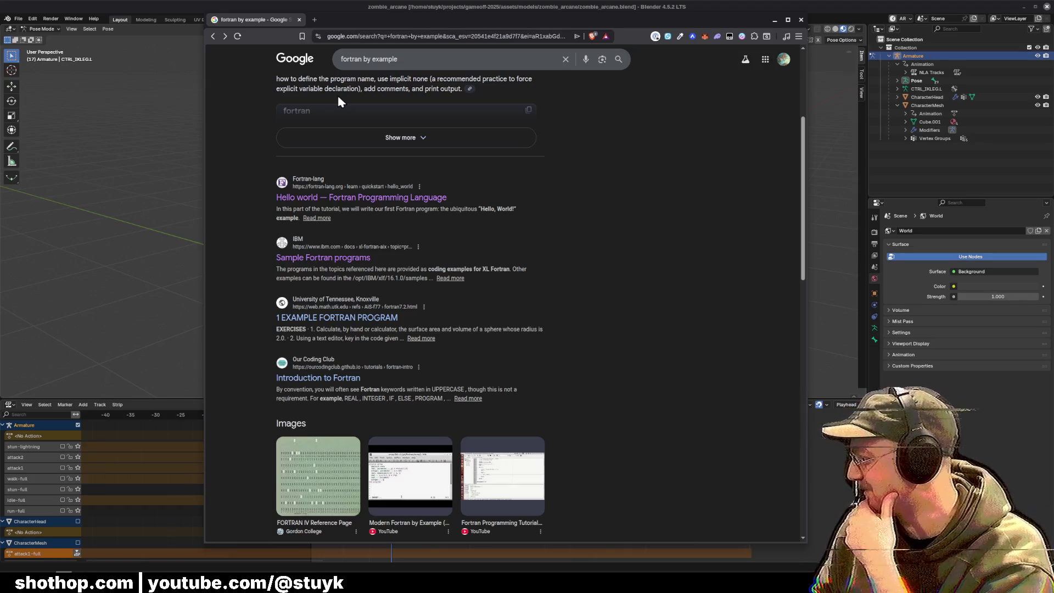
left_click(363, 323)
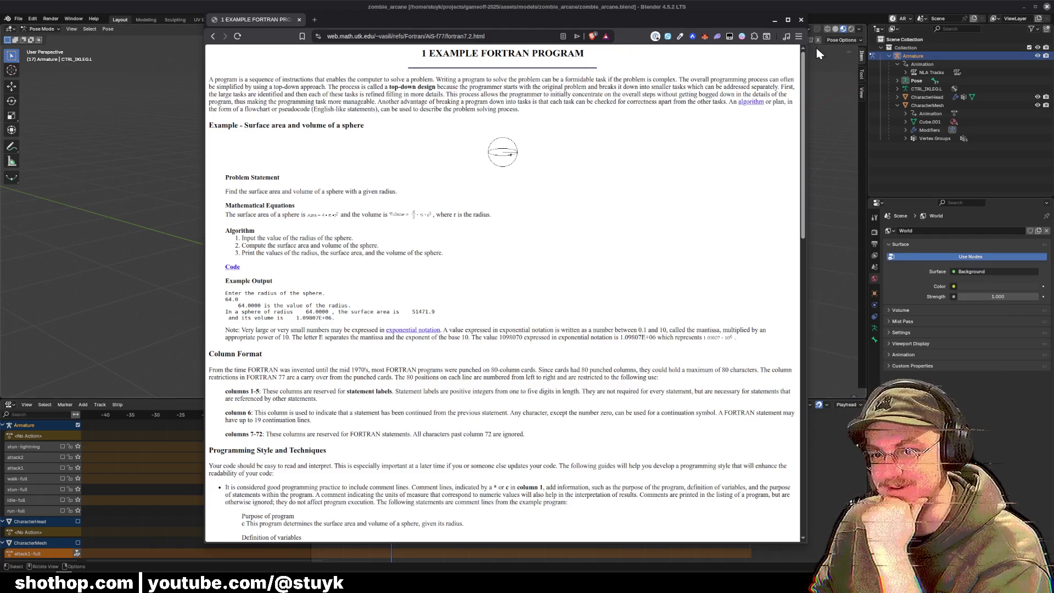
left_click(801, 19)
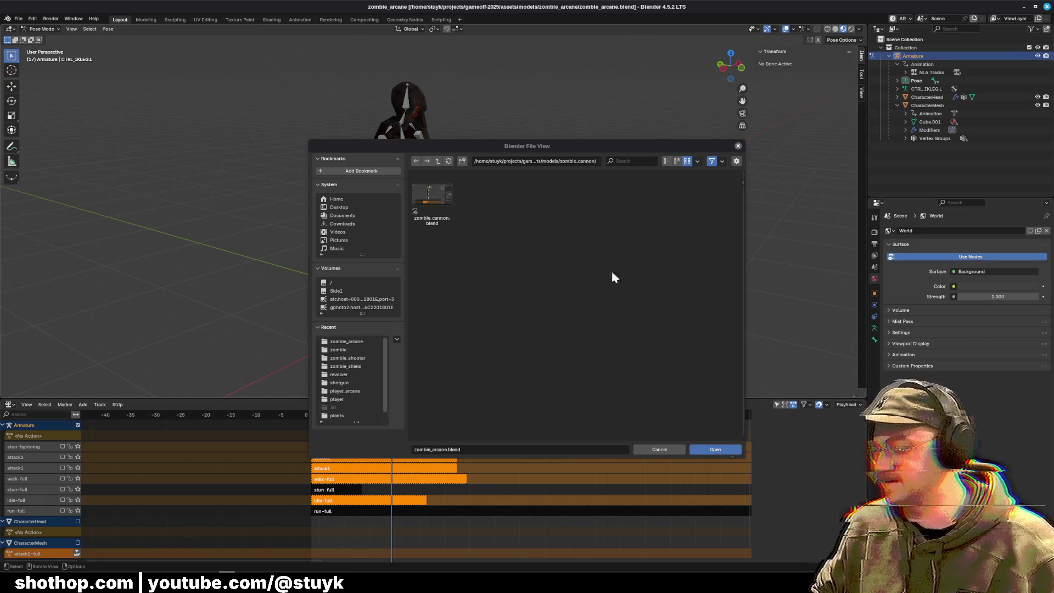
Step: Dismiss the file view and open models/zombie_dynamite/zombie_dynamite.blend through File > Open
left_click(570, 308)
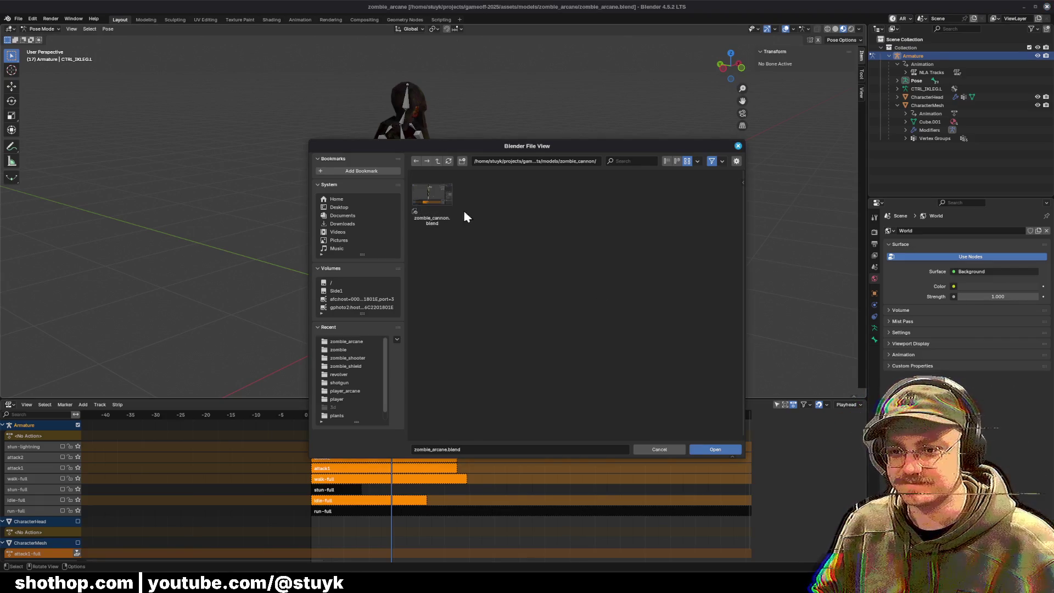
left_click(656, 451)
left_click(18, 18)
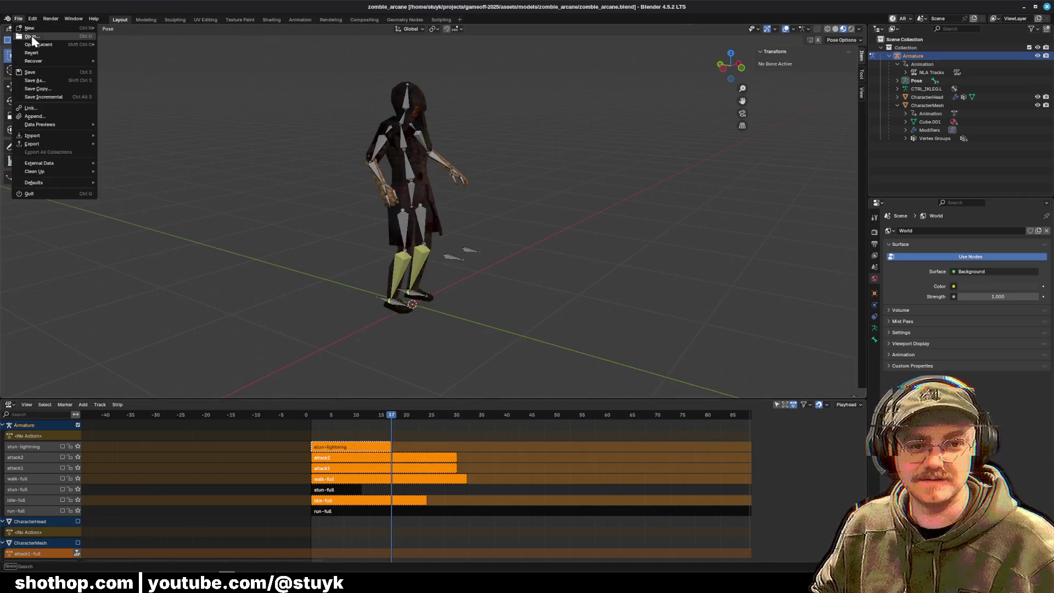
left_click(27, 36)
left_click(438, 161)
scroll(609, 303, "down", 1)
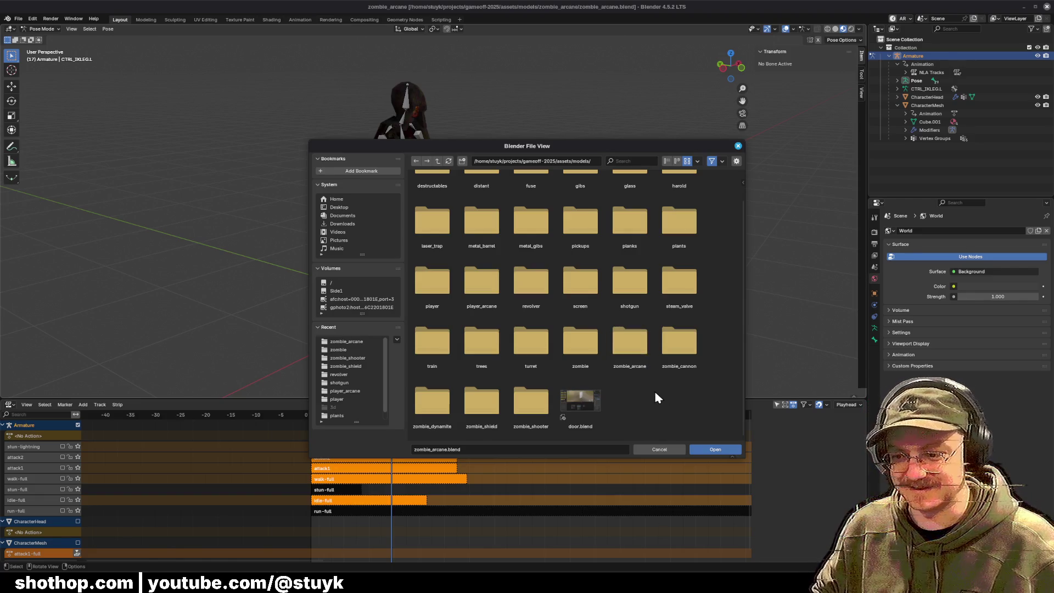
left_click(442, 404)
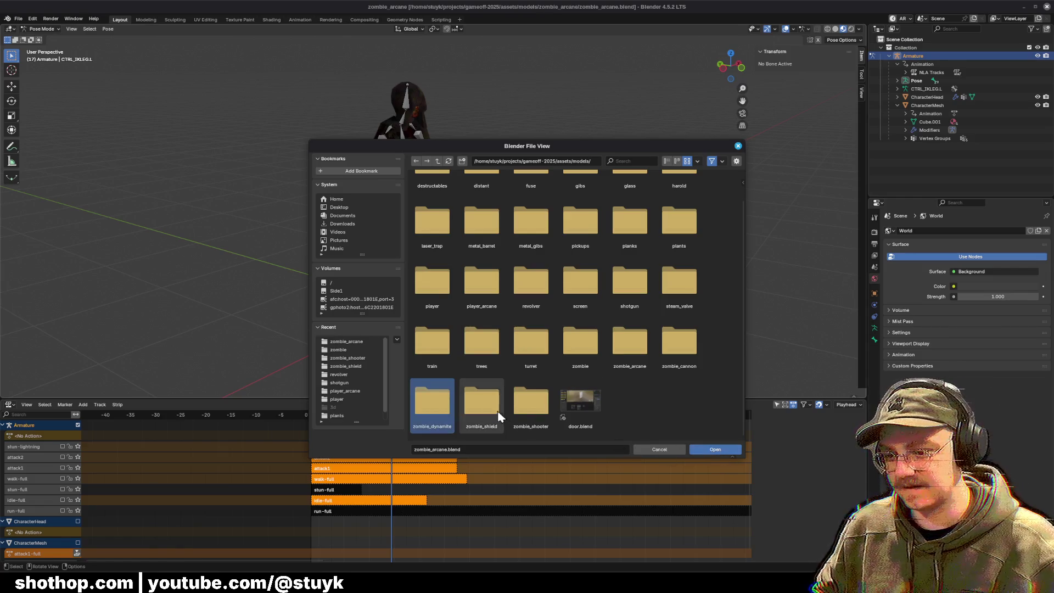
left_click(710, 448)
double_click(432, 195)
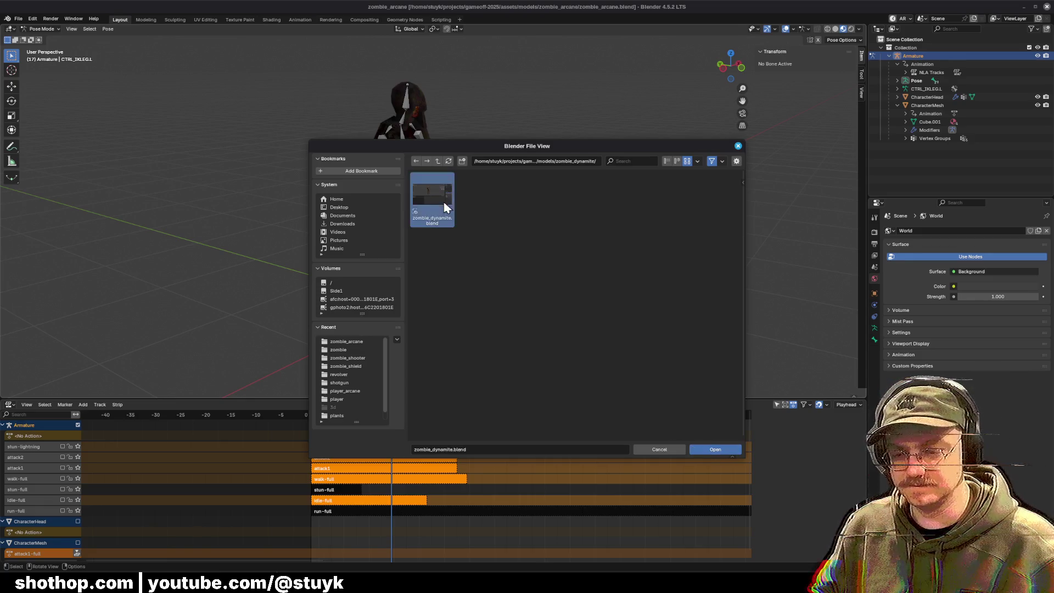
scroll(476, 194, "up", 5)
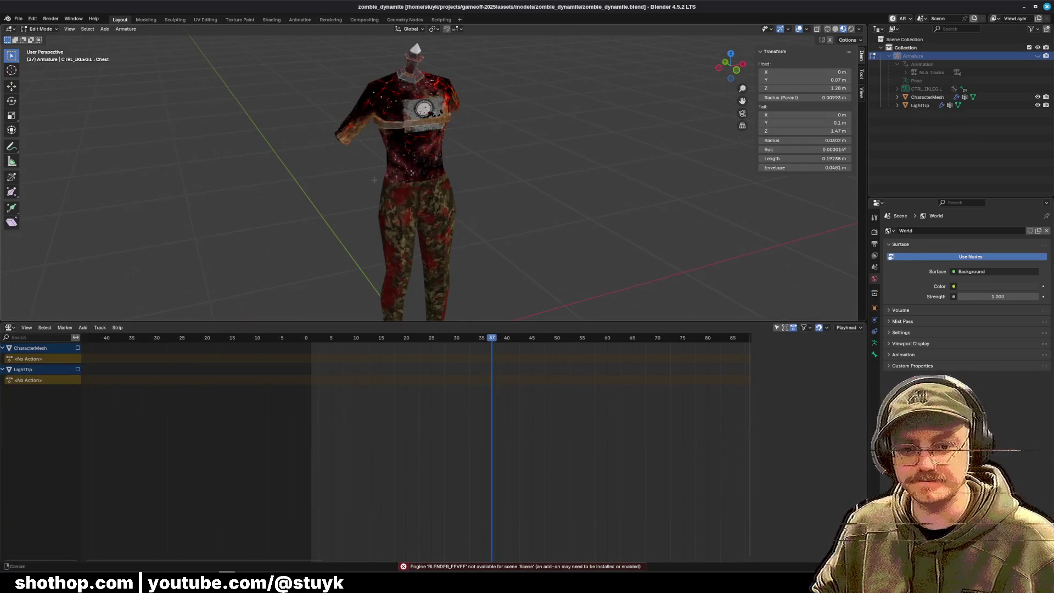
Step: Turn the timeline into a Dope Sheet, assign the idle-full action to the rig, and play it
left_click(9, 327)
left_click(122, 350)
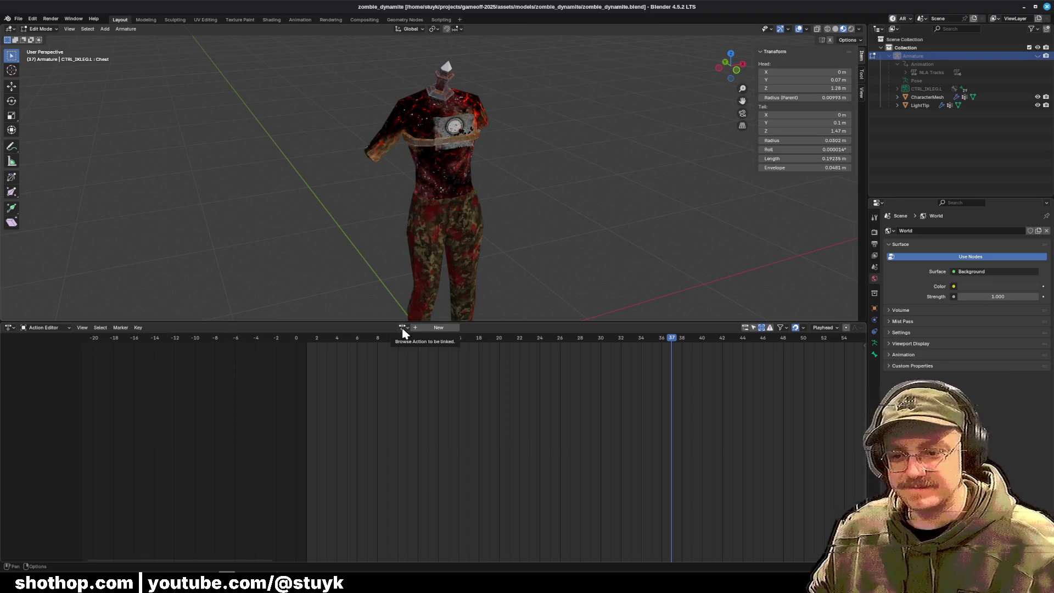
left_click(403, 329)
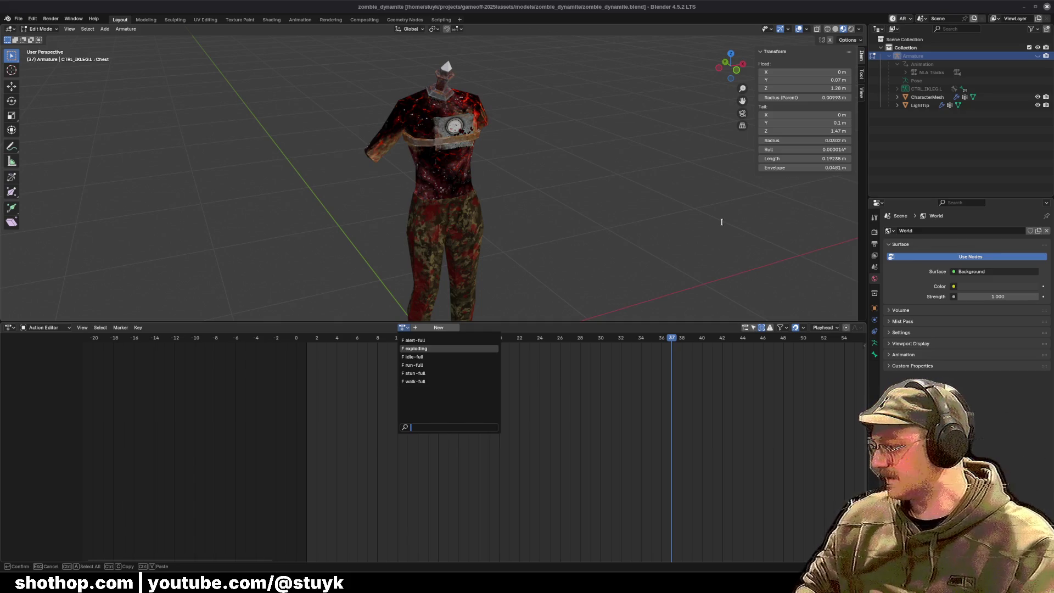
left_click(430, 357)
left_click(310, 338)
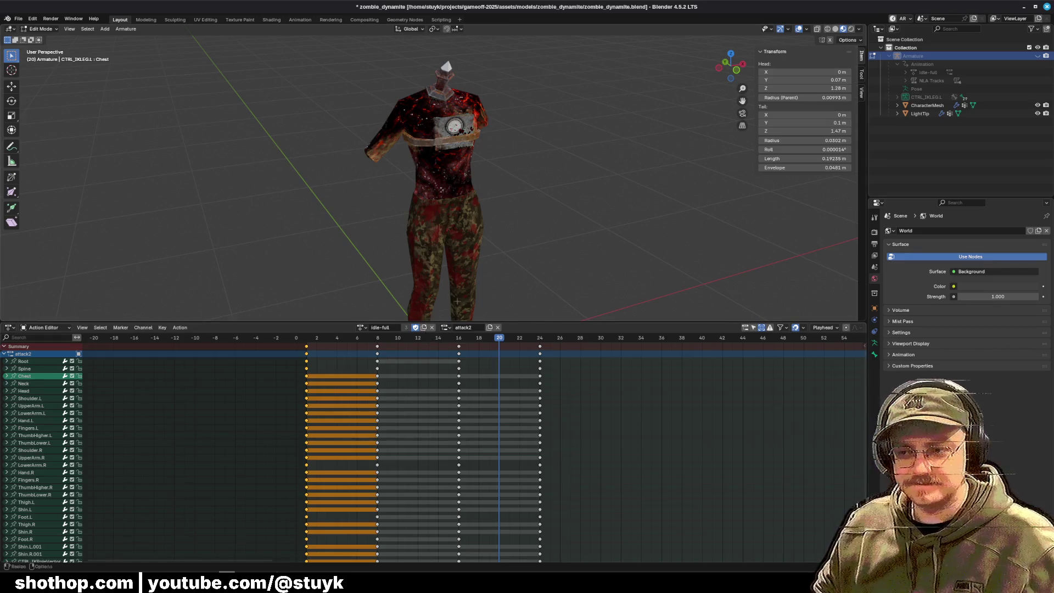
Step: Show the armature and switch to Pose Mode
left_click(1038, 55)
left_click(40, 28)
left_click(44, 56)
Step: Duplicate idle-full into a new action named 'stun-lightning' with Fake User enabled
left_click(424, 327)
left_click(392, 328)
type("stun-")
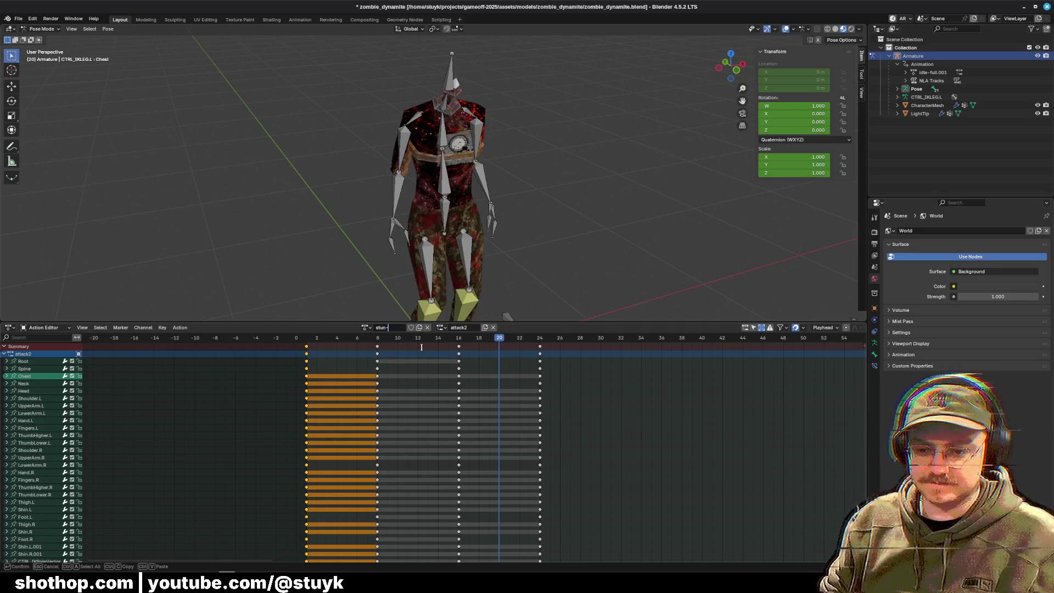
type("lightning")
key("Return")
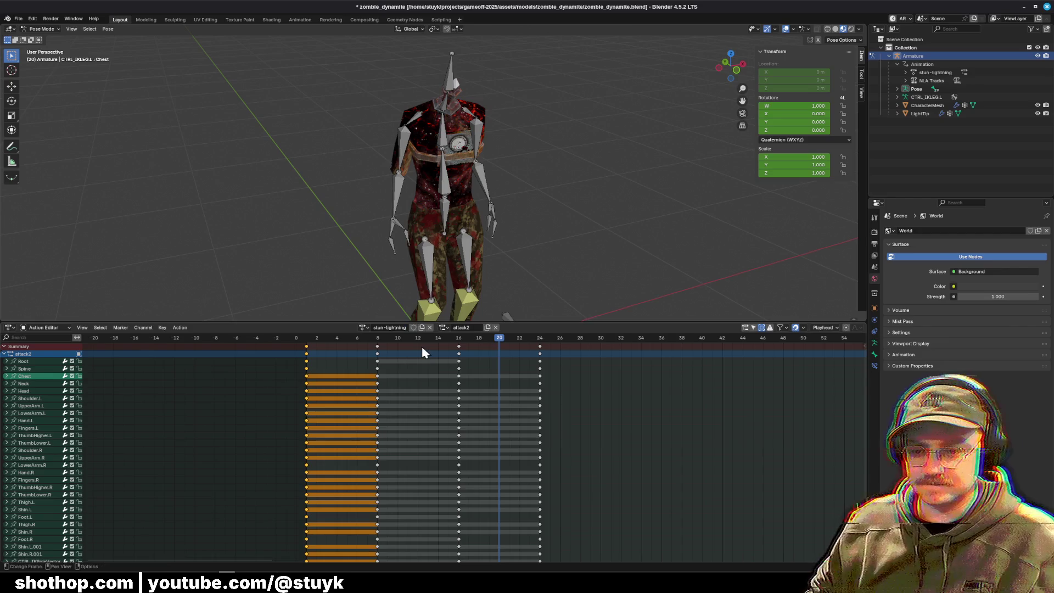
left_click(414, 328)
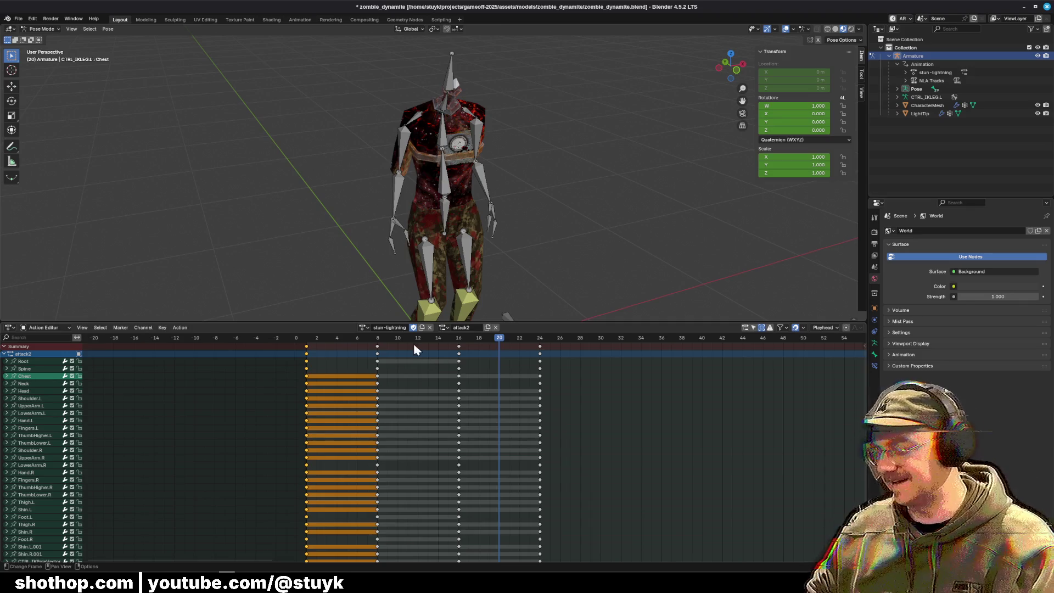
Step: Delete the keyframes after frame 1 and return to frame 1
key("ctrl+i")
key("Delete")
key("shift+Left")
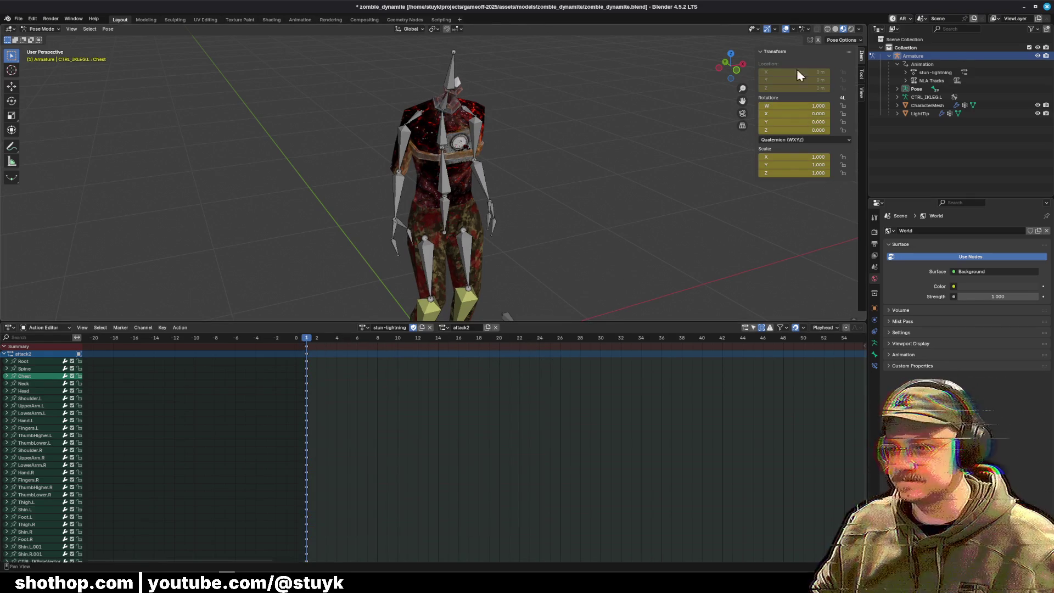
Step: Rotate the left upper arm on X in front view and key all bones at frame 3
left_click(725, 61)
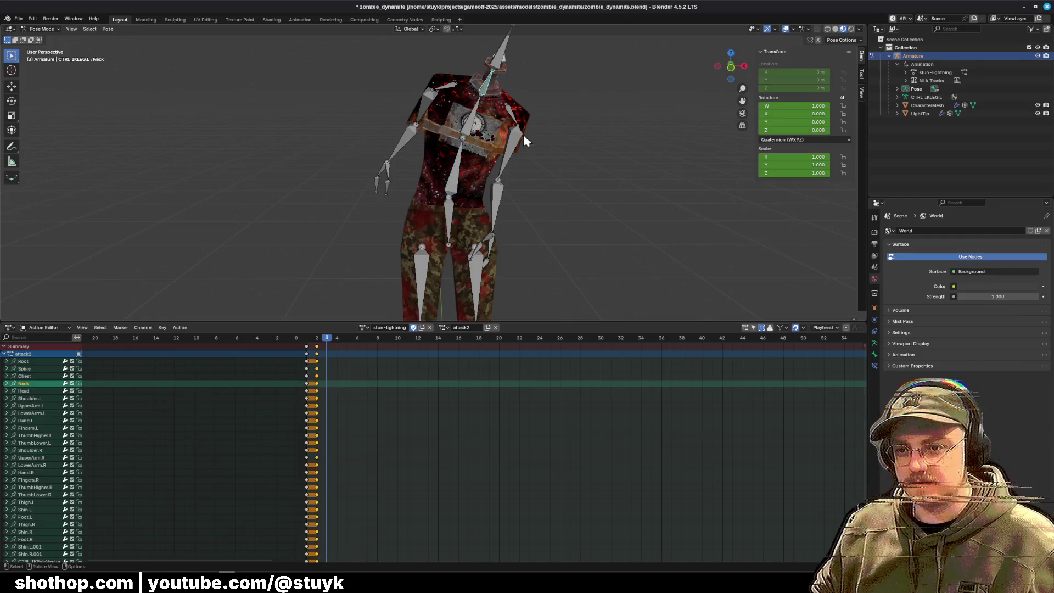
left_click(519, 138)
key("r")
key("x")
left_click(456, 128)
left_click(417, 105)
mouse_move(455, 136)
left_mouse_down()
mouse_move(576, 229)
mouse_move(587, 134)
left_mouse_up()
key("a")
right_click(588, 133)
left_click(587, 133)
Step: Copy the posed keyframes and paste them at frame 6, a middle frame, and frame 14
left_click_drag(314, 345, 438, 341)
key("ctrl+c")
left_click(338, 341)
key("ctrl+v")
left_click(395, 340)
key("ctrl+v")
left_click(414, 340)
key("ctrl+v")
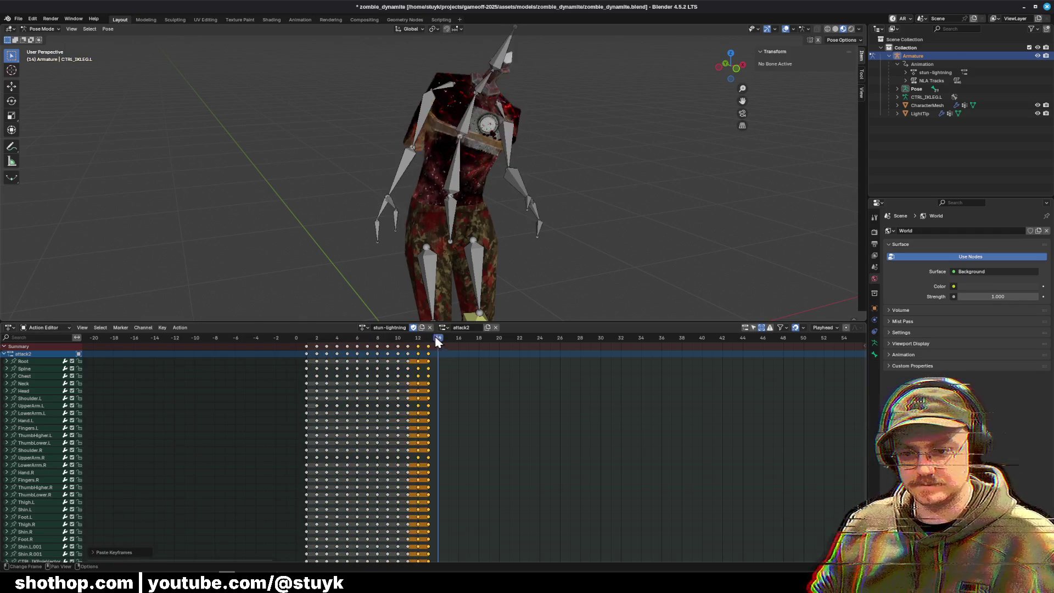
Step: Copy the frame 0 rest-pose keys to frame 17
left_click(306, 347)
left_click(470, 338)
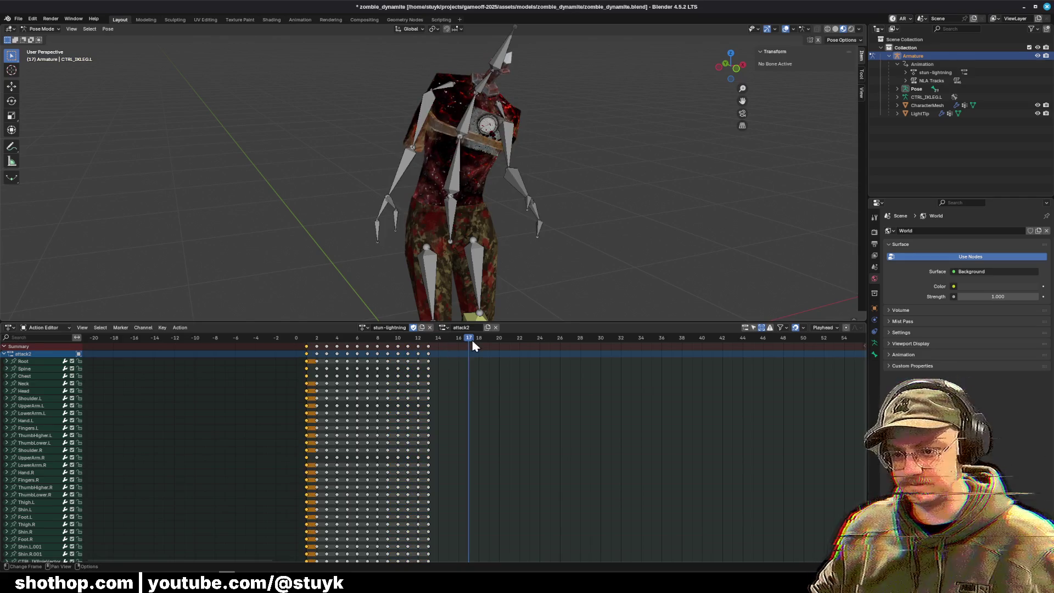
key("ctrl+c")
key("ctrl+v")
Step: Move the Root bone in side view and key the selected channels
left_click(357, 347)
left_click(449, 215)
left_click(719, 67)
key("g")
left_click(501, 284)
key("k")
left_click(536, 207)
Step: Offset the Root bone at frame 3, key all bones there, and play back the animation
left_click(336, 338)
left_click(327, 338)
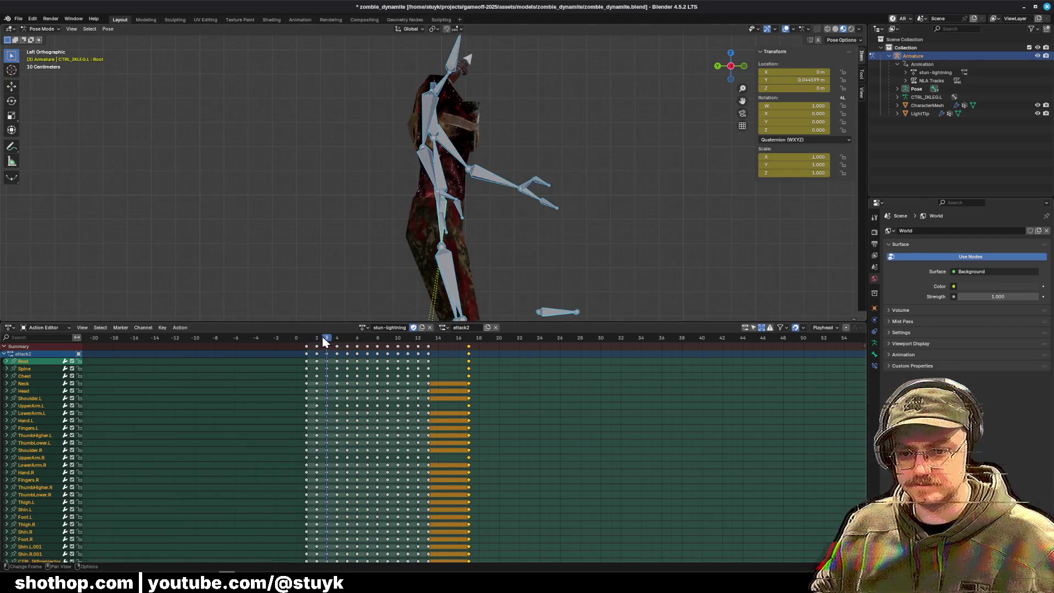
left_click(448, 220)
left_click_drag(449, 220, 602, 180)
key("g")
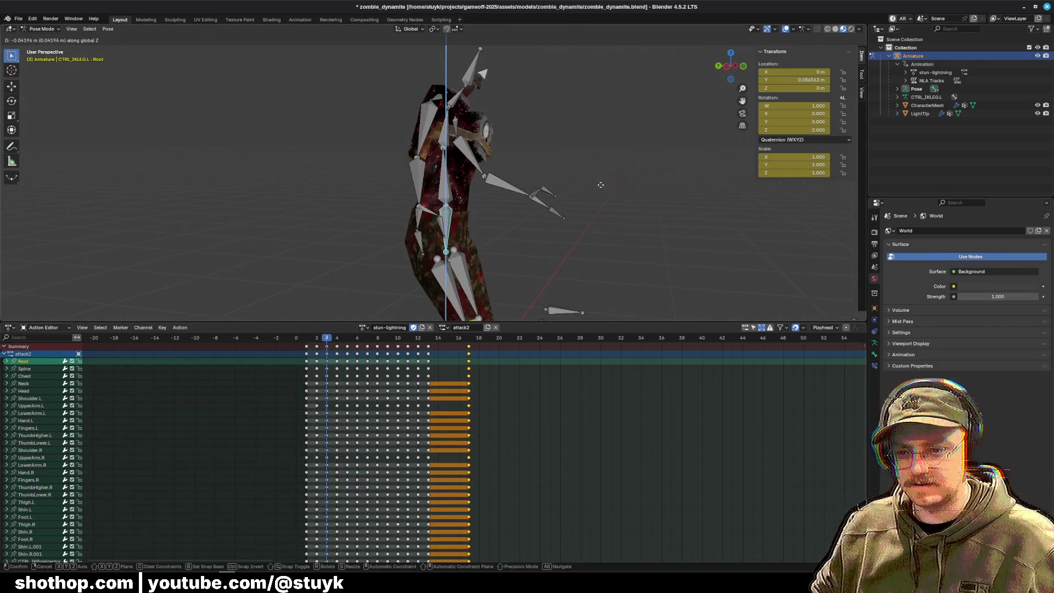
left_click(599, 181)
key("a")
key("k")
left_click(598, 183)
key("Right")
key("Right")
key("Right")
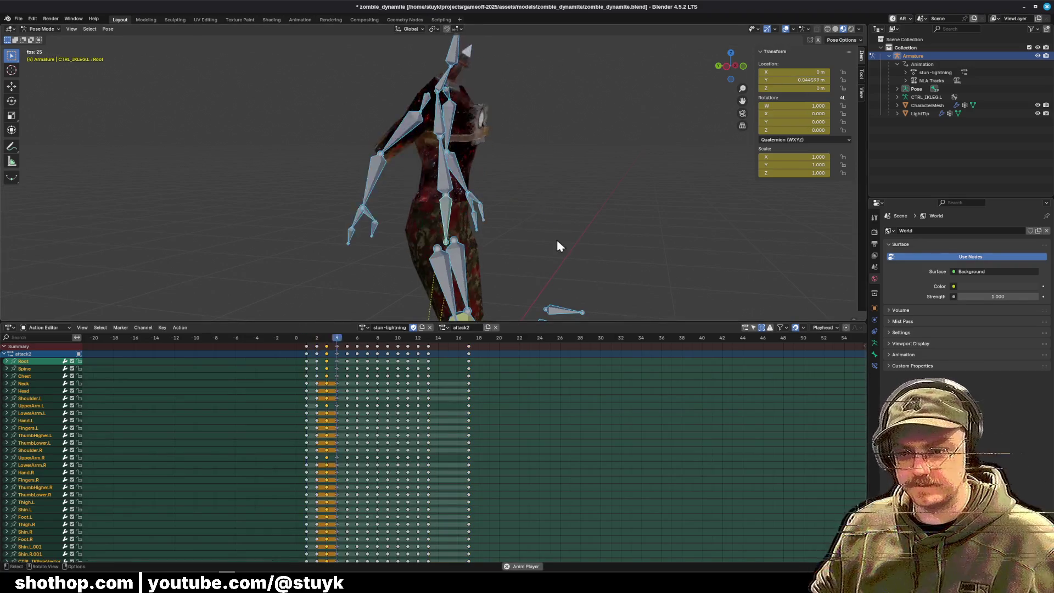
Step: Save zombie_dynamite.blend, push stun-lightning down into a muted NLA track, and hide Blender
left_click(18, 18)
left_click(33, 71)
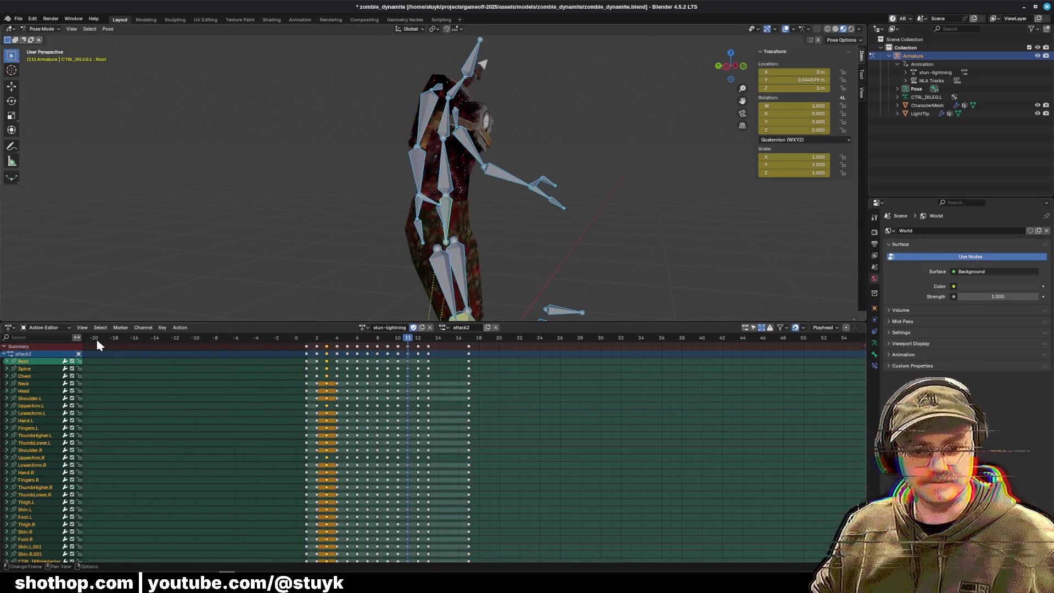
left_click(49, 331)
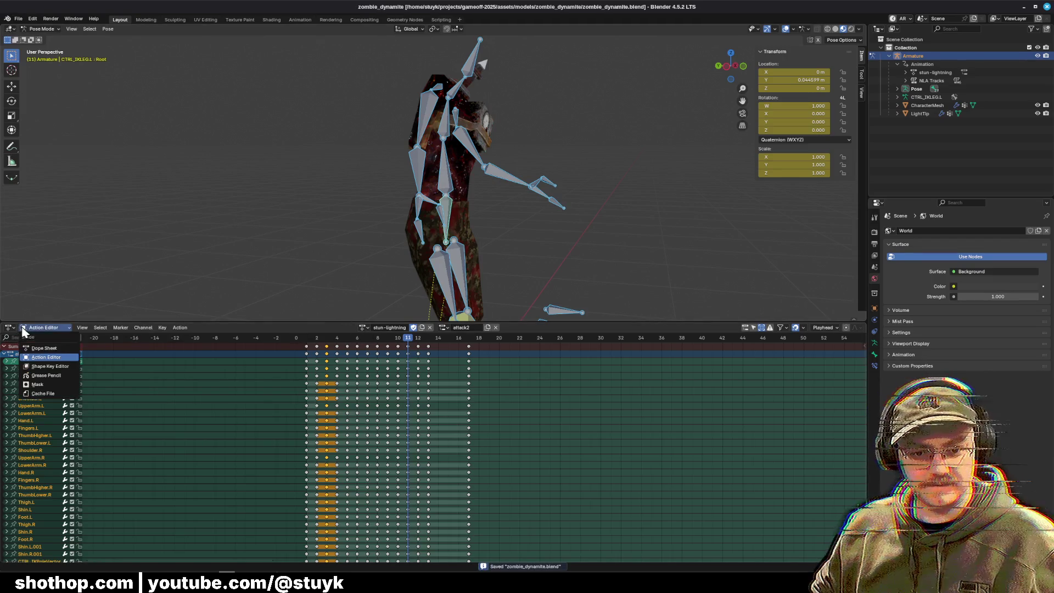
left_click(10, 327)
left_click(132, 386)
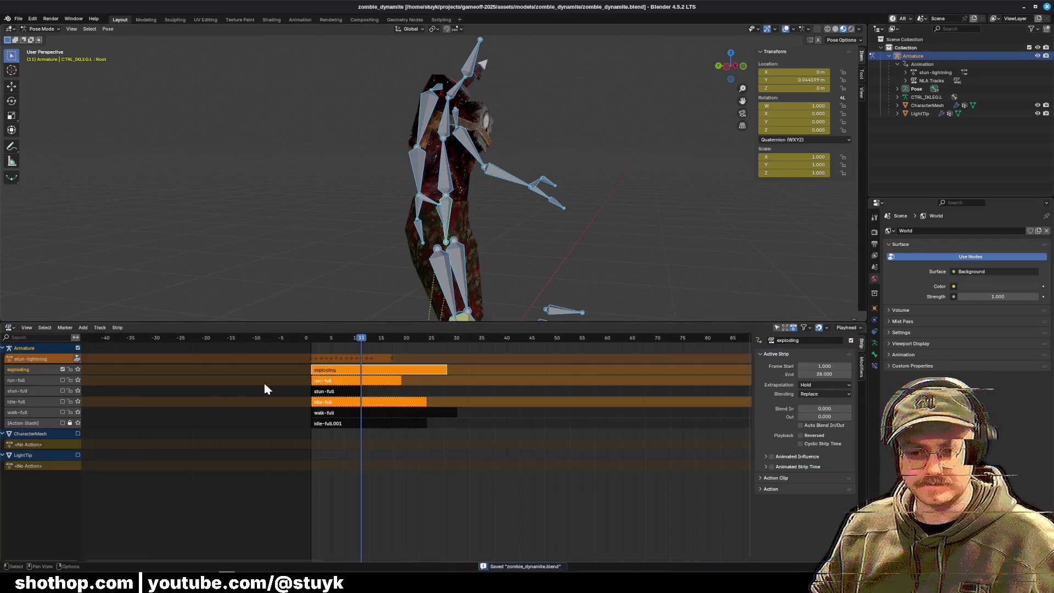
left_click(77, 360)
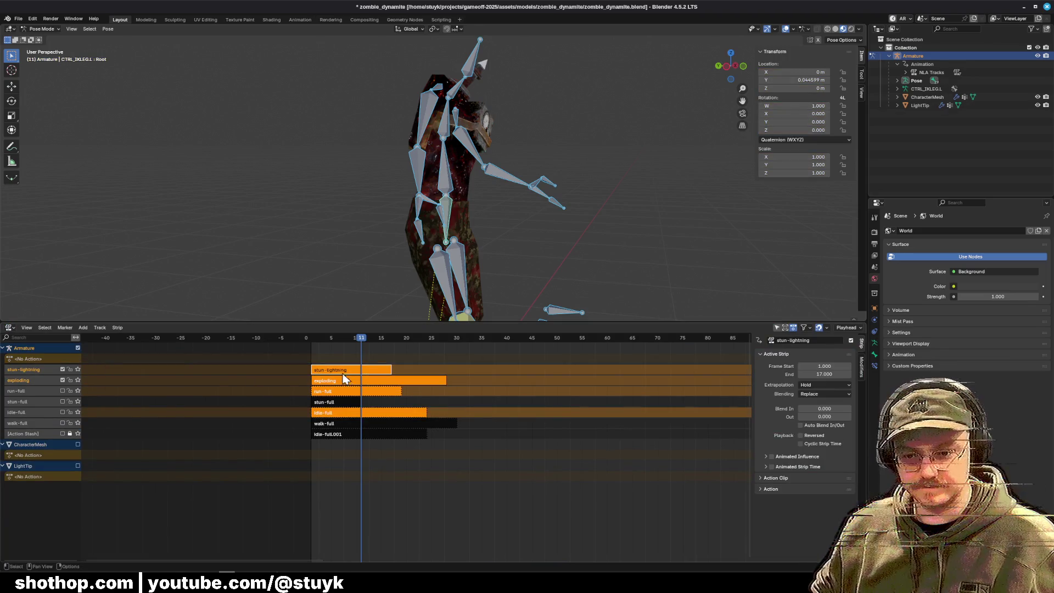
left_click(62, 369)
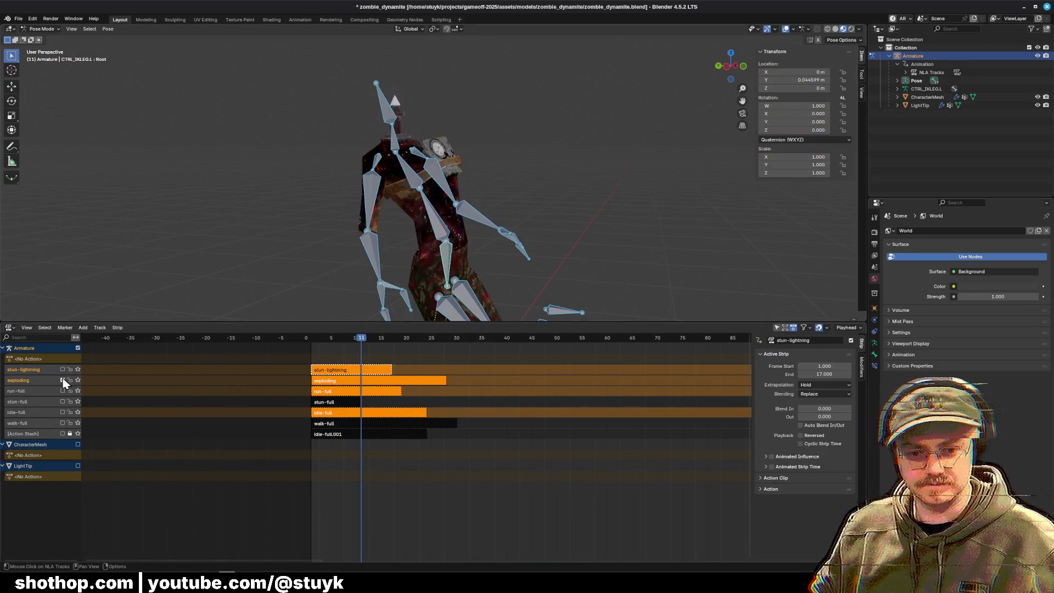
left_click(1024, 7)
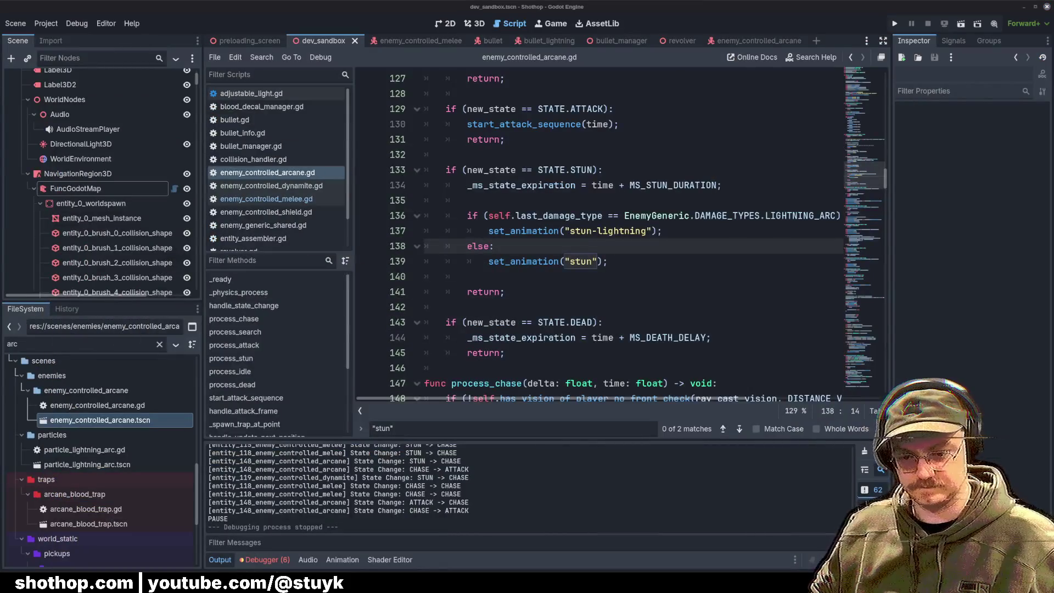
Step: In TrenchBroom, paste another enemy_controlled_arcane into dev_sandbox.map, save it, and return to Godot
key("alt+Tab")
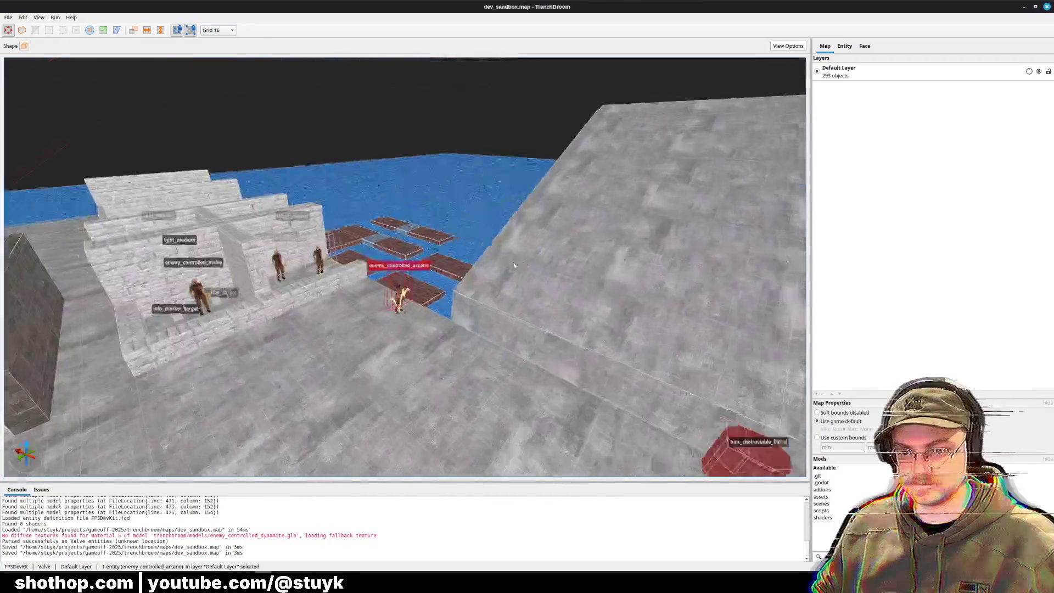
key("ctrl+v")
key("Escape")
key("ctrl+s")
key("w")
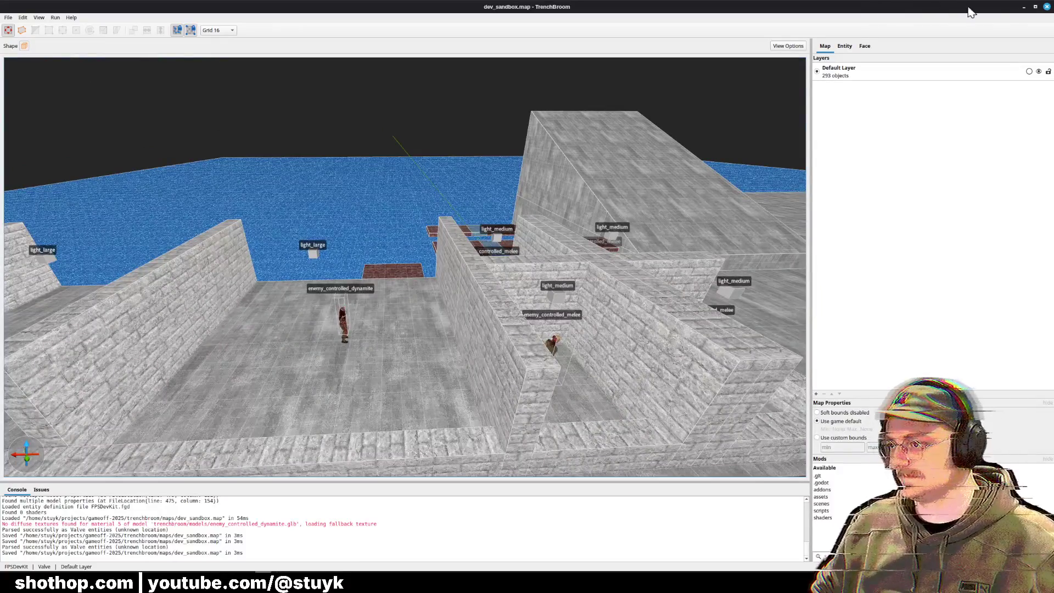
key("alt+Tab")
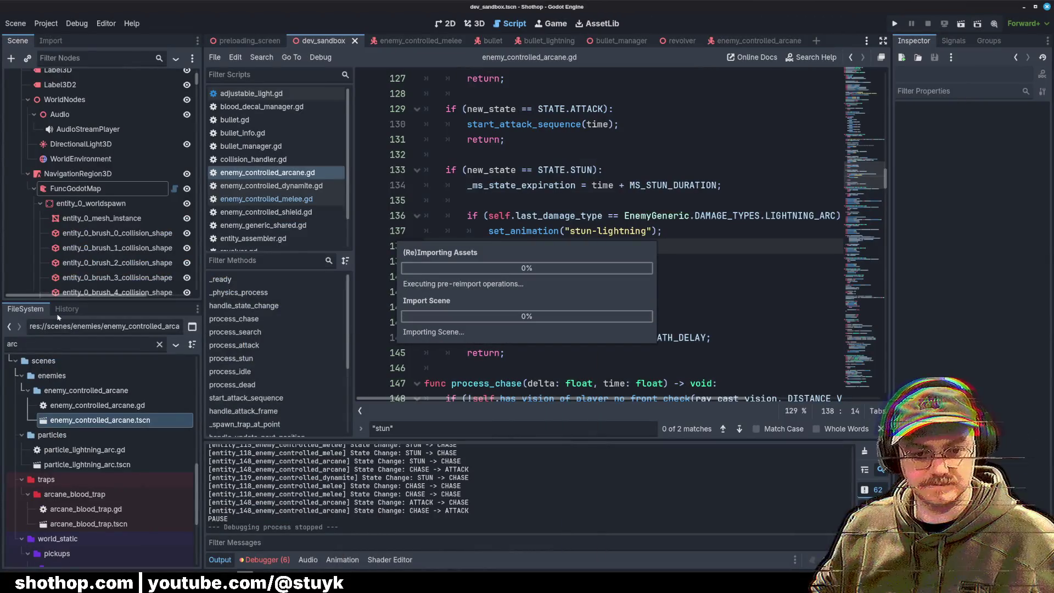
left_click(66, 345)
Step: Filter FileSystem by 'dynamite', collapse WorldNodes and FuncGodotMap, and select FuncGodotMap in the Inspector
type("dynamite")
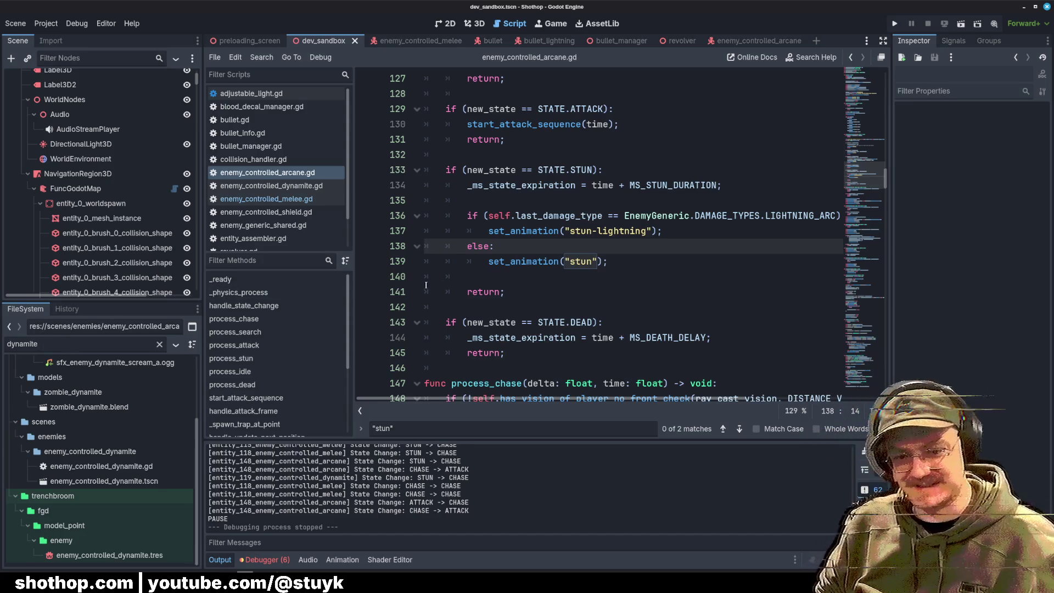
left_click(28, 100)
scroll(33, 198, "up", 3)
left_click(34, 210)
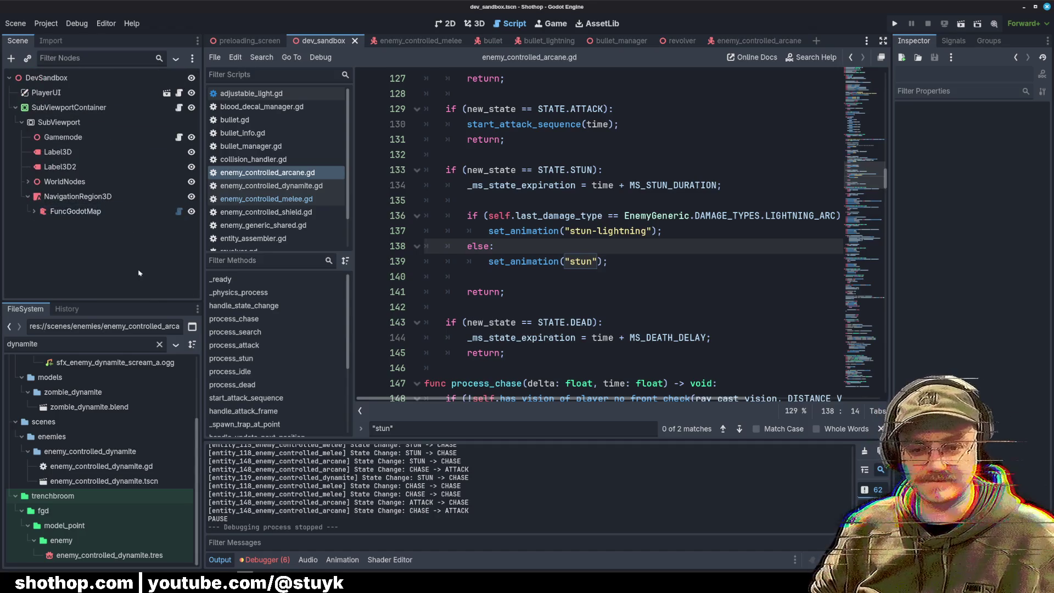
left_click(77, 212)
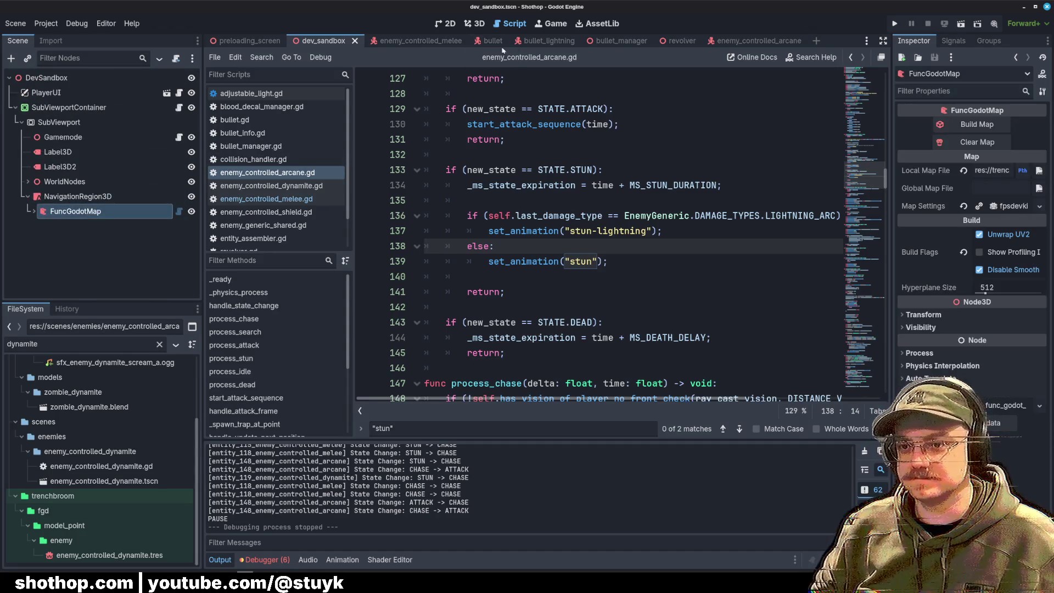
Step: Place the cursor at line 157 of the arcane enemy script and deselect FuncGodotMap
left_click(533, 147)
scroll(732, 219, "down", 7)
left_click(732, 215)
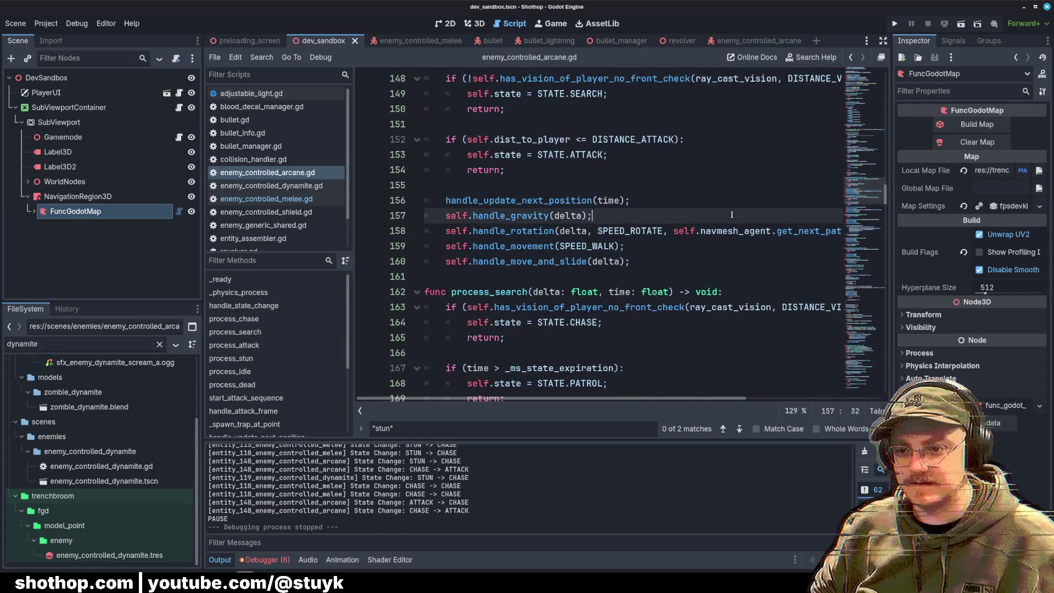
left_click(99, 258)
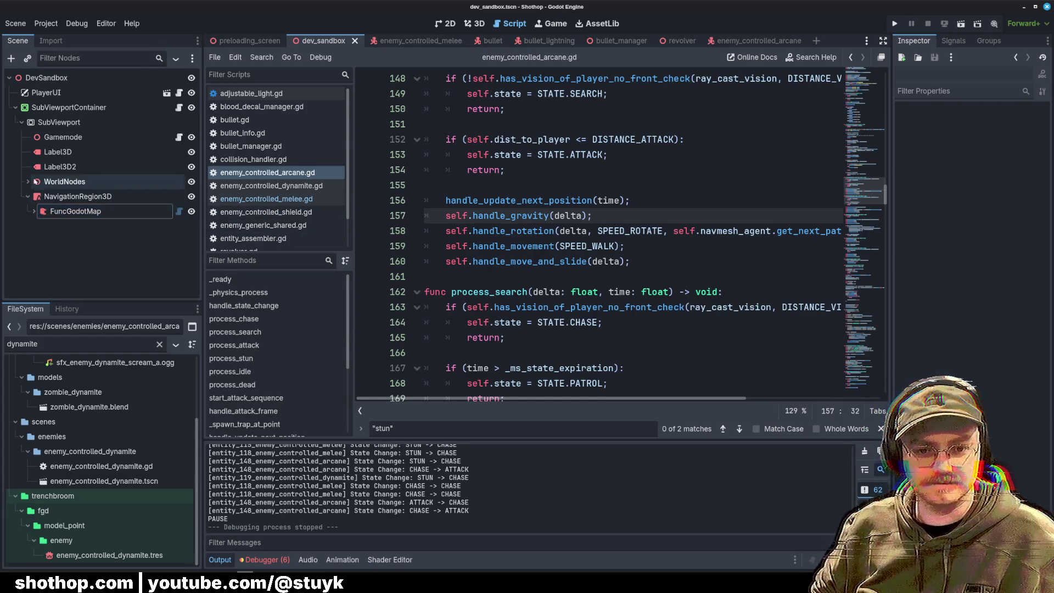
Step: Open enemy_controlled_dynamite.tscn, select its AnimationTree, and show the enlarged AnimationTree graph panel
double_click(99, 481)
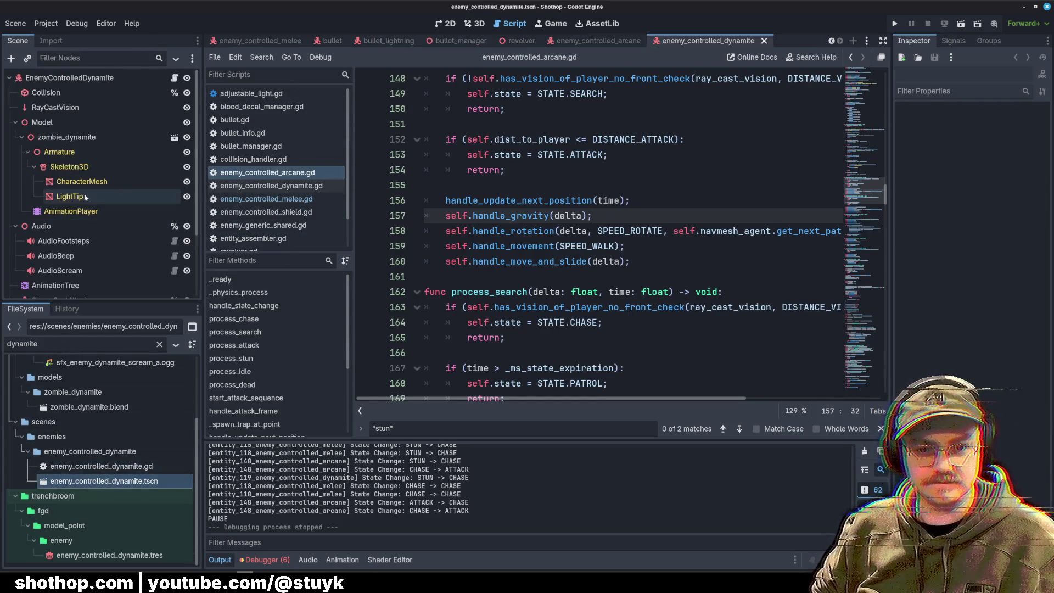
left_click(55, 286)
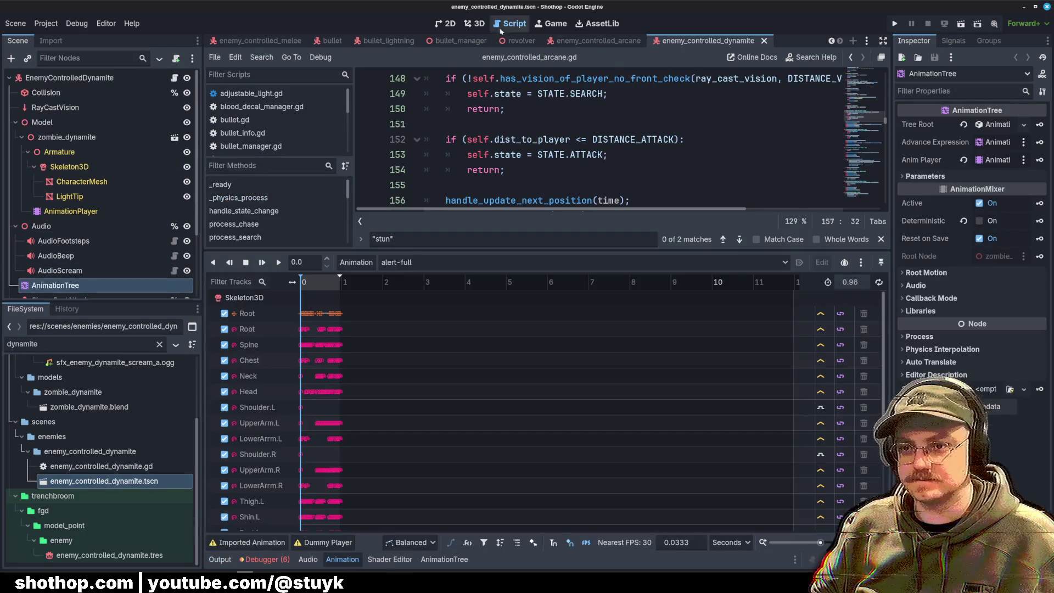
left_click(475, 23)
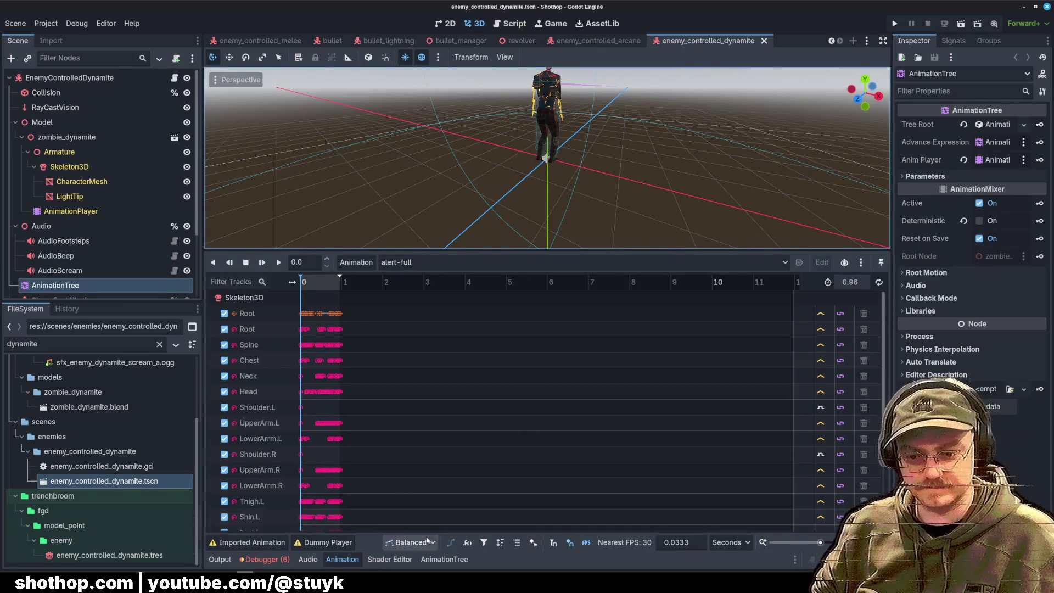
left_click(444, 559)
left_click_drag(528, 393, 527, 257)
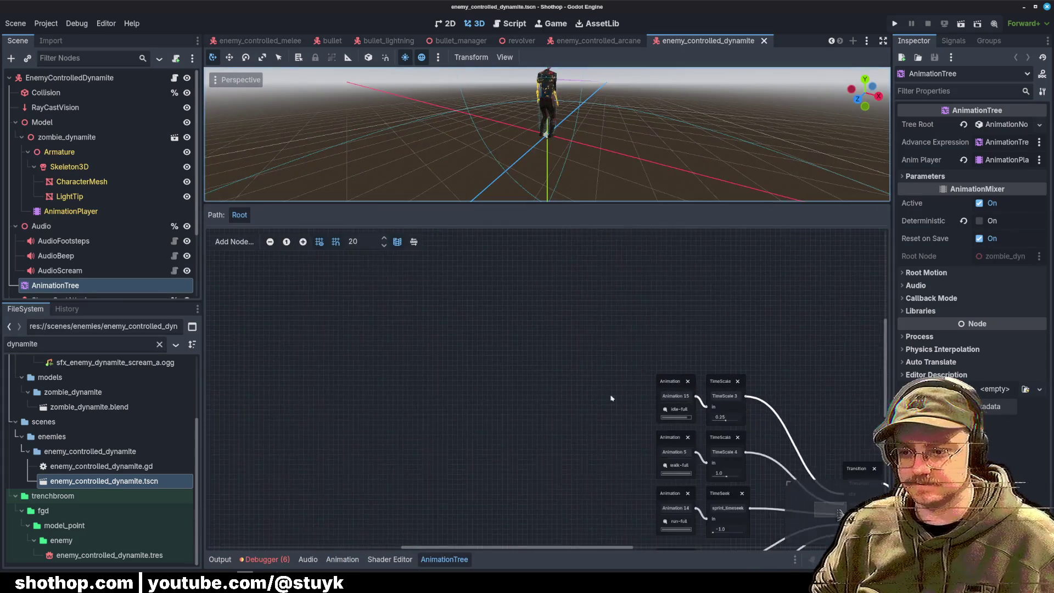
Step: Add a new input named 'stun-lightning' to the Transition node
left_click(623, 306)
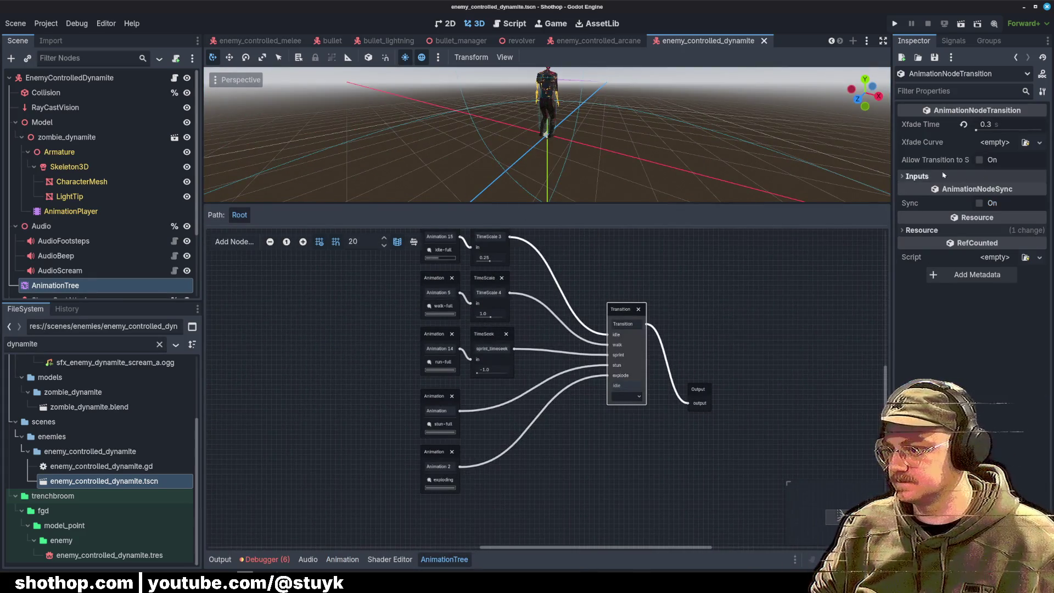
left_click(916, 176)
scroll(916, 176, "down", 3)
left_click(989, 457)
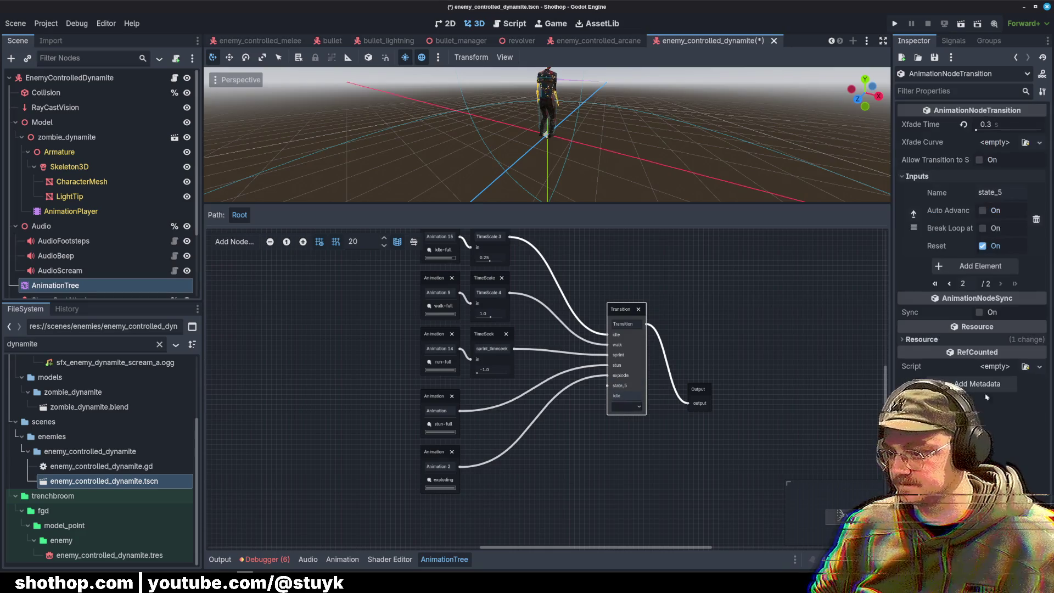
left_click(992, 192)
double_click(992, 192)
type("st")
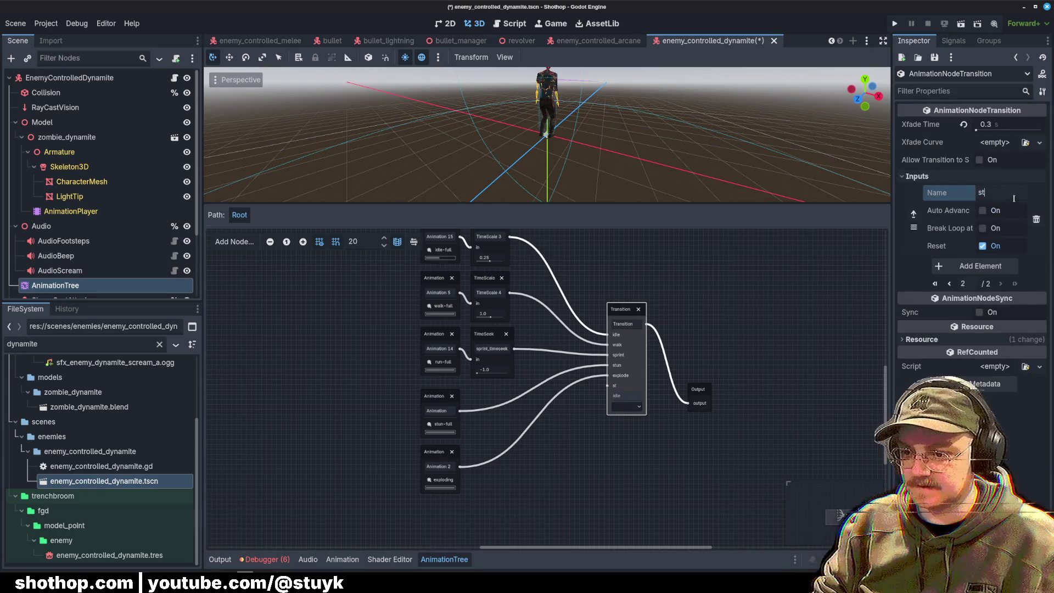
type("un-lightninghtning")
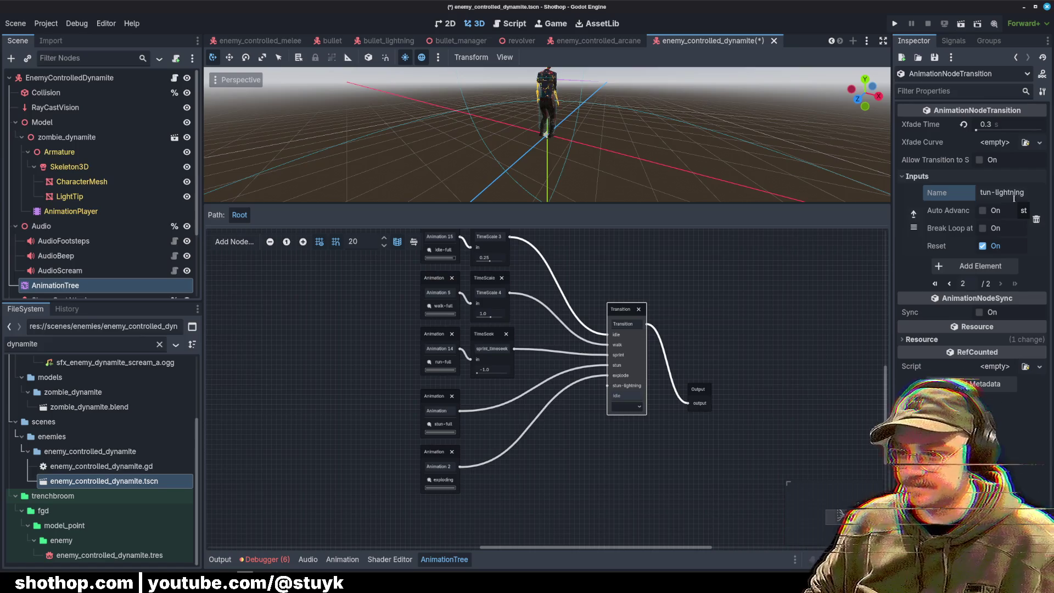
Step: Add an Animation node playing stun-lightning, wire it to the stun-lightning input, and save the scene
right_click(595, 368)
left_click(617, 377)
mouse_move(609, 472)
left_mouse_down()
mouse_move(435, 508)
mouse_move(581, 382)
mouse_move(596, 341)
left_mouse_up()
scroll(440, 494, "down", 2)
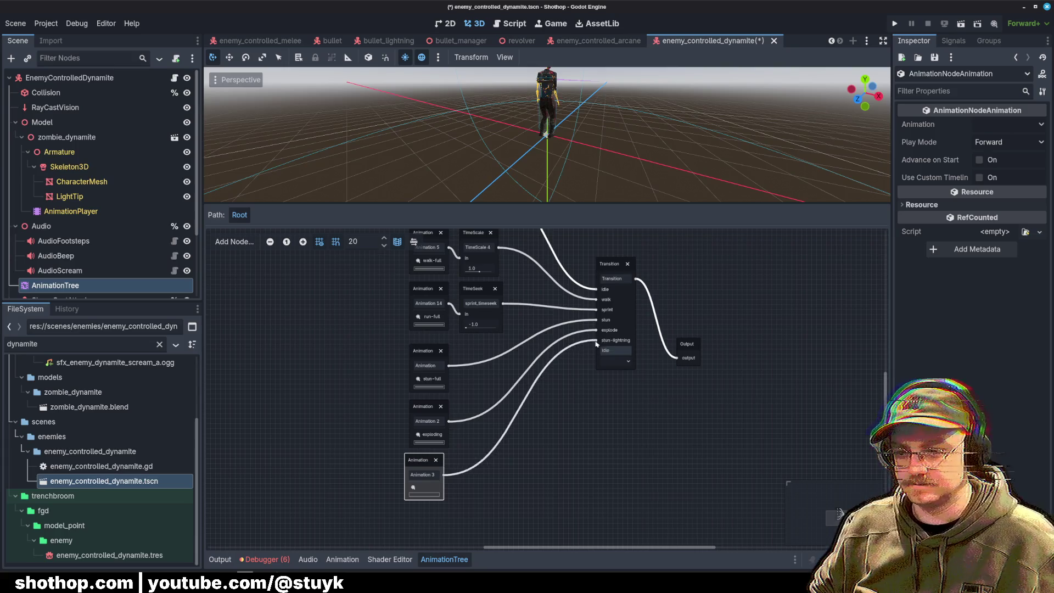
left_click(415, 487)
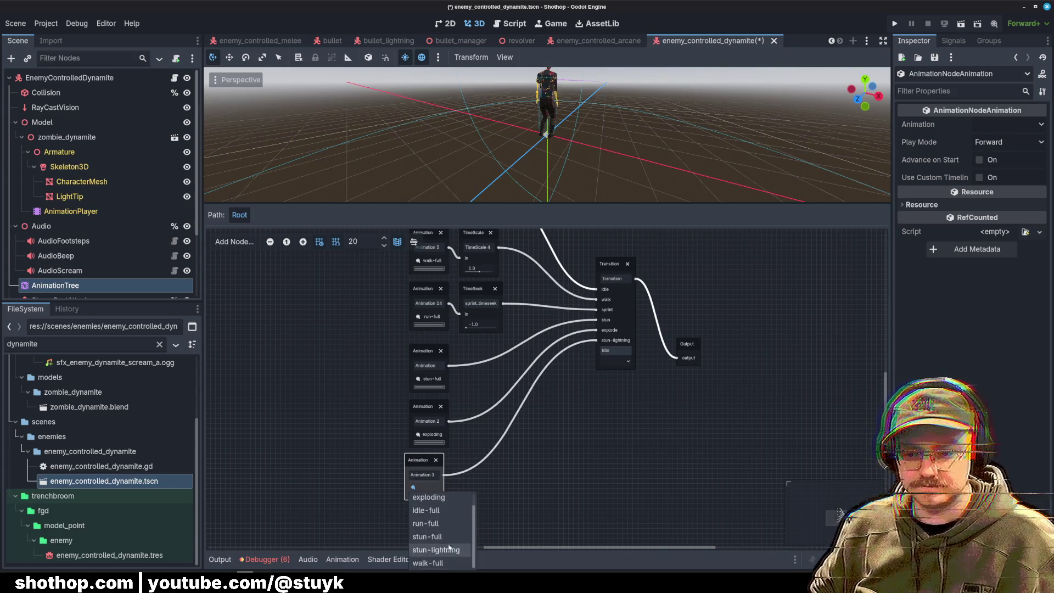
left_click(436, 550)
left_click_drag(423, 460, 428, 470)
left_click(623, 458)
key("ctrl+s")
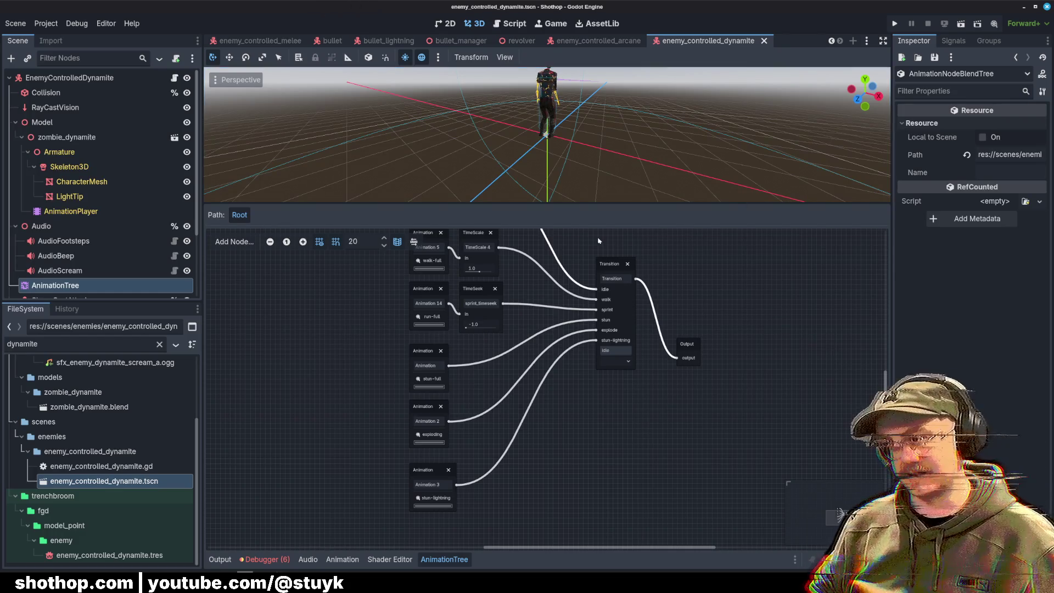
Step: Replace the FileSystem filter text with 'dev_unk'
scroll(357, 41, "up", 2)
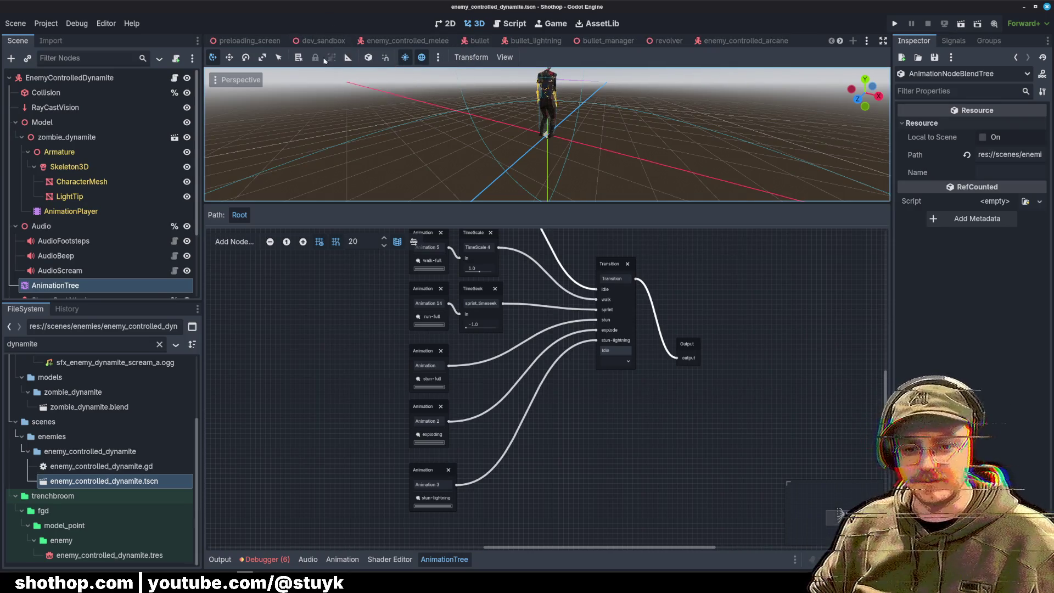
double_click(69, 344)
type("dev_")
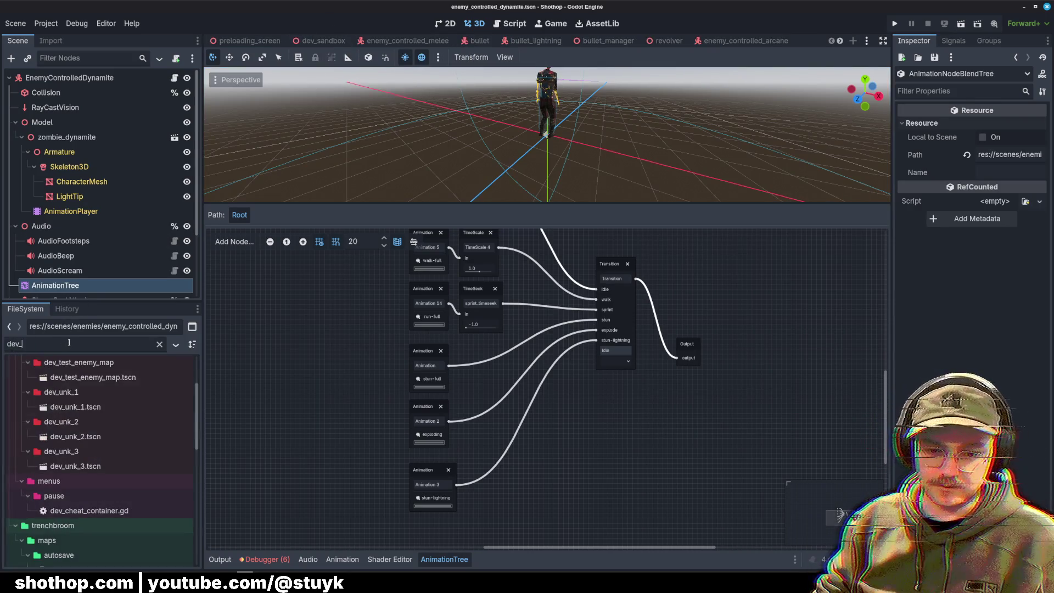
type("unk")
Step: Open the dev_unk_1.tscn level and run it as the current scene
scroll(83, 417, "up", 2)
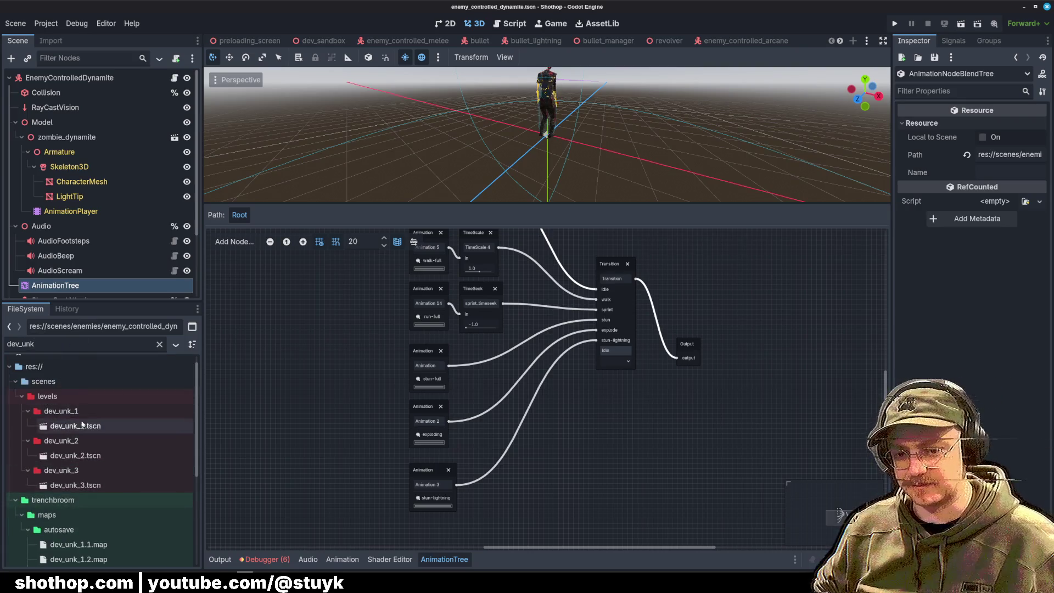
double_click(75, 425)
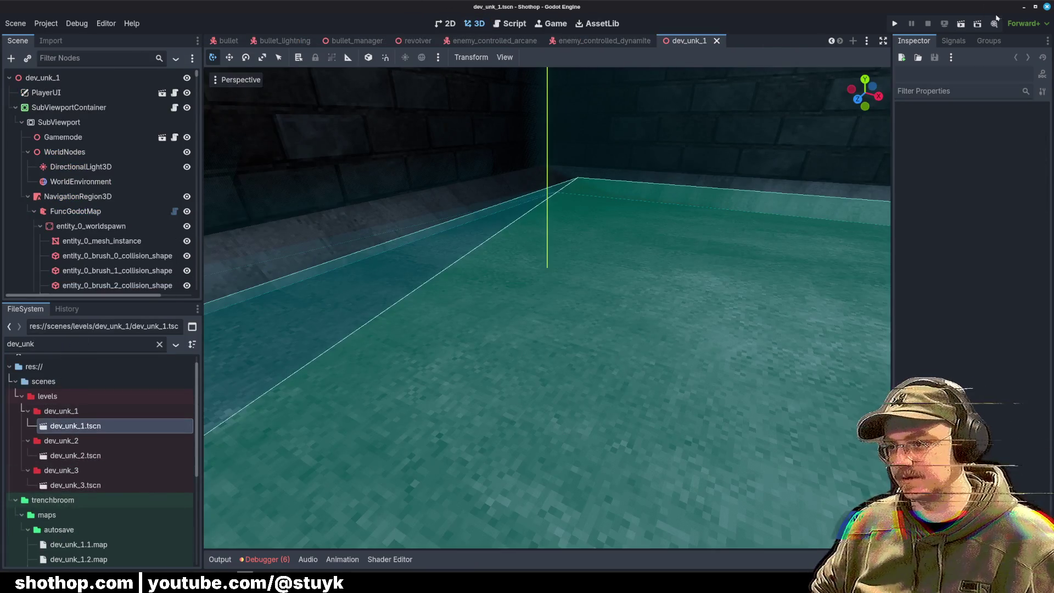
left_click(961, 23)
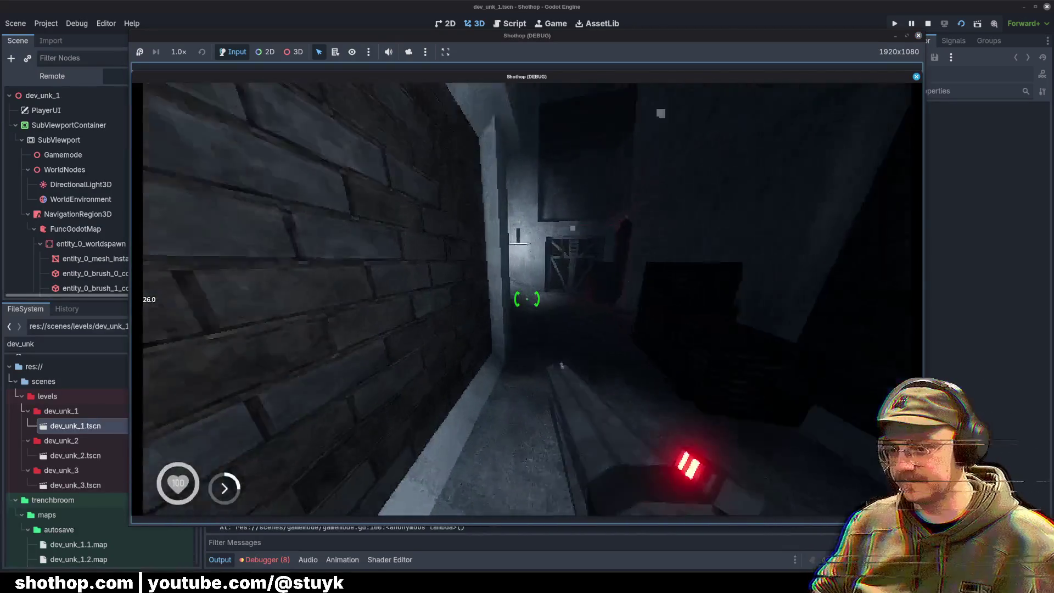
Step: Dash into the room and shoot enemies, pausing and resuming the game a few times
key("w")
left_click(527, 299)
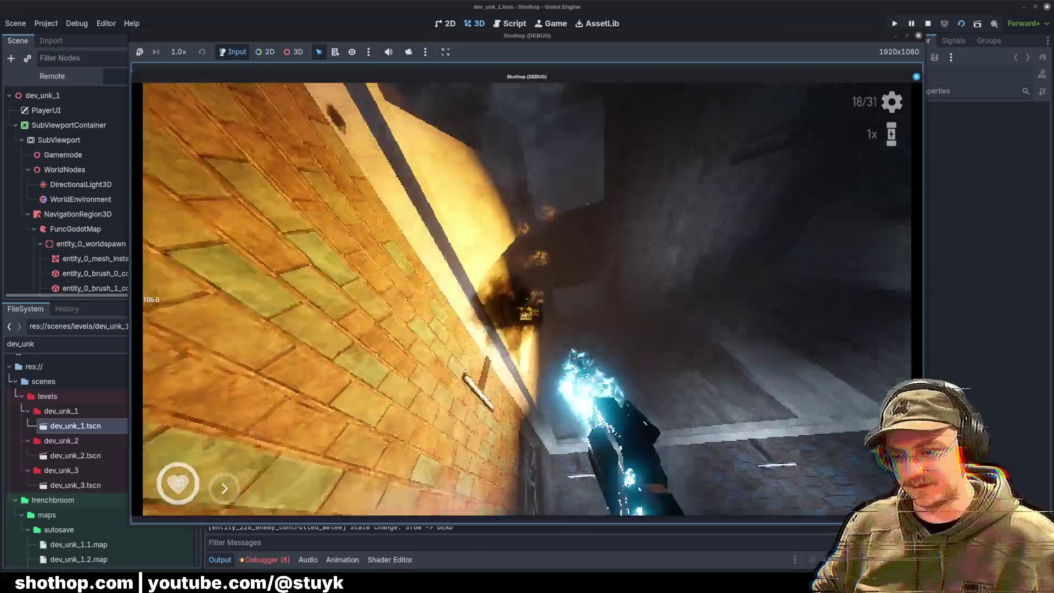
key("Escape")
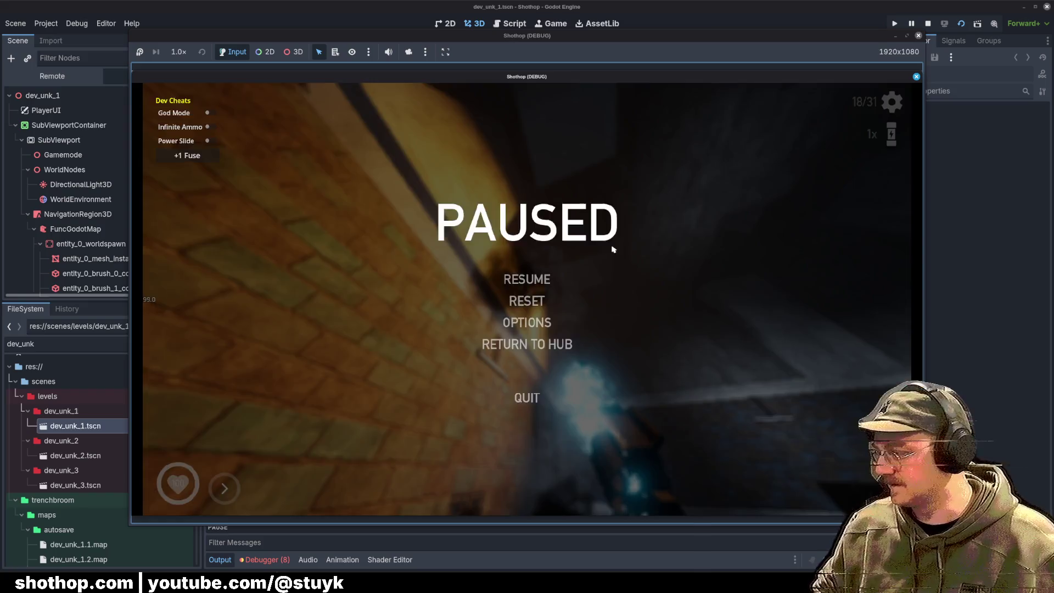
key("Escape")
key("Escape")
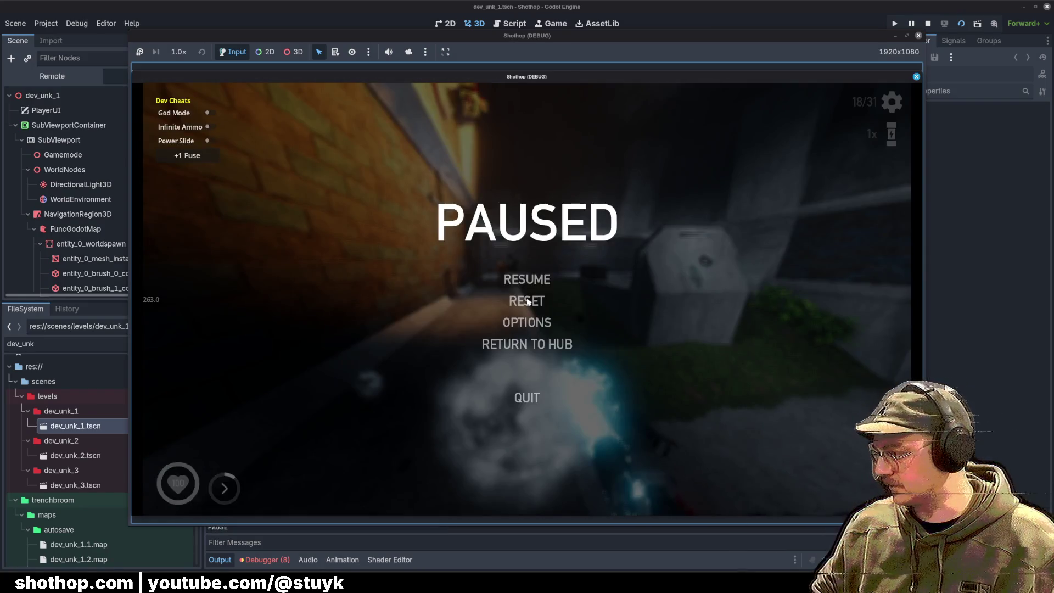
left_click(527, 301)
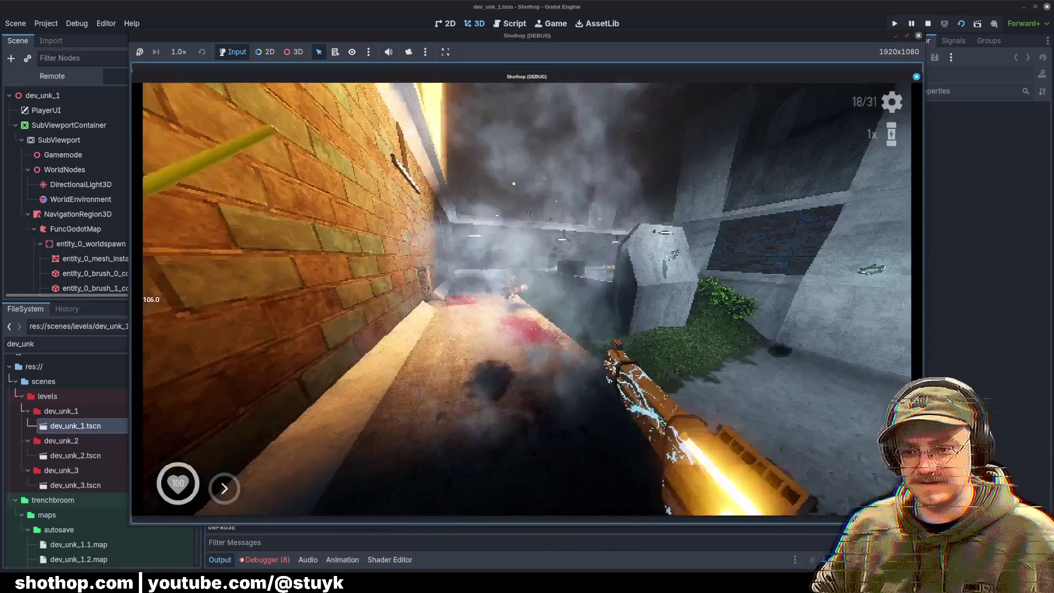
key("Escape")
key("Escape")
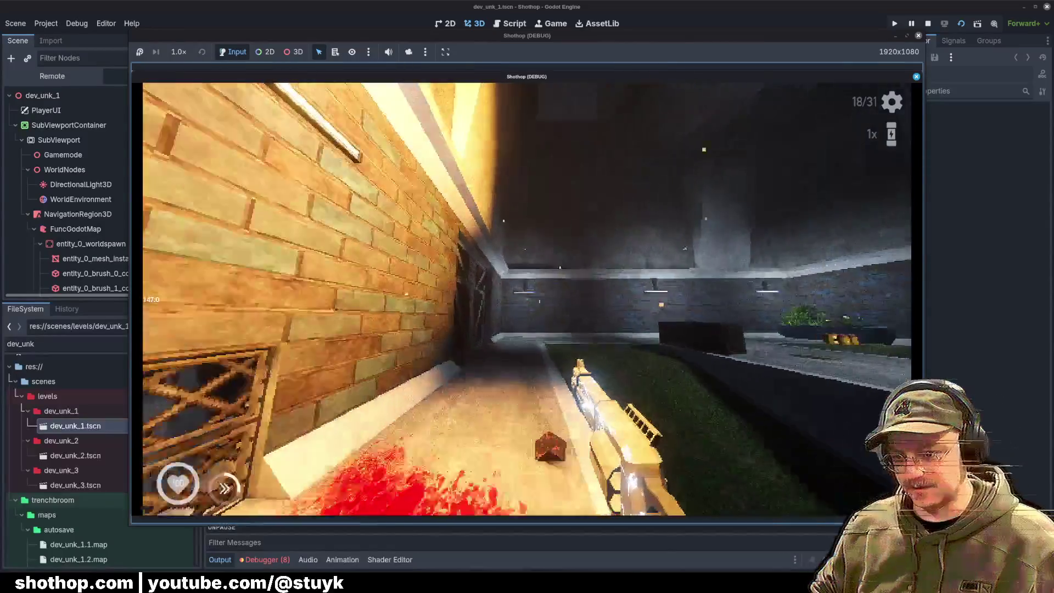
Step: Swap between the lightning weapon and gun, grab ammo, then pause and stop the game
key("shift")
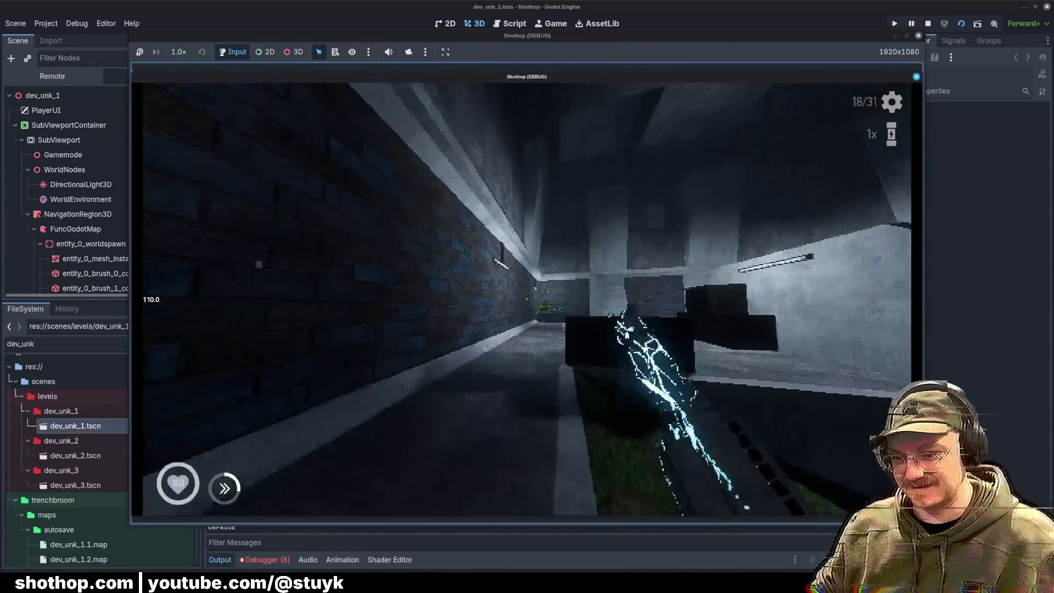
key("shift")
key("w")
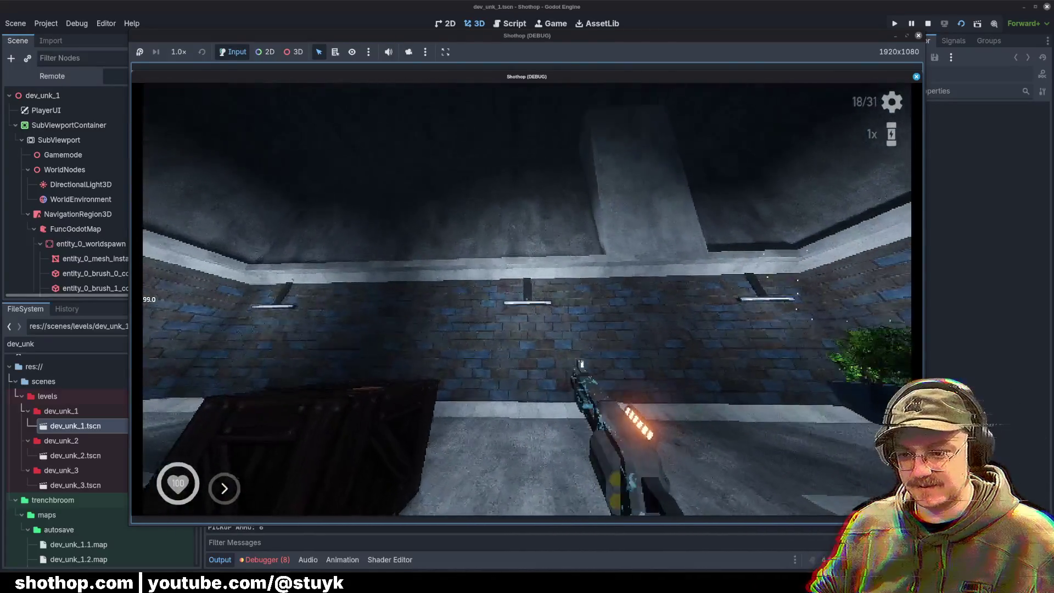
key("shift")
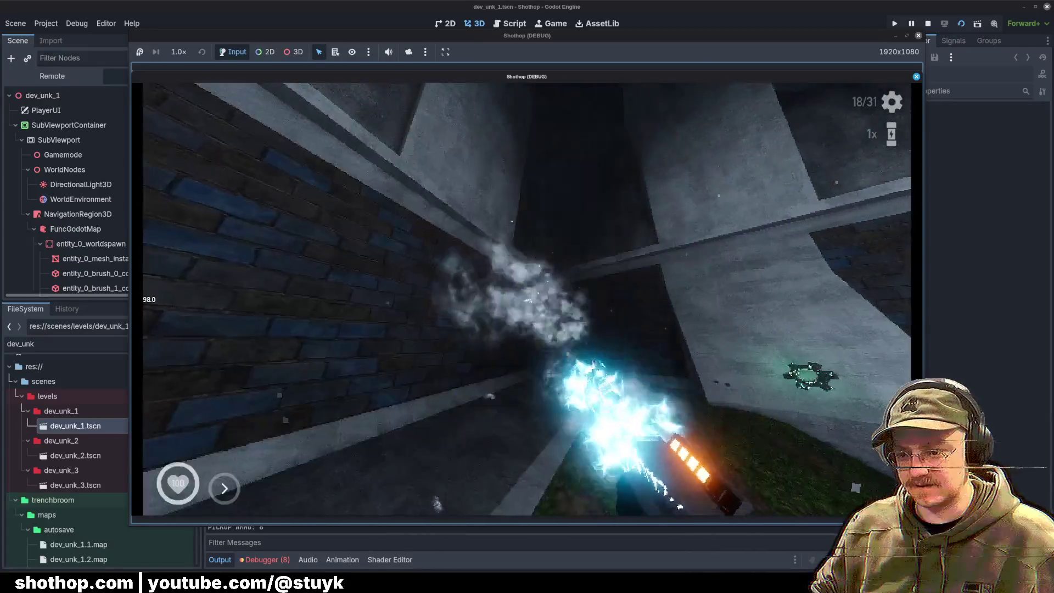
key("w")
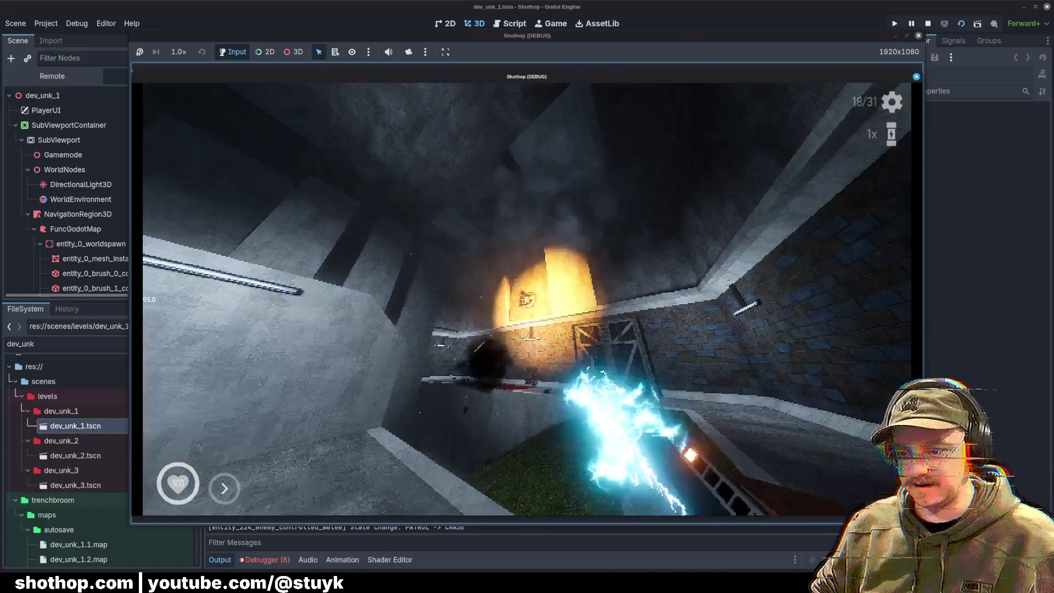
key("Escape")
left_click(928, 24)
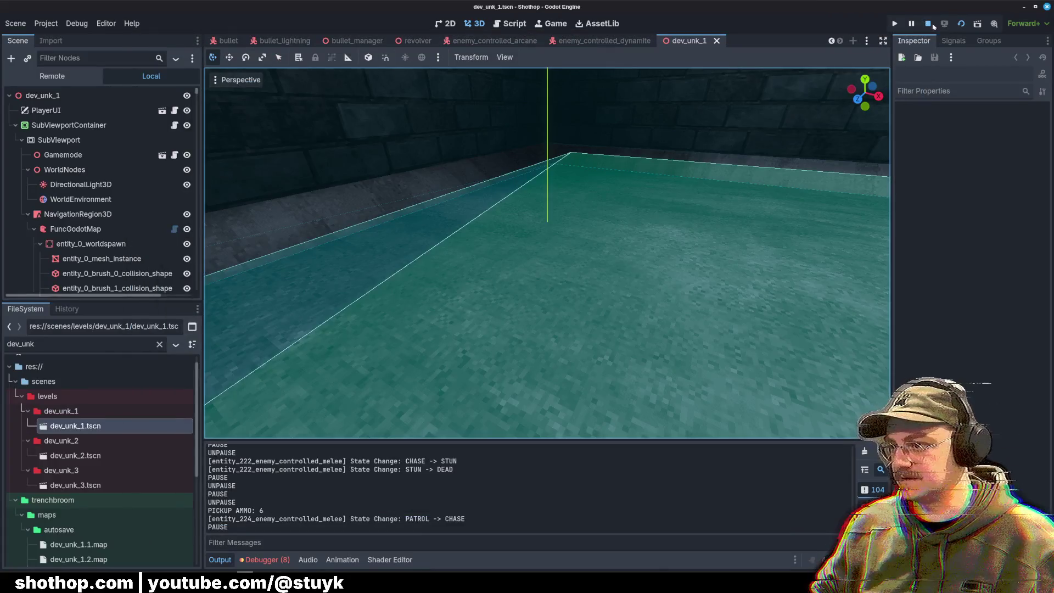
Step: Filter the FileSystem for 'collider' and open collision_handler.gd in the script editor
triple_click(61, 344)
type("collider")
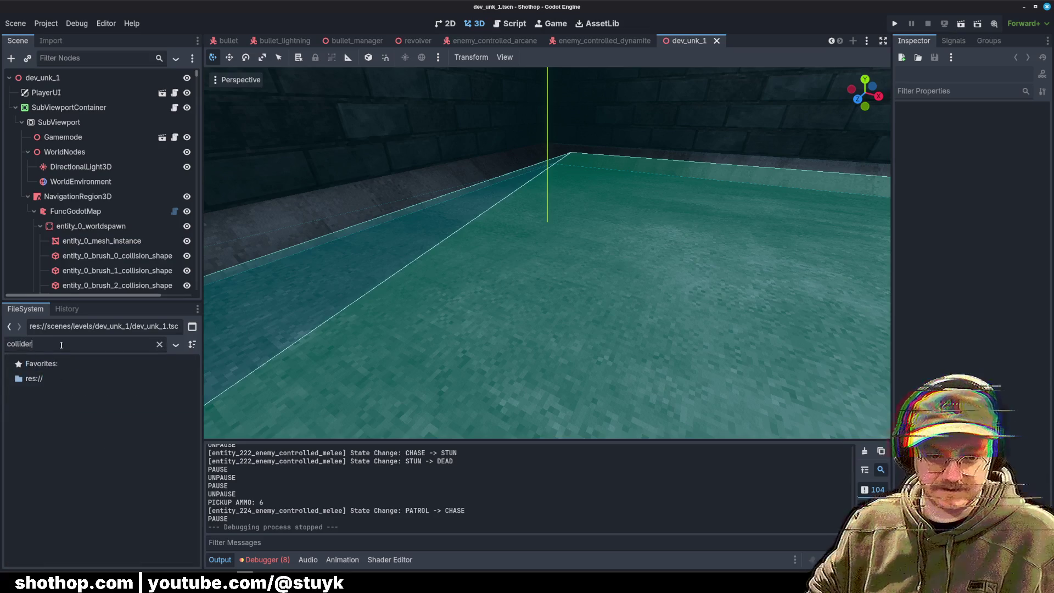
left_click(510, 24)
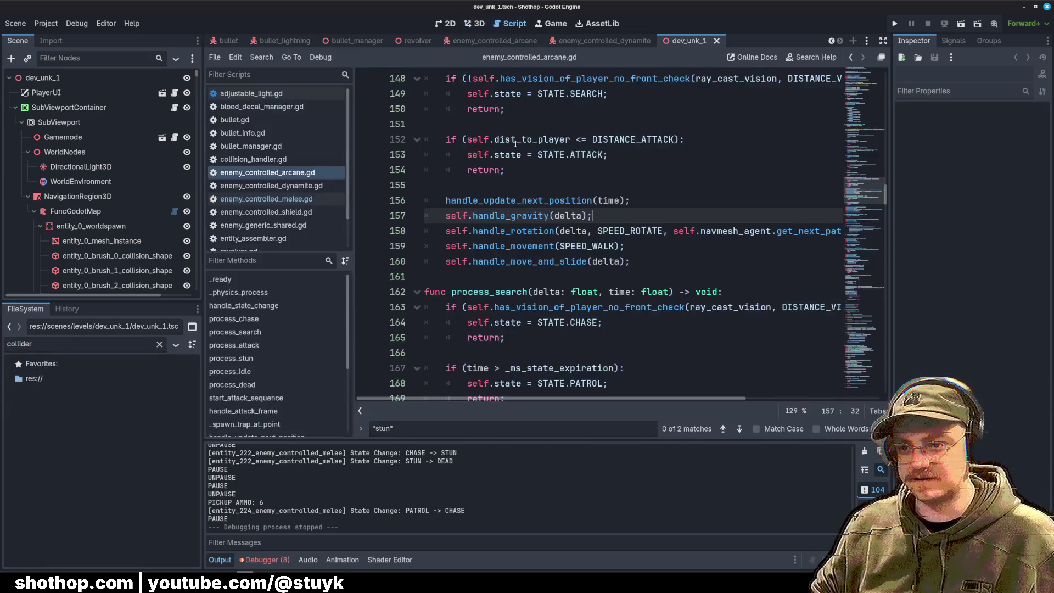
left_click(274, 158)
Step: Add EnemyTurretV2 after DestructablePrefab in handled_collisions, then open enemy_turret_v2.gd
scroll(614, 171, "up", 6)
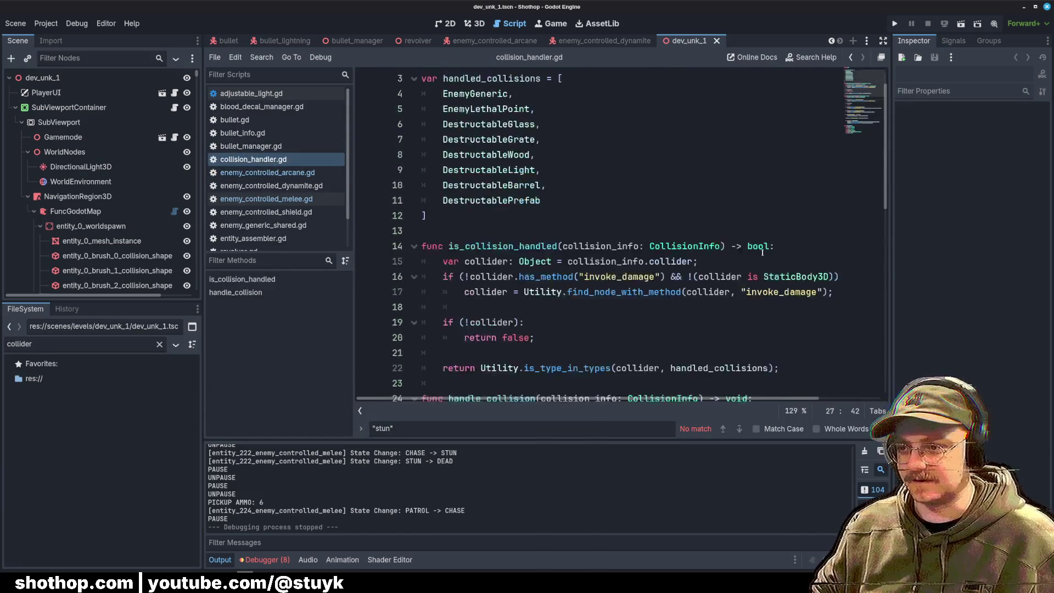
left_click(614, 171)
left_click(589, 229)
key("Return")
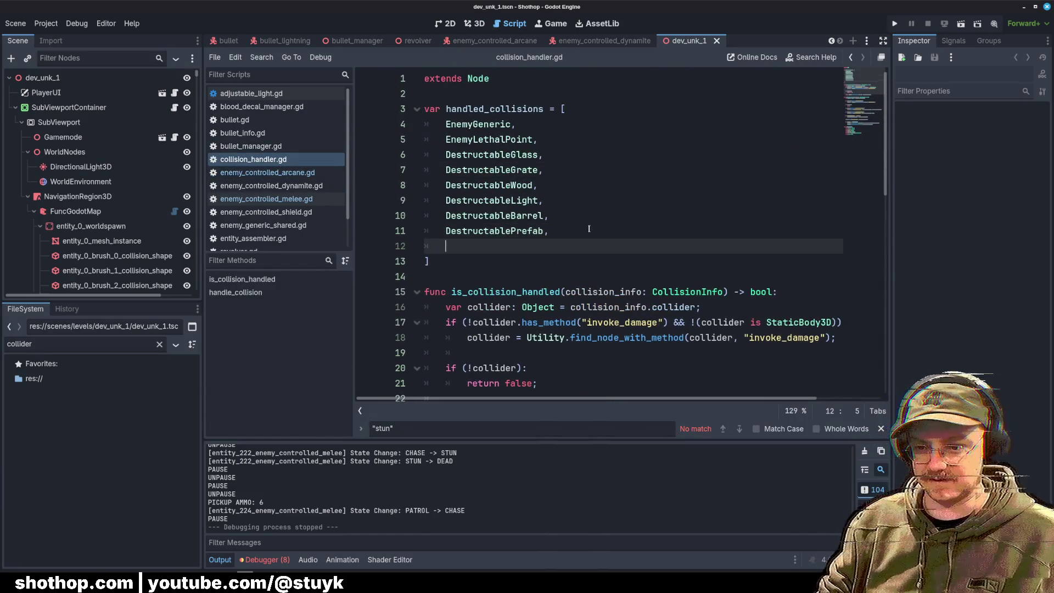
type("Turrent")
key("BackSpace")
key("BackSpace")
key("Return")
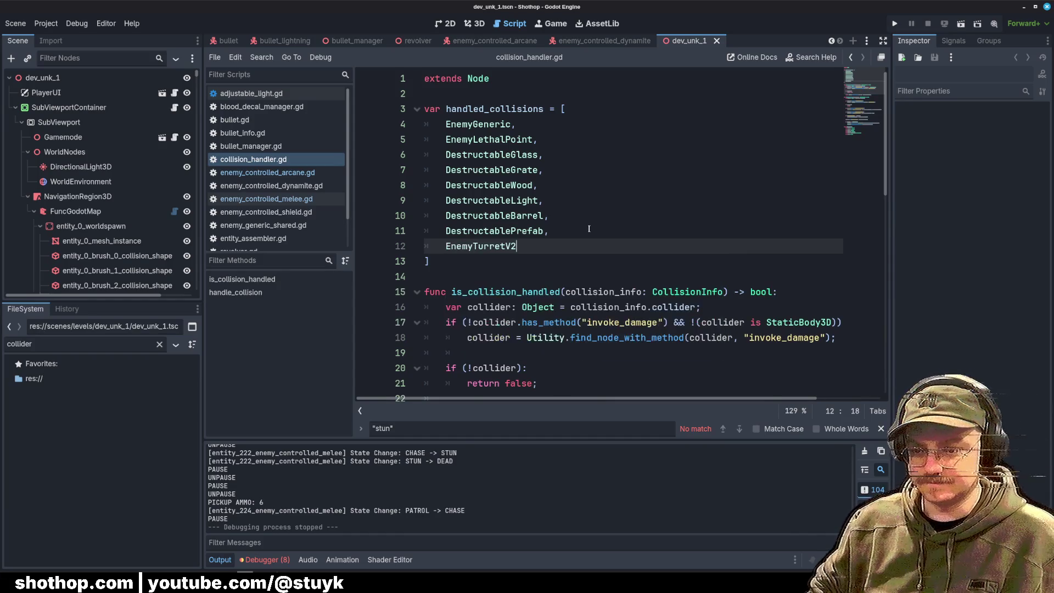
left_click(569, 250, "ctrl")
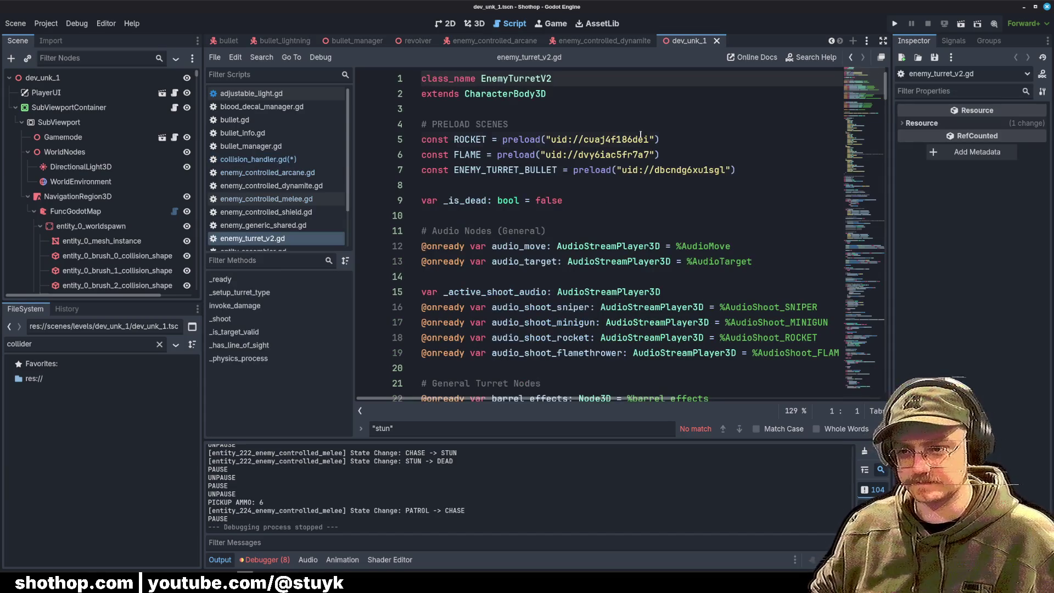
Step: Save collision_handler.gd and rerun the level from the 3D view, hitting a turret bullet parser error
left_click(637, 126)
key("ctrl+s")
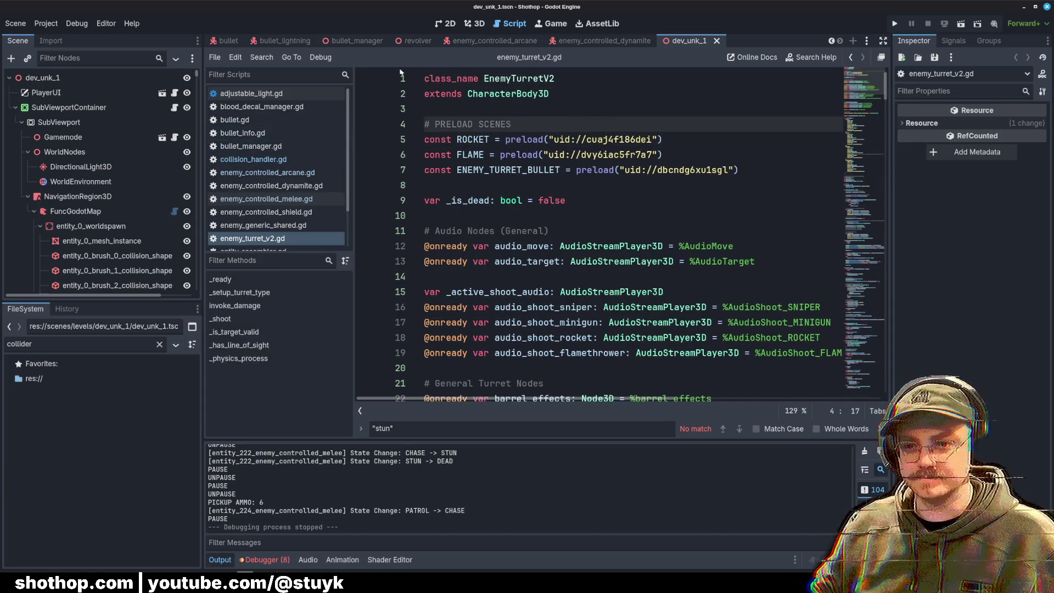
mouse_move(369, 48)
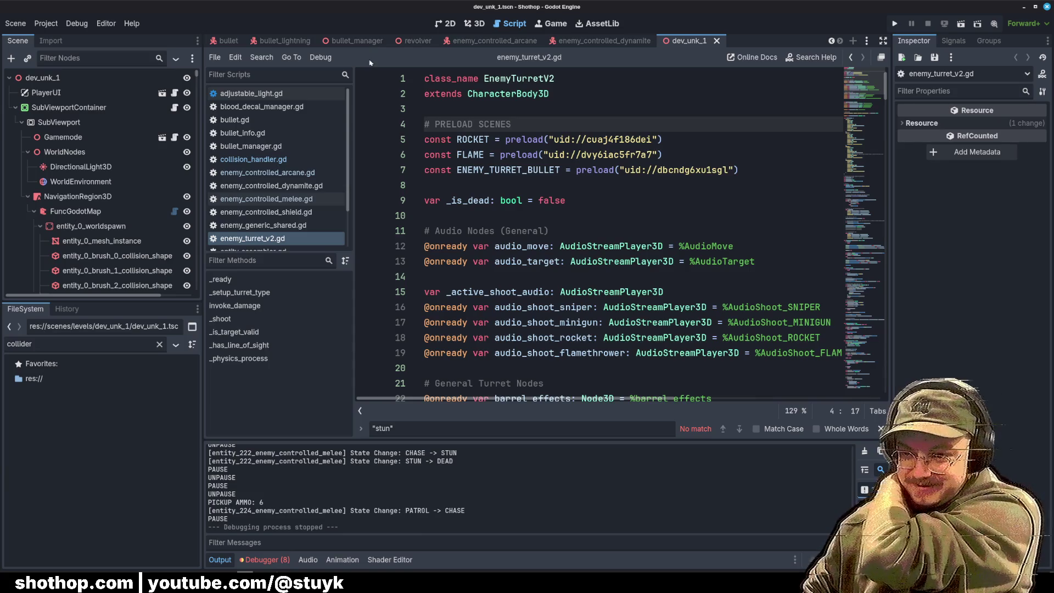
left_click(584, 93)
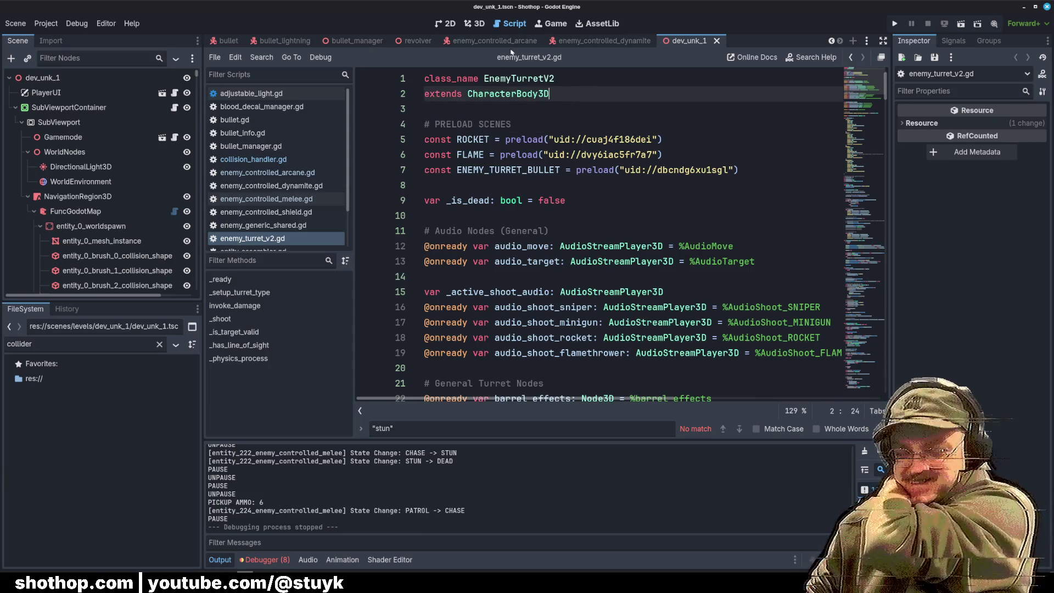
left_click(475, 23)
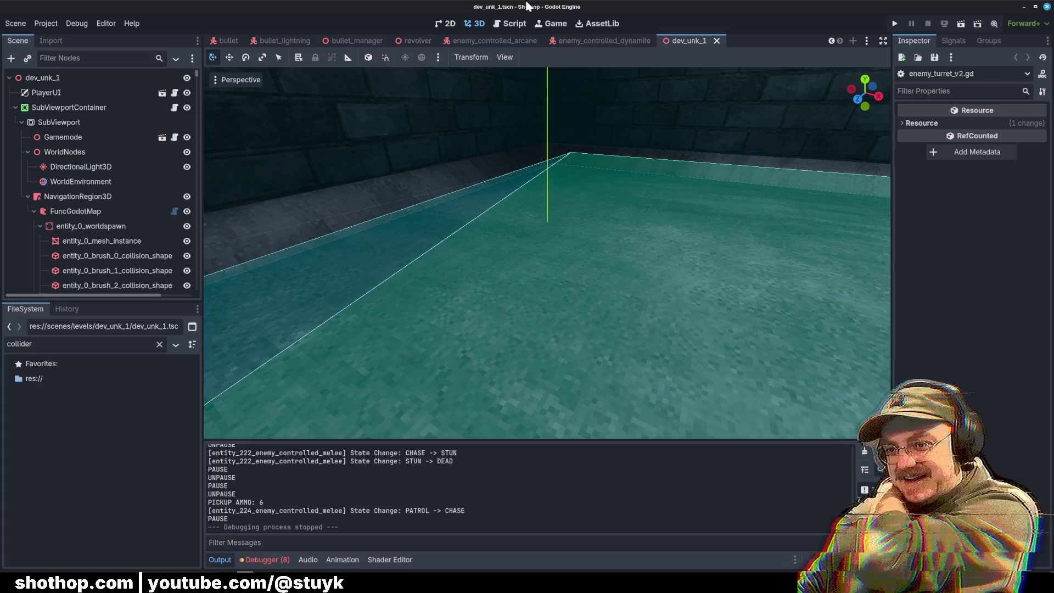
left_click(961, 24)
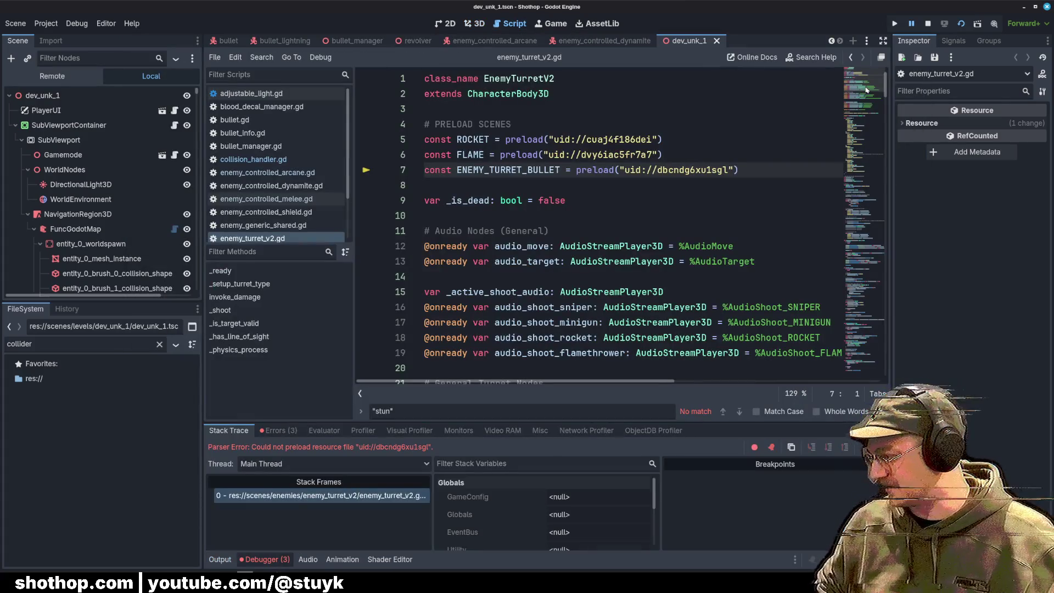
Step: Stop the failed session, inspect the ENEMY_TURRET_BULLET preload on line 7, and rerun with F5
key("Up")
key("Up")
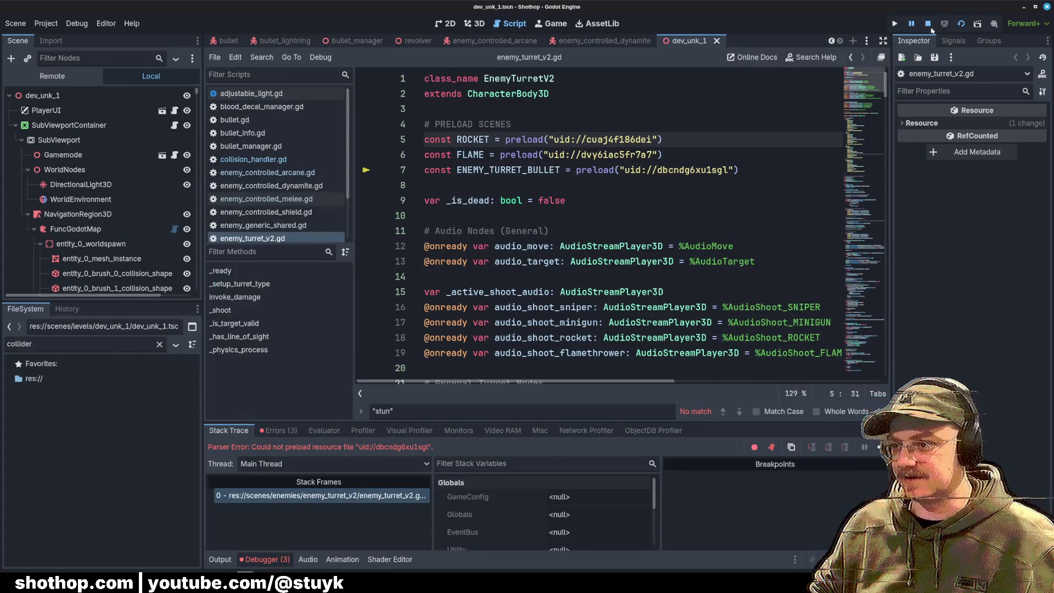
left_click(928, 24)
left_click(620, 169)
double_click(508, 170)
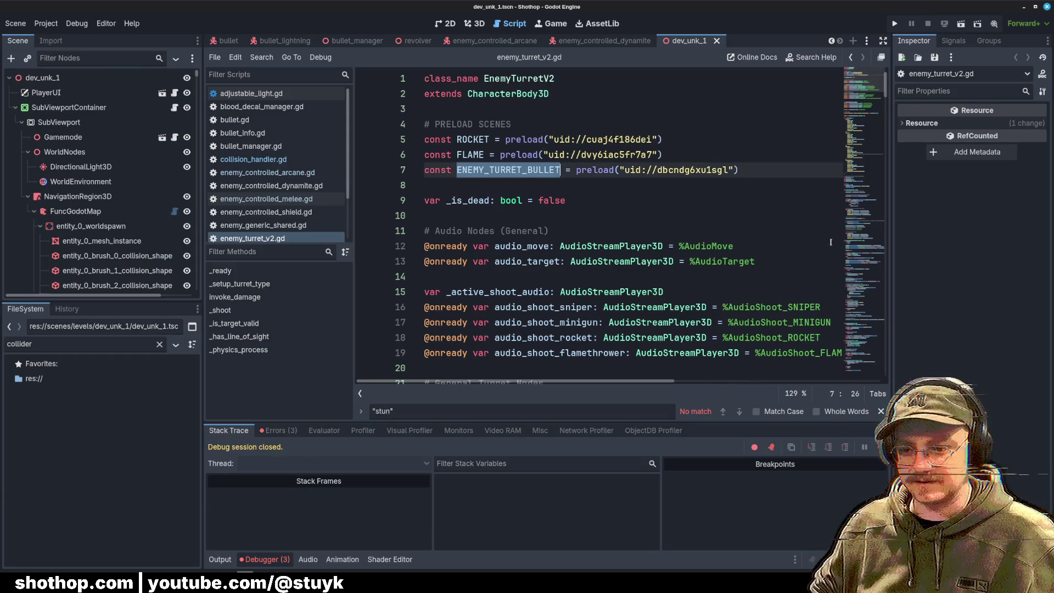
left_click(882, 411)
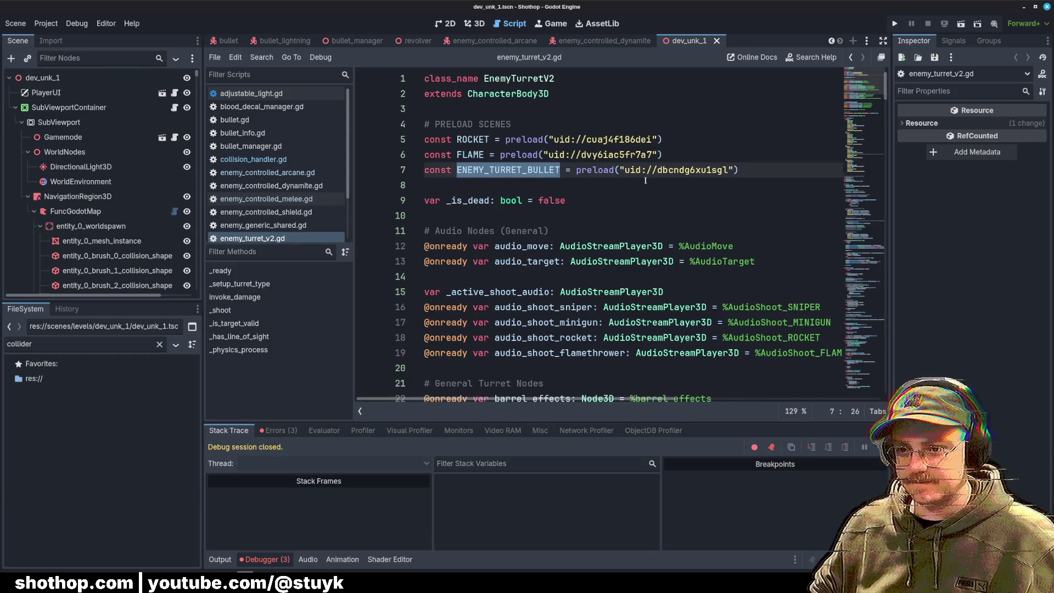
left_click(536, 124)
key("F5")
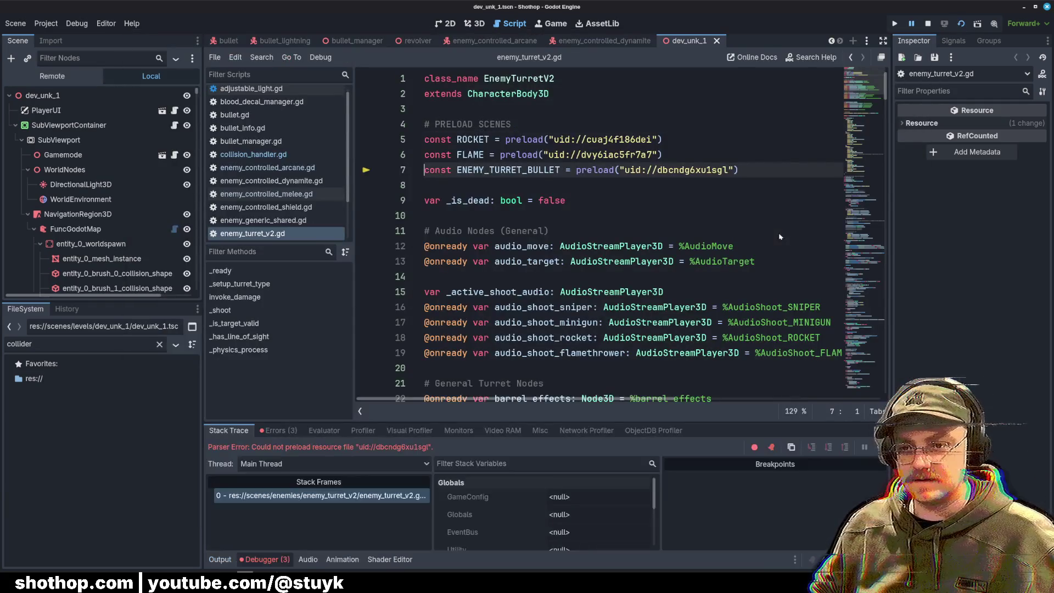
Step: Search the script for ENEMY_TURRET_BULLET uses, scroll to the top, and filter files by 'enemy_turrent_'
left_click(671, 113)
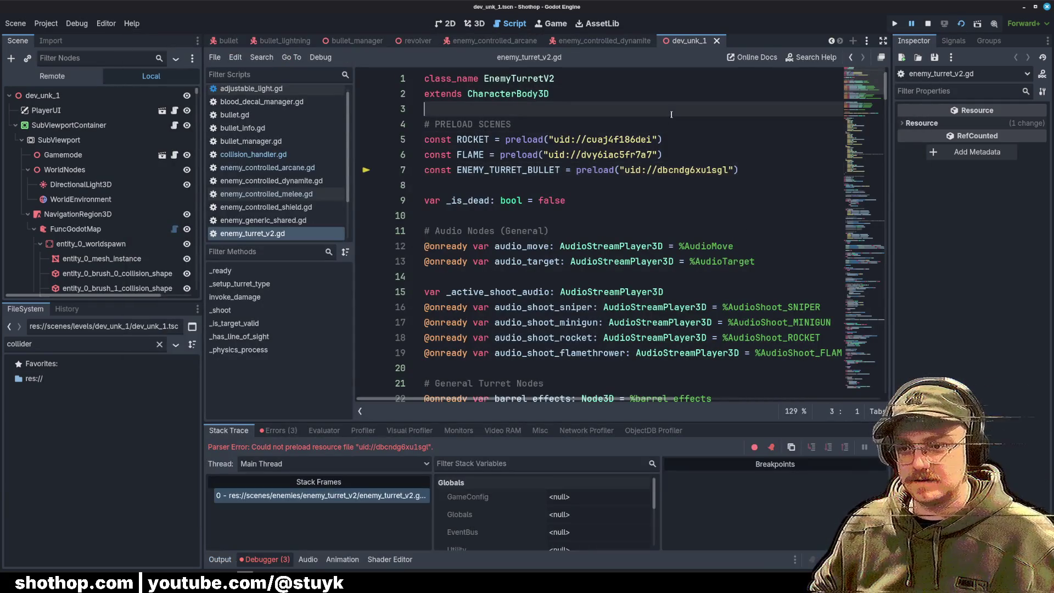
double_click(531, 170)
key("ctrl+f")
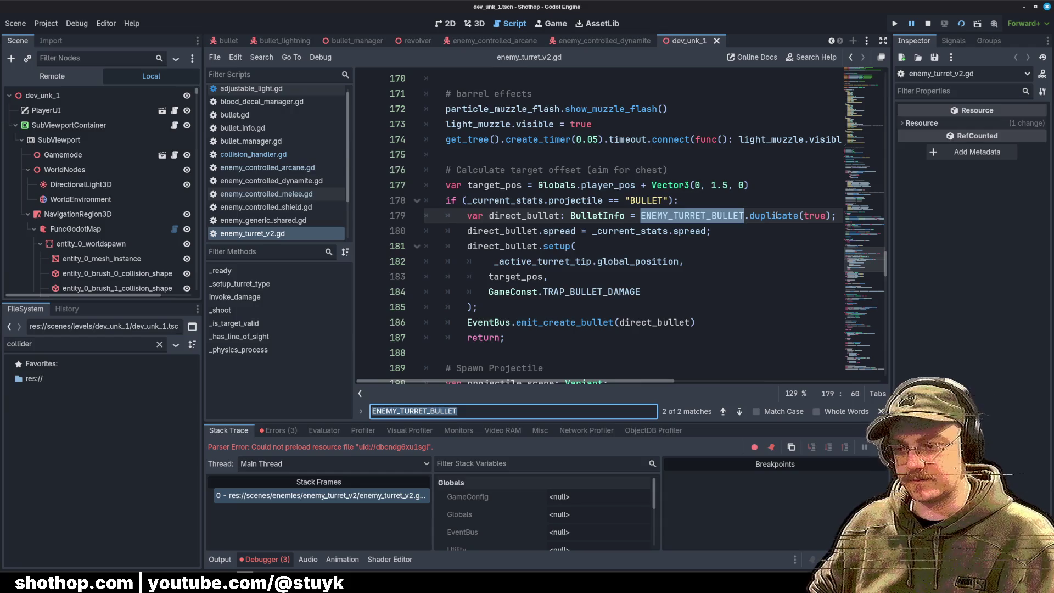
left_click(561, 154)
scroll(564, 327, "up", 13)
scroll(564, 328, "up", 20)
scroll(604, 281, "up", 4)
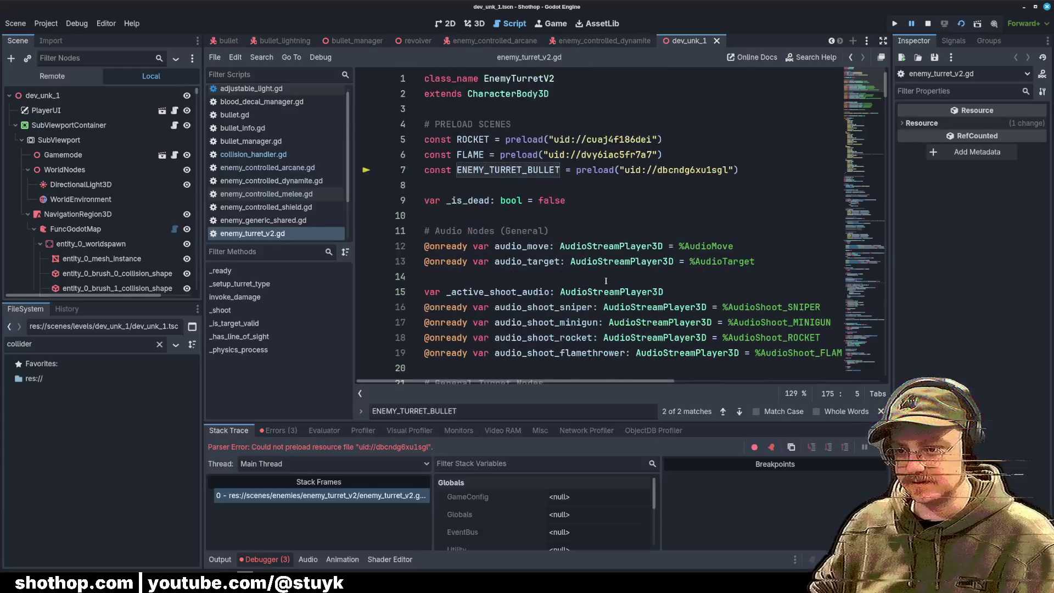
double_click(91, 341)
type("en")
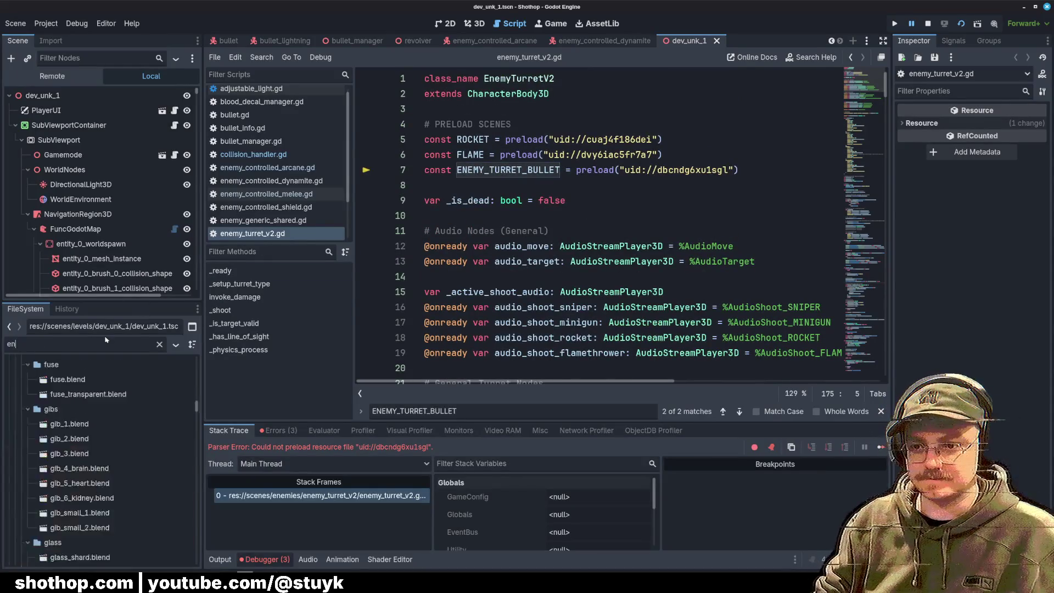
type("emy_turrent_")
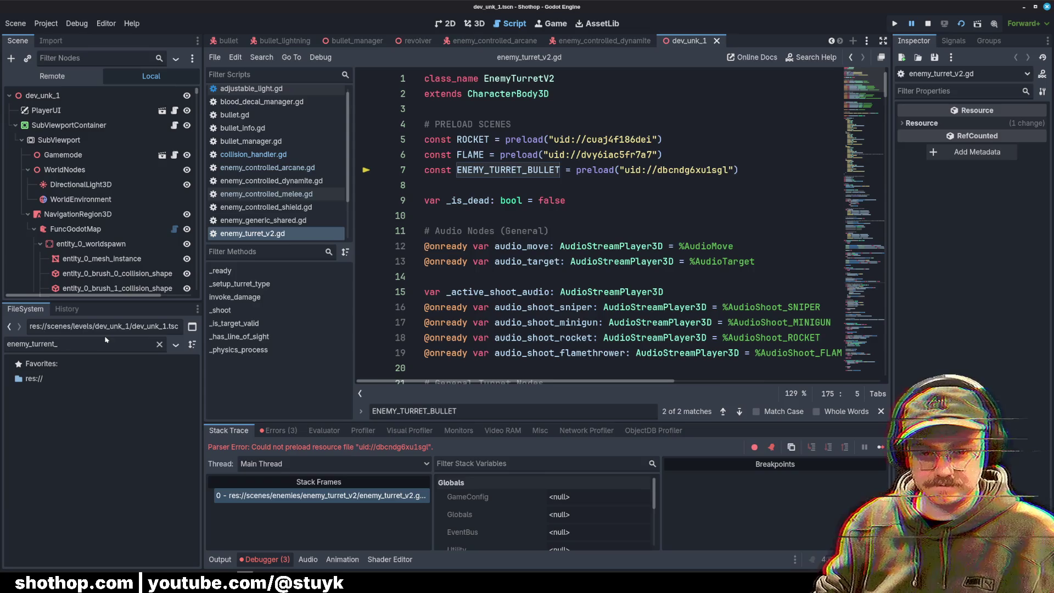
Step: Replace line 7 with a fresh preload by dragging in enemy_turret_bullet.tres, then save the script
key("BackSpace")
key("BackSpace")
key("BackSpace")
type("t")
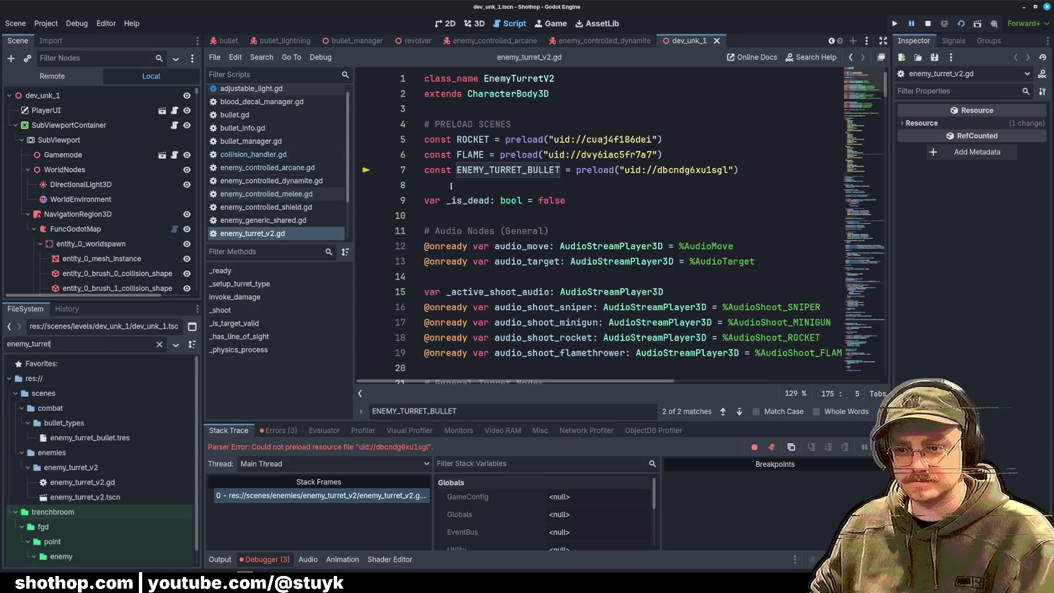
left_click(409, 175)
key("BackSpace")
mouse_move(90, 438)
left_mouse_down()
mouse_move(451, 200)
mouse_move(489, 220)
left_mouse_up()
key("ctrl+s")
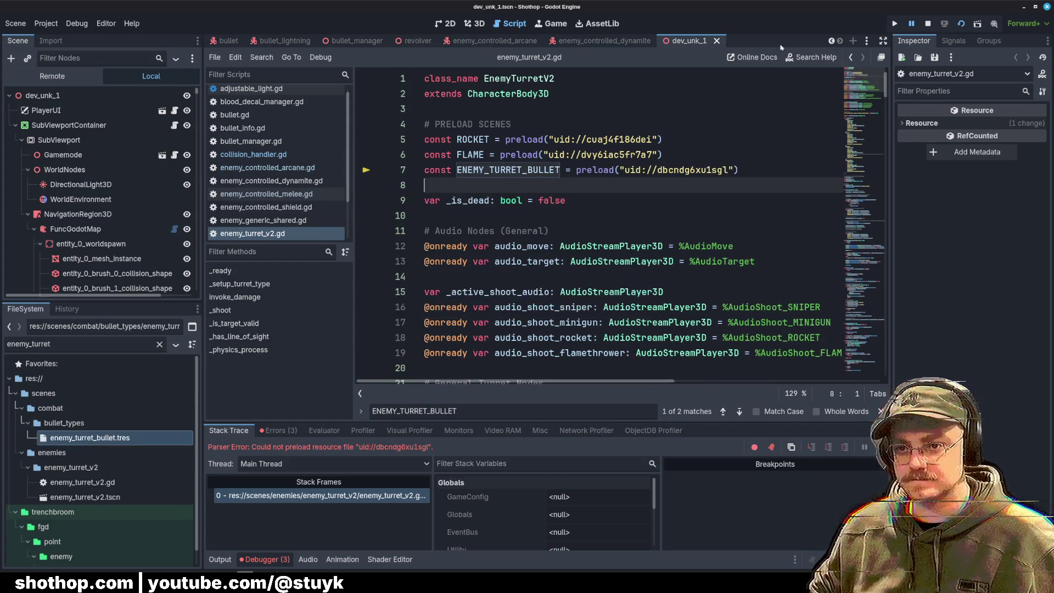
Step: Stop the debug session, inspect enemy_turret_bullet.tres, and run the current scene again
left_click(928, 23)
left_click(110, 438)
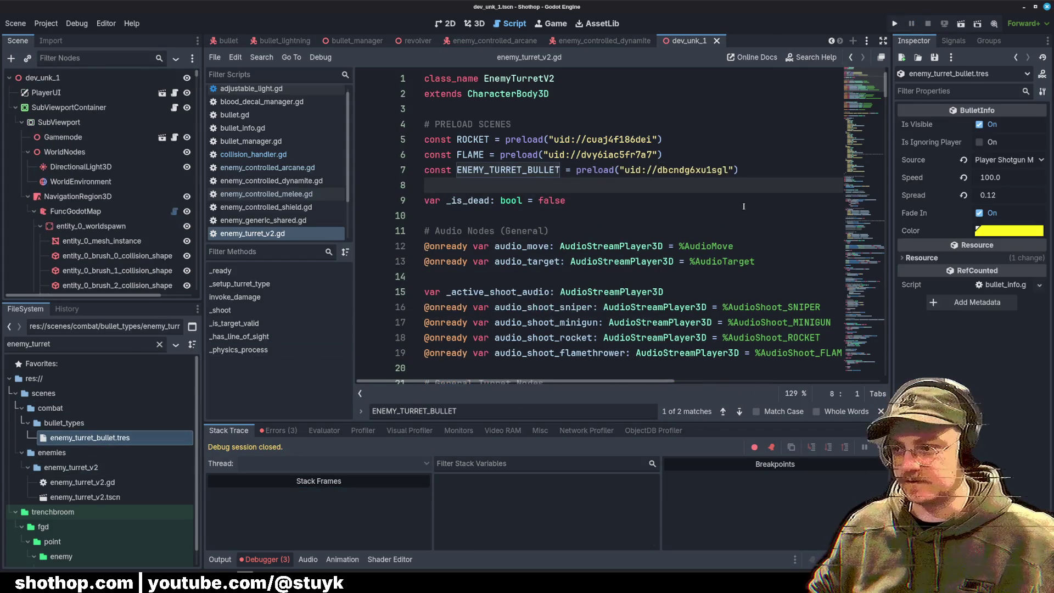
left_click(558, 154)
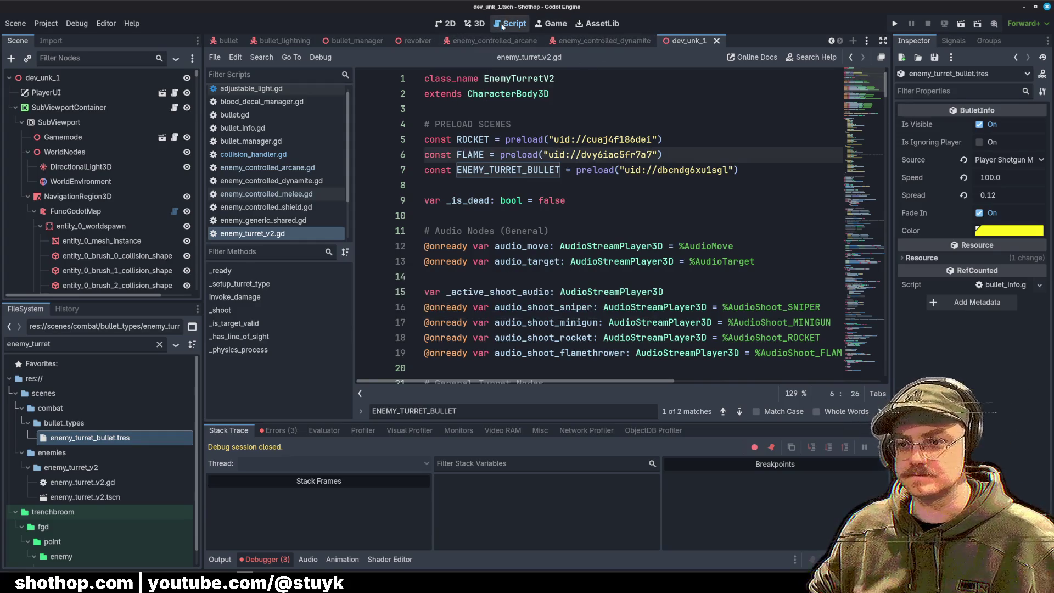
left_click(961, 23)
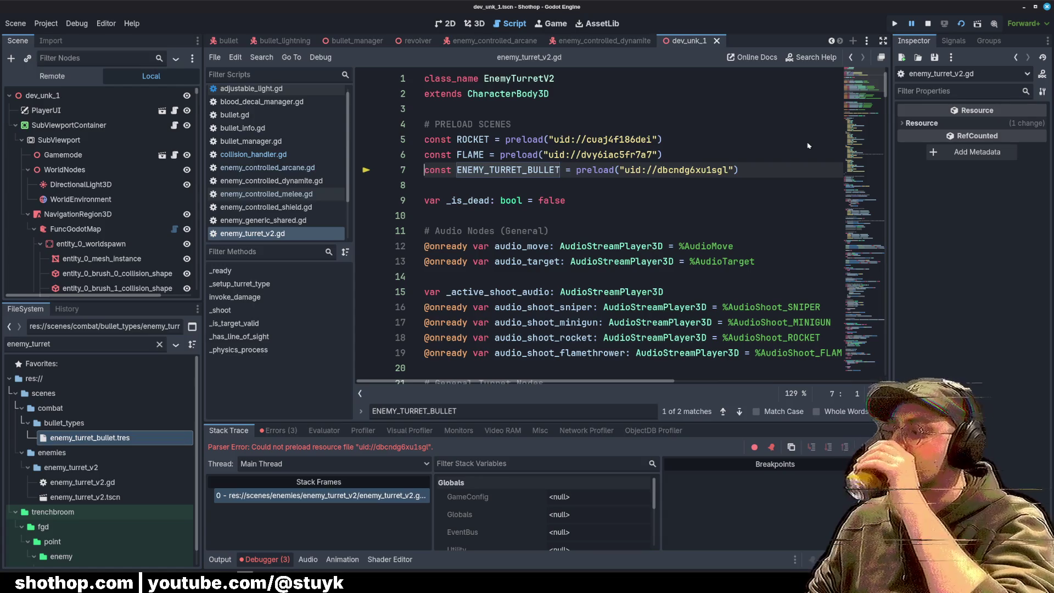
Step: Check the uid in line 7's preload and search the script for ENEMY_TURRET_BULLET usages
key("Down")
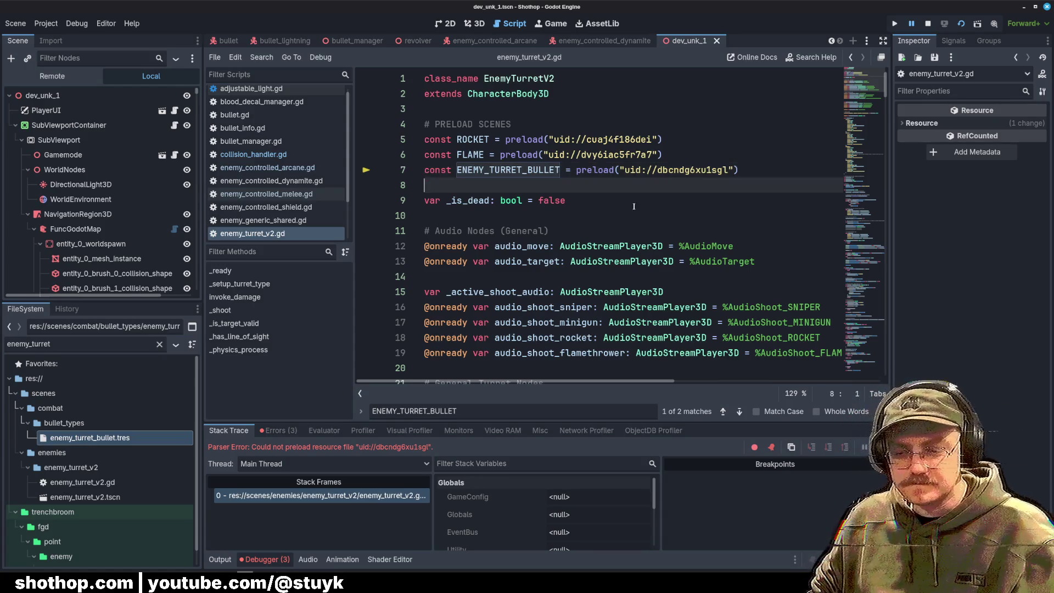
left_click(651, 217)
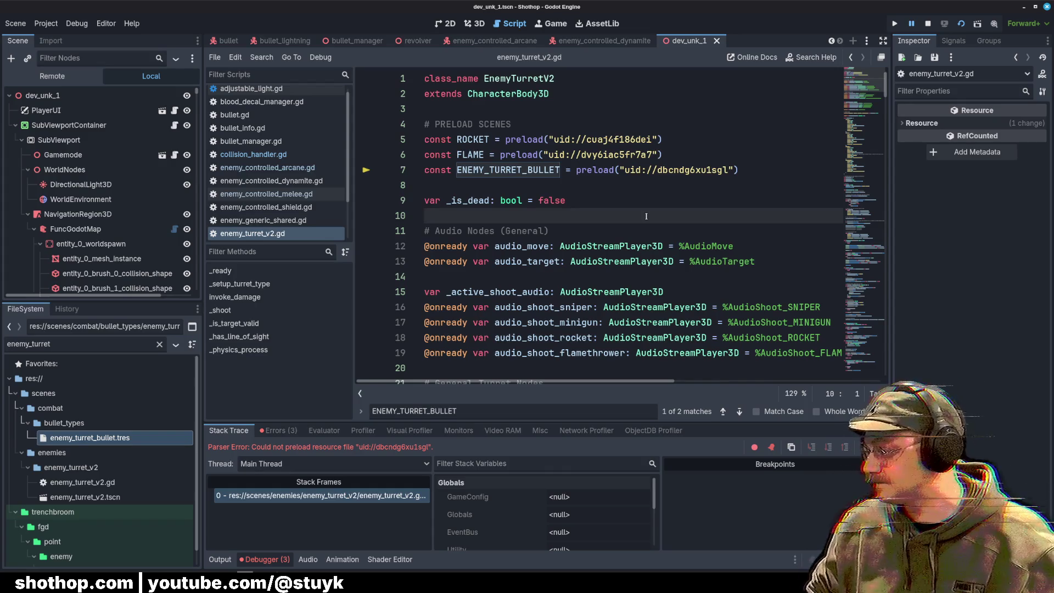
left_click(658, 175)
left_click(575, 188)
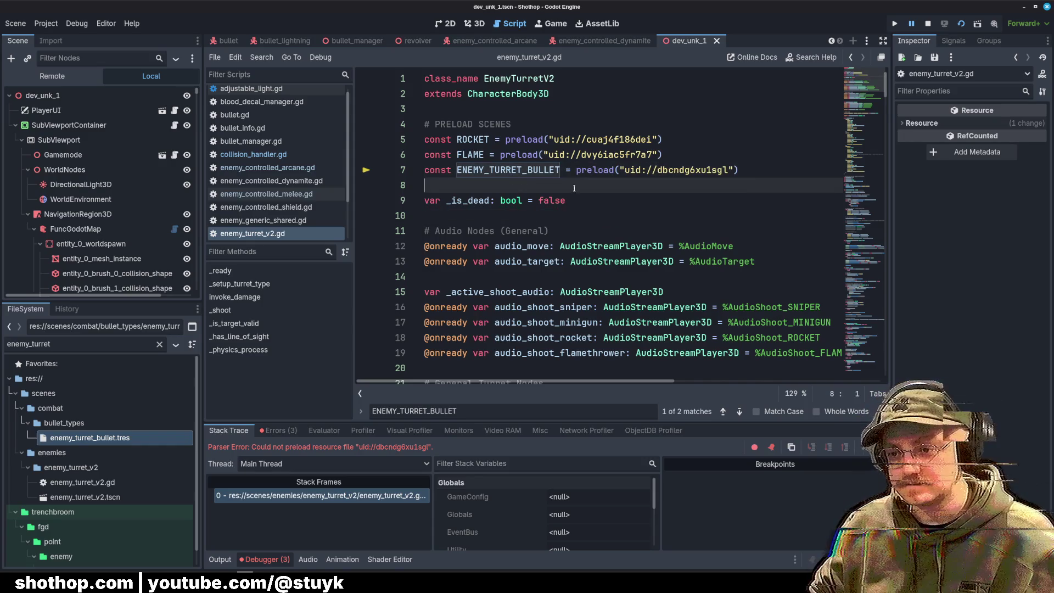
double_click(532, 174)
key("ctrl+f")
key("Return")
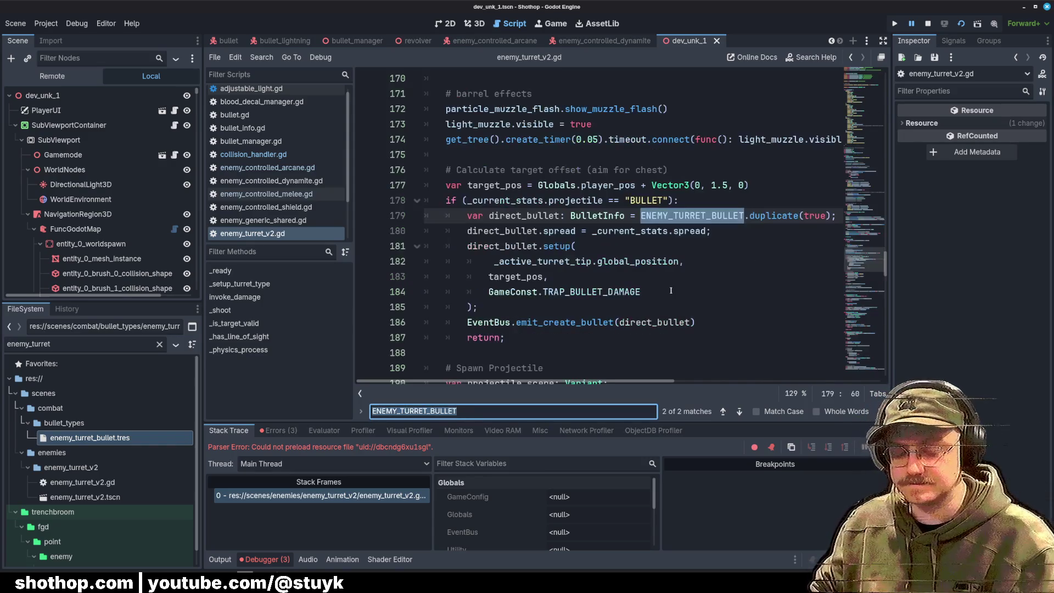
left_click(758, 292)
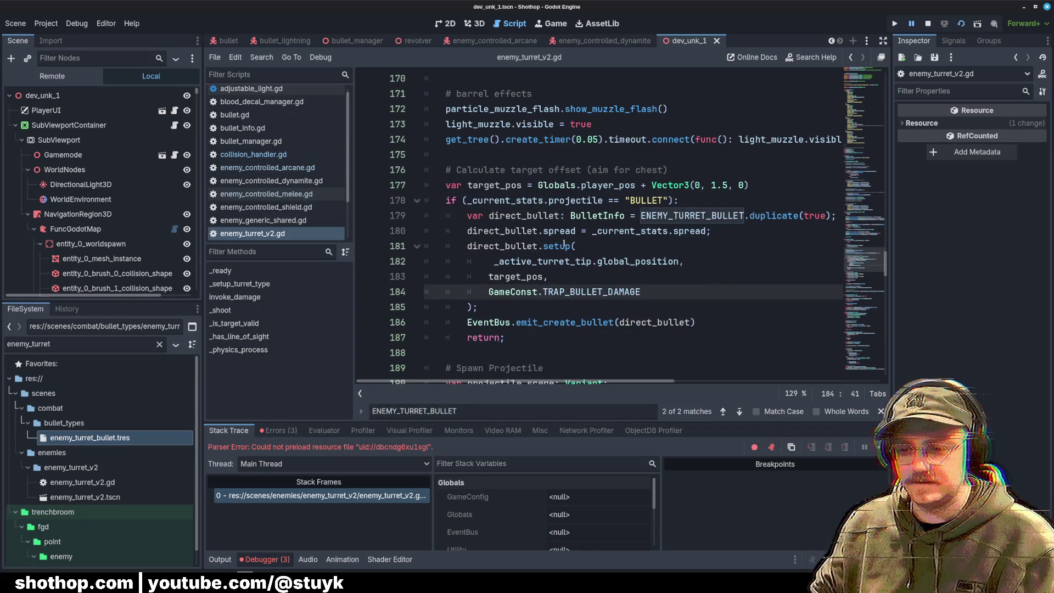
Step: Examine the preload error message and line 7, then open revolver.gd for comparison
double_click(296, 447)
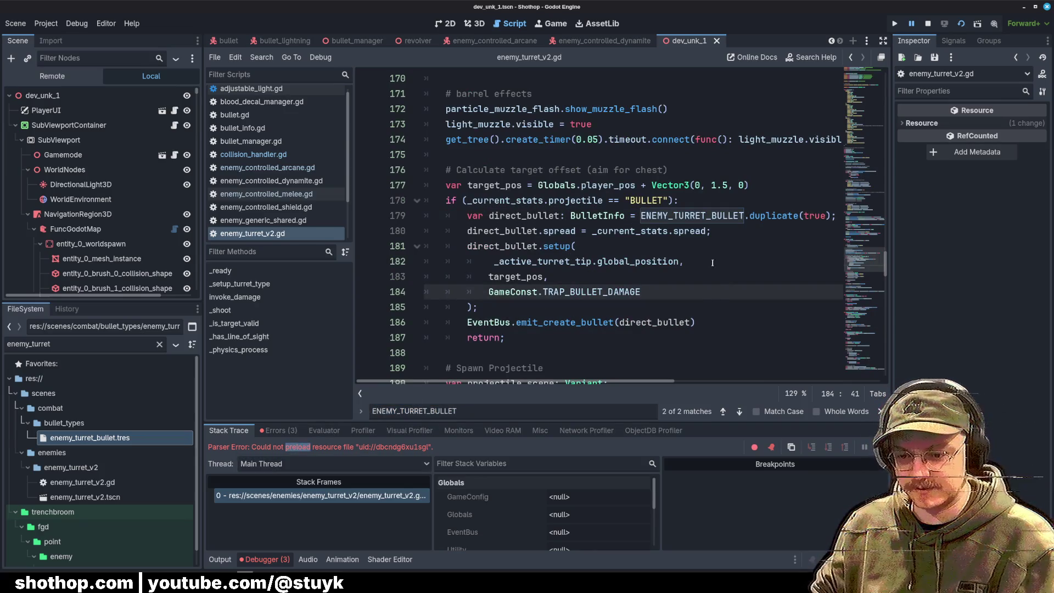
left_click_drag(865, 258, 865, 77)
left_click(613, 170)
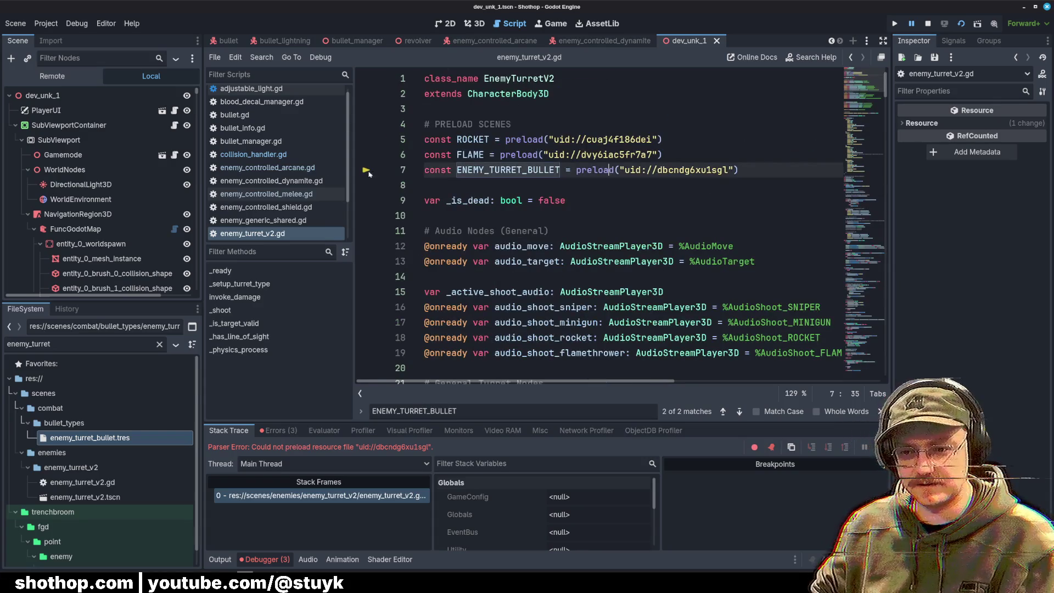
scroll(267, 171, "down", 2)
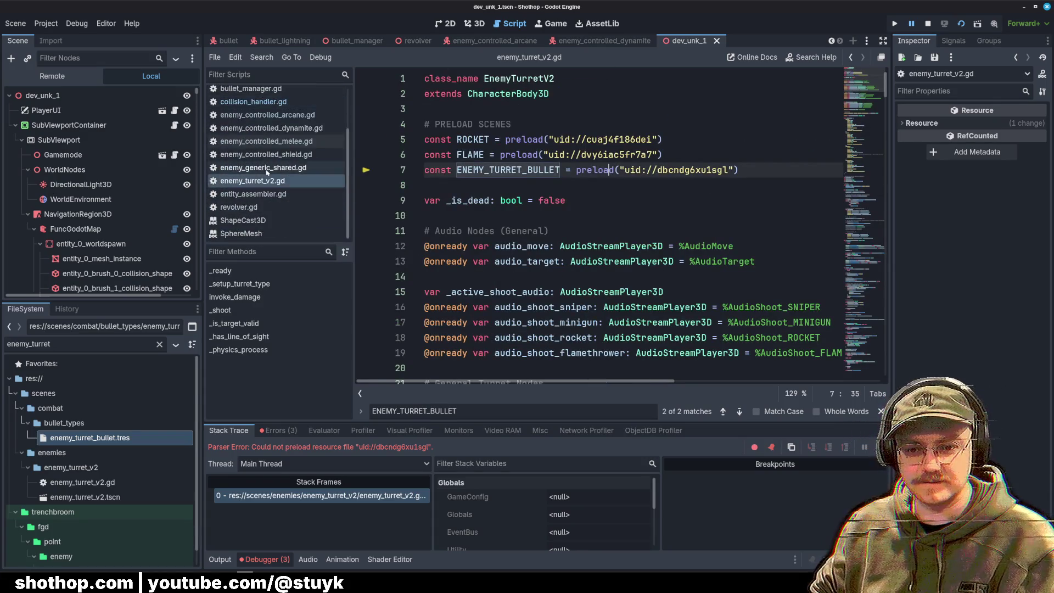
left_click(244, 207)
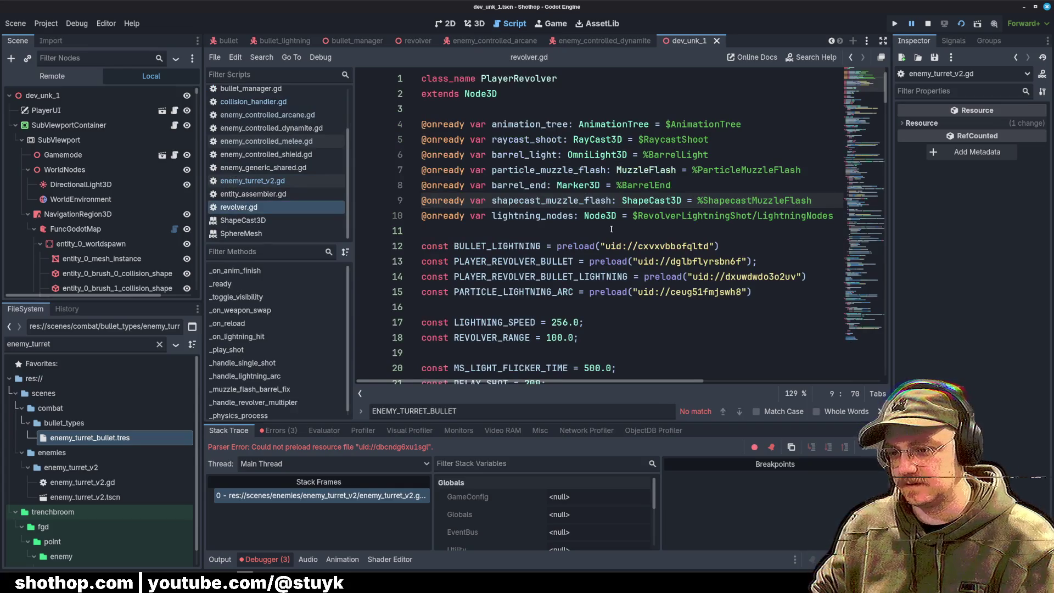
Step: Inspect revolver.gd's PARTICLE_LIGHTNING_ARC and lightning bullet preload lines
double_click(517, 291)
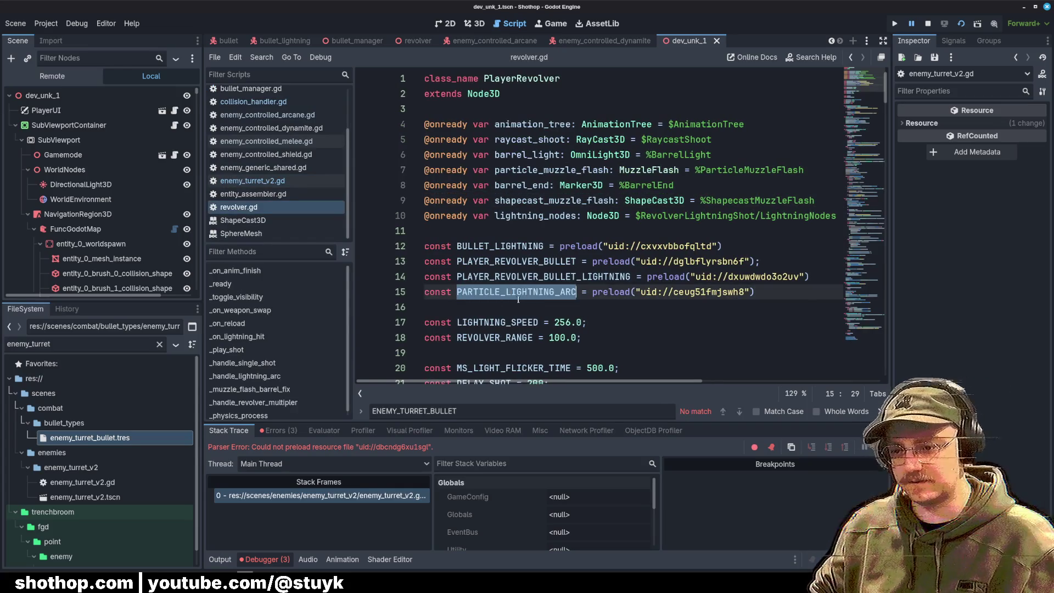
left_click(787, 285)
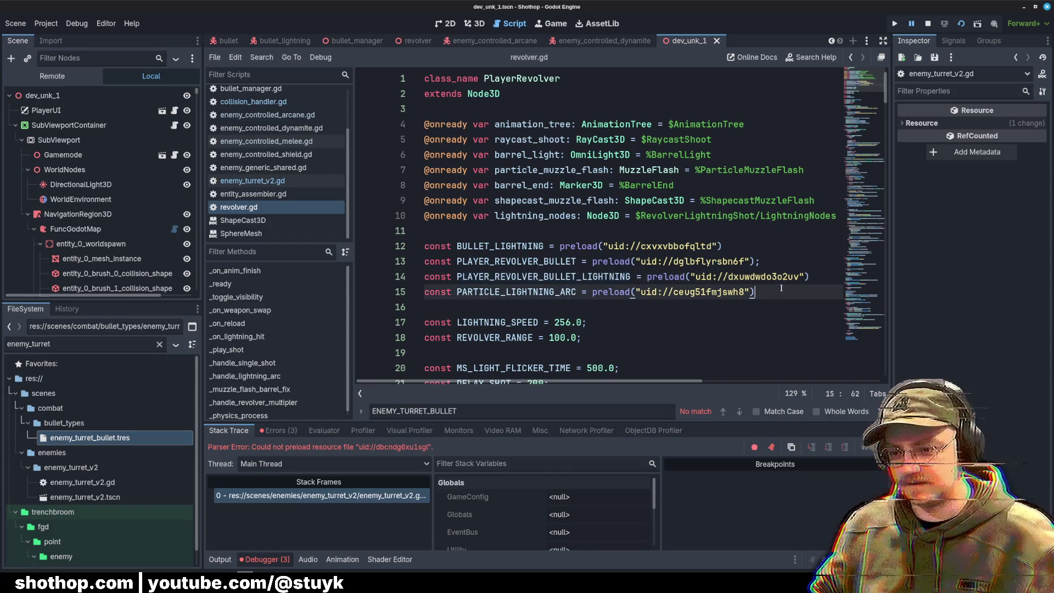
left_click(756, 277, "ctrl")
Step: Return to enemy_turret_v2.gd and select the ENEMY_TURRET_BULLET preload on line 7
left_click(246, 180)
left_click(629, 207)
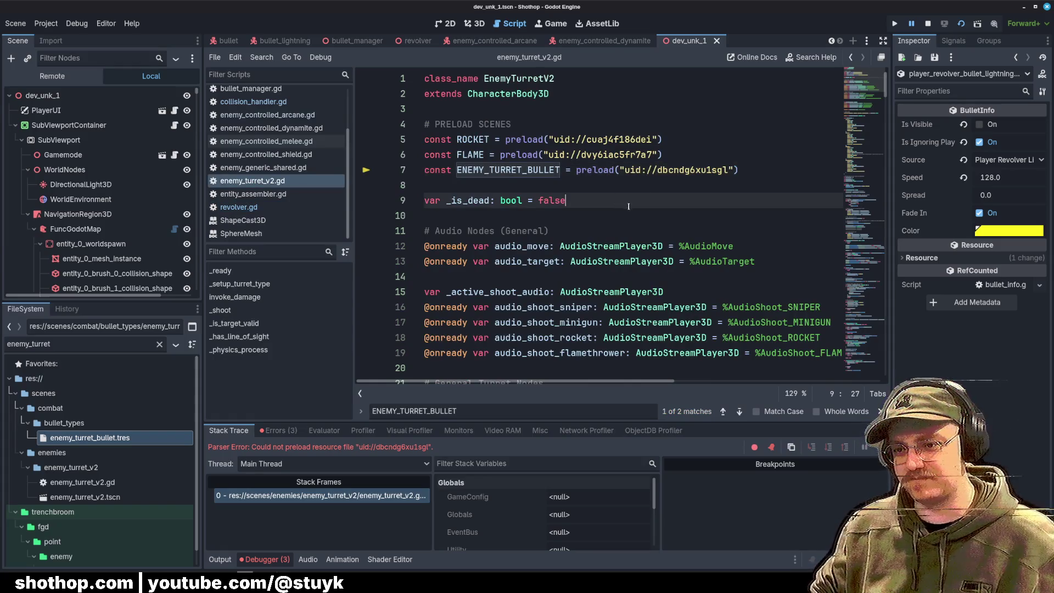
left_click(657, 170, "ctrl")
left_click_drag(744, 170, 457, 169)
triple_click(714, 170)
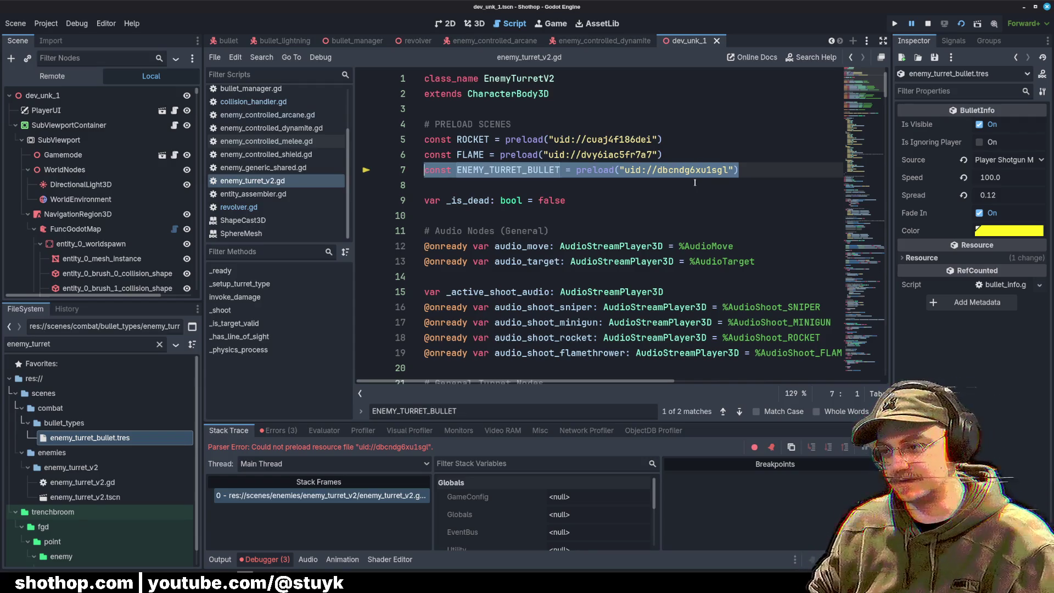
left_click(694, 184)
Step: Stop the running debug session and bring up the Project menu
mouse_move(686, 168)
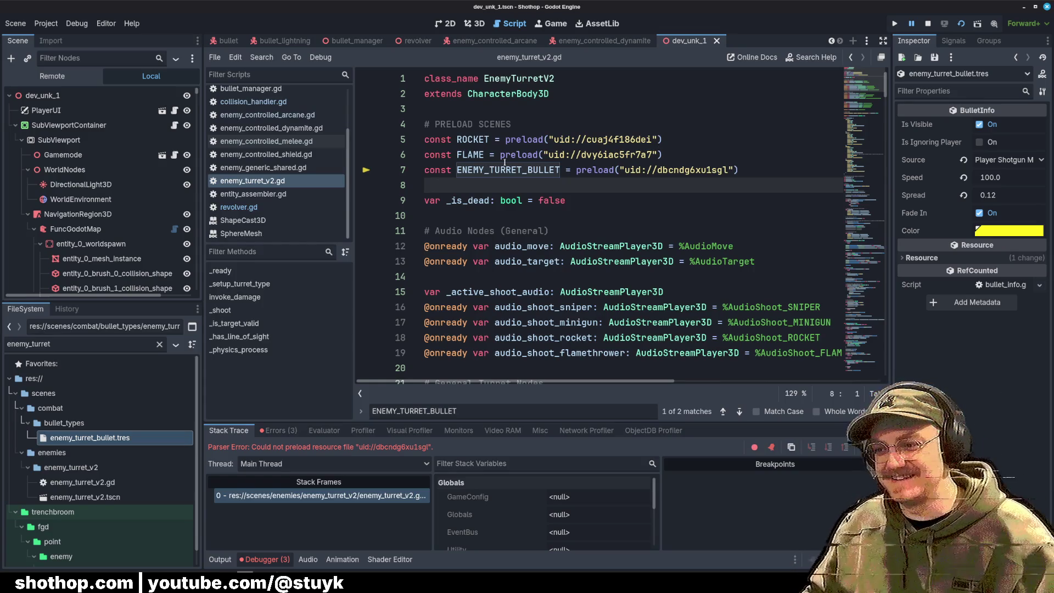
left_click(928, 22)
left_click(736, 154)
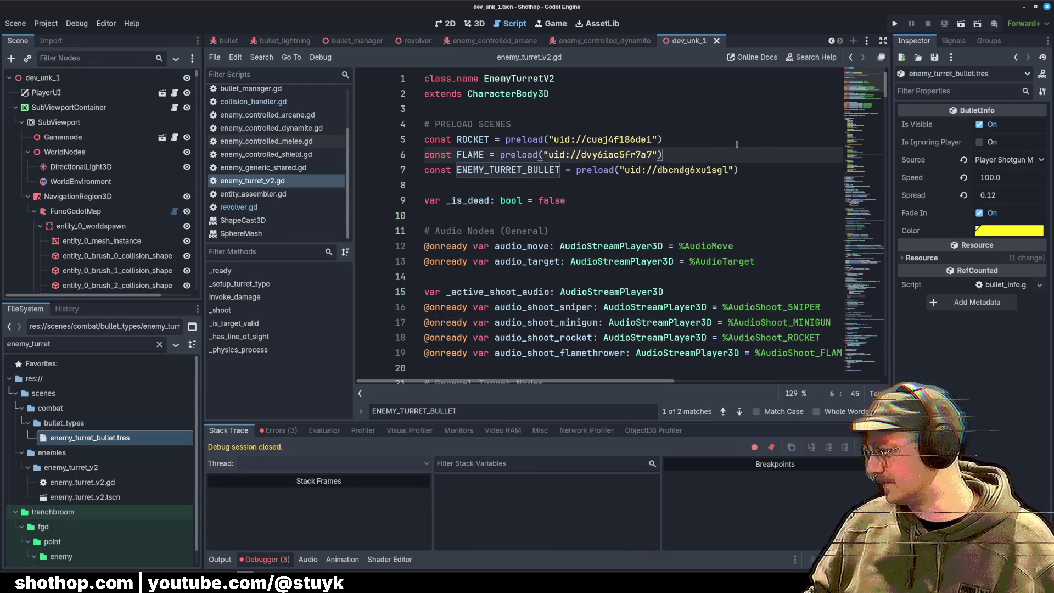
left_click(45, 23)
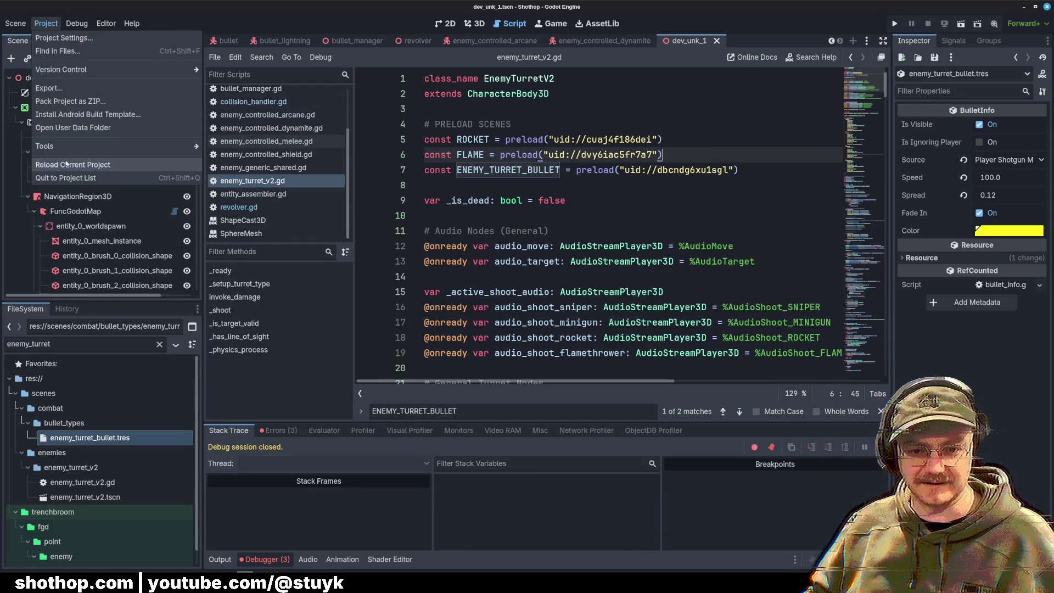
Step: Reload the current project, rerun the game, and examine the uid on line 7 of enemy_turret_v2.gd
left_click(281, 195)
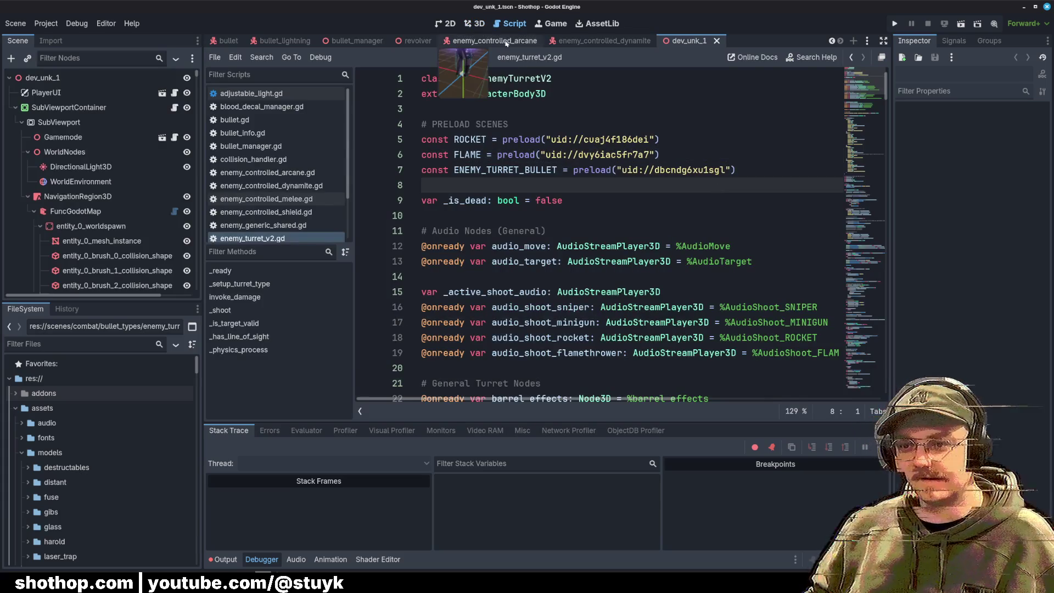
left_click(961, 24)
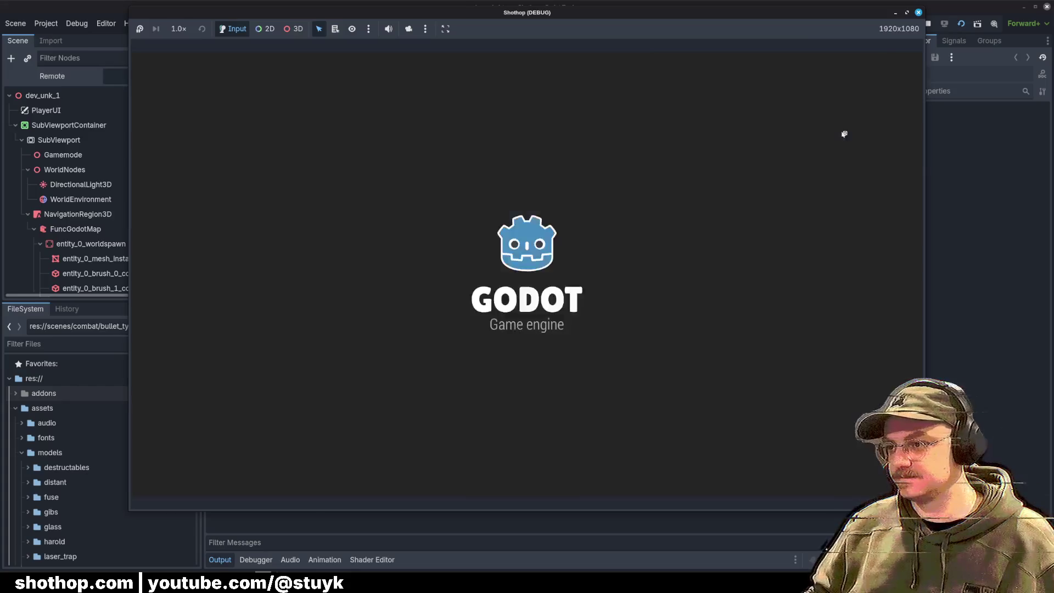
left_click(650, 155)
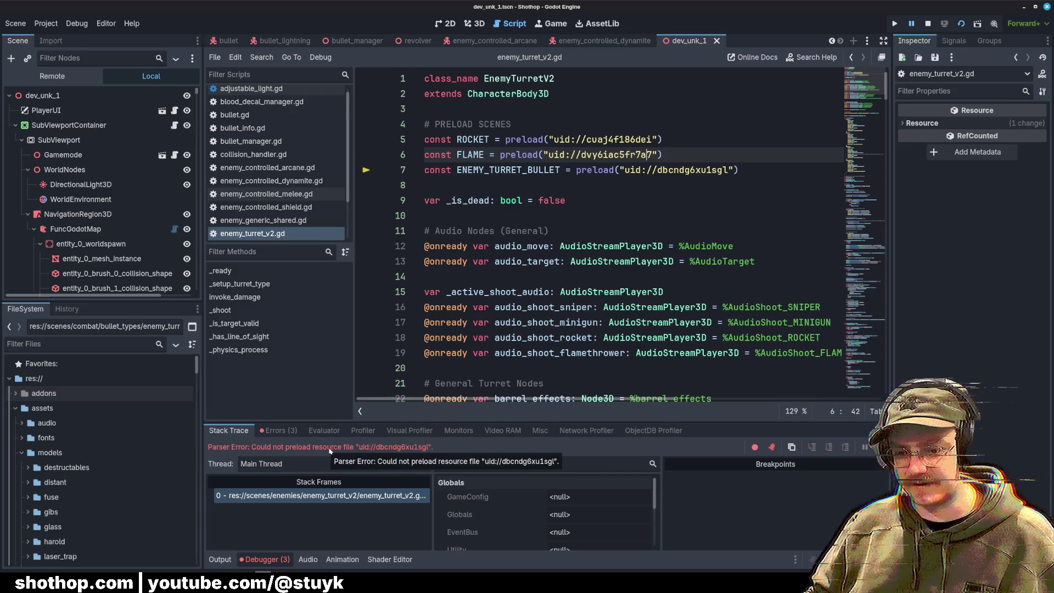
left_click(610, 231)
double_click(626, 171)
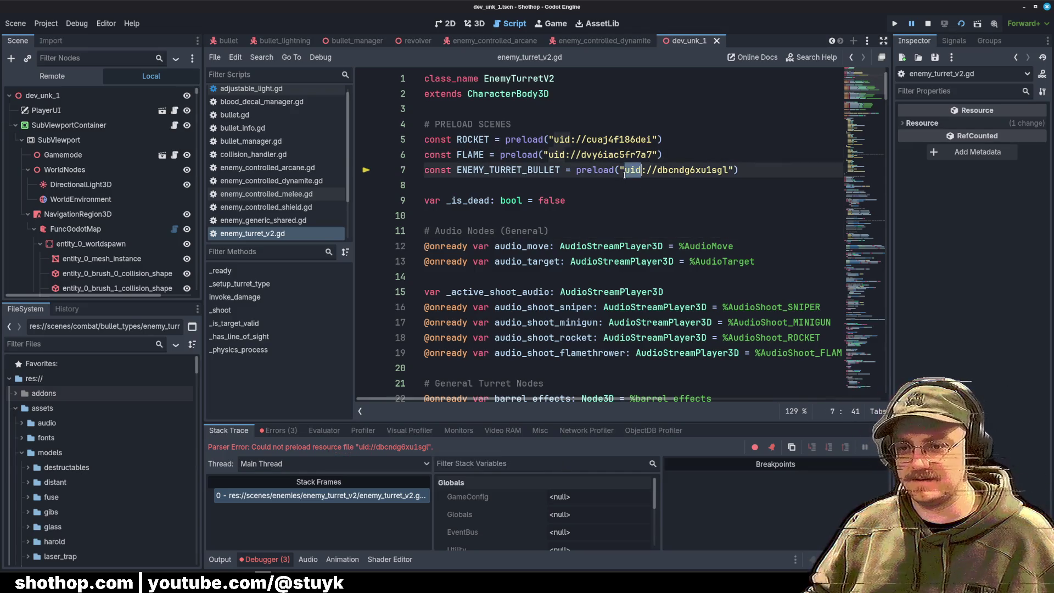
left_click(787, 165)
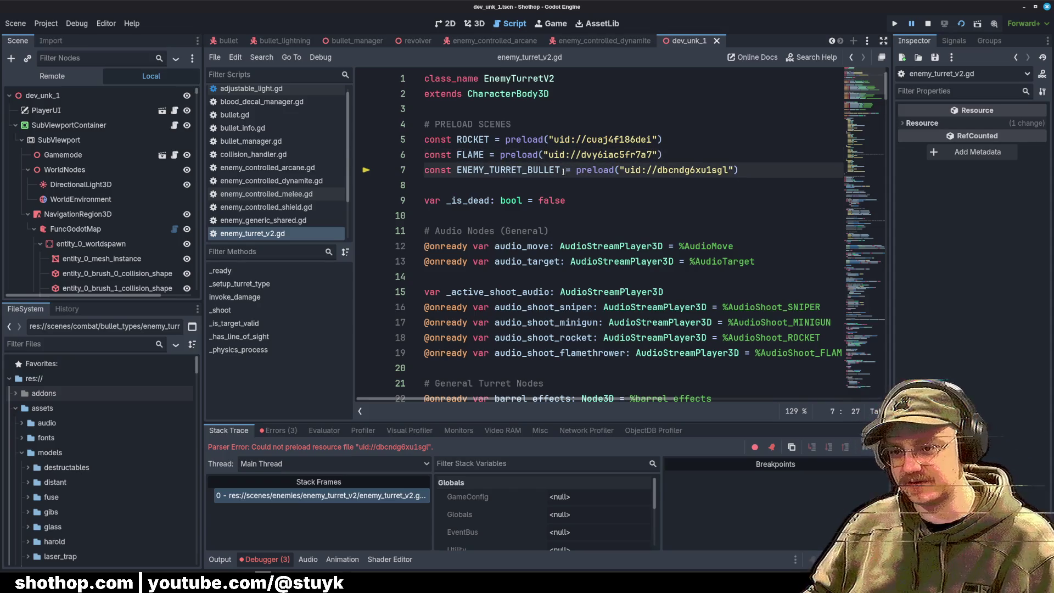
key("Down")
scroll(333, 225, "down", 2)
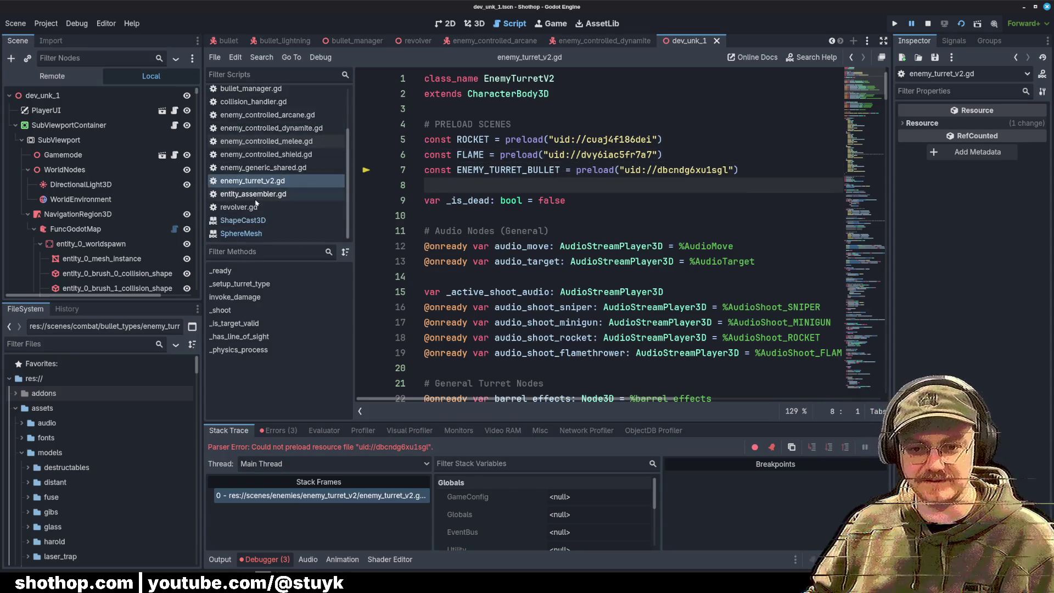
Step: In revolver.gd, follow the lightning bullet and particle lightning arc preload uids to their resources
left_click(239, 207)
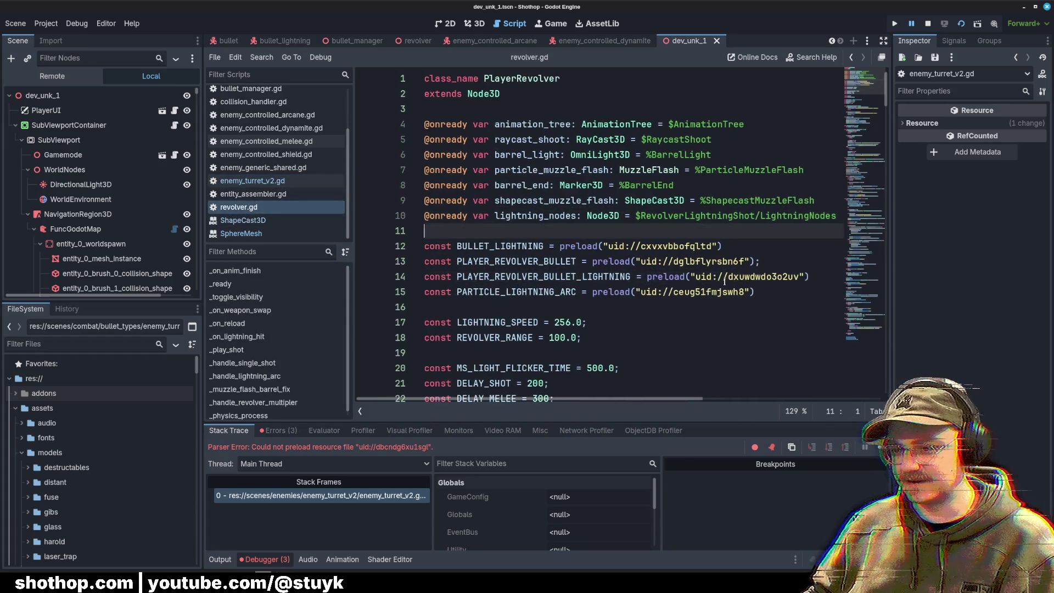
left_click(753, 360)
double_click(763, 276)
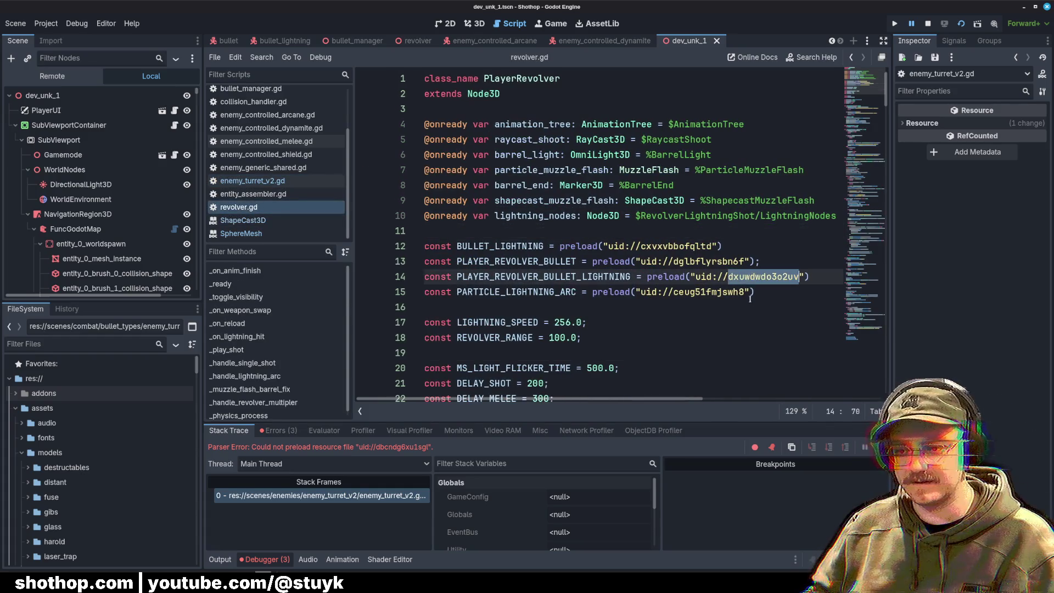
left_click(739, 277)
left_click(728, 277, "ctrl")
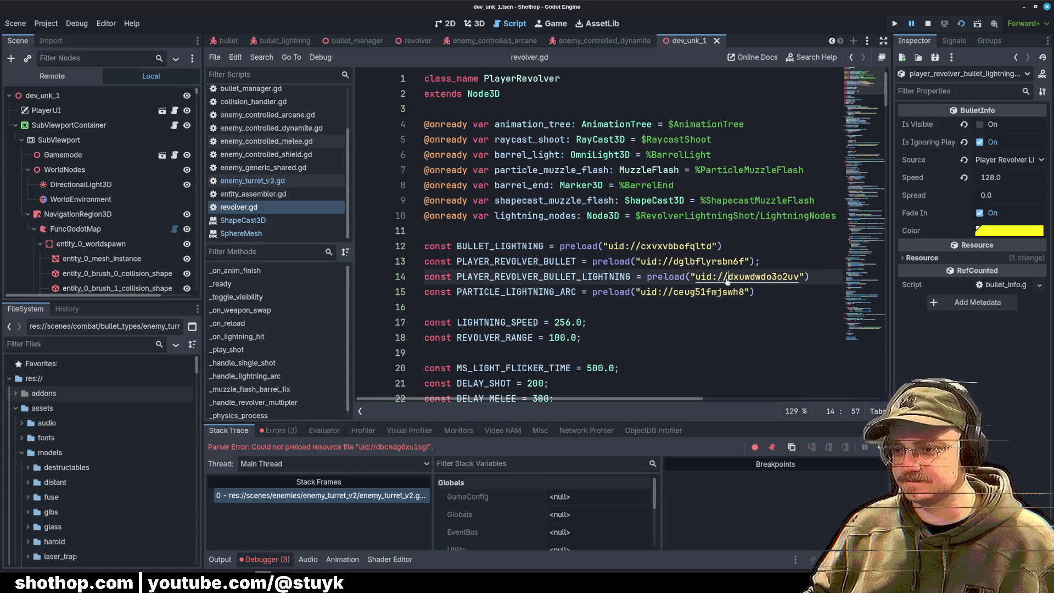
left_click(714, 293, "ctrl")
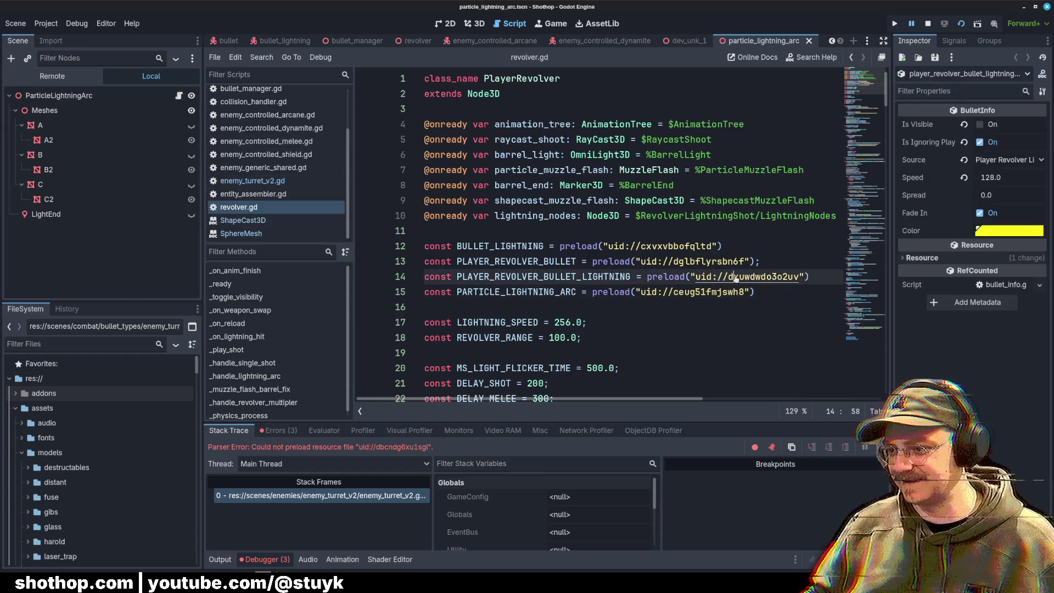
left_click(746, 277, "ctrl")
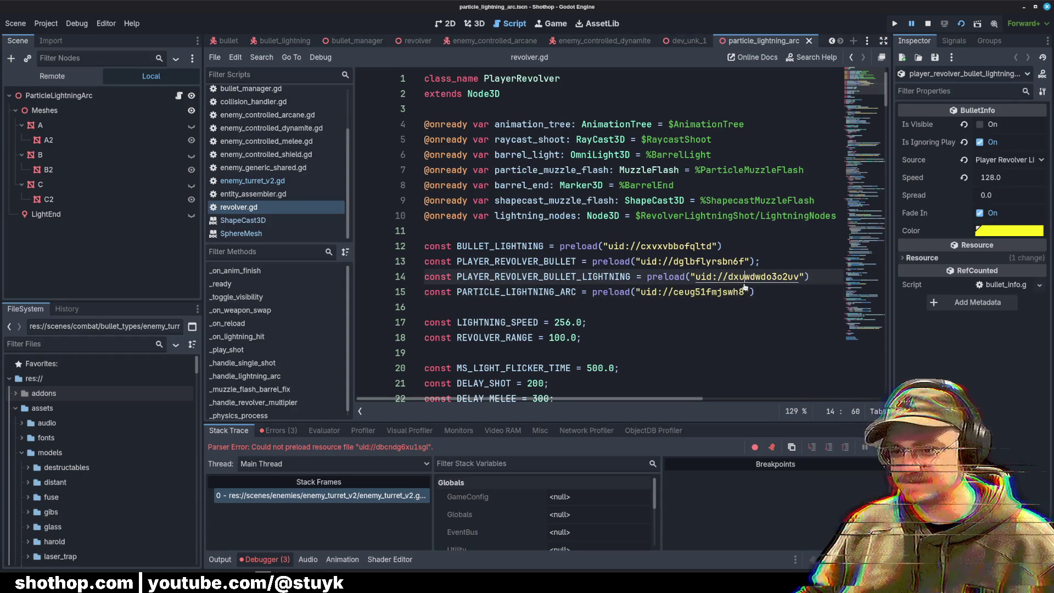
left_click(731, 277, "ctrl")
Step: Open line 7's enemy turret bullet resource, set its Source to Enemy Turret, and stop debugging
left_click(247, 181)
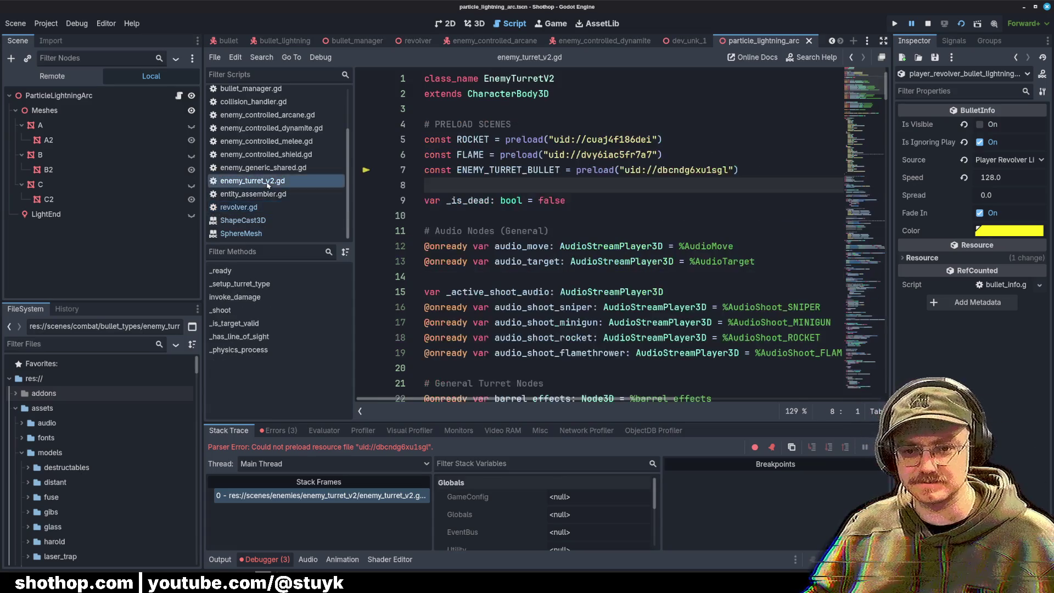
left_click(528, 171)
left_click(651, 170, "ctrl")
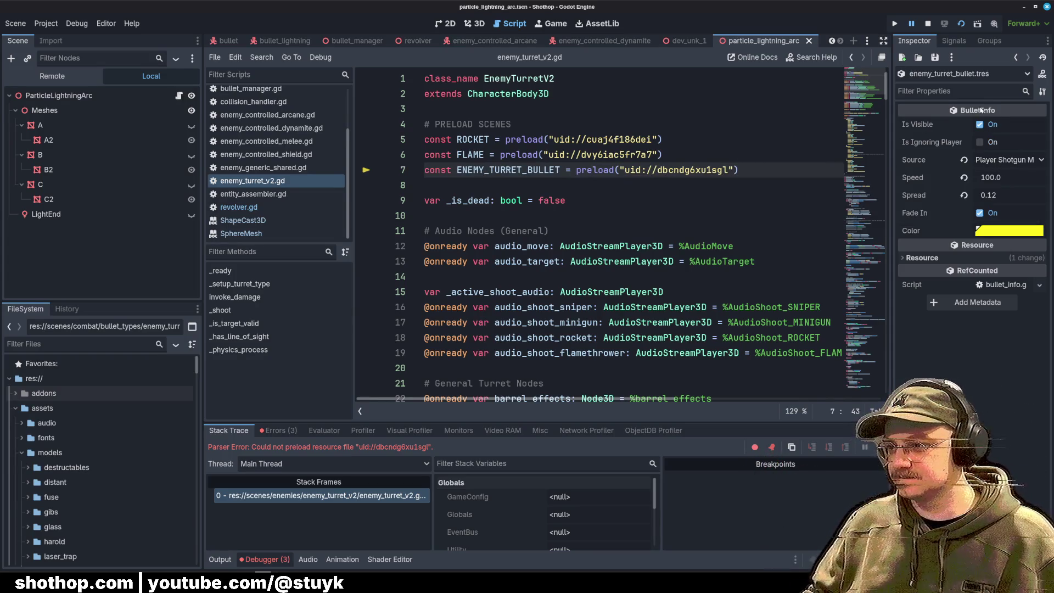
left_click(1005, 160)
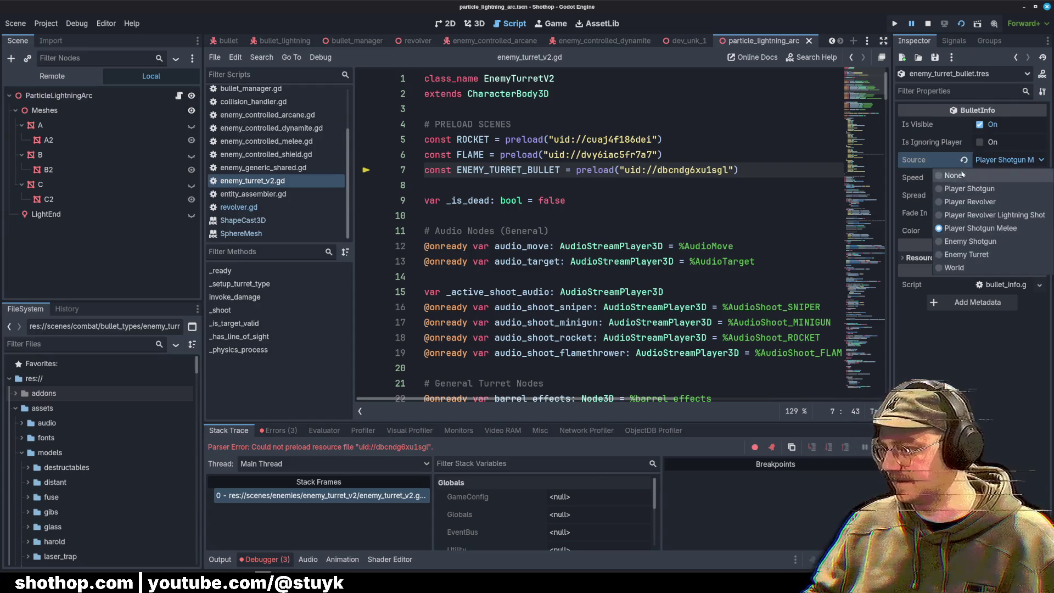
left_click(970, 255)
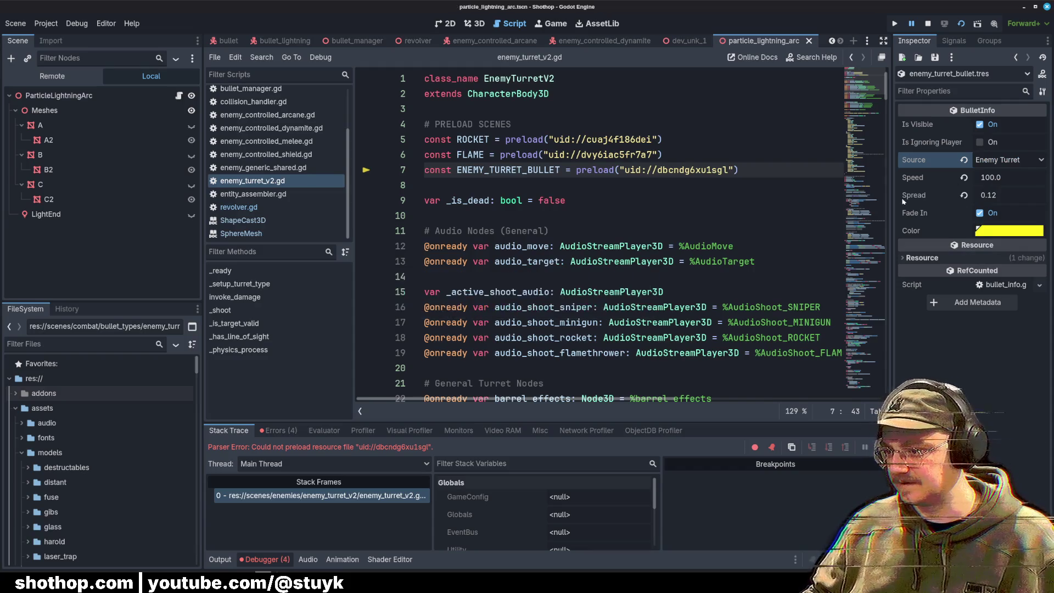
left_click(684, 202)
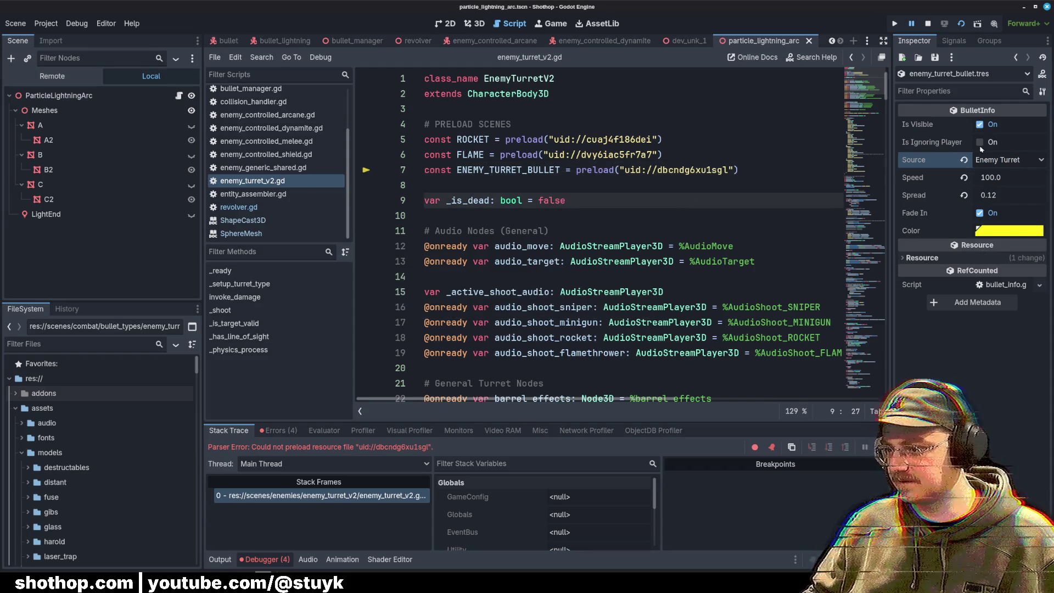
left_click(642, 245)
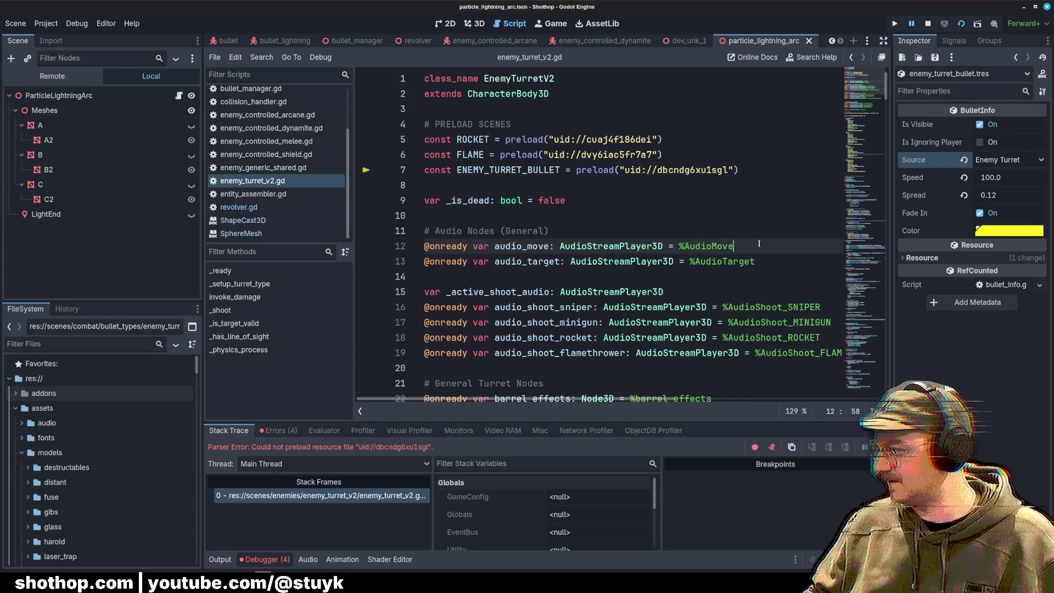
left_click(740, 258)
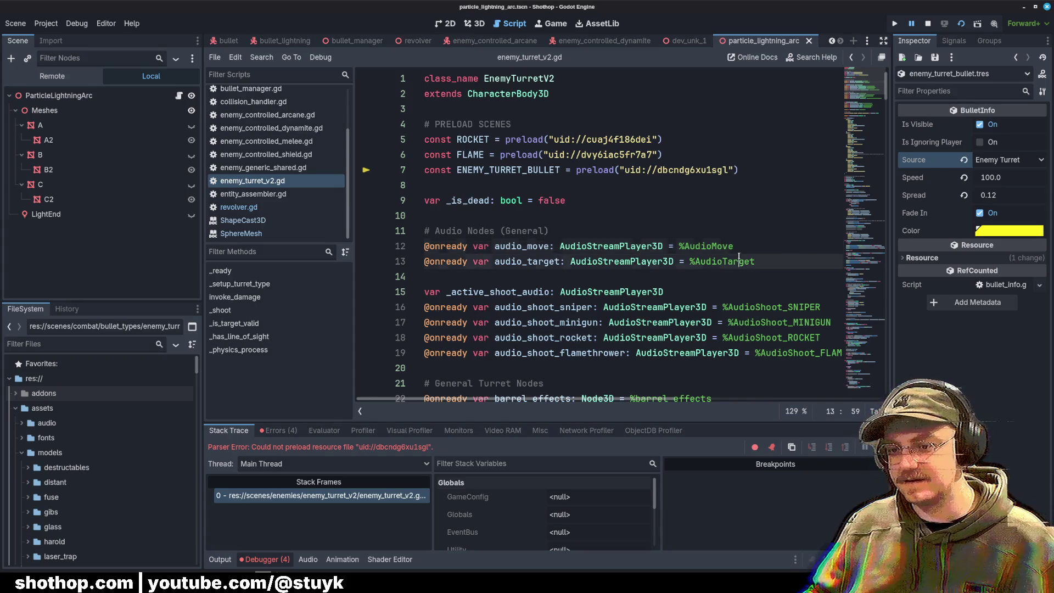
left_click(638, 209)
left_click(928, 23)
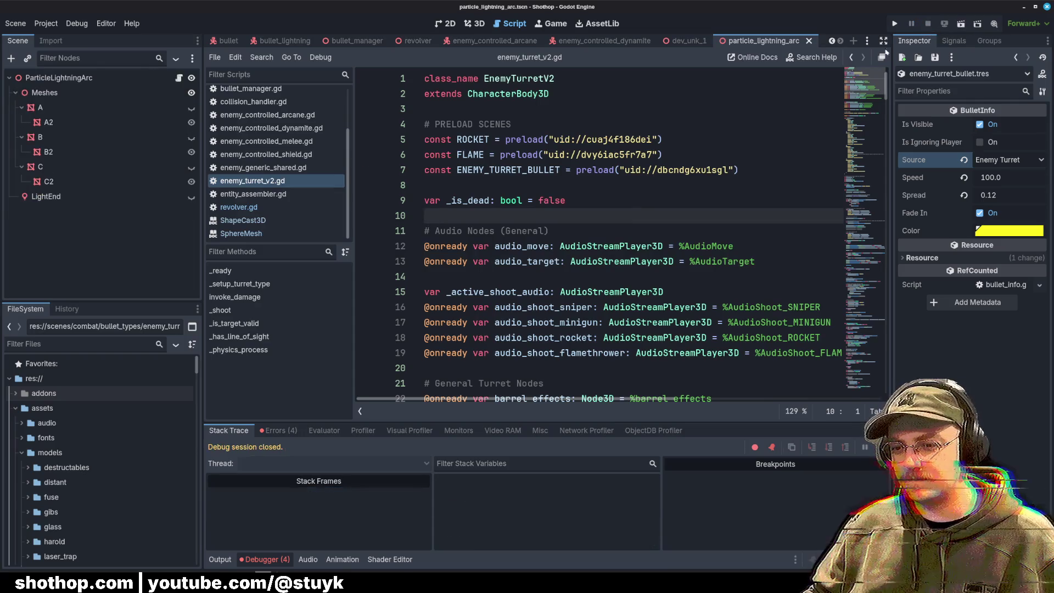
Step: Close the particle_lightning_arc scene tab and return to the dev_unk_1 level
left_click(769, 171)
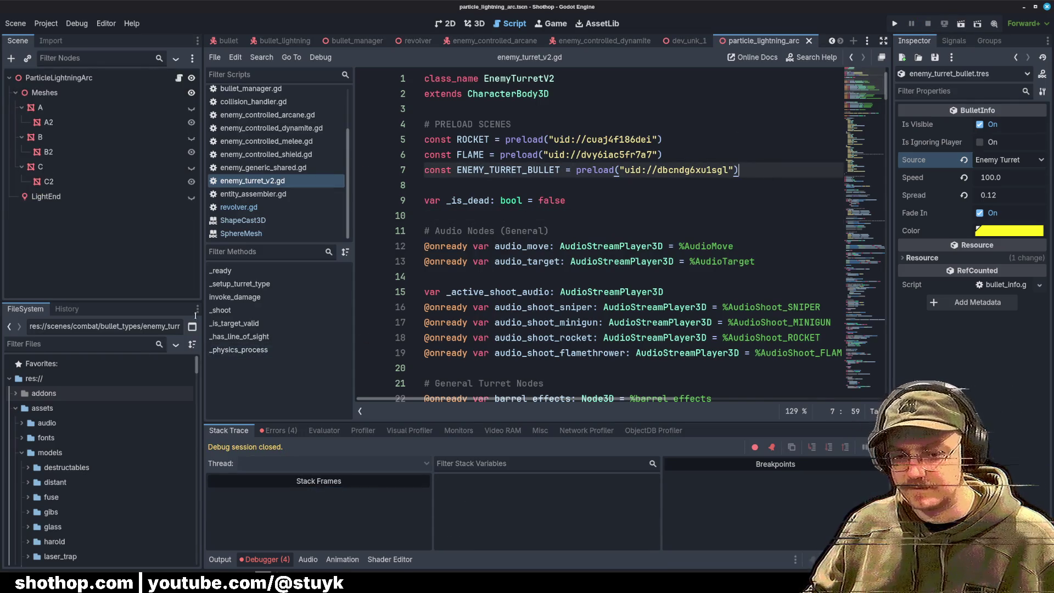
left_click(600, 200)
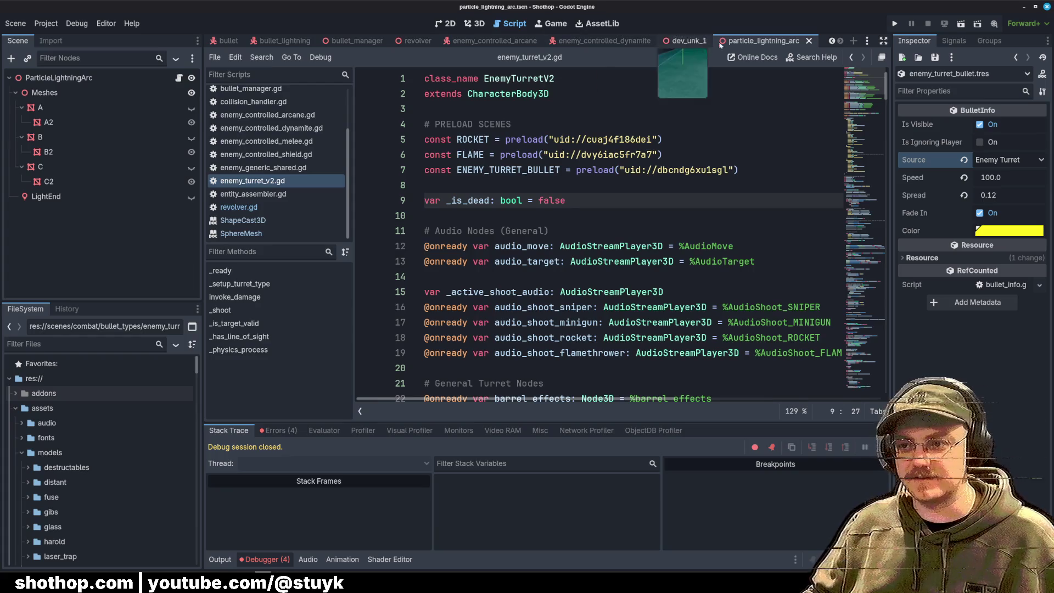
left_click(687, 43)
right_click(687, 43)
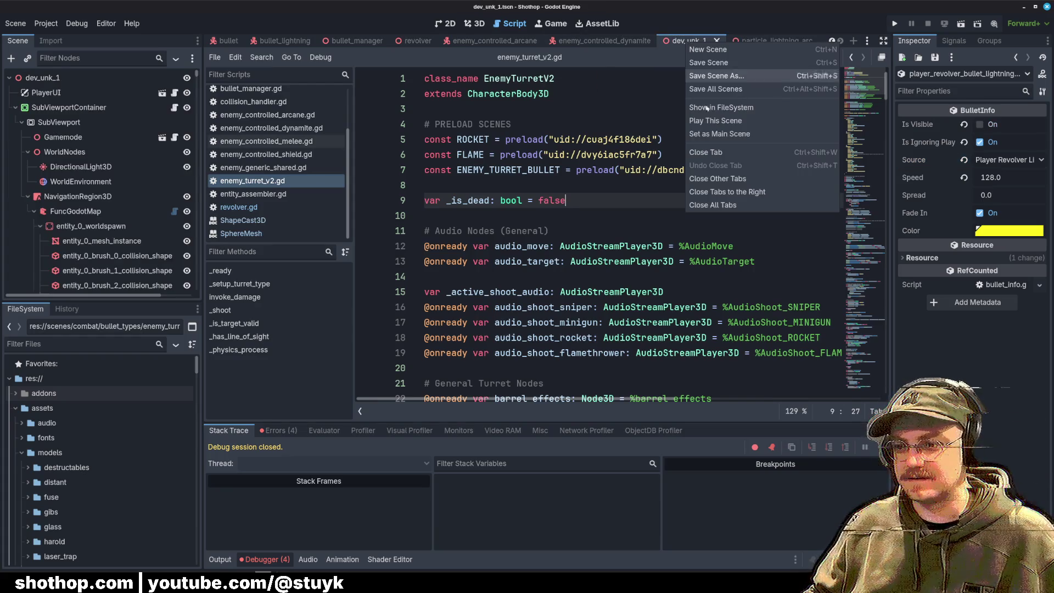
left_click(758, 187)
left_click(614, 139)
Step: Rerun with F5 and read the debugger's Errors list, tracing the failure to a missing bullet_info.gd
key("F5")
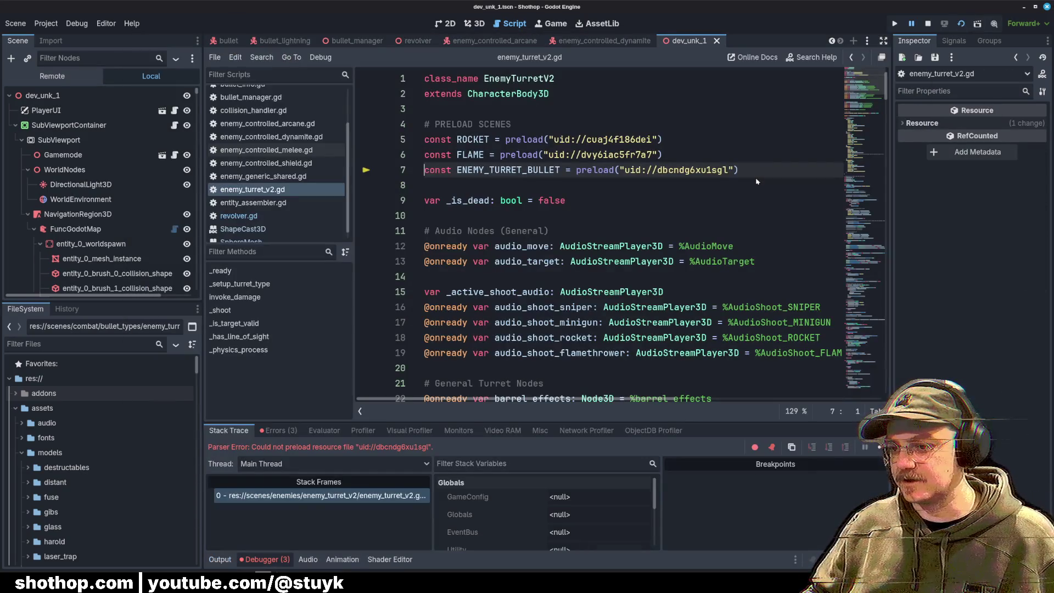
left_click(757, 184)
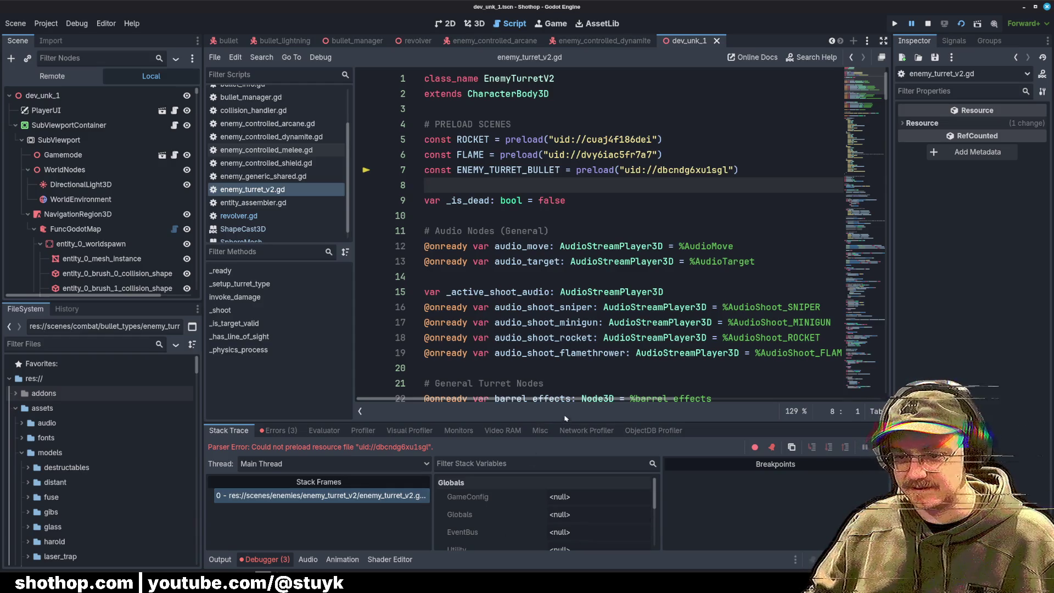
mouse_move(563, 422)
left_mouse_down()
mouse_move(564, 177)
mouse_move(560, 439)
mouse_move(549, 378)
left_mouse_up()
left_click(278, 386)
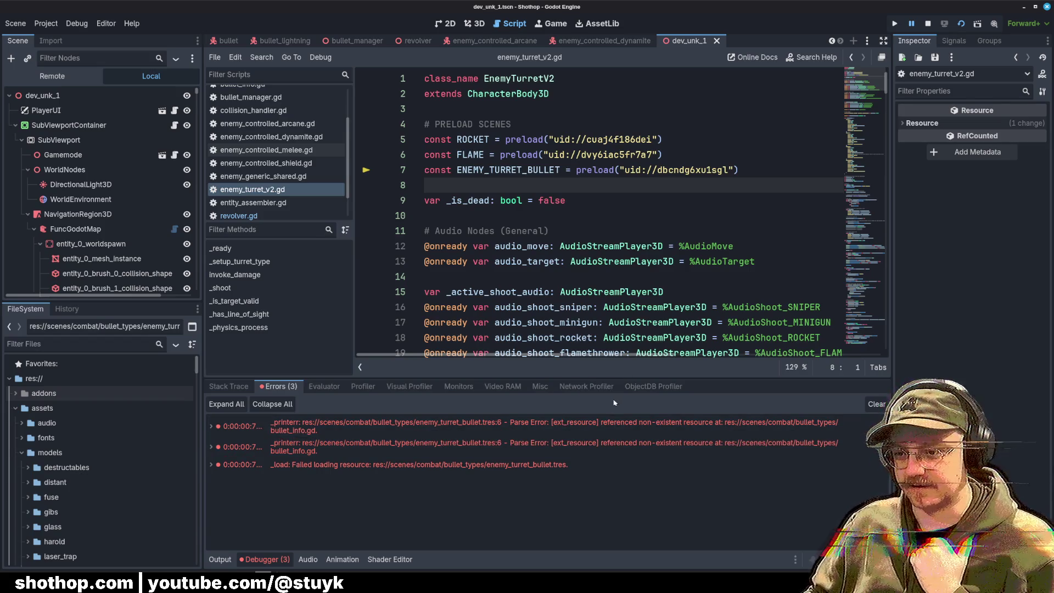
triple_click(778, 175)
Step: Replace the broken turret bullet preload with an ENEMY_TURRET_BULLET preload of enemy_turret_bullet.tres, then save
key("BackSpace")
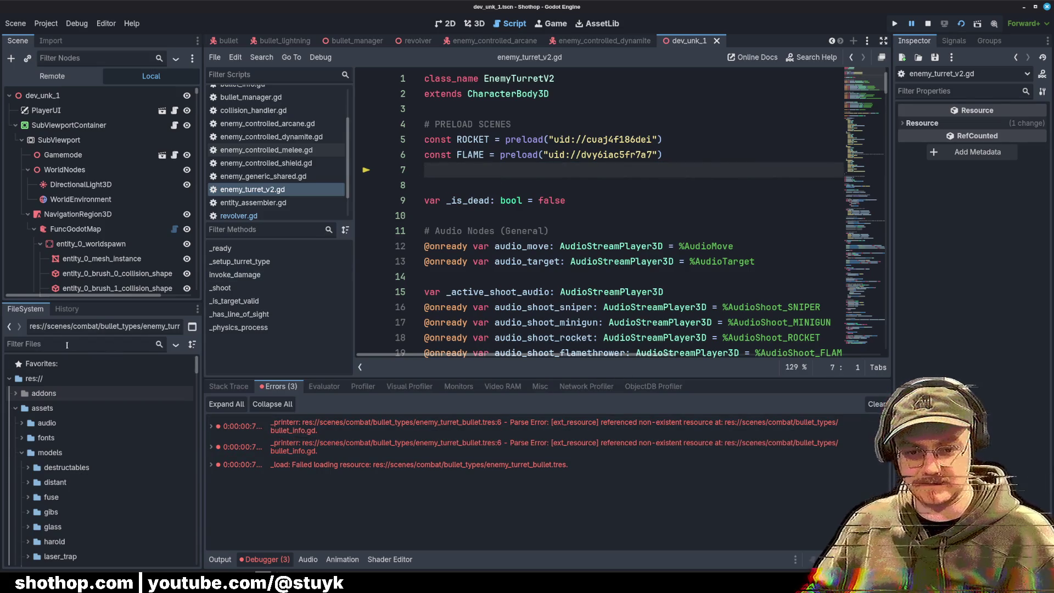
type("enemy_turr")
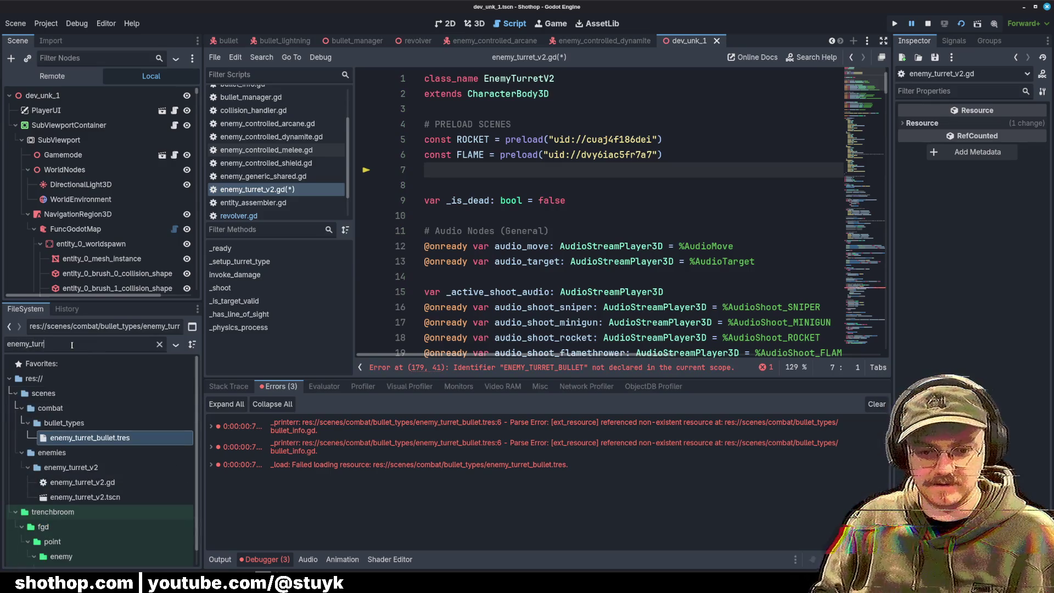
mouse_move(91, 438)
left_mouse_down()
mouse_move(549, 249)
mouse_move(496, 171)
left_mouse_up()
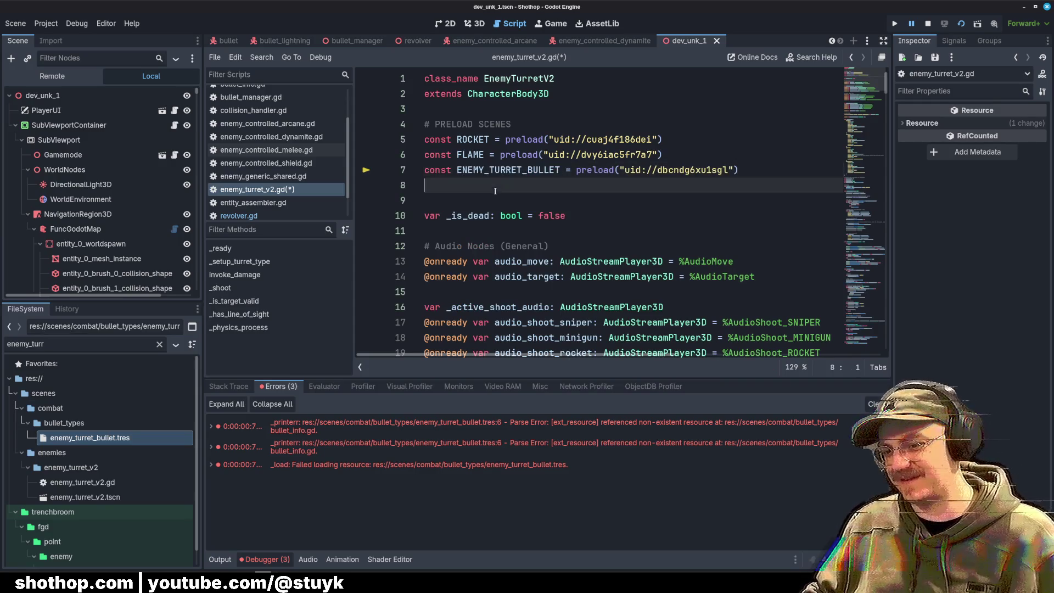
key("BackSpace")
double_click(487, 172)
key("ctrl+s")
left_click(577, 170)
Step: Search the script for every place ENEMY_TURRET_BULLET is used
scroll(601, 176, "down", 7)
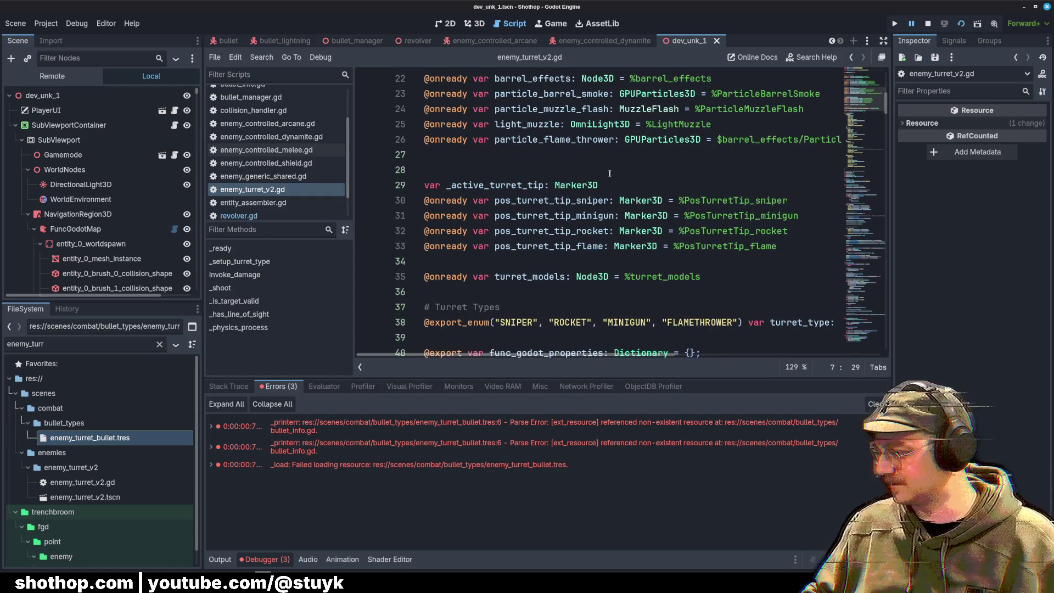
scroll(610, 271, "up", 7)
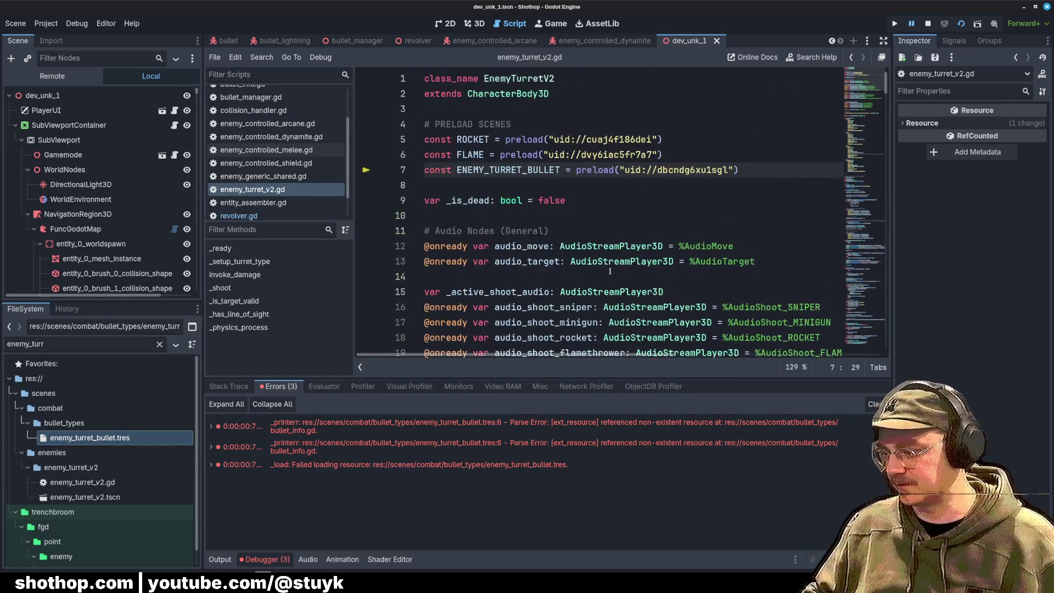
double_click(508, 170)
scroll(724, 207, "down", 13)
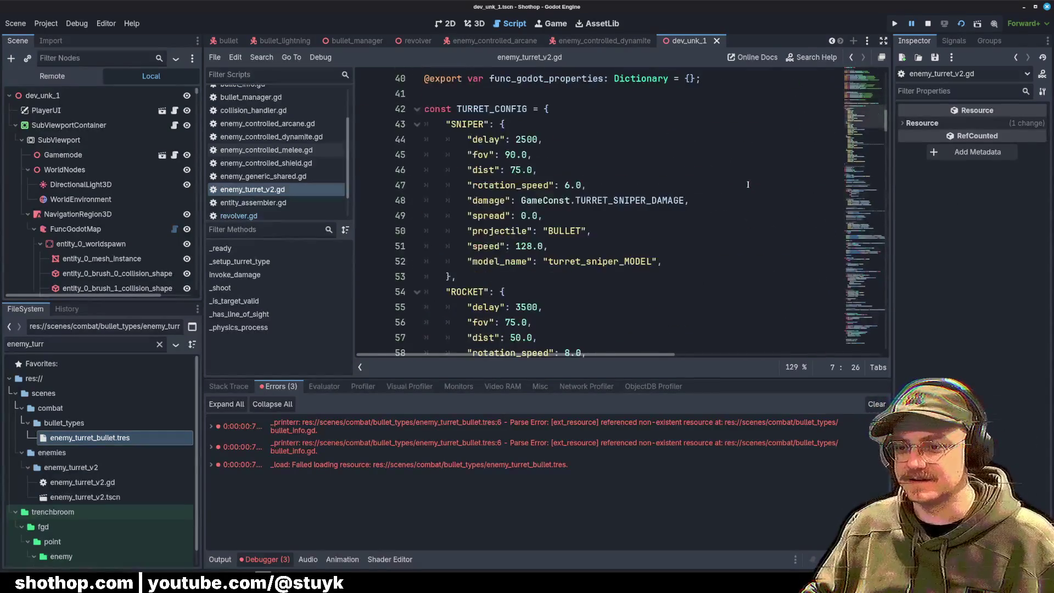
scroll(725, 206, "up", 13)
key("ctrl+f")
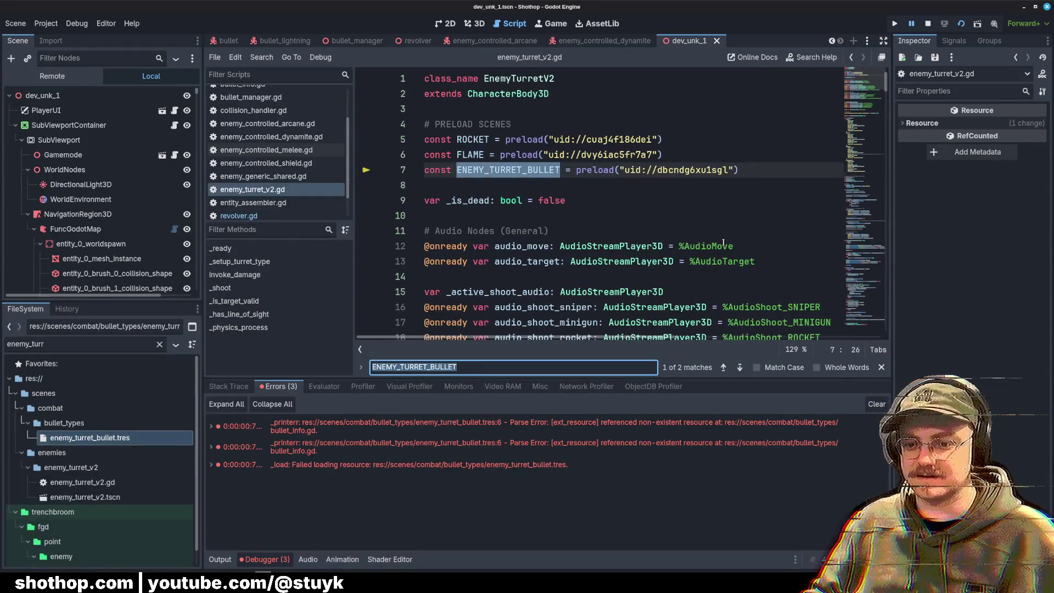
key("Return")
left_click(723, 245)
left_click(728, 216)
left_click(735, 187)
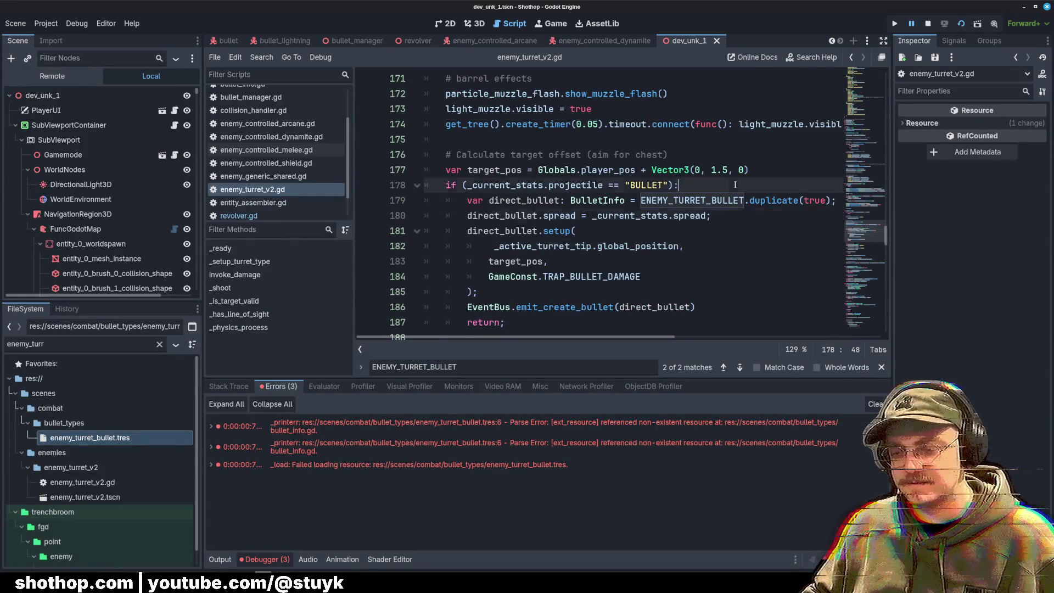
scroll(735, 192, "up", 20)
Step: Copy the turret bullet uid from line 7, comment out that preload, and find its use on line 179
left_click(586, 170)
left_click_drag(730, 169, 625, 170)
left_click(790, 176)
key("ctrl+k")
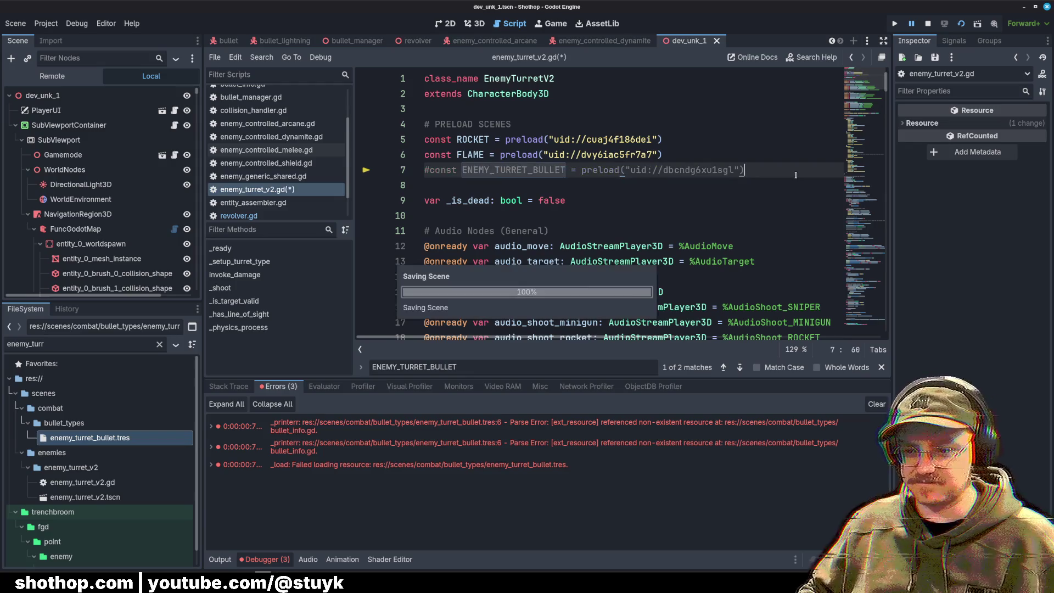
key("Down")
double_click(523, 170)
key("ctrl+f")
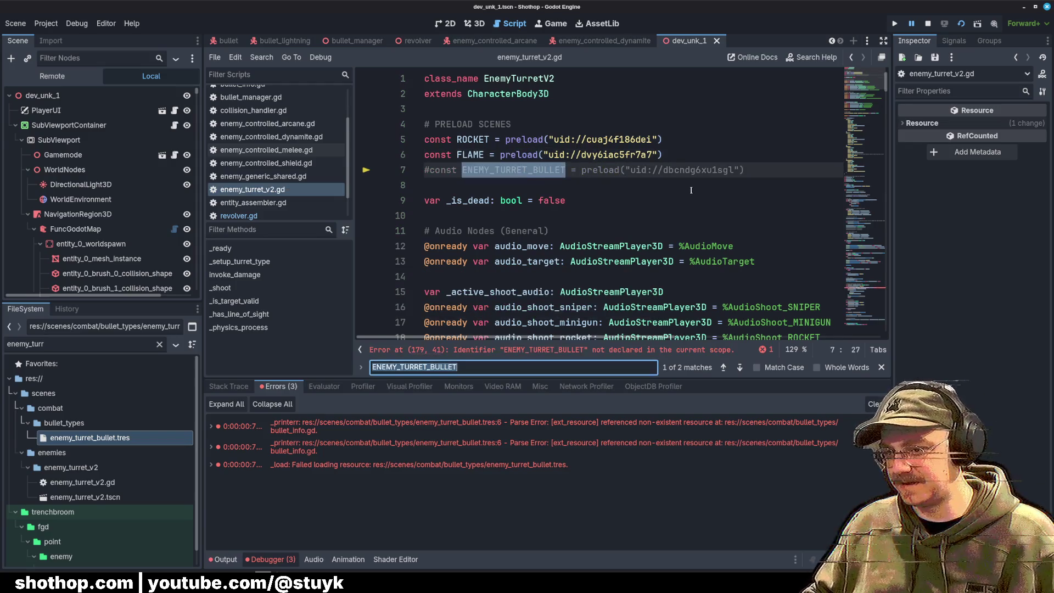
key("Return")
left_click(713, 186)
Step: Change line 179 to load("<bullet uid>").duplicate(true), save, and run the project
left_click_drag(641, 201, 841, 204)
type("load(\"")
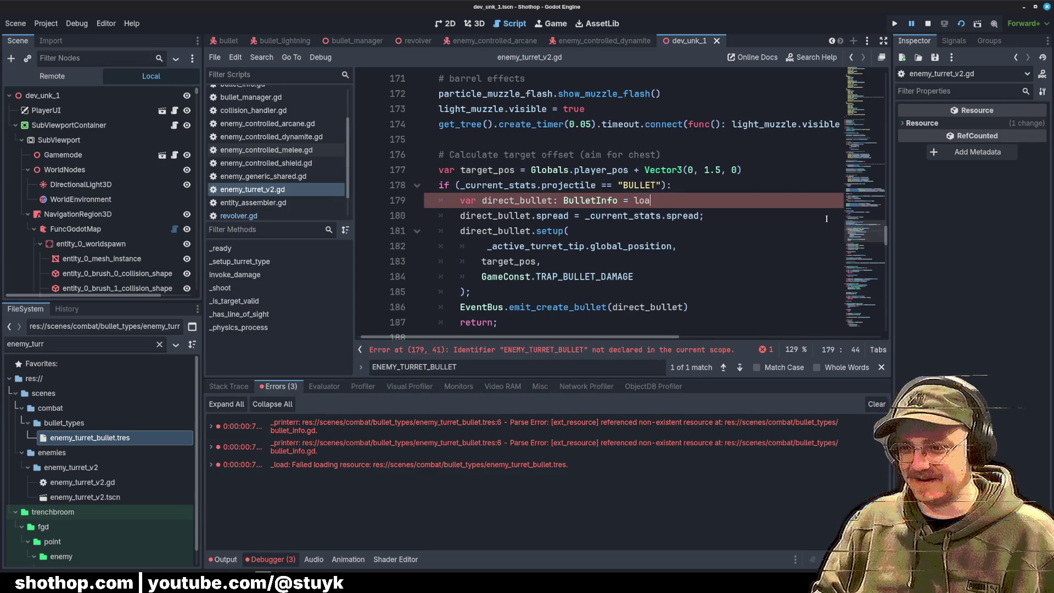
key("ctrl+v")
type("\").")
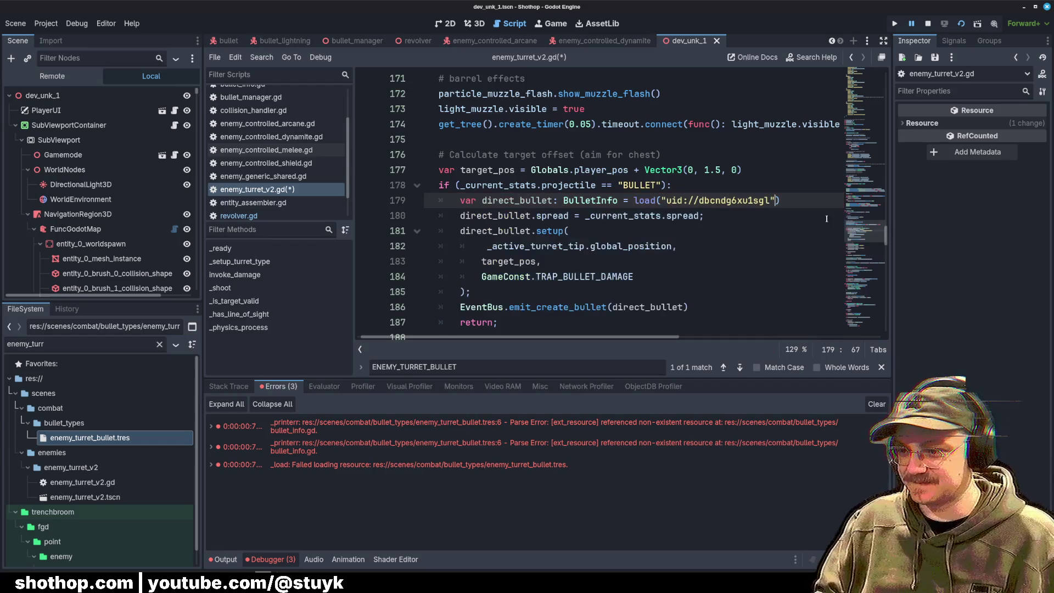
type("duplicate(true)")
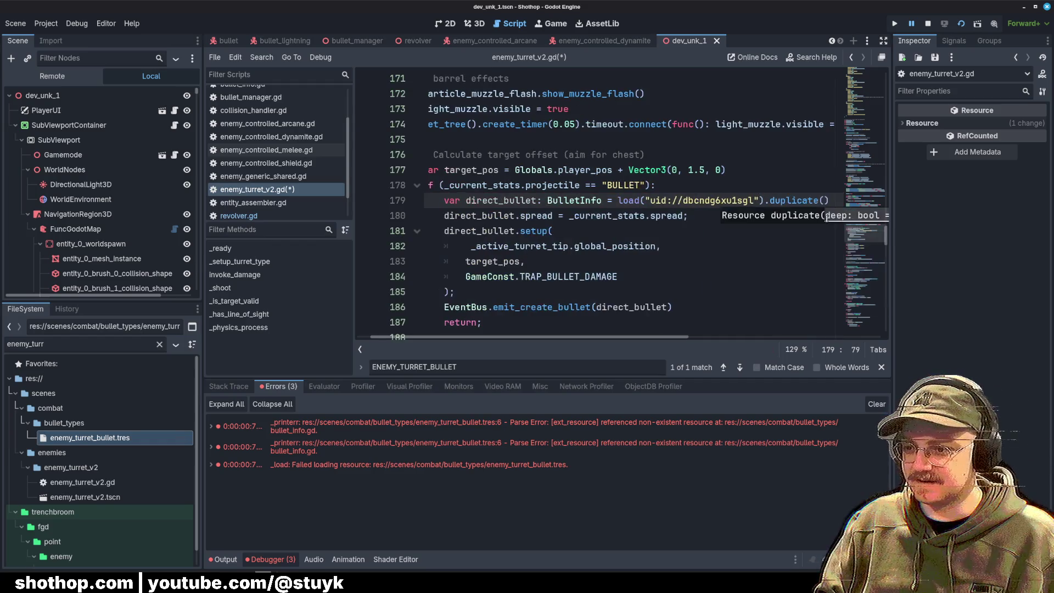
key("ctrl+s")
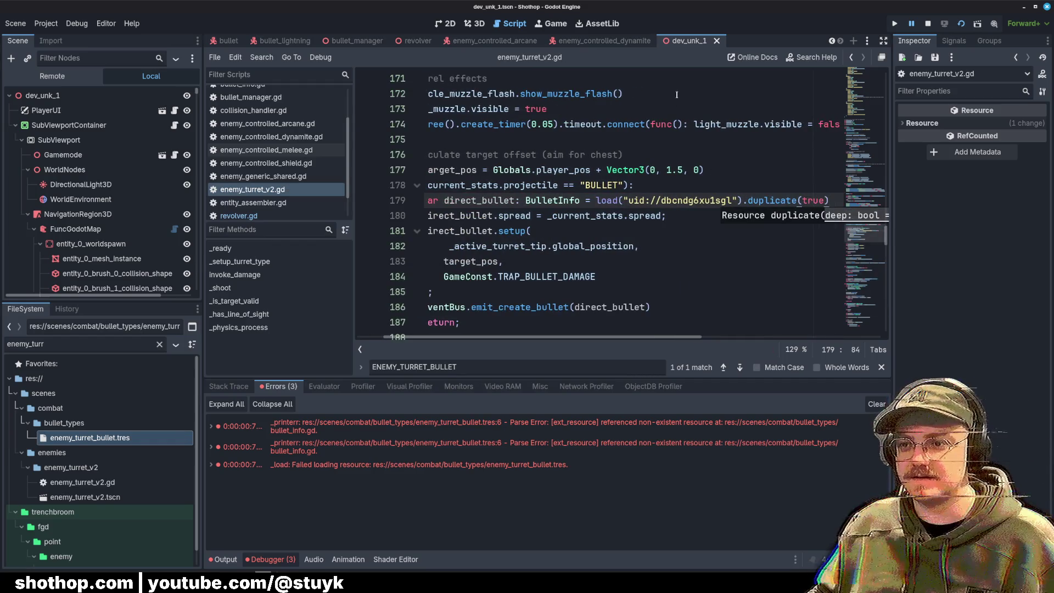
left_click(895, 23)
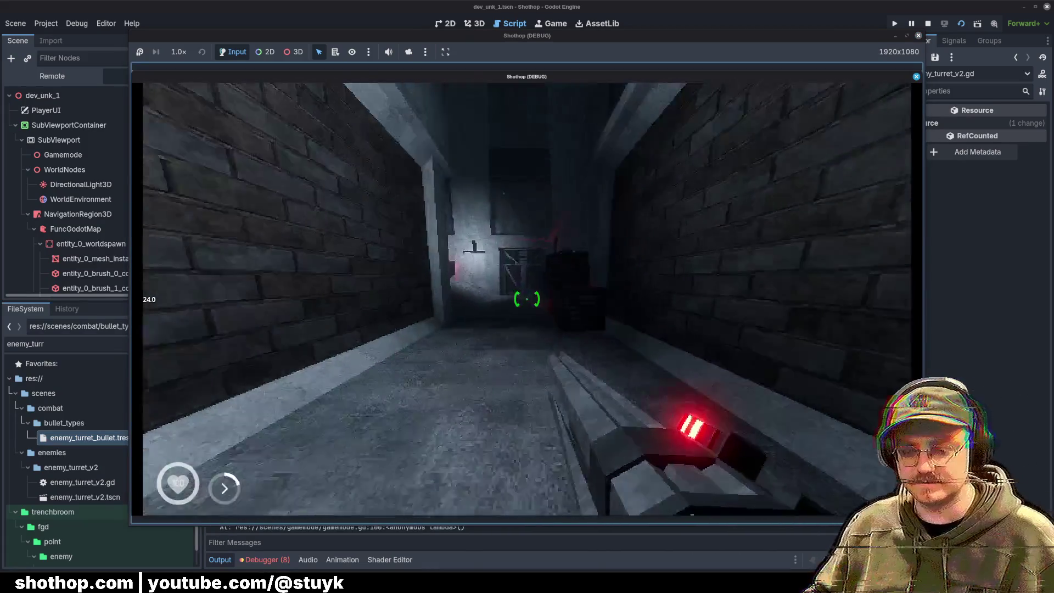
Step: Stop the running game and run the dev_sandbox scene instead
key("Escape")
left_click(928, 23)
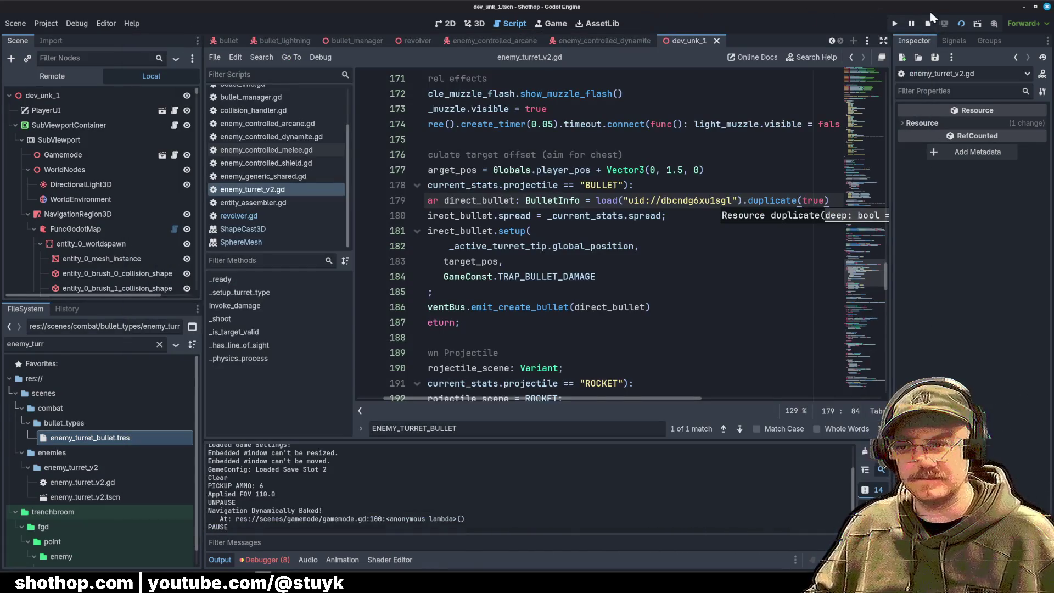
scroll(349, 46, "up", 3)
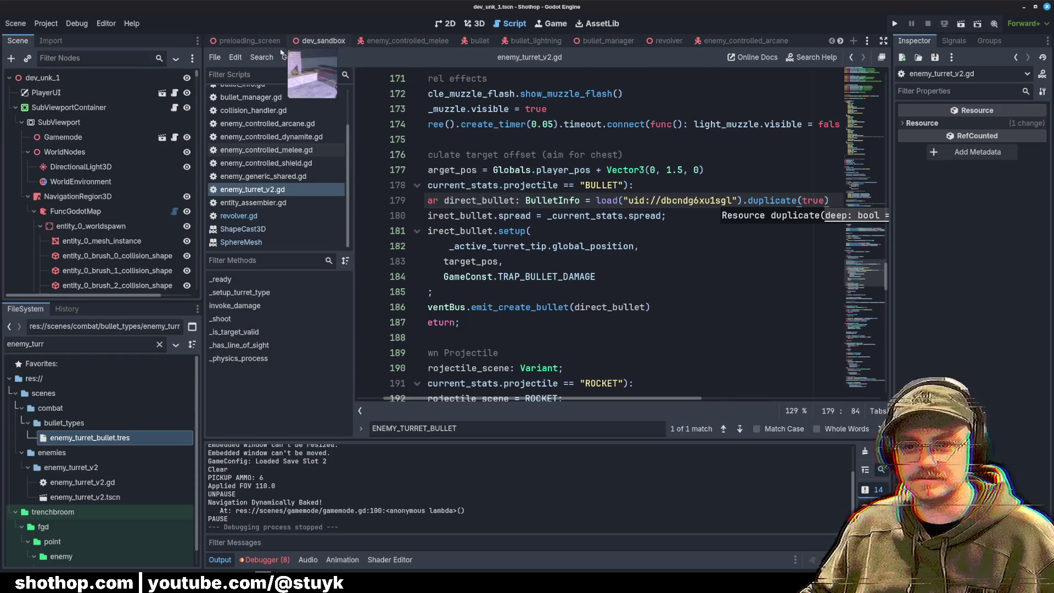
left_click(333, 47)
left_click(960, 25)
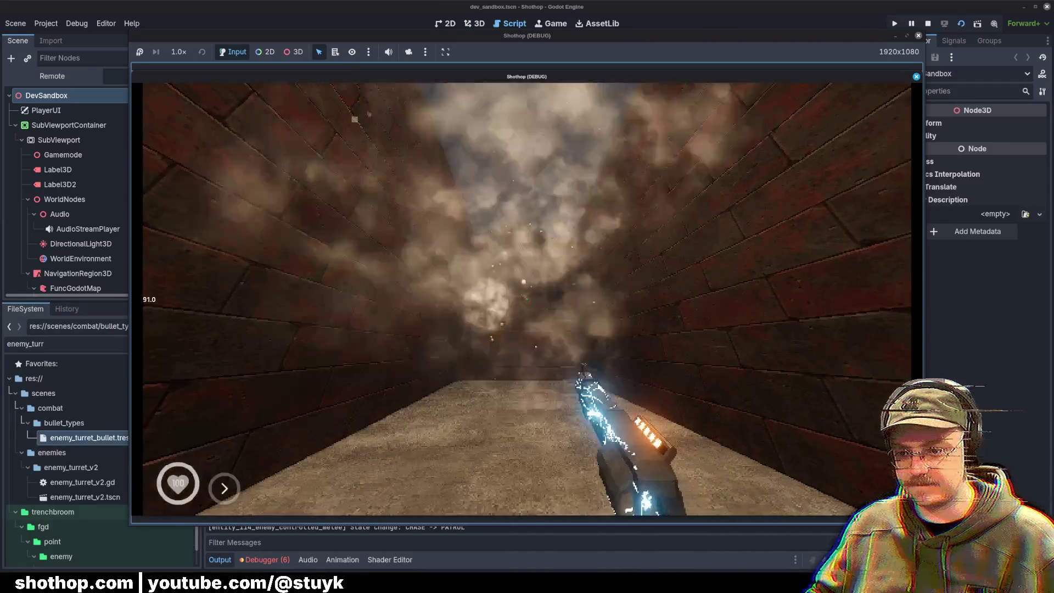
Step: Reset to the spawn arena while testing, then return to the bullet setup call in the turret script
key("Escape")
left_click(522, 301)
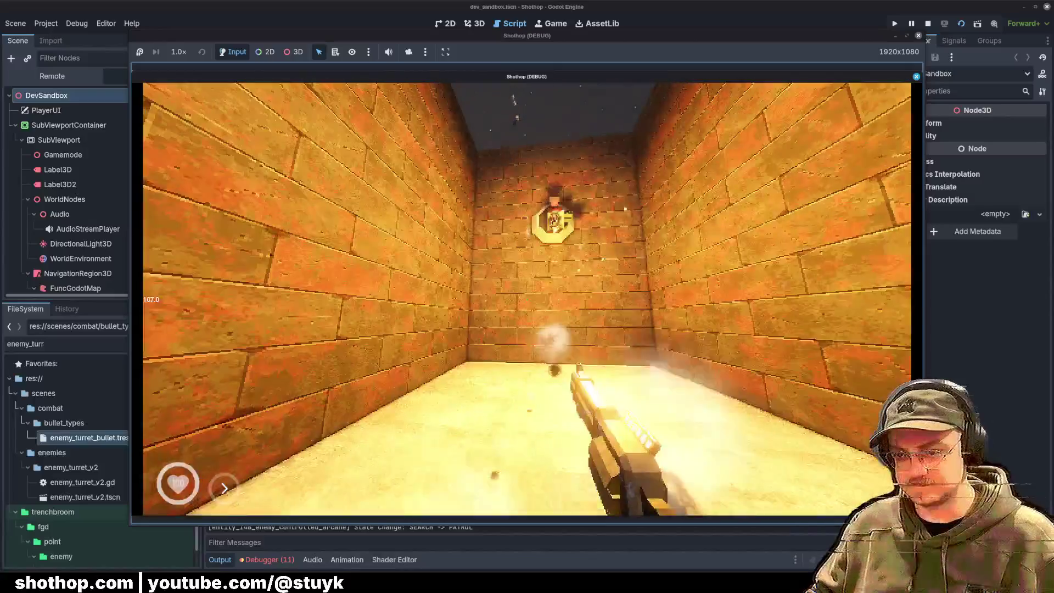
key("Escape")
key("alt+Tab")
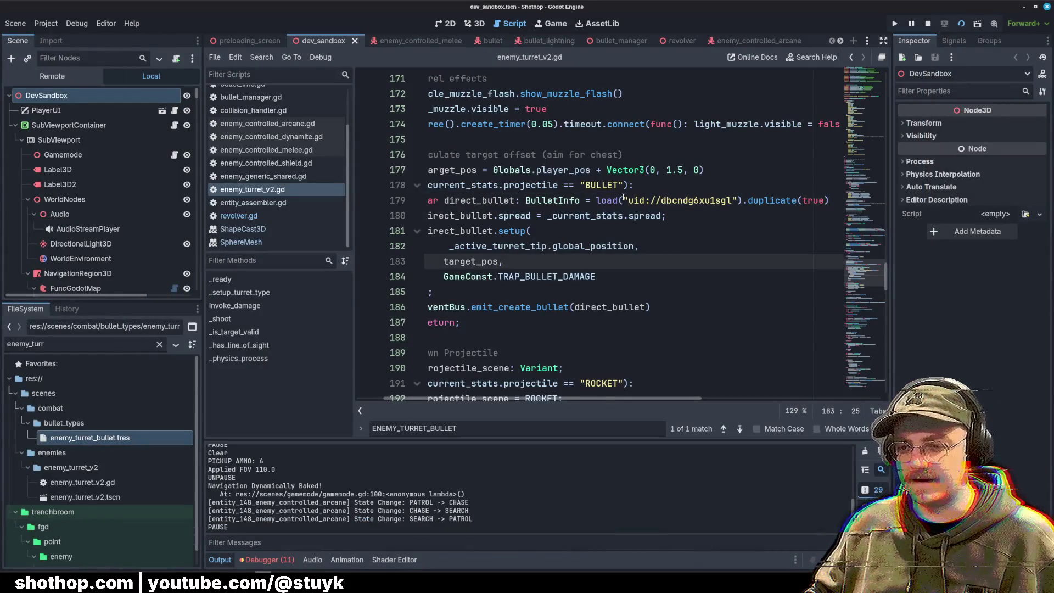
left_click(444, 186)
left_click(445, 247)
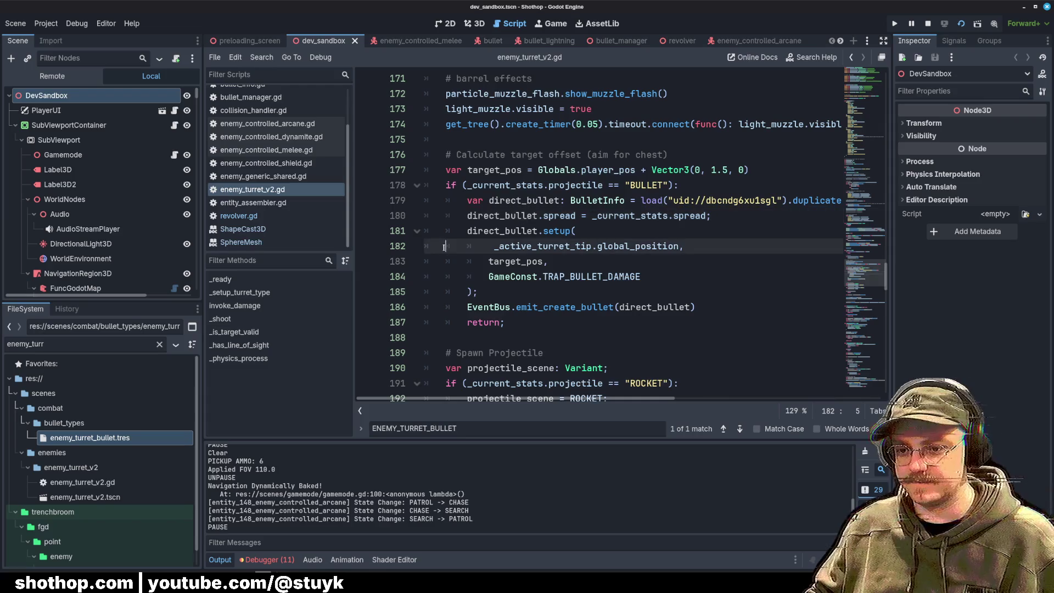
key("Down")
key("Down")
key("End")
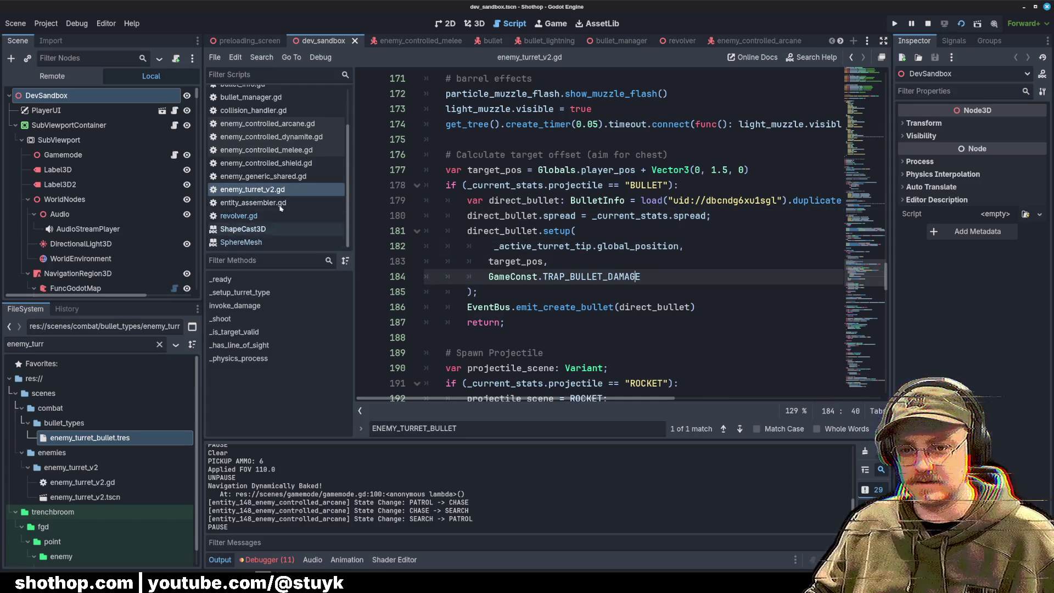
scroll(271, 194, "up", 2)
left_click(247, 123)
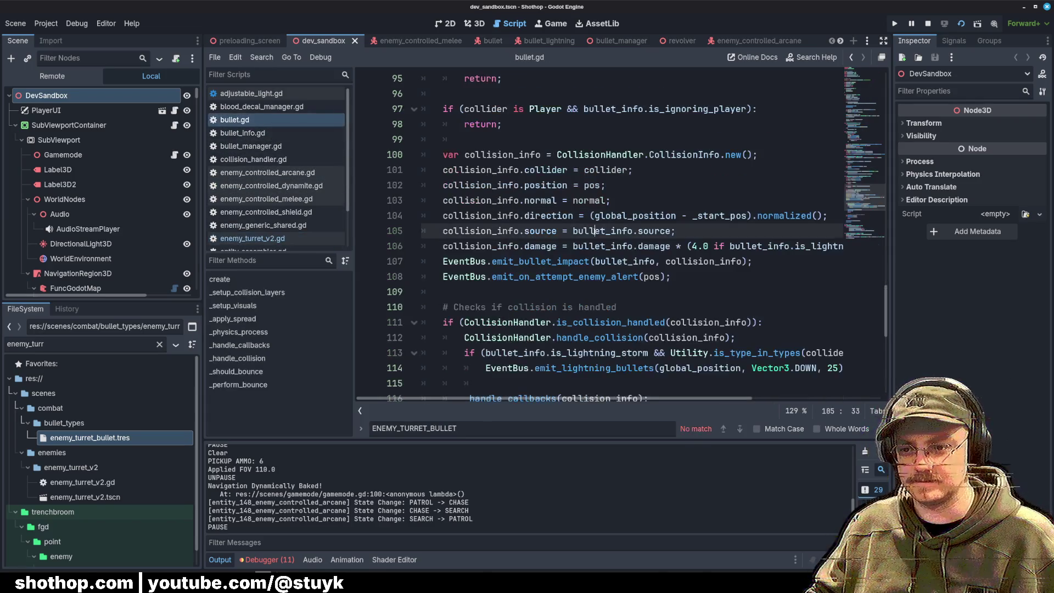
scroll(730, 189, "up", 15)
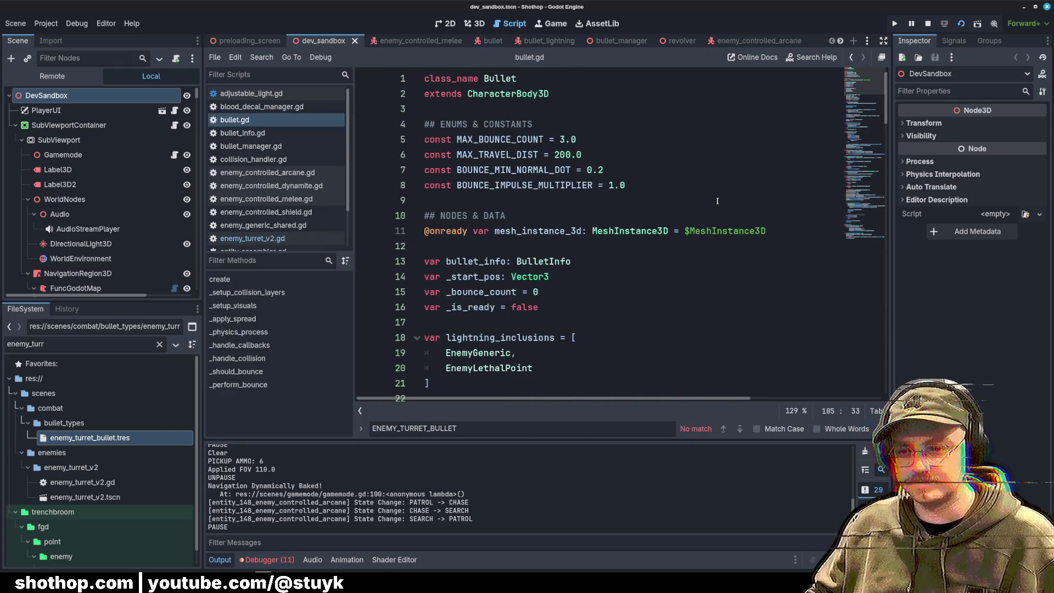
scroll(717, 201, "down", 2)
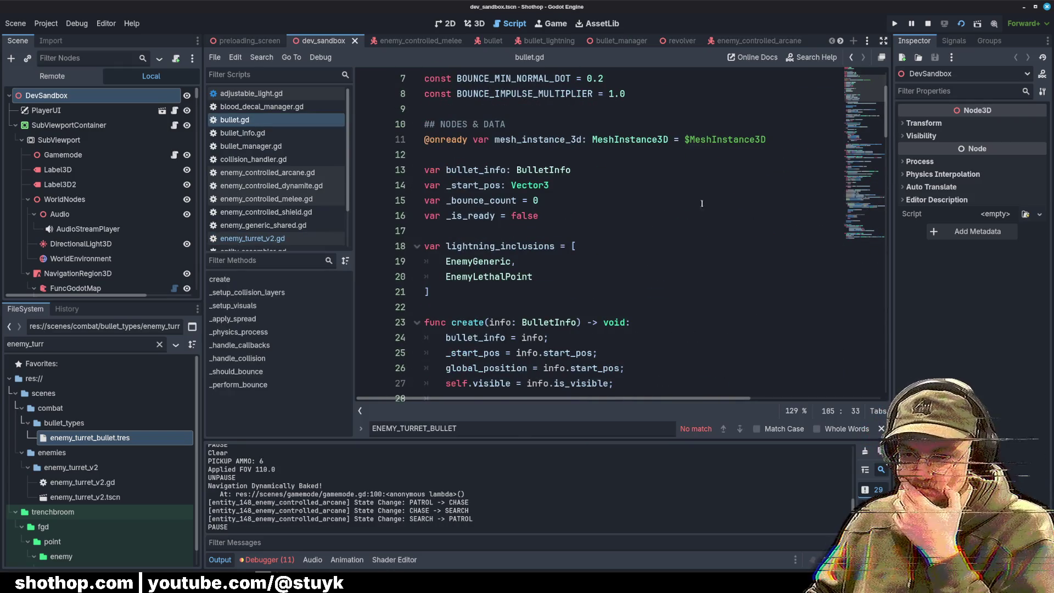
scroll(710, 202, "down", 3)
scroll(615, 220, "down", 3)
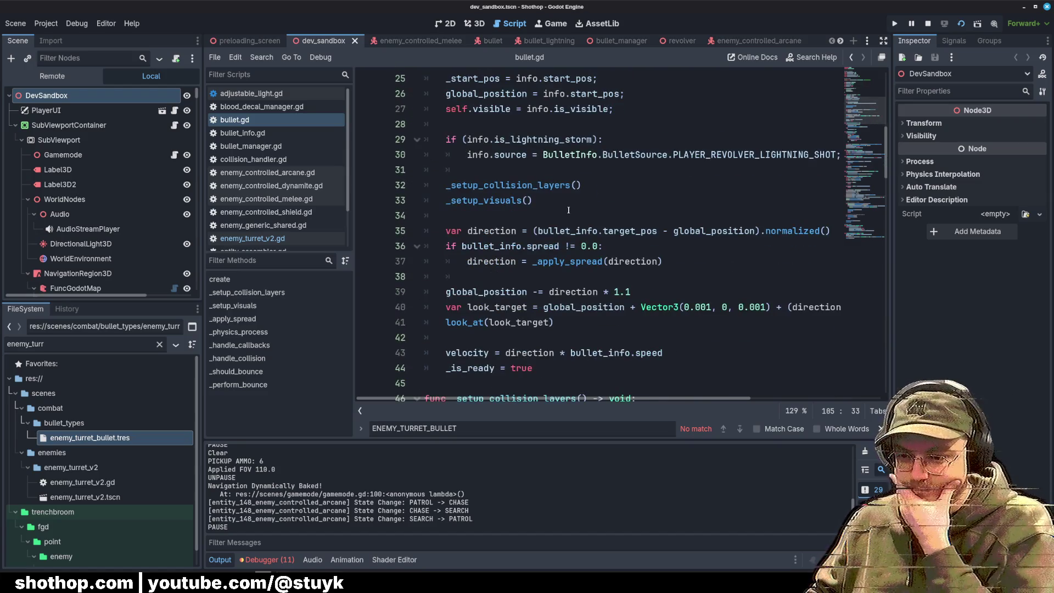
scroll(568, 210, "down", 3)
scroll(546, 223, "up", 7)
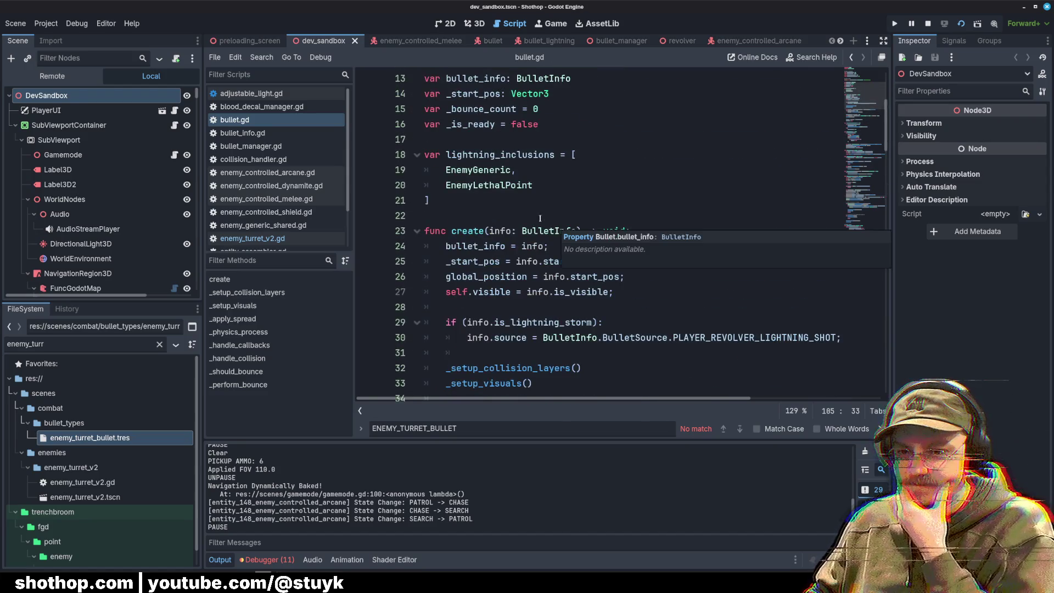
left_click(550, 229)
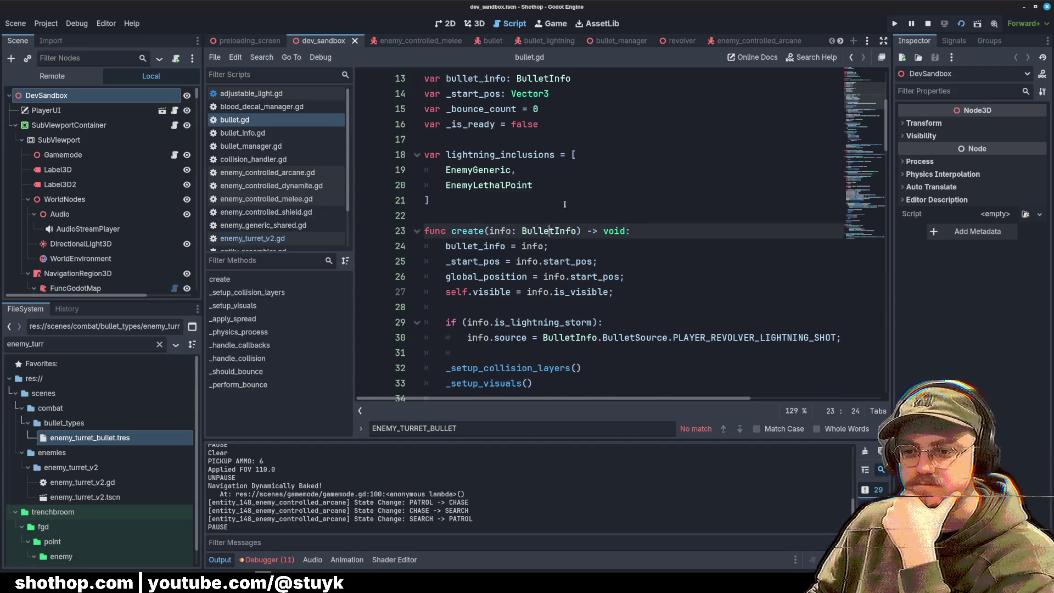
scroll(552, 231, "down", 3)
scroll(544, 235, "down", 4)
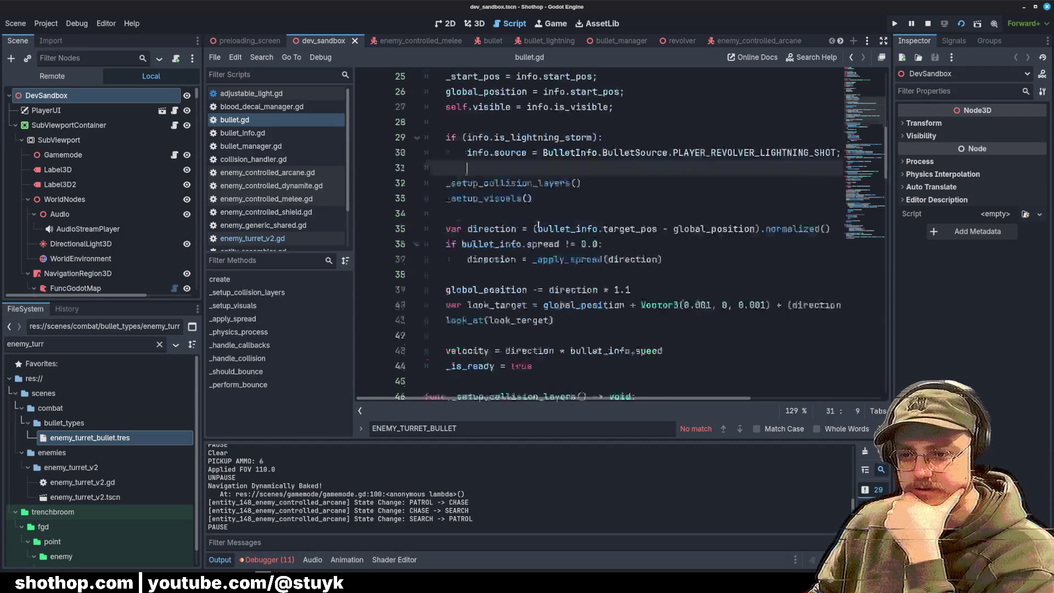
double_click(538, 261)
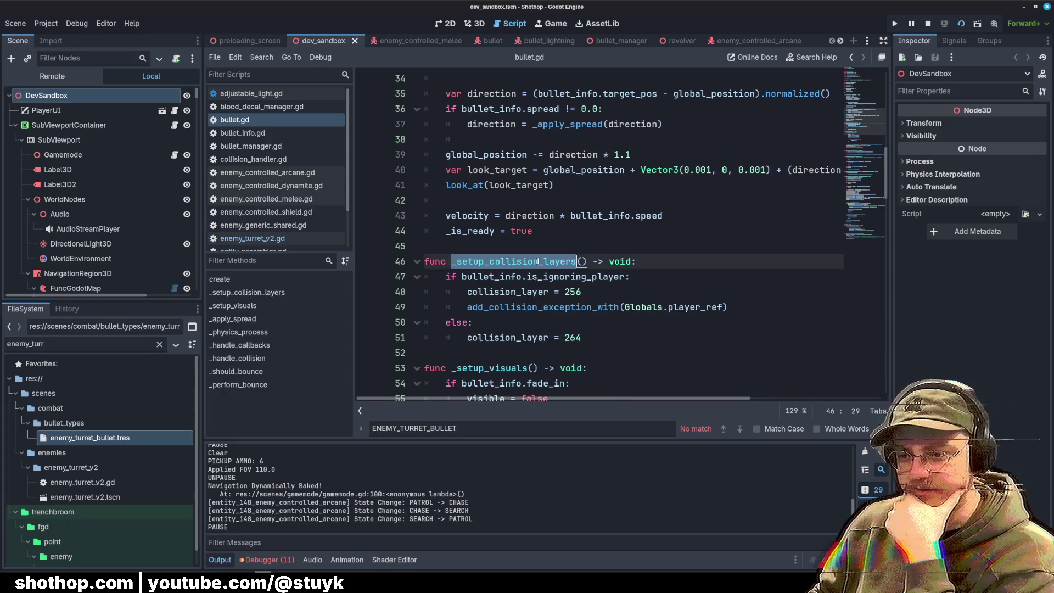
left_click(797, 259)
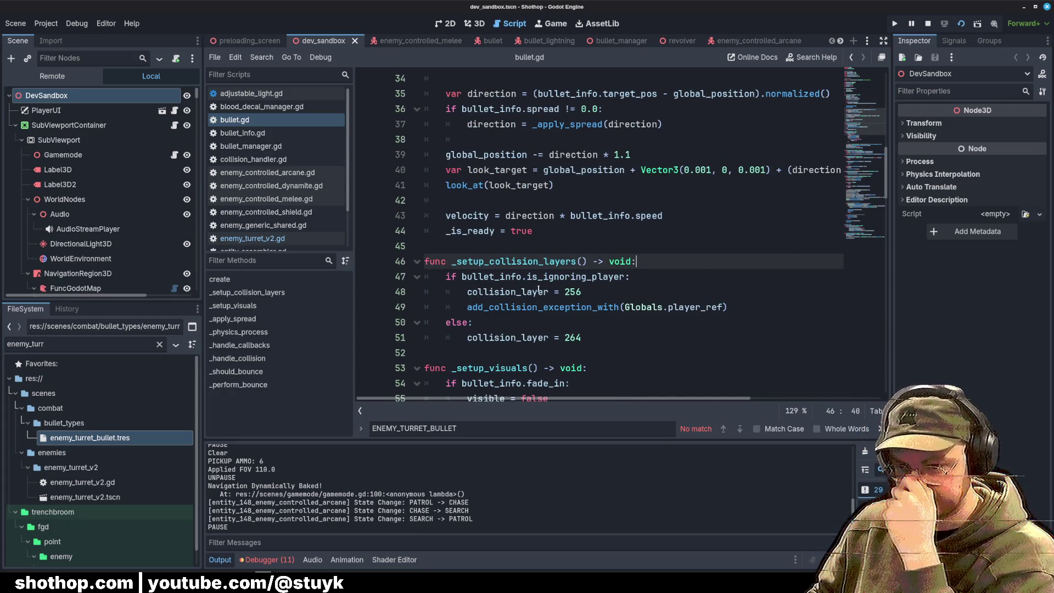
left_click(598, 292)
double_click(573, 291)
scroll(573, 291, "down", 2)
left_click(505, 231)
left_click(669, 188)
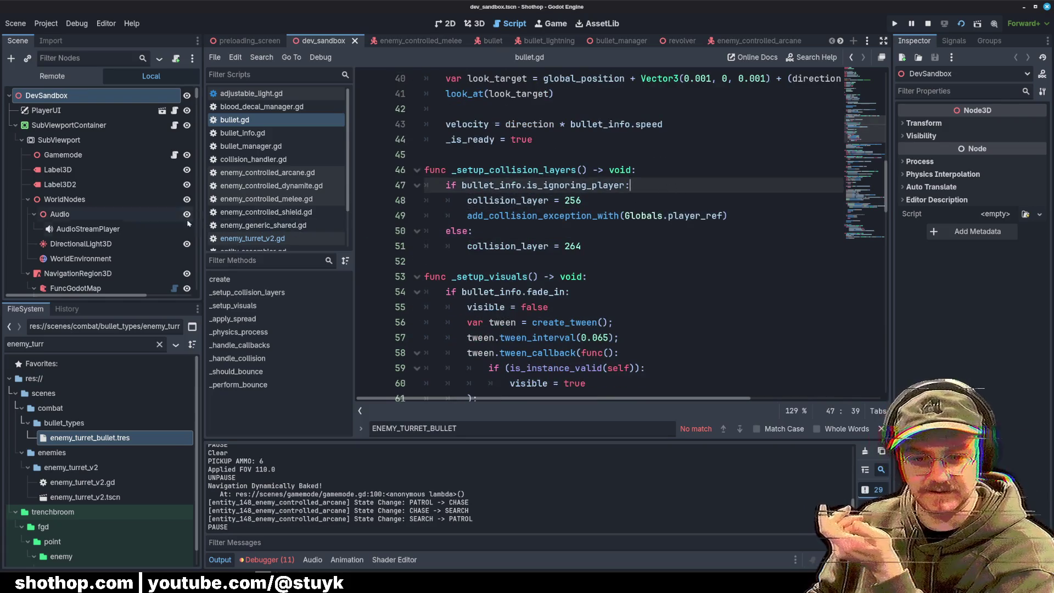
scroll(161, 227, "down", 3)
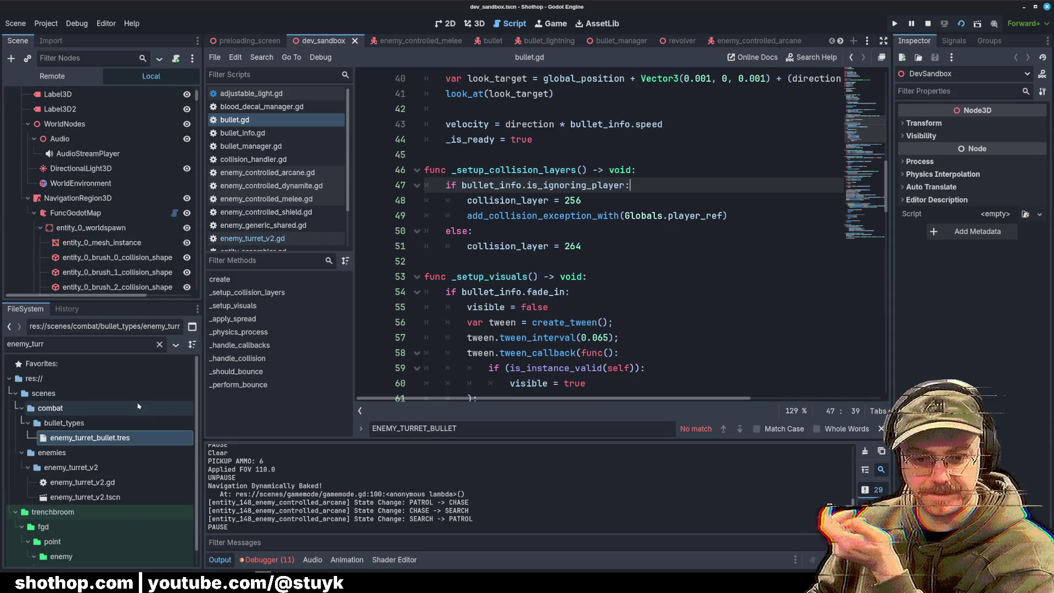
double_click(113, 483)
left_click(650, 296)
left_click(634, 278)
left_click_drag(446, 170, 695, 307)
left_click(632, 293)
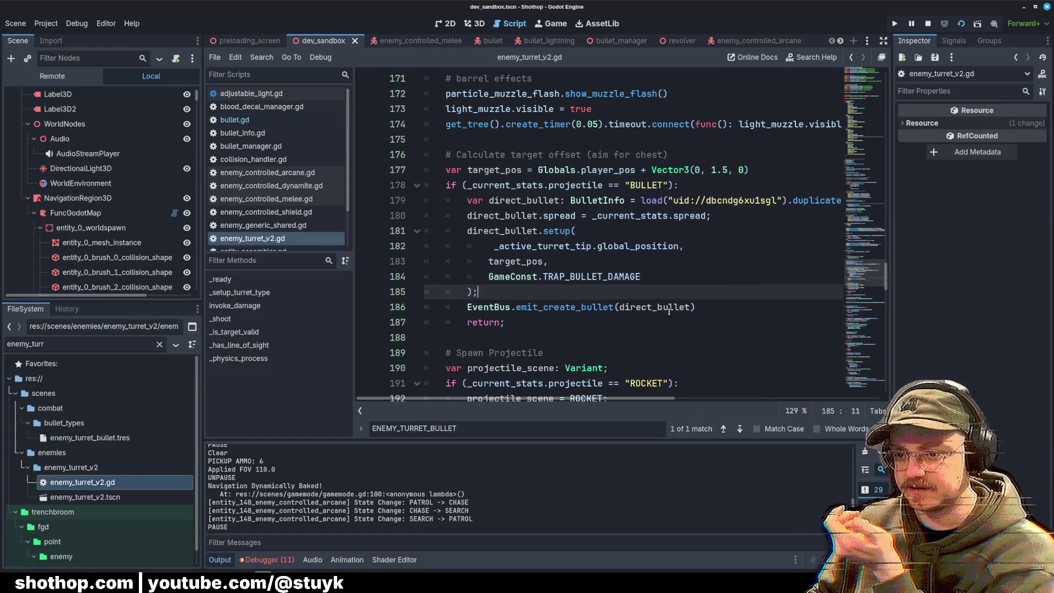
Step: Replace TRAP_BULLET_DAMAGE with GameConst.TURRET_SMG_DAMAGE for the direct bullet and save
double_click(604, 276)
key("BackSpace")
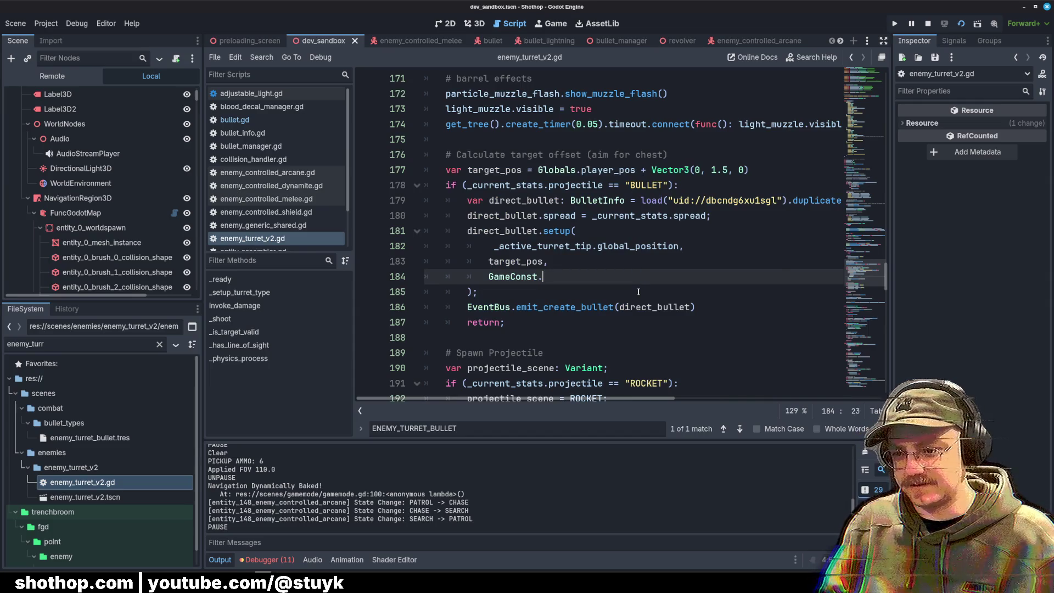
type("T")
key("BackSpace")
type("T")
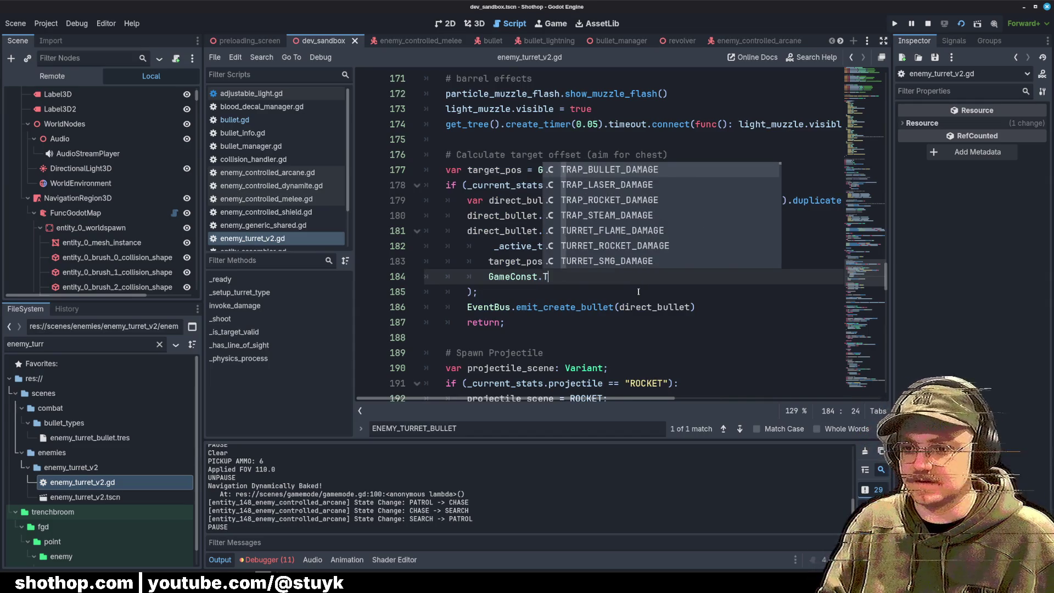
type("URRET")
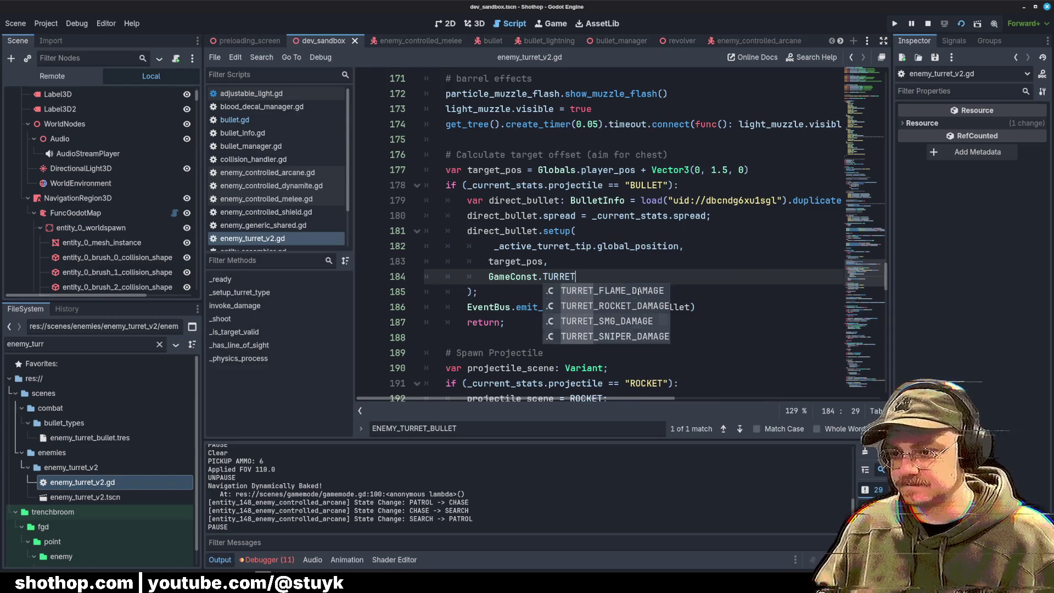
left_click(607, 320)
left_click(688, 261)
key("ctrl+s")
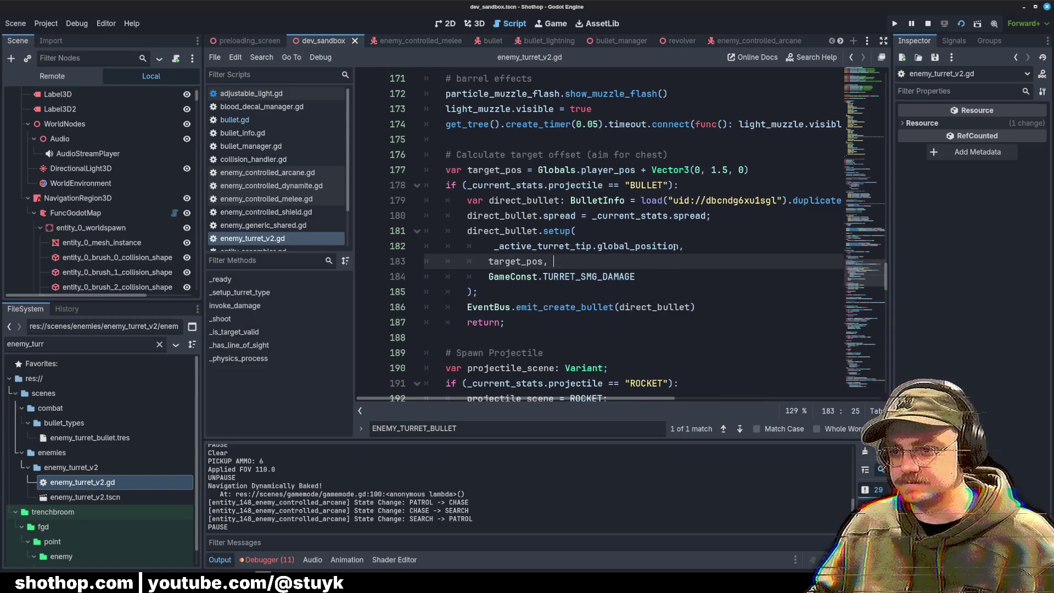
key("Up")
key("Up")
key("End")
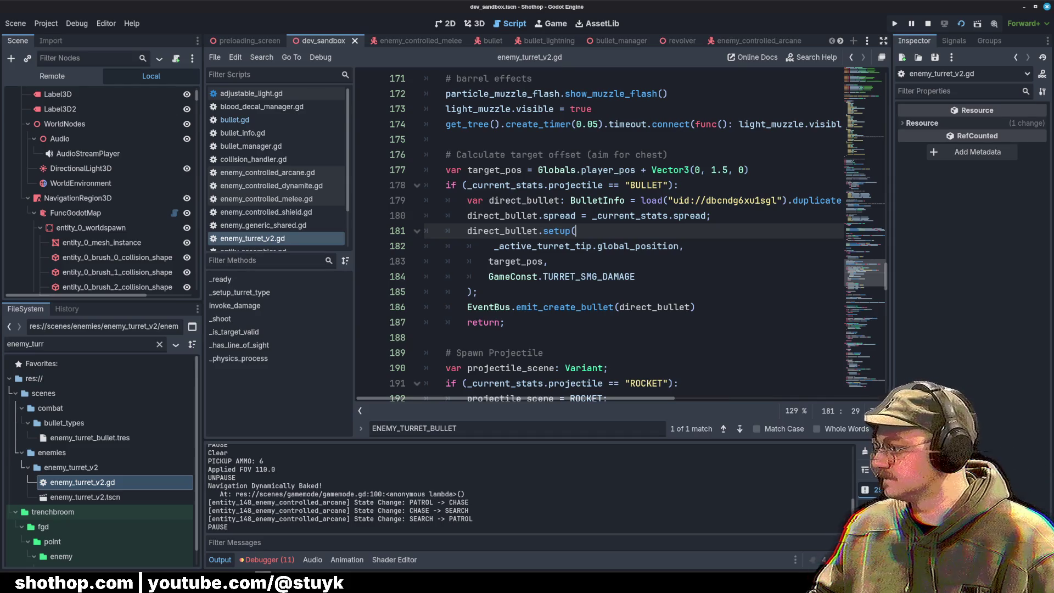
Step: Add a print(direct_bullet.is_ignoring_player) debug line after the setup call and save
left_click(706, 215)
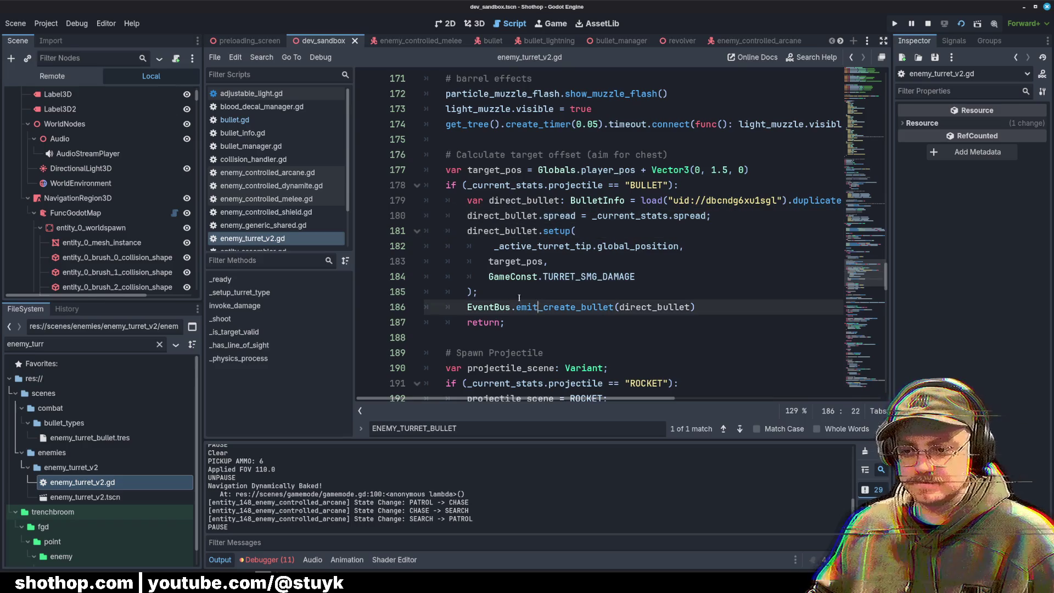
left_click(512, 221)
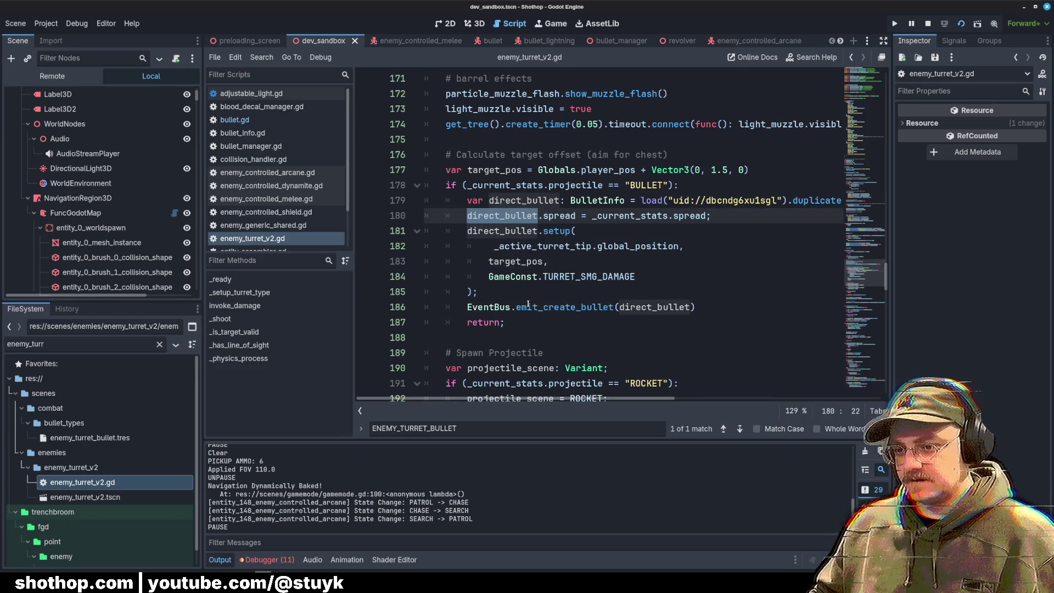
left_click(468, 307)
key("Return")
key("Return")
key("Up")
key("Up")
type("print(direct_bullet.")
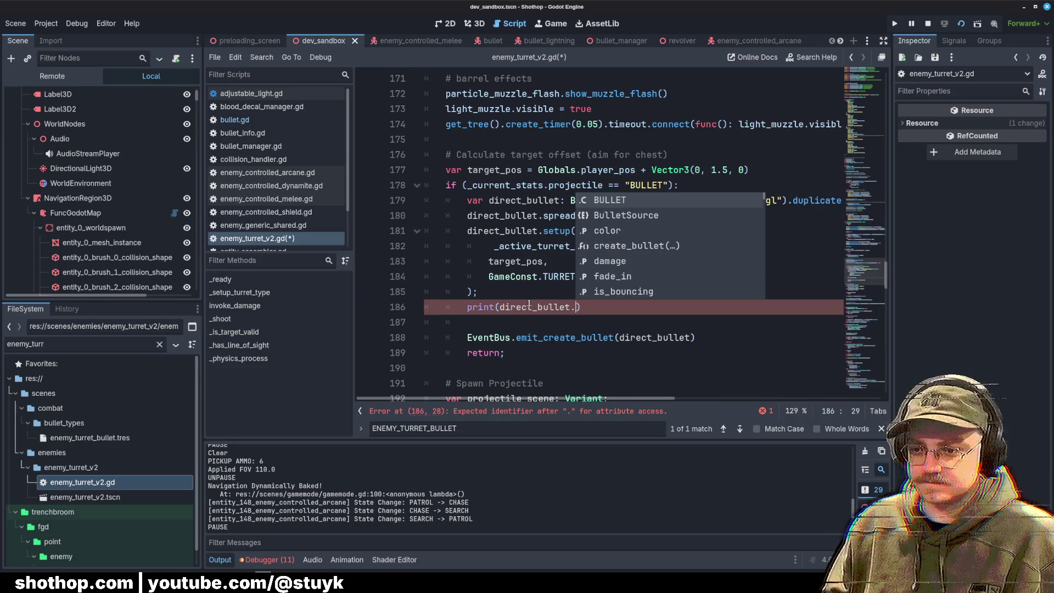
type("is_")
key("Return")
key("ctrl+s")
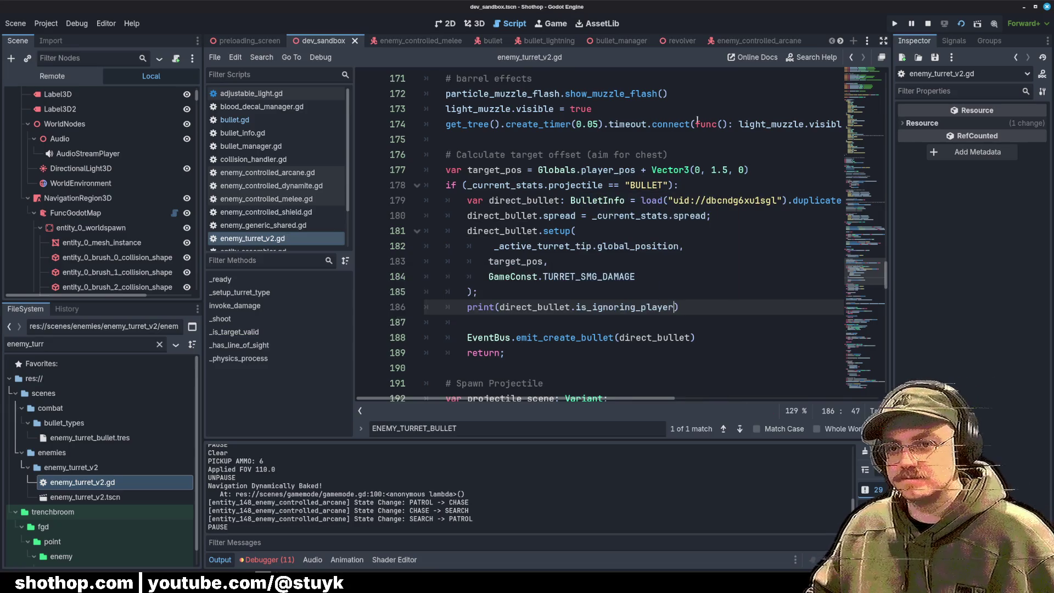
Step: Pause the game, then delete the line 186 debug print and its leftover blank lines
key("alt+Tab")
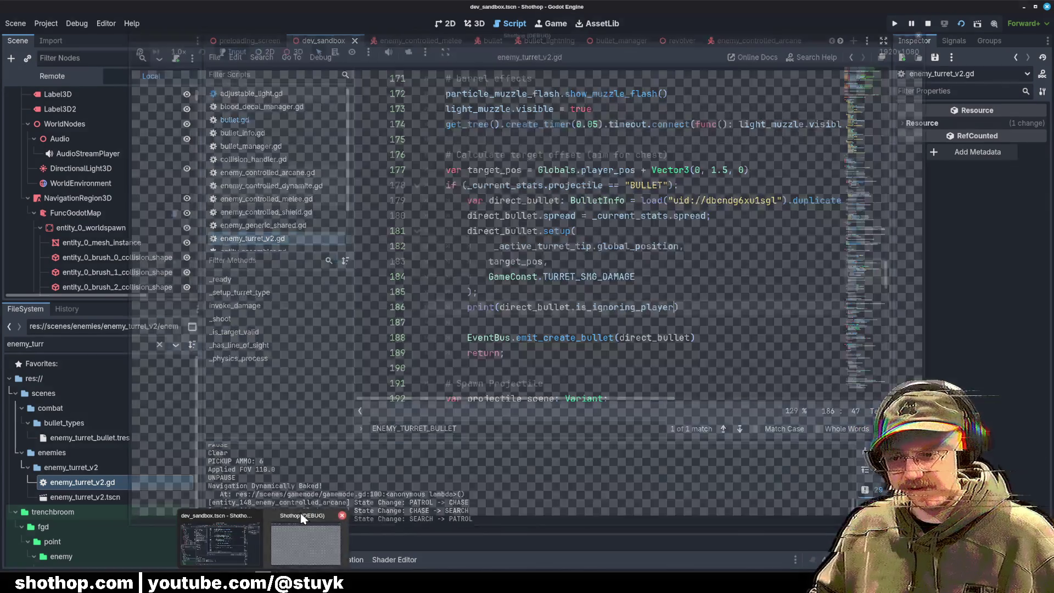
key("Escape")
left_click(598, 2)
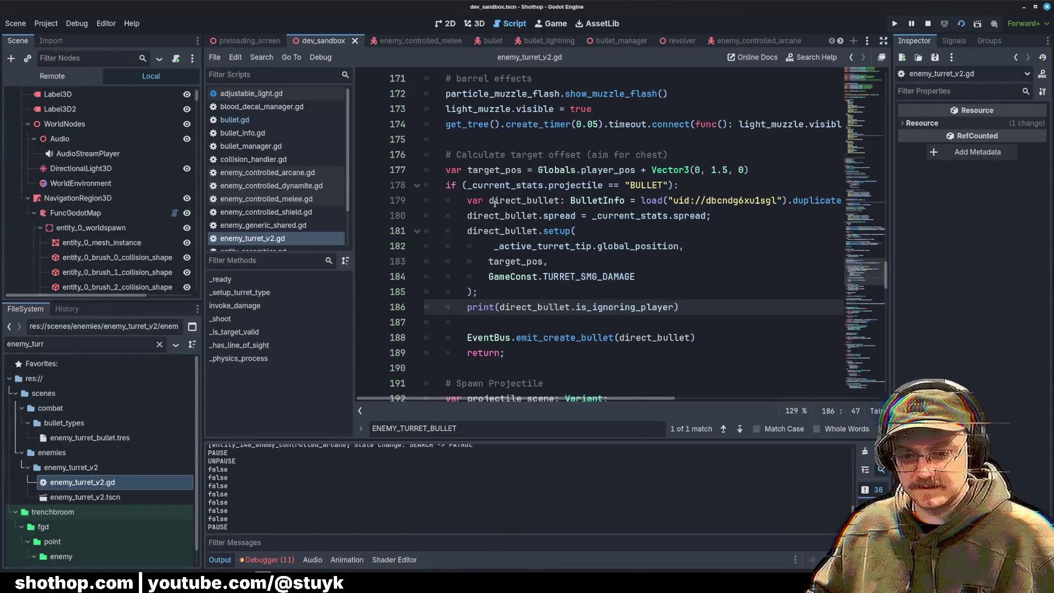
key("Up")
key("Up")
mouse_move(693, 309)
left_mouse_down()
mouse_move(434, 310)
mouse_move(560, 295)
left_mouse_up()
key("BackSpace")
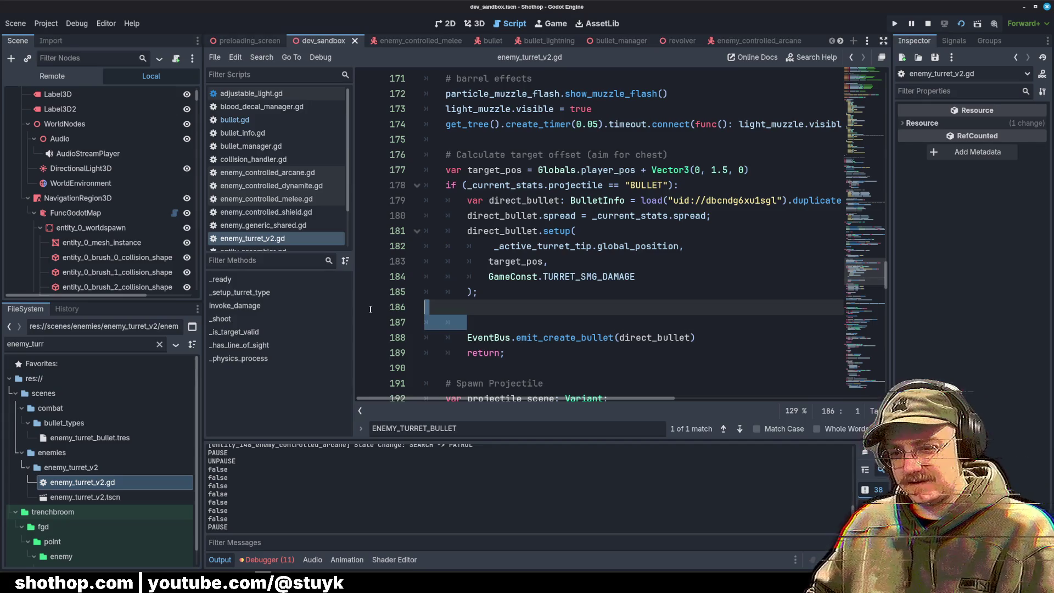
key("BackSpace")
key("Up")
key("Up")
key("Up")
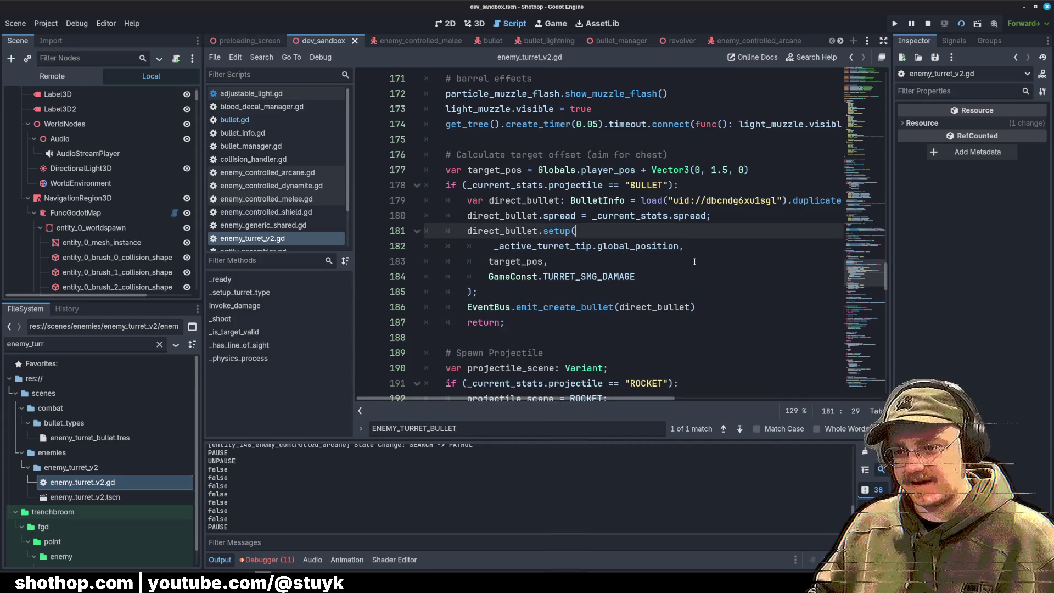
left_click(635, 169)
Step: Open bullet.gd and add a print("test") line after the Player check in _handle_collision
left_click(274, 120)
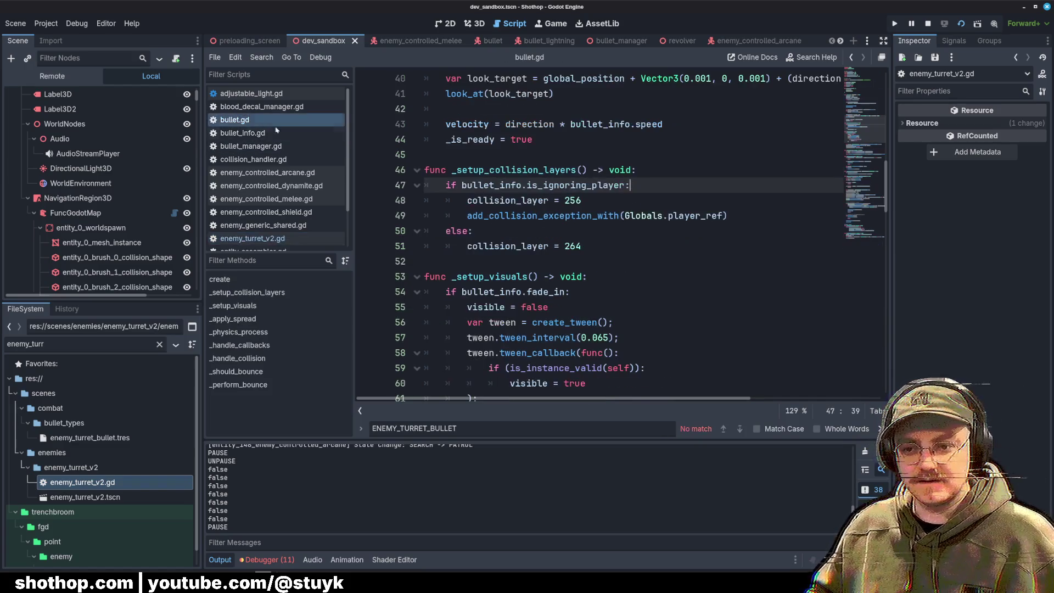
scroll(669, 204, "up", 2)
scroll(685, 220, "down", 6)
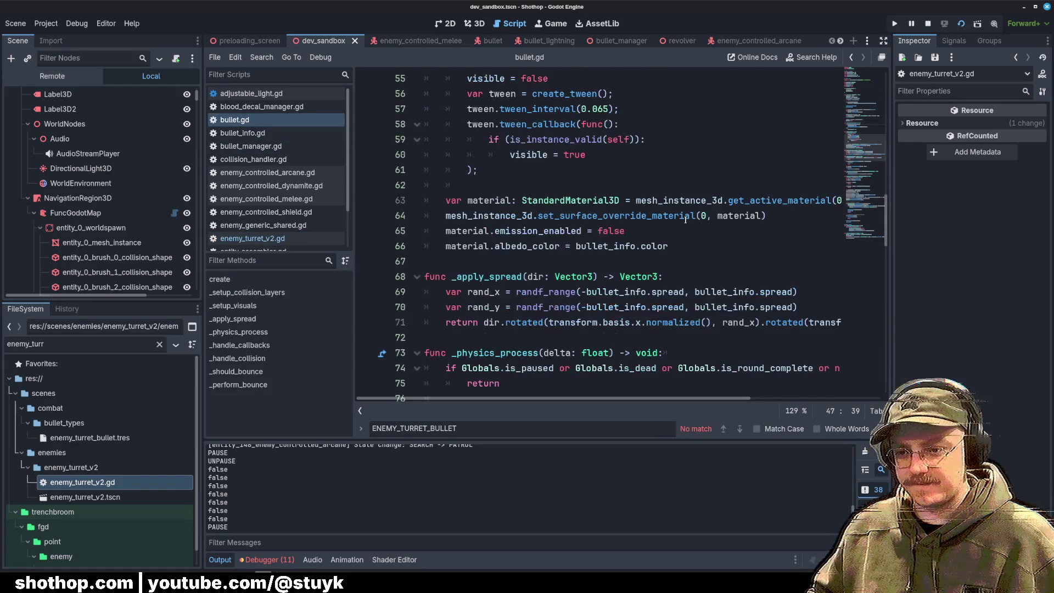
scroll(685, 219, "down", 13)
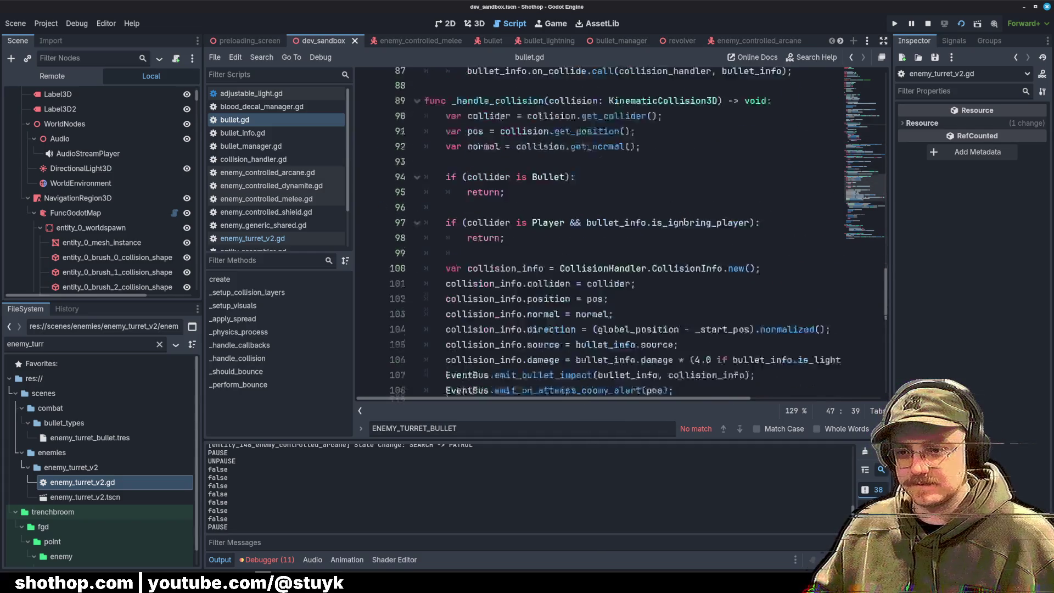
scroll(685, 221, "down", 2)
scroll(674, 221, "up", 4)
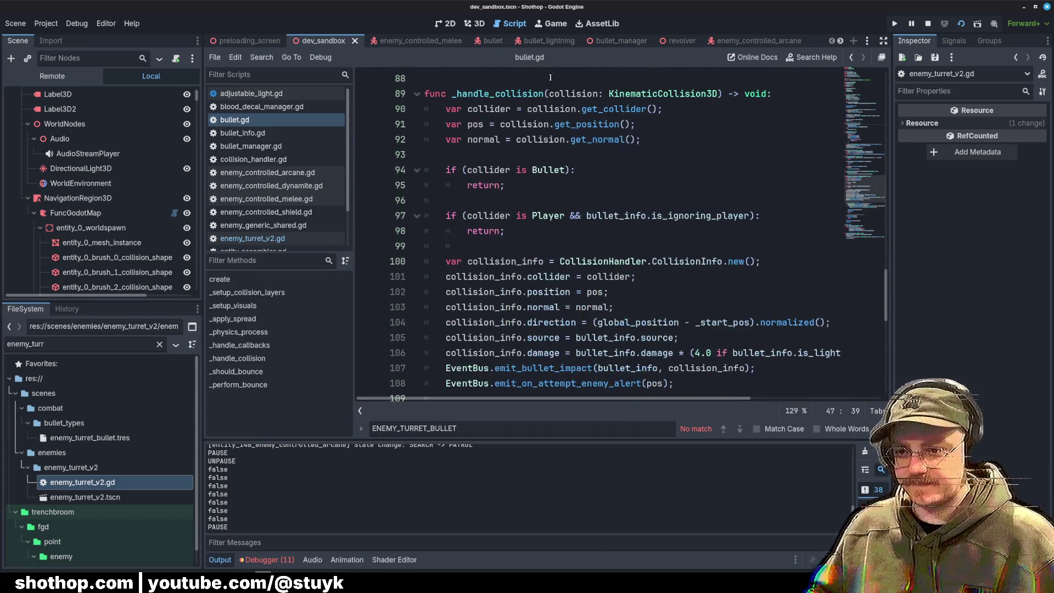
left_click(653, 182)
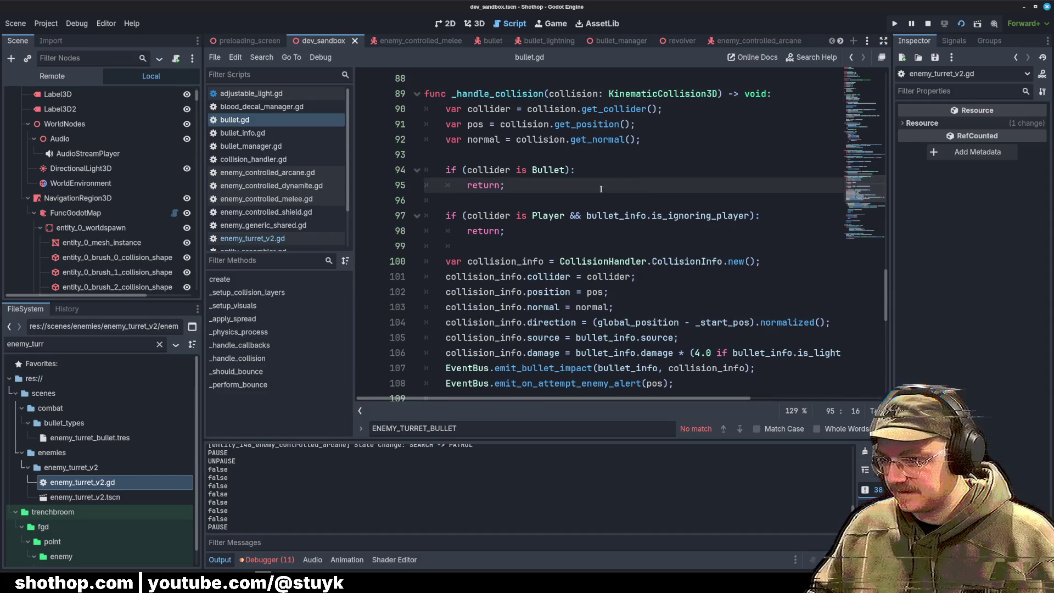
left_click(654, 220)
key("Up")
key("Up")
key("Up")
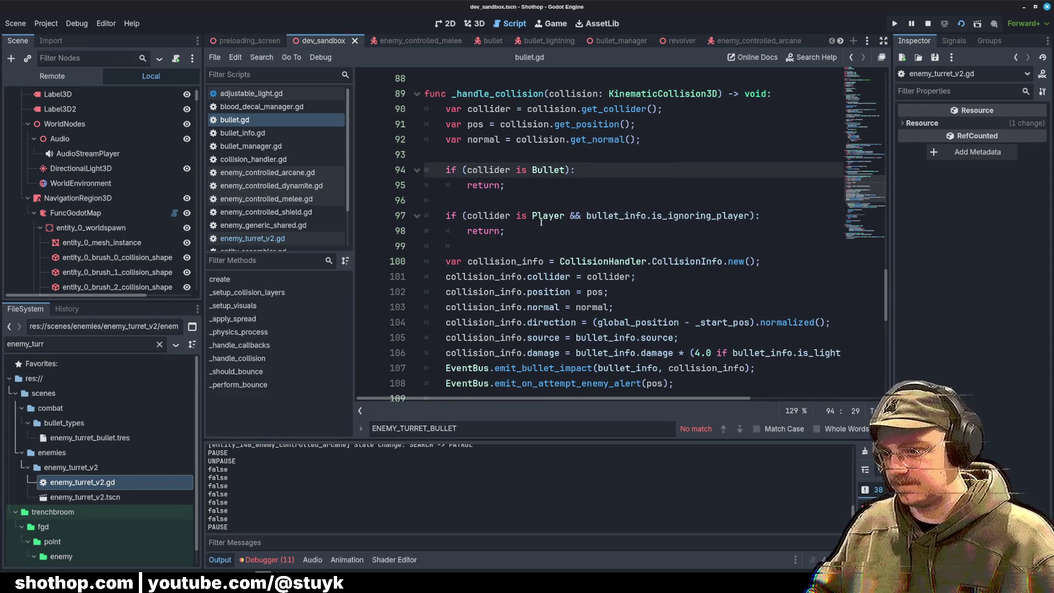
left_click(538, 217)
left_click(565, 253)
key("Return")
type("print(\"test")
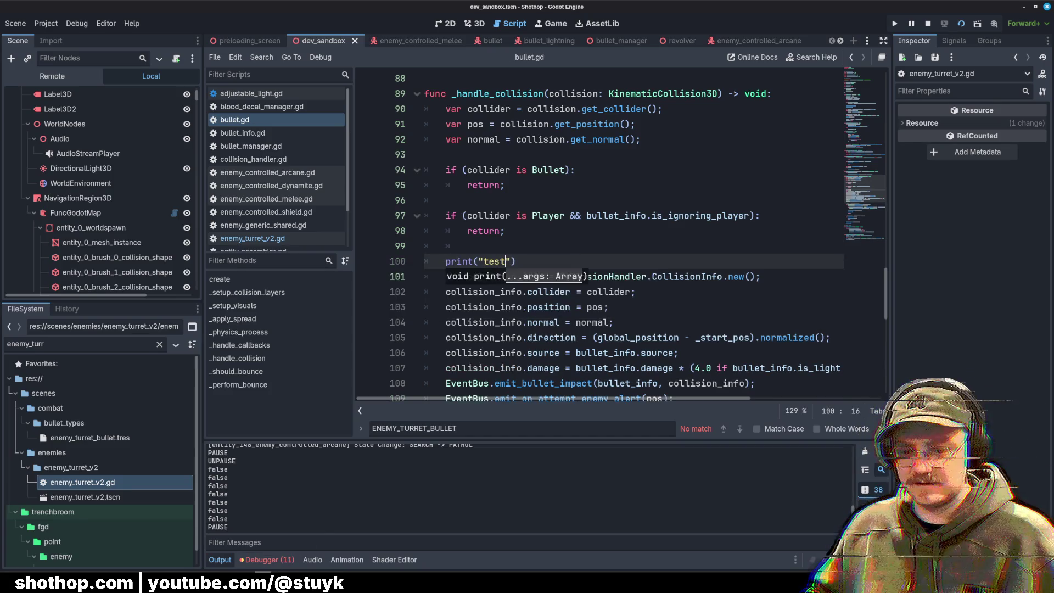
Step: Briefly resume the paused game to test shooting, then return to the editor
mouse_move(264, 581)
left_click(311, 557)
key("Escape")
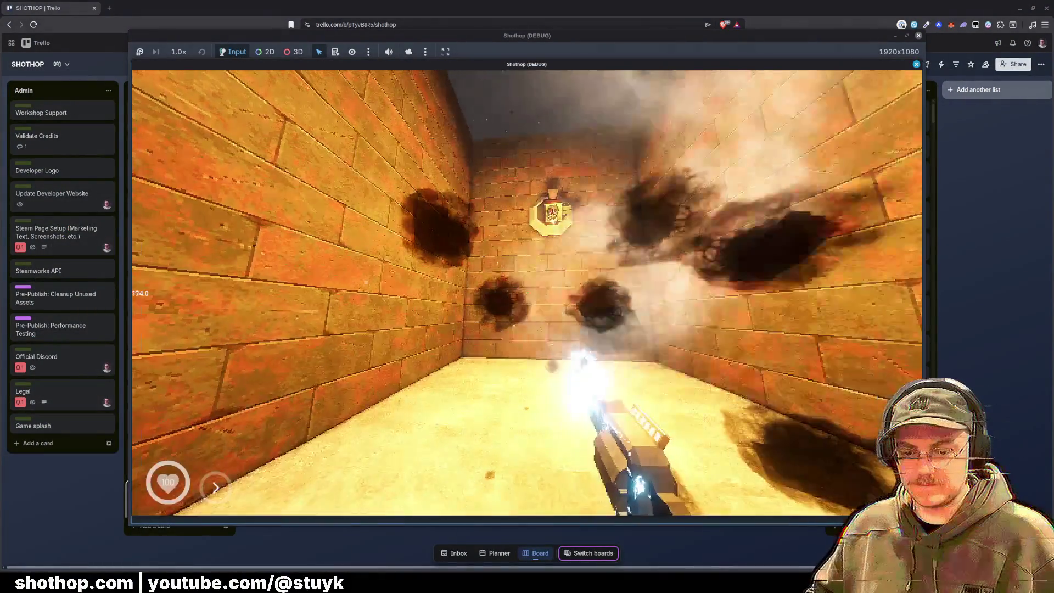
key("Escape")
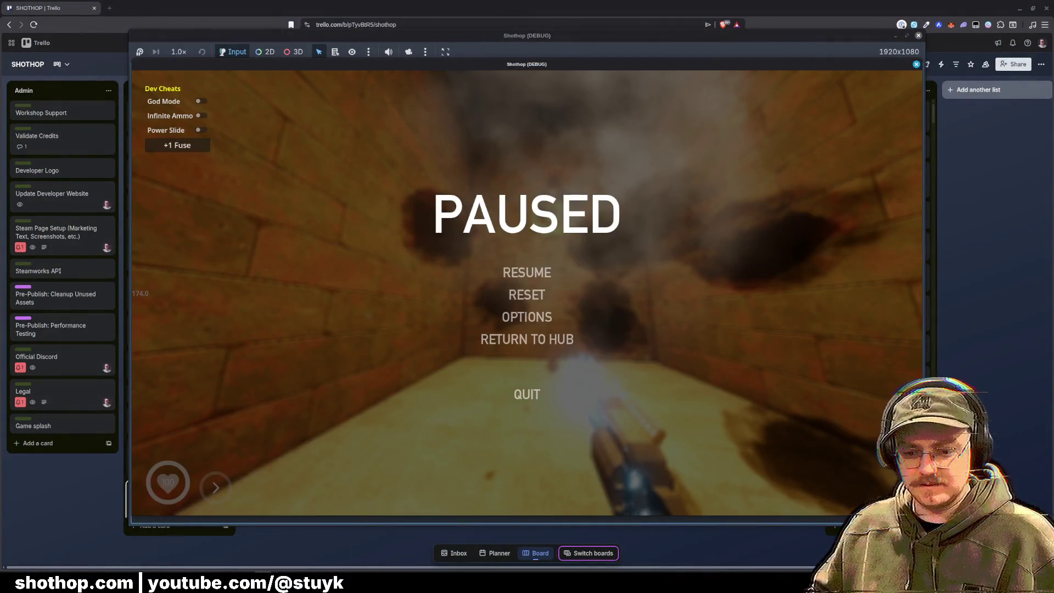
mouse_move(226, 560)
left_click(272, 549)
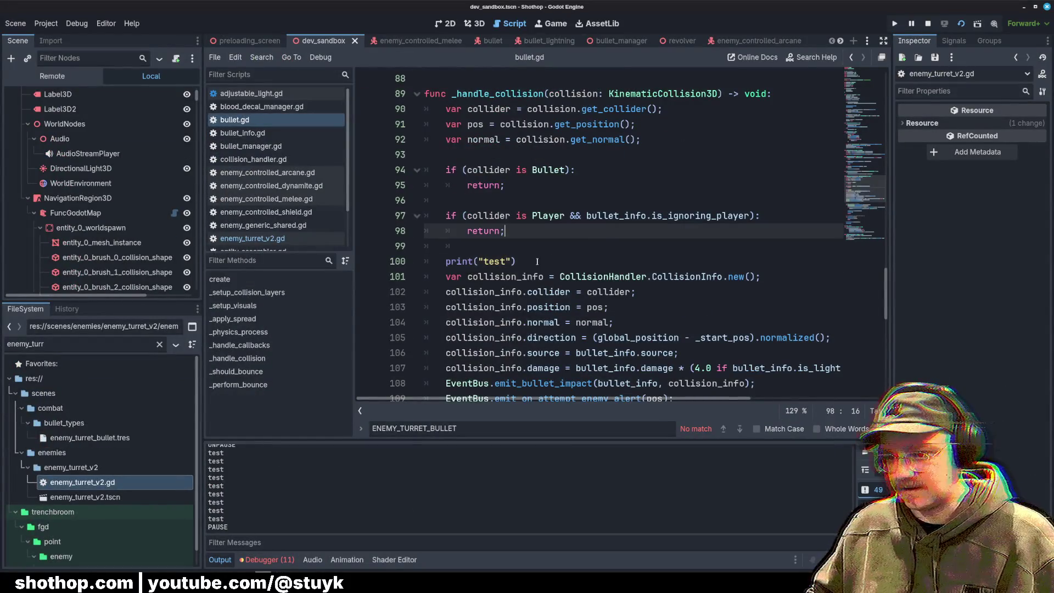
Step: Replace the test print with print(collider), then play the scene and shoot to log hits
left_click_drag(623, 262, 424, 261)
key("Return")
key("Up")
type("print(collider)")
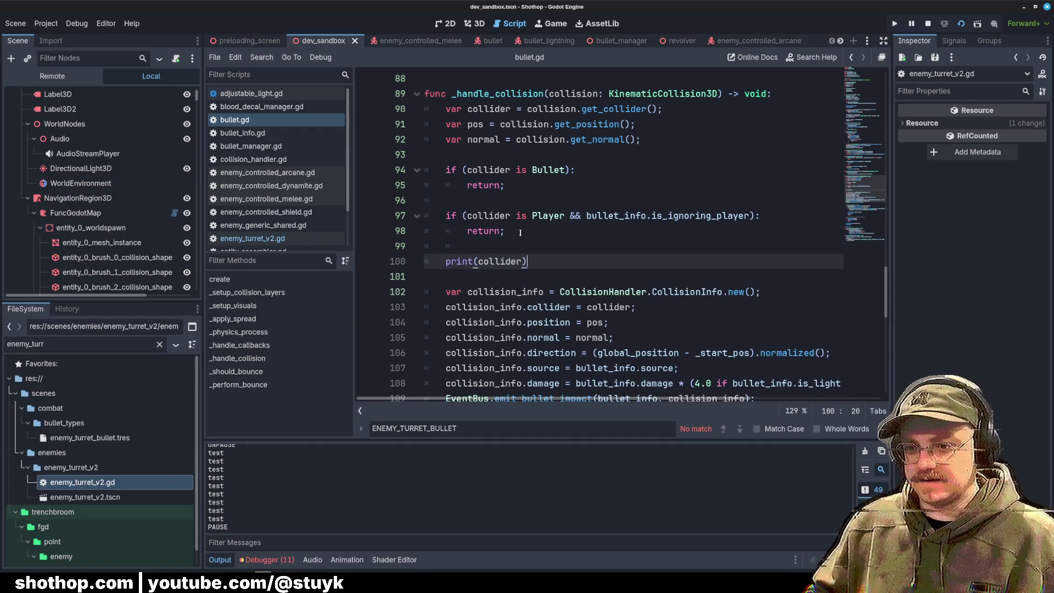
key("F6")
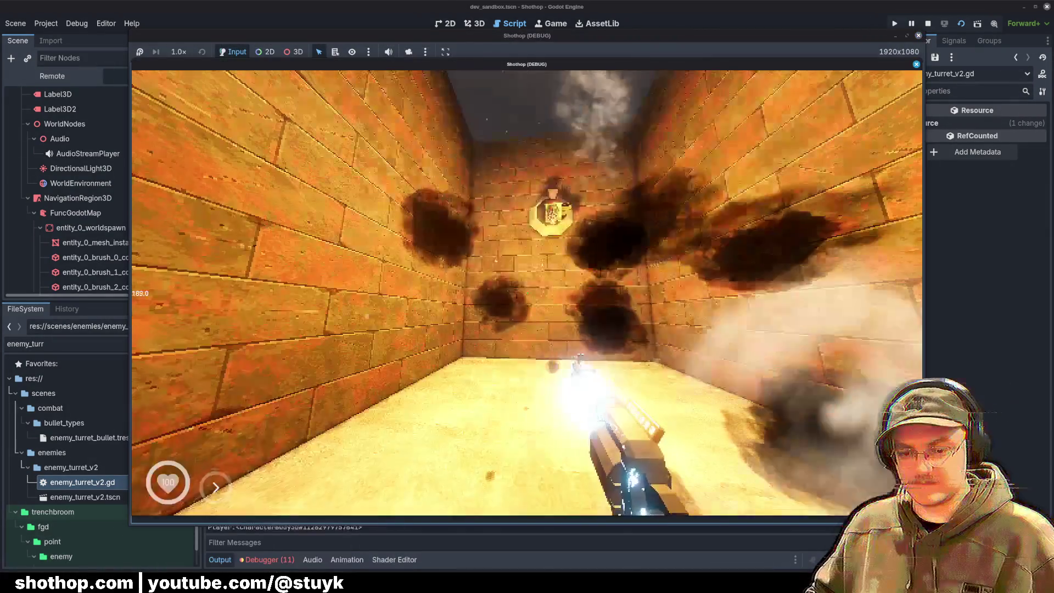
key("Escape")
key("F8")
Step: Delete the print(collider) line and review the collision_info, emit_bullet_impact and damage code
left_click(521, 205)
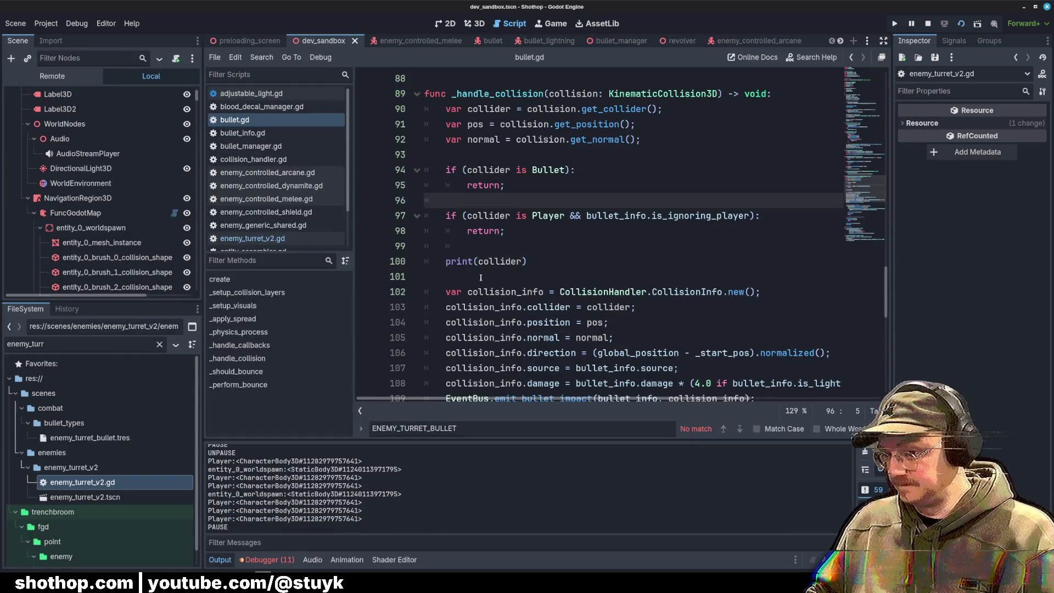
left_click_drag(481, 278, 434, 247)
key("BackSpace")
left_click(653, 188)
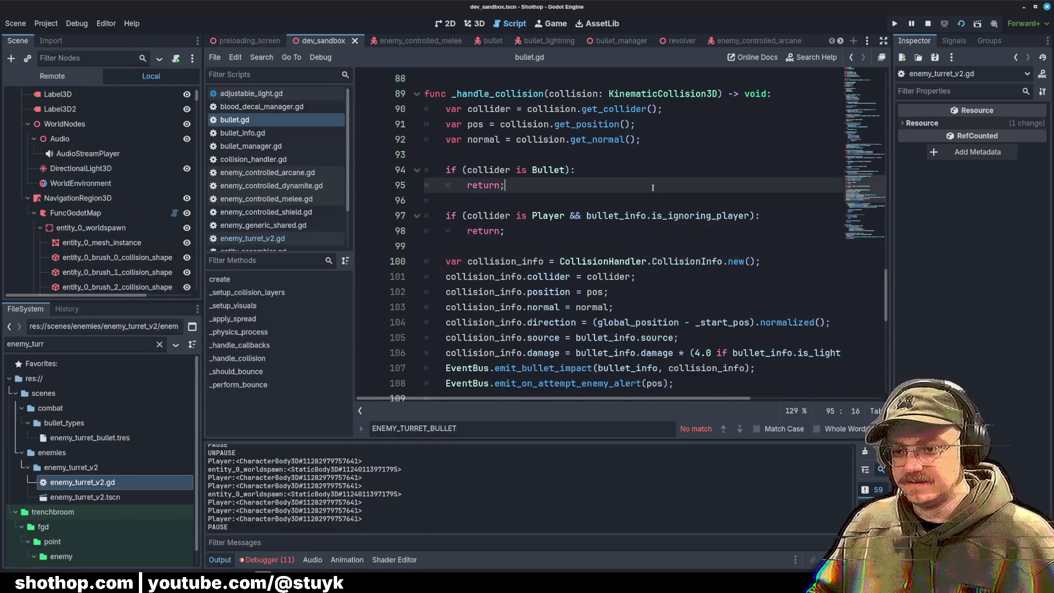
scroll(653, 188, "down", 2)
left_click(640, 113)
double_click(544, 276)
left_click(569, 231)
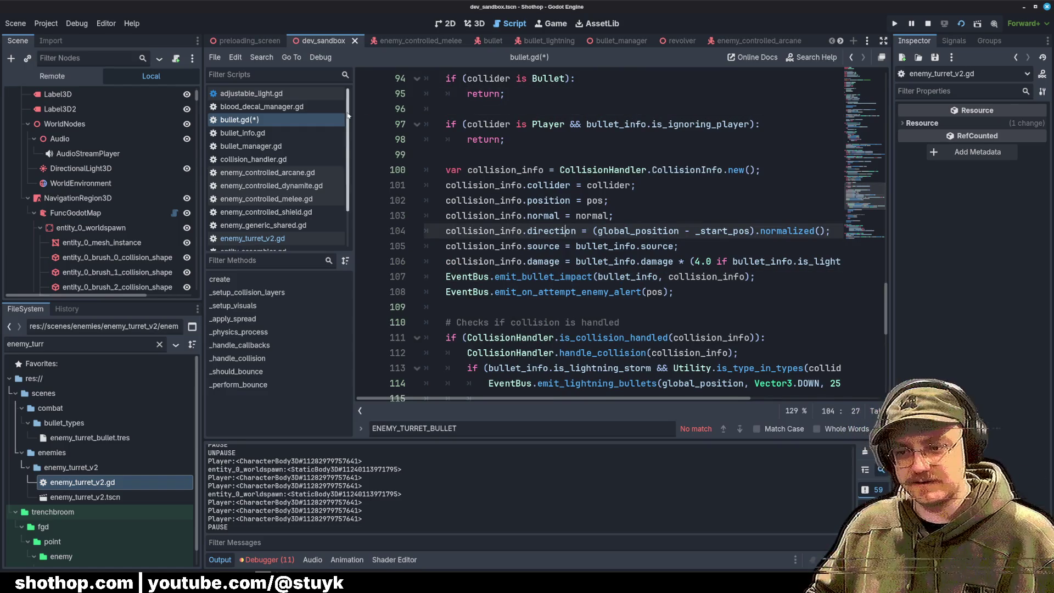
left_click(655, 262)
scroll(656, 266, "down", 1)
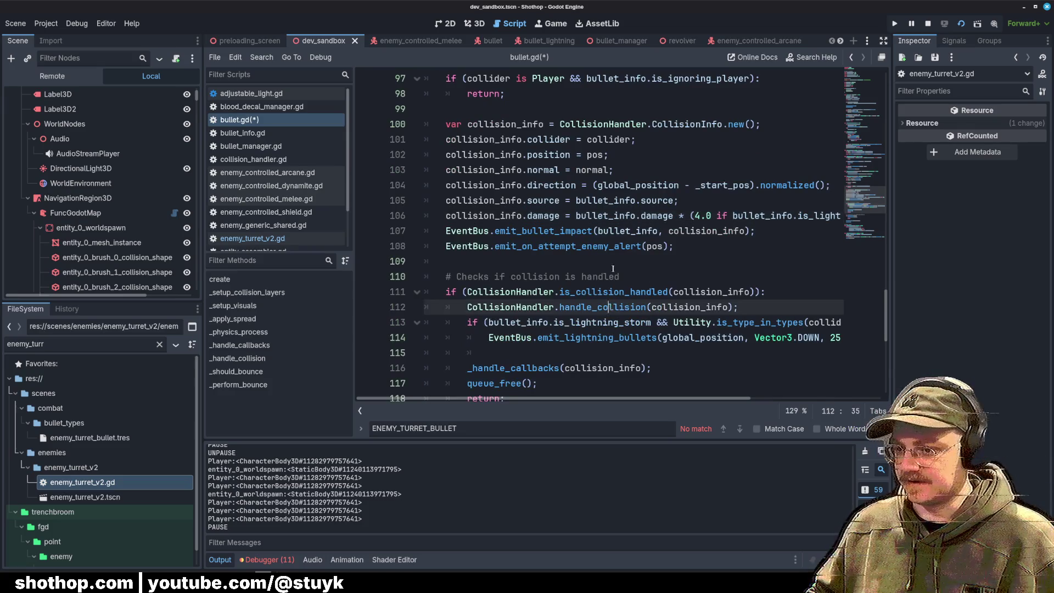
Step: Open collision_handler.gd, add Player after EnemyTurretV2 in handled_collisions, and save
left_click(656, 292, "ctrl")
scroll(604, 247, "up", 5)
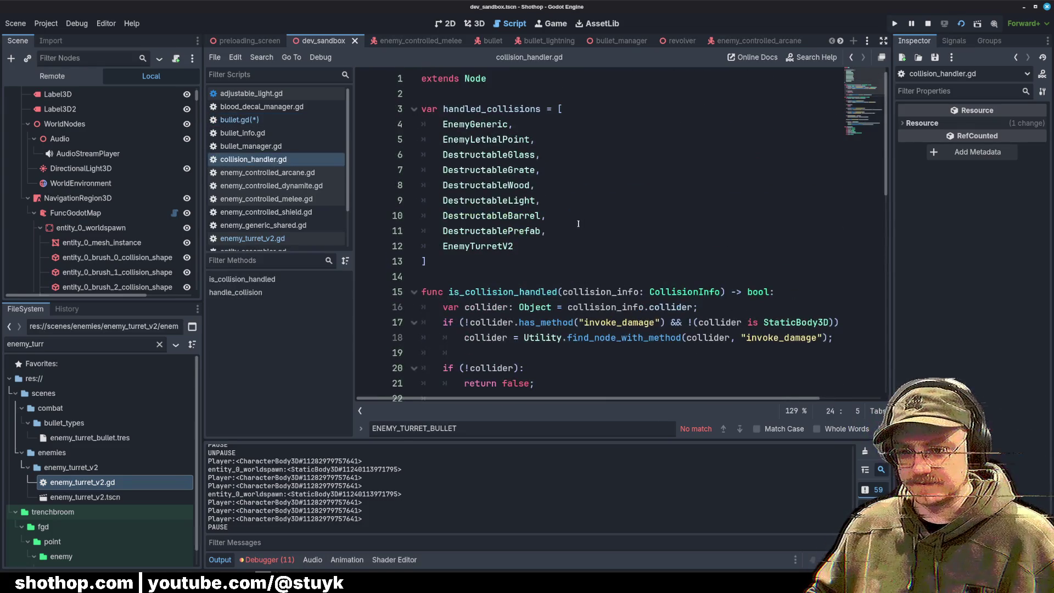
left_click(573, 246)
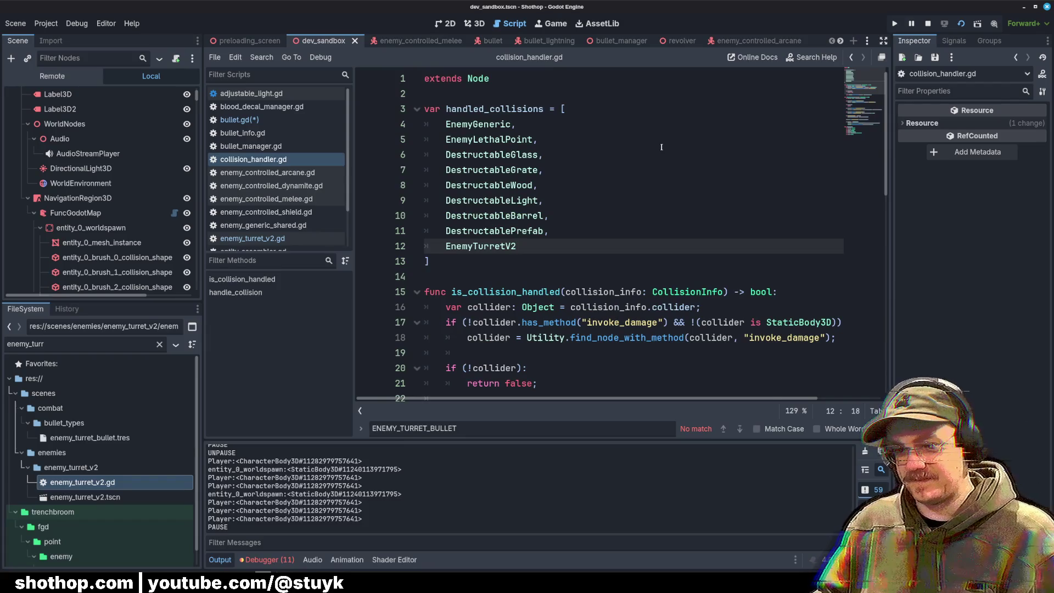
type(",")
key("Return")
type("Player")
left_click(698, 140)
key("ctrl+s")
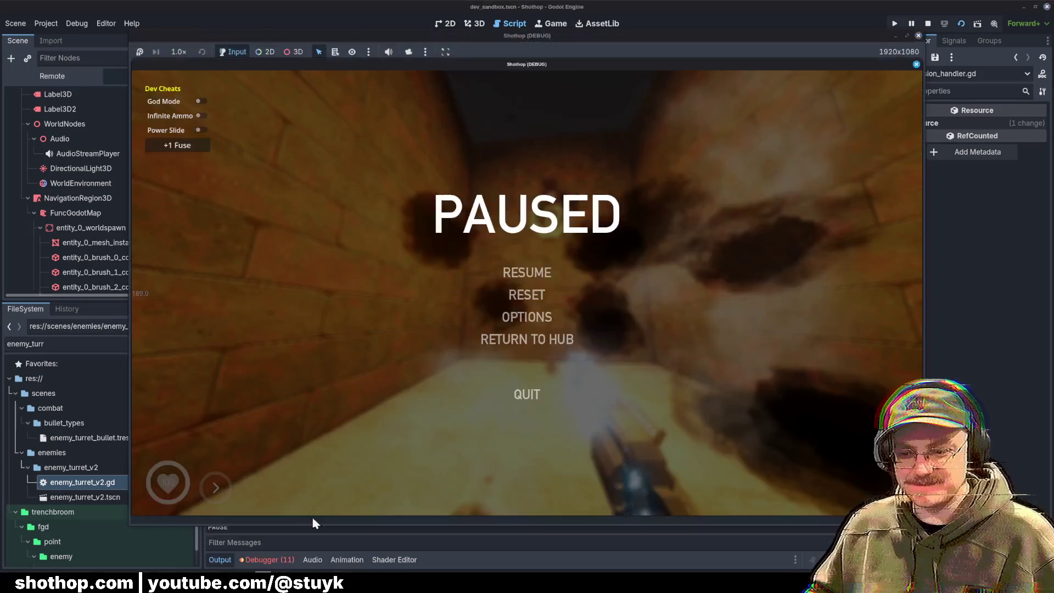
Step: Resume the game to test shooting, then return to the editor and stop the run
left_click(290, 572)
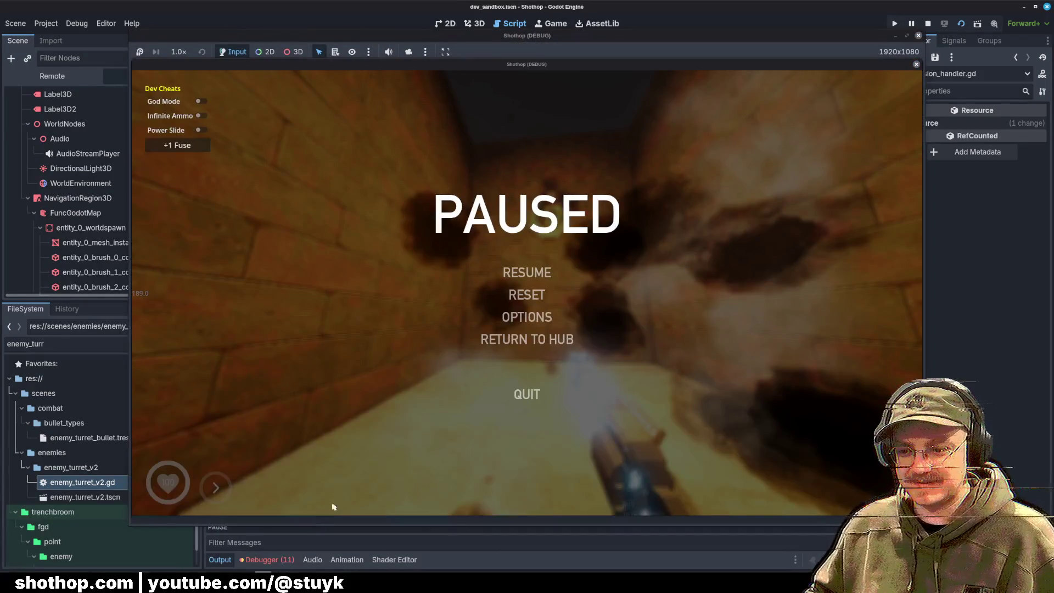
left_click(528, 273)
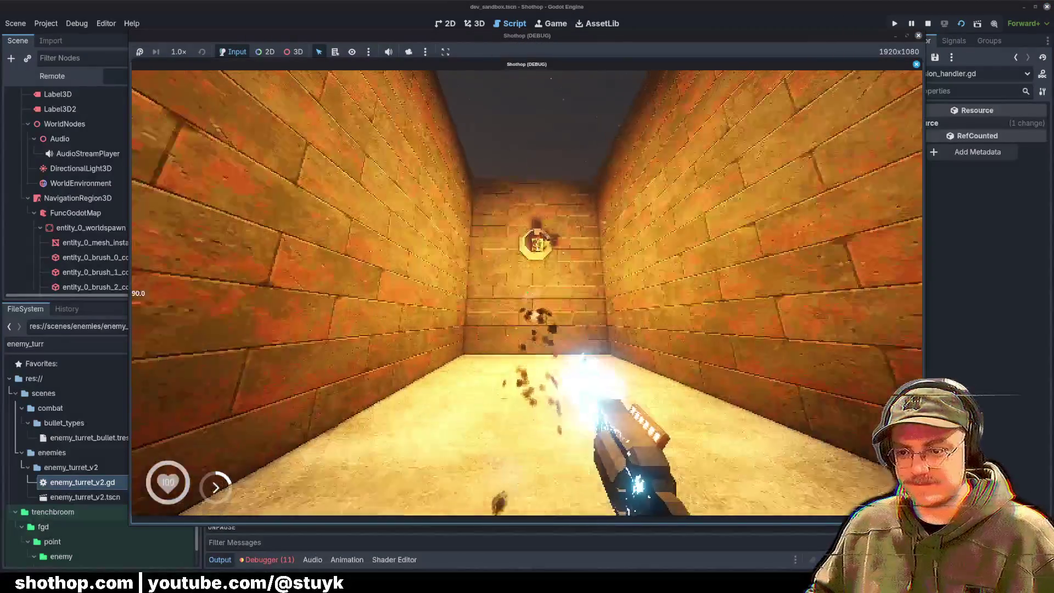
key("Escape")
key("alt+Tab")
left_click(586, 260)
scroll(585, 221, "down", 2)
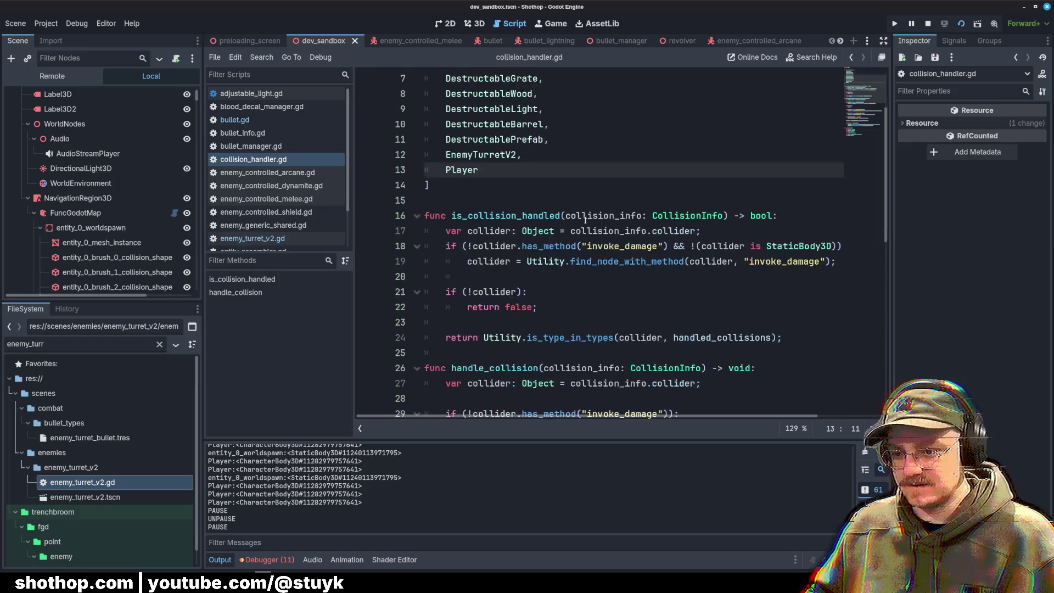
left_click(669, 119)
scroll(673, 125, "down", 2)
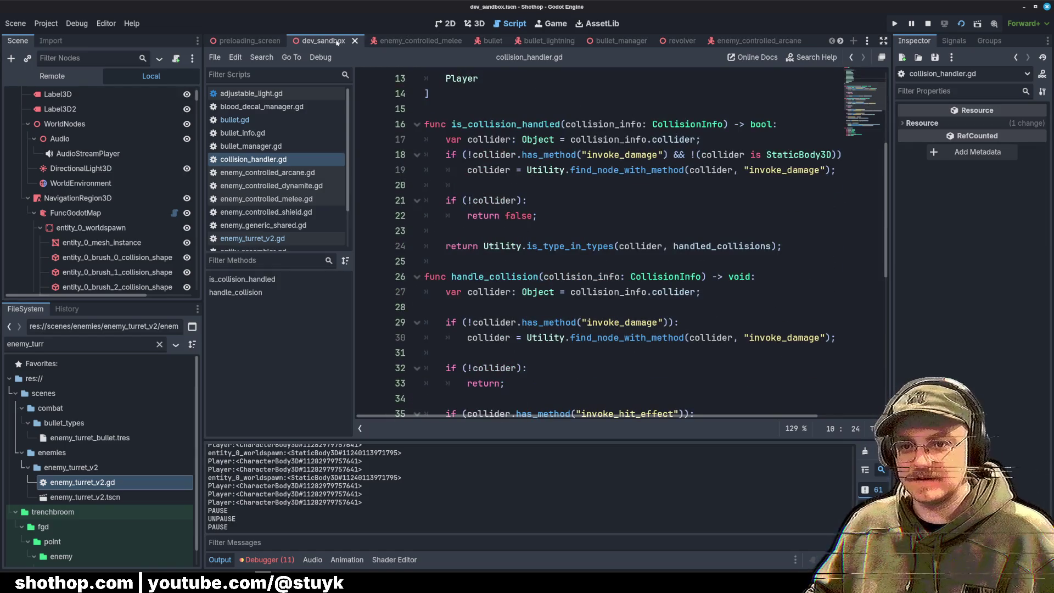
left_click(928, 23)
Step: Run the project, move through the level under turret fire, and restart twice from the pause menu
key("F5")
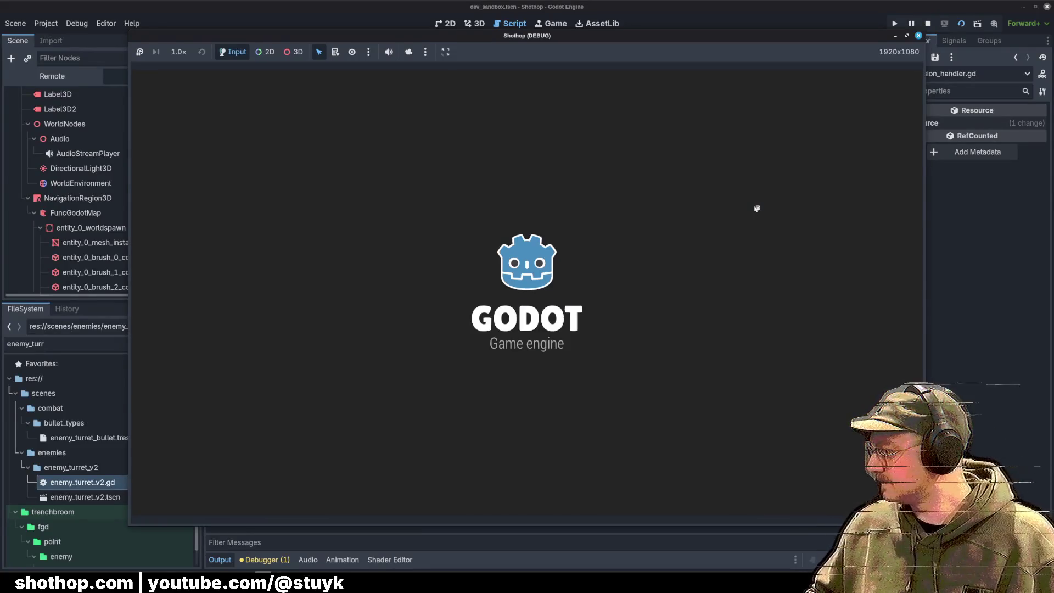
key("w")
key("d")
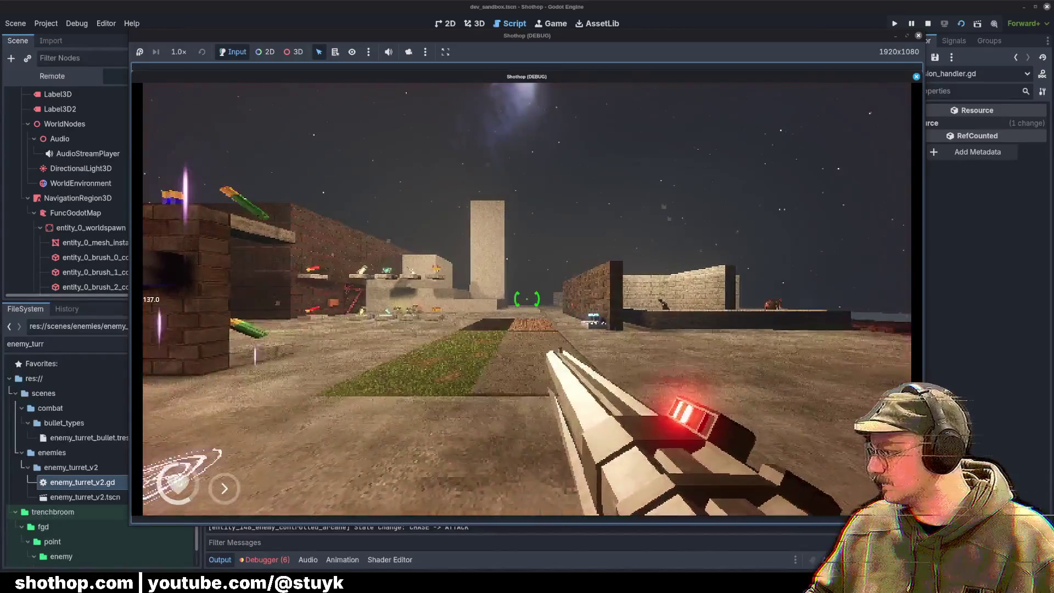
key("Escape")
left_click(528, 302)
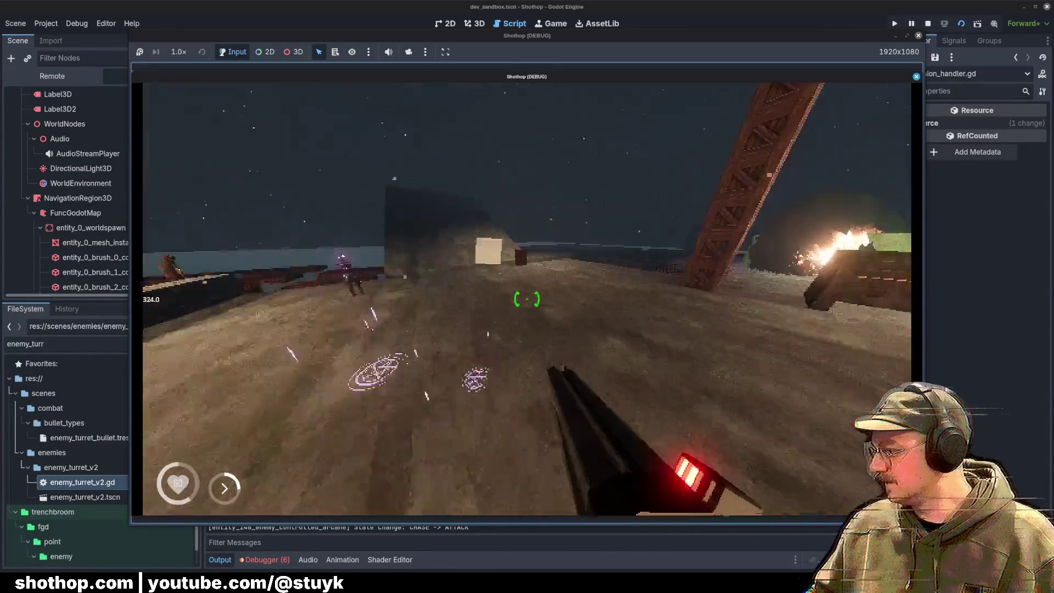
key("Escape")
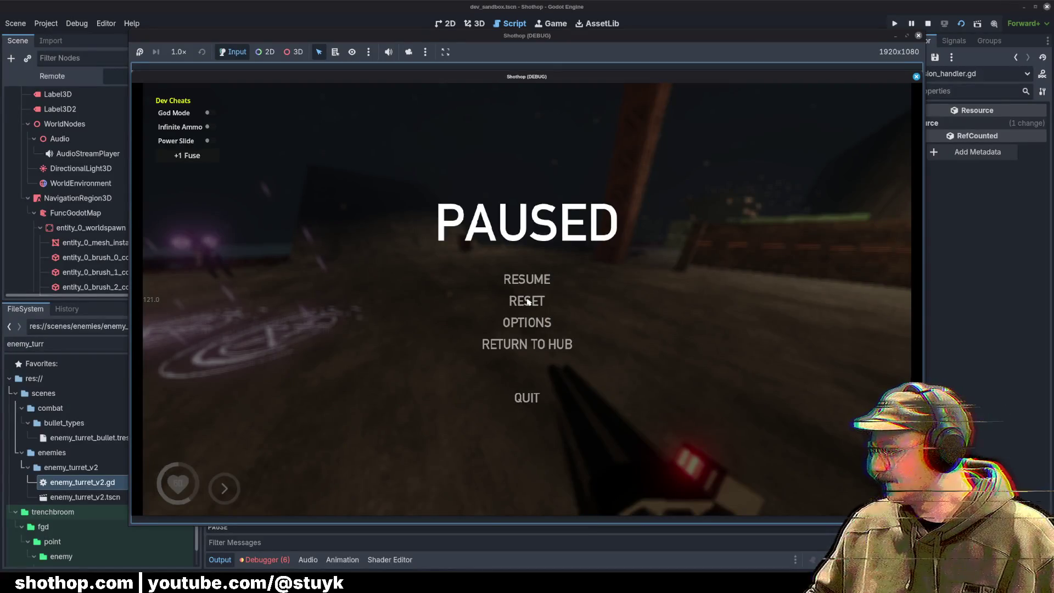
left_click(527, 301)
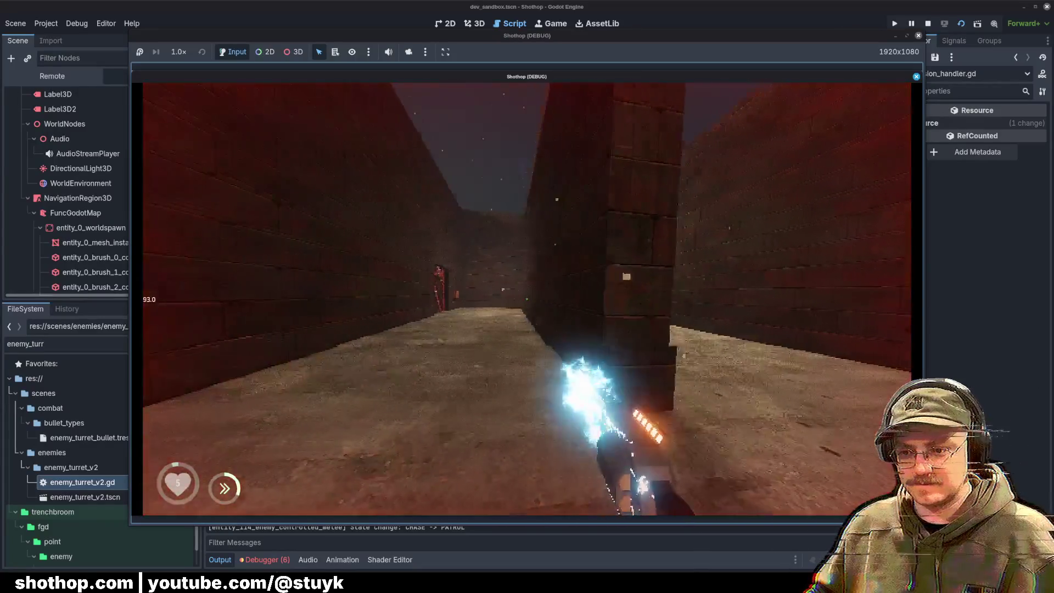
Step: Restart the level at full health, then stop the game and return to is_collision_handled
key("Escape")
left_click(520, 296)
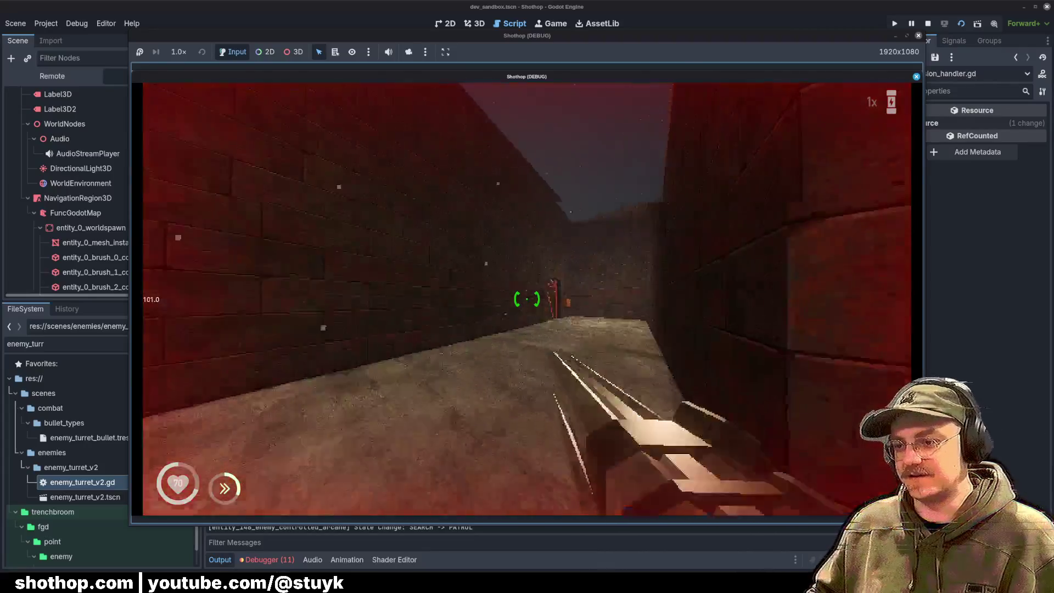
key("Escape")
left_click(570, 169)
left_click(640, 201)
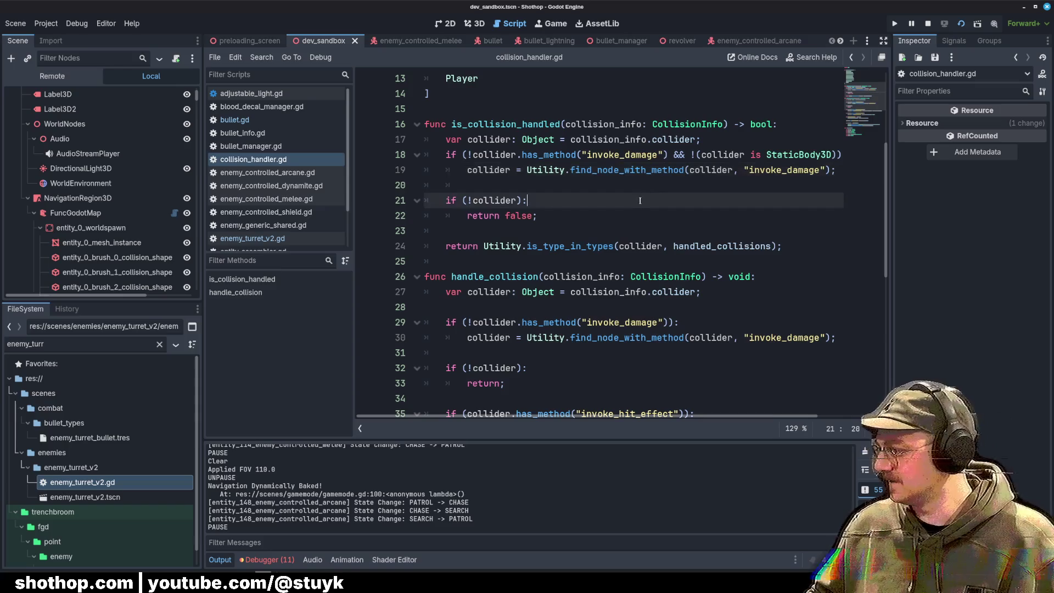
Step: Review the handle_collision function, then look over the bullet.gd script
scroll(632, 199, "down", 2)
scroll(275, 170, "down", 2)
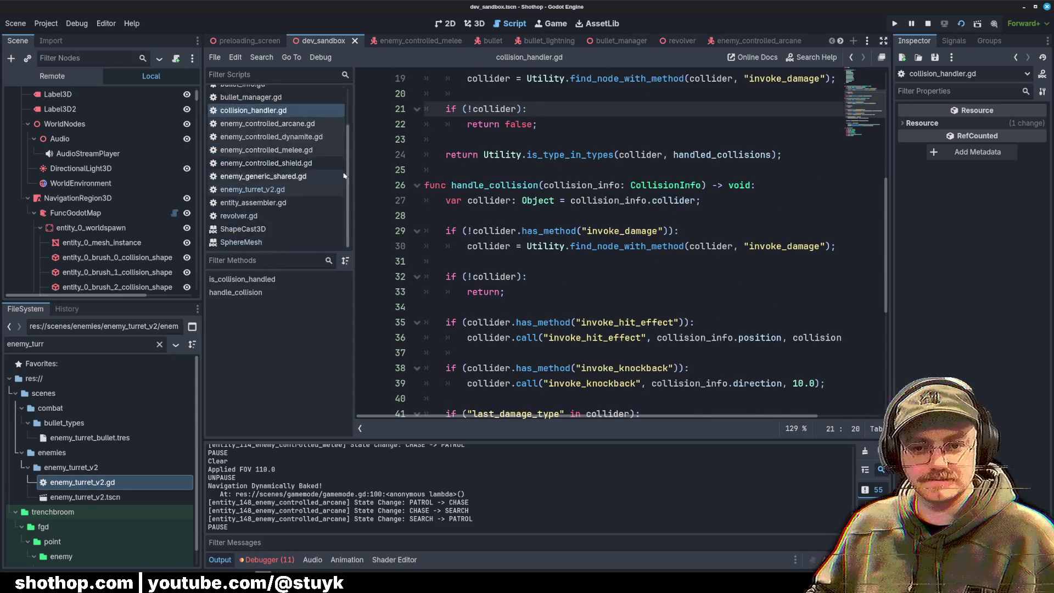
left_click(612, 184)
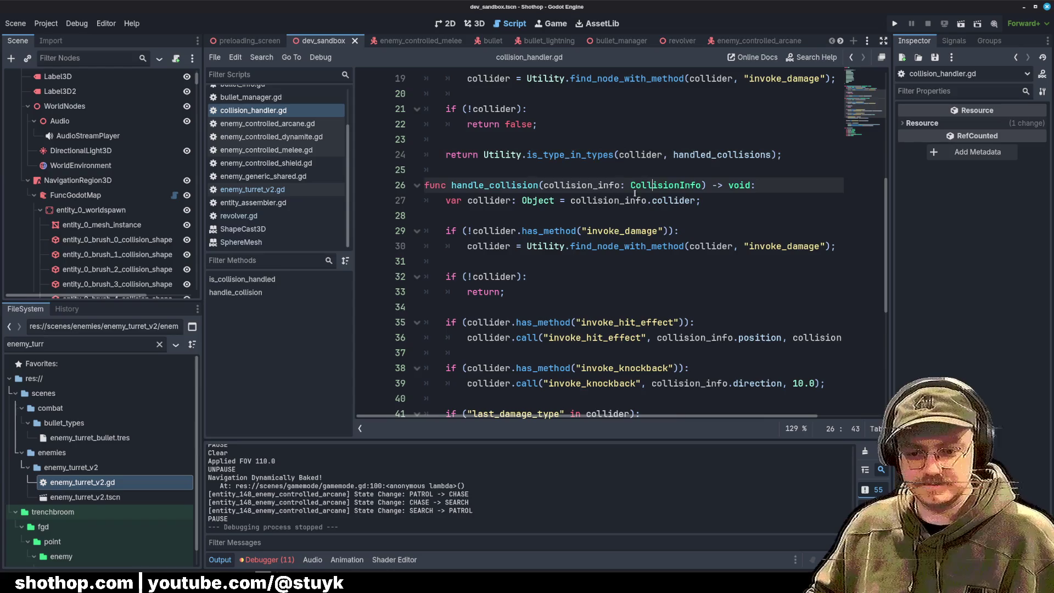
scroll(507, 260, "up", 2)
scroll(280, 165, "up", 2)
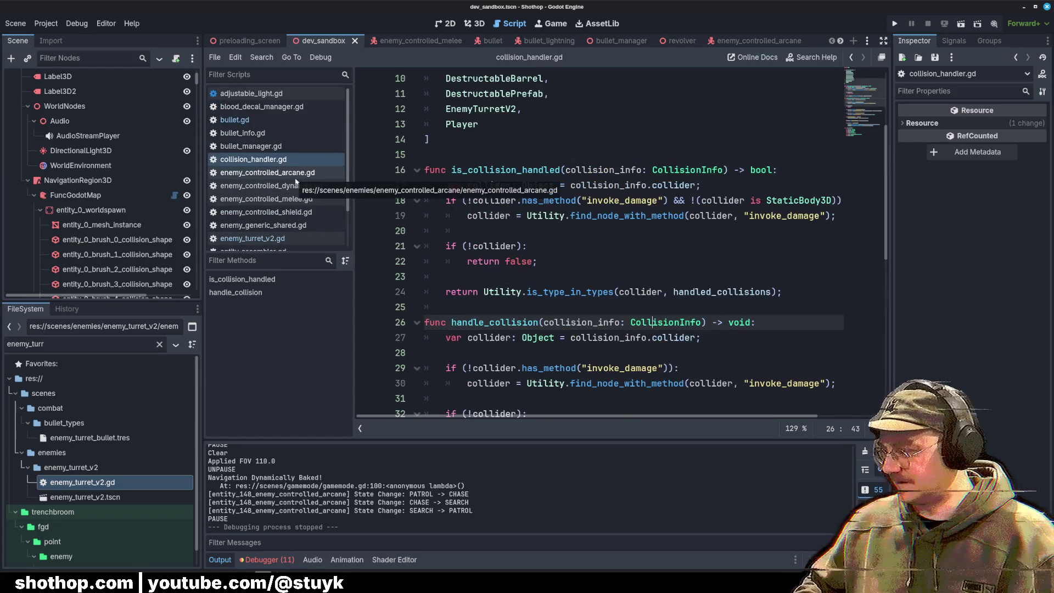
scroll(373, 165, "down", 4)
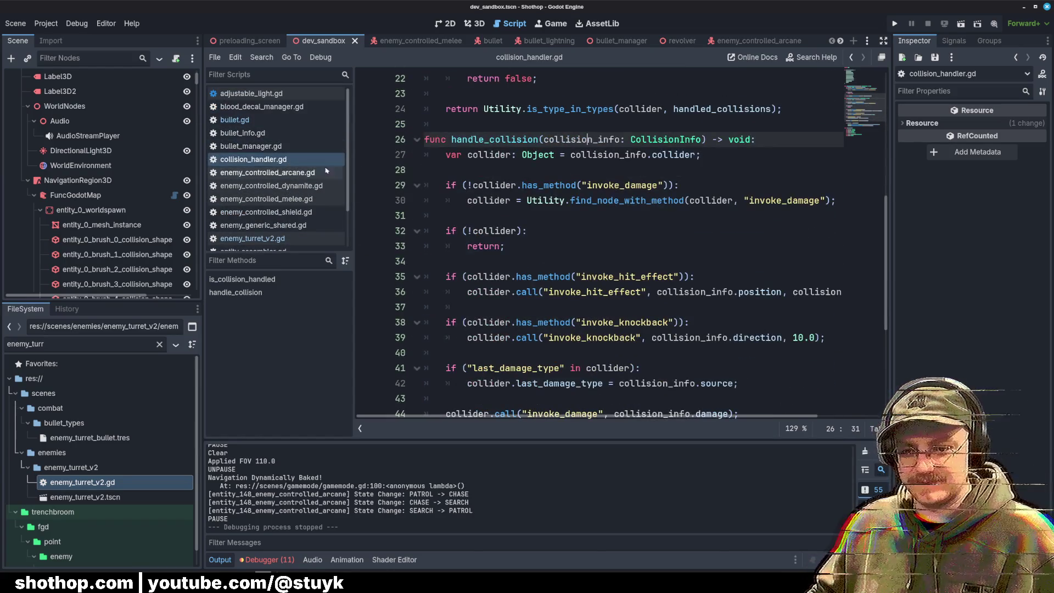
left_click(268, 121)
scroll(592, 237, "up", 6)
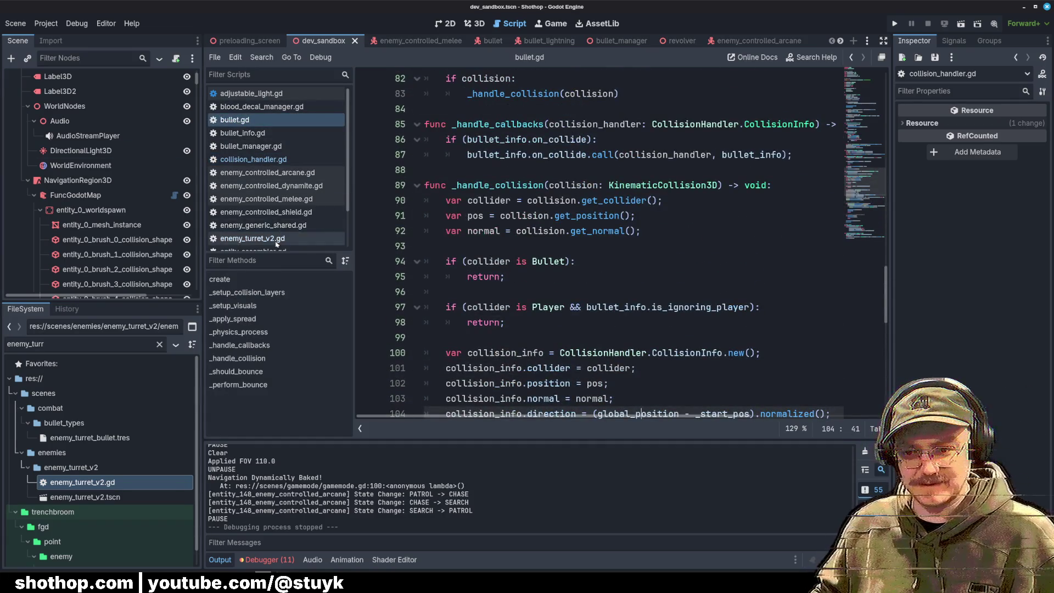
Step: Uncomment the ENEMY_TURRET_BULLET preload on line 7 of enemy_turret_v2.gd and run the game
left_click(252, 238)
left_click(650, 246)
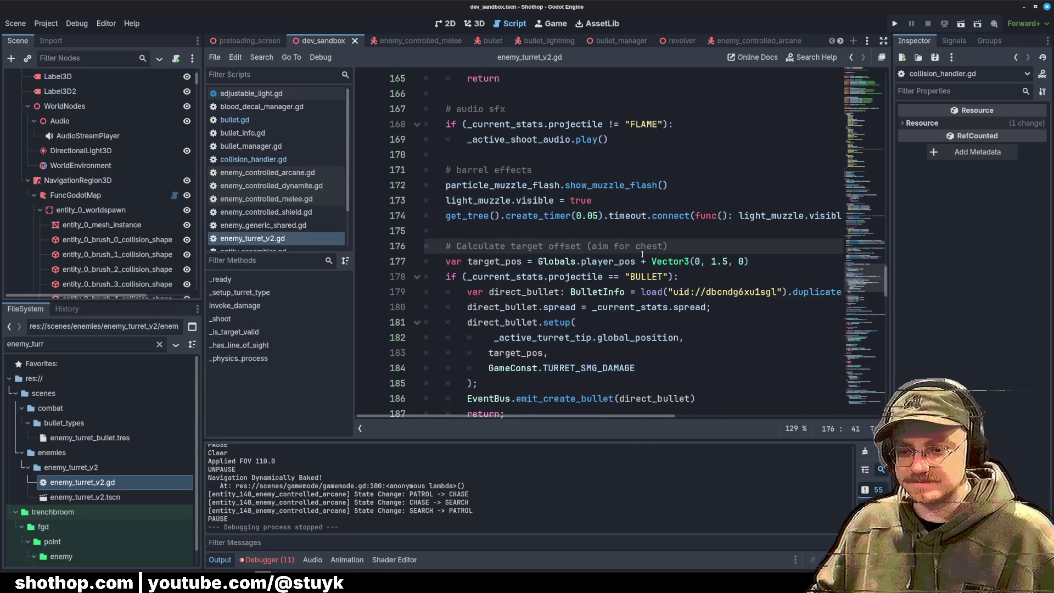
scroll(650, 268, "up", 10)
scroll(650, 267, "up", 20)
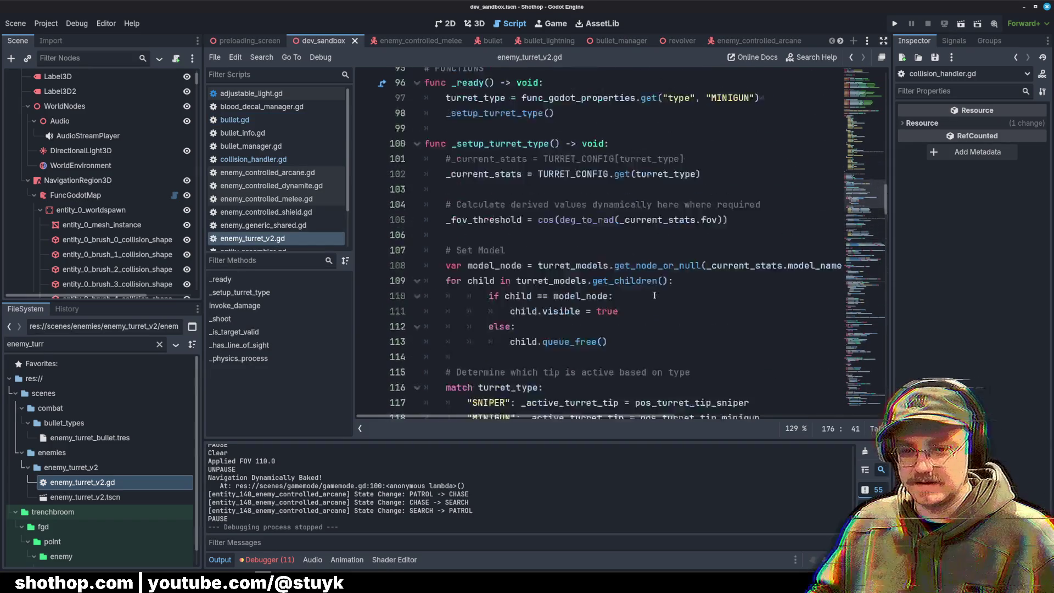
scroll(659, 284, "up", 9)
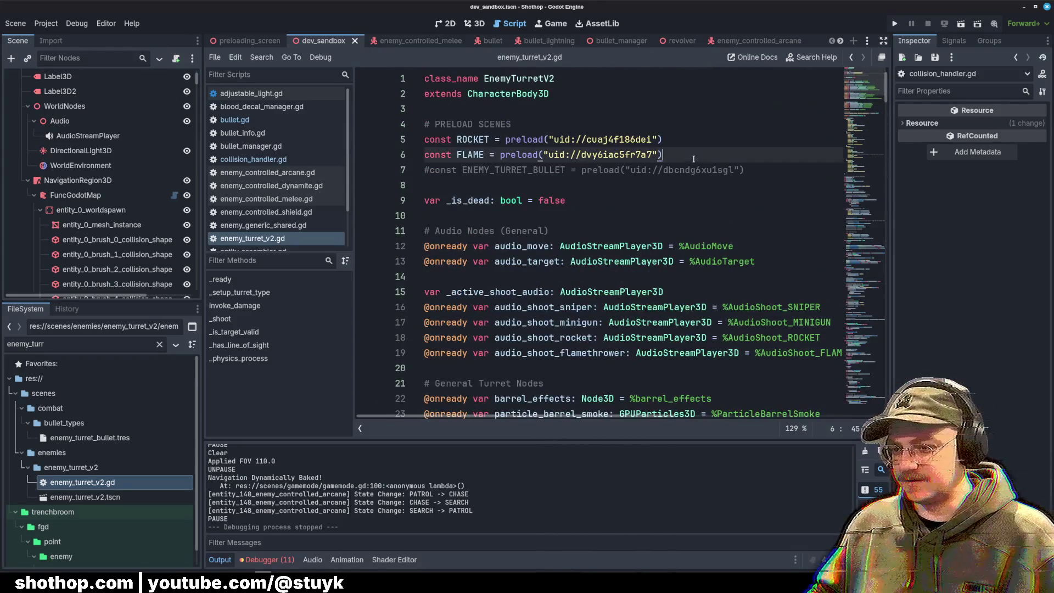
left_click(766, 173)
key("ctrl+k")
key("F5")
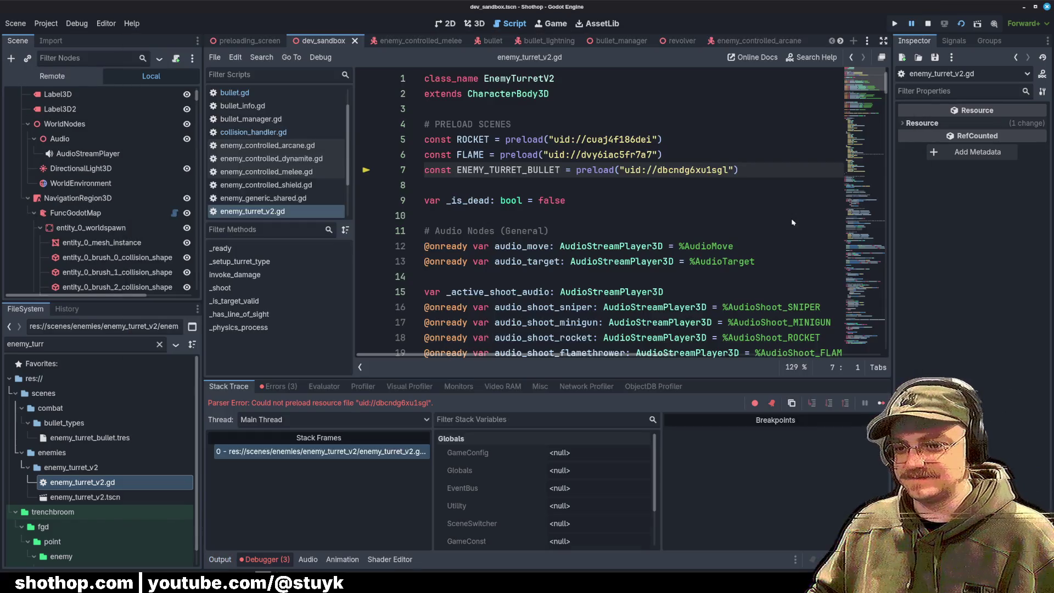
Step: Delete the broken ENEMY_TURRET_BULLET preload line and stop the running debug session
double_click(530, 166)
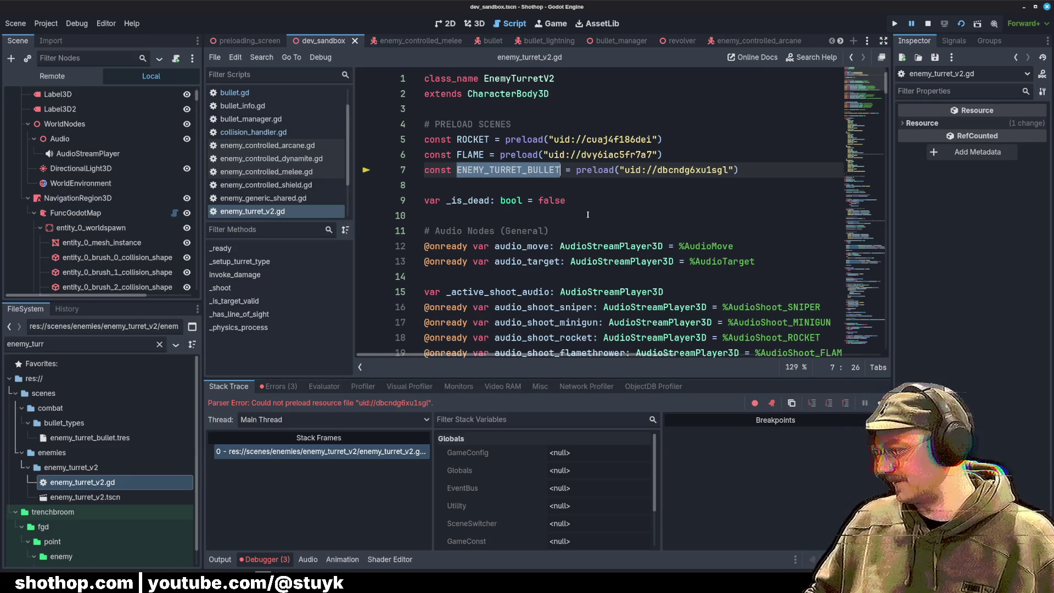
triple_click(578, 170)
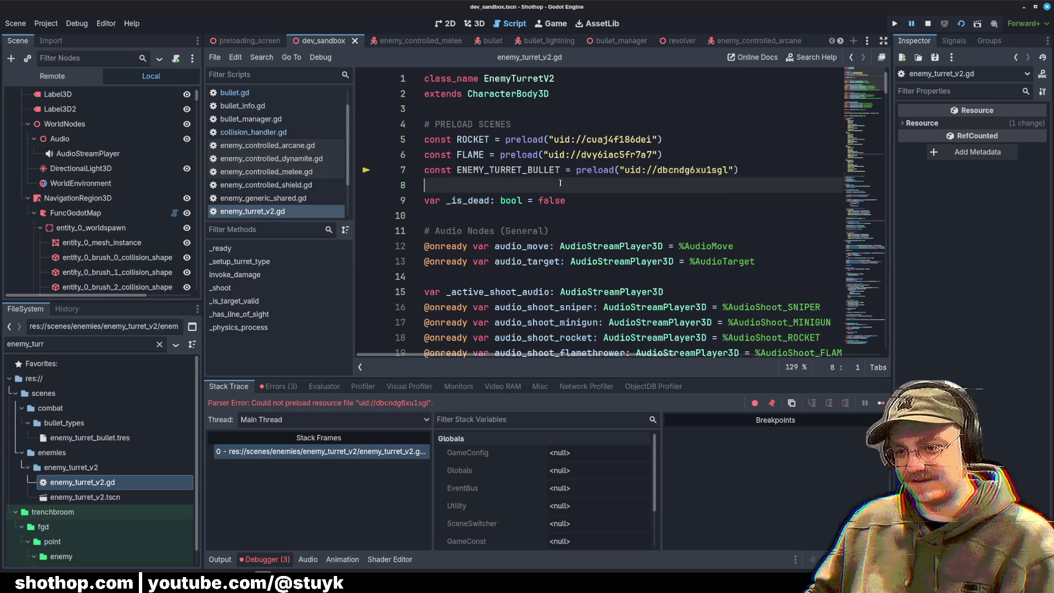
key("BackSpace")
left_click(928, 24)
Step: Look over the remaining preload constants and nearby lines in enemy_turret_v2.gd
left_click(714, 139)
left_click(716, 125)
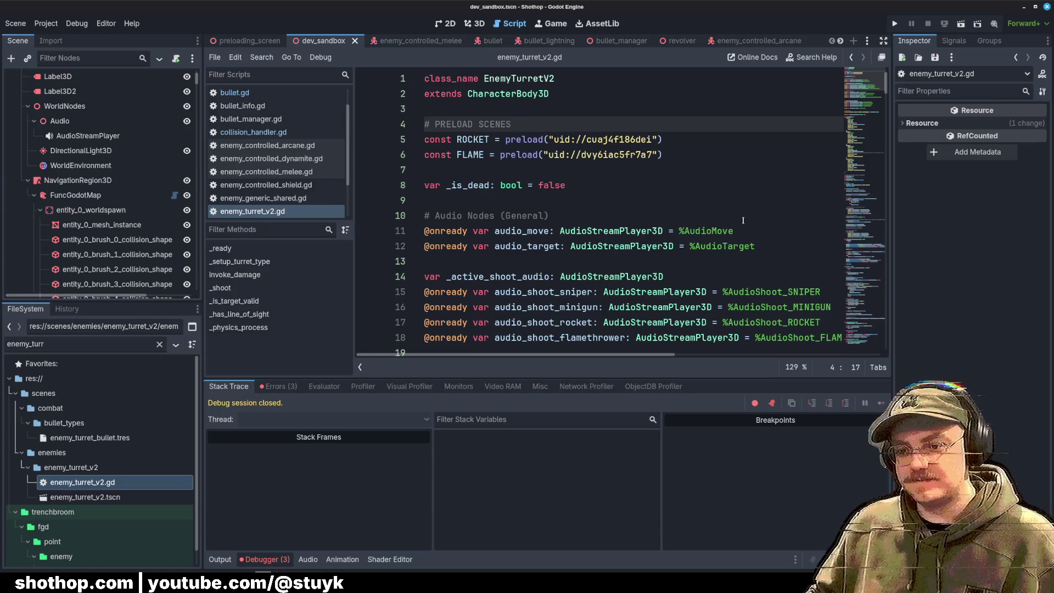
left_click(714, 200)
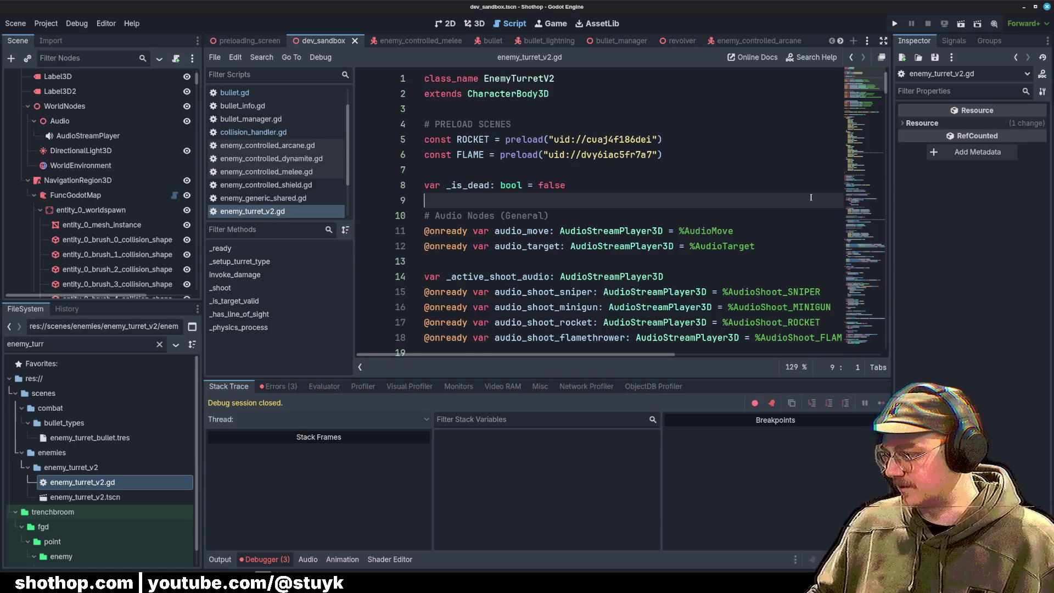
left_click(746, 274)
left_click(643, 230)
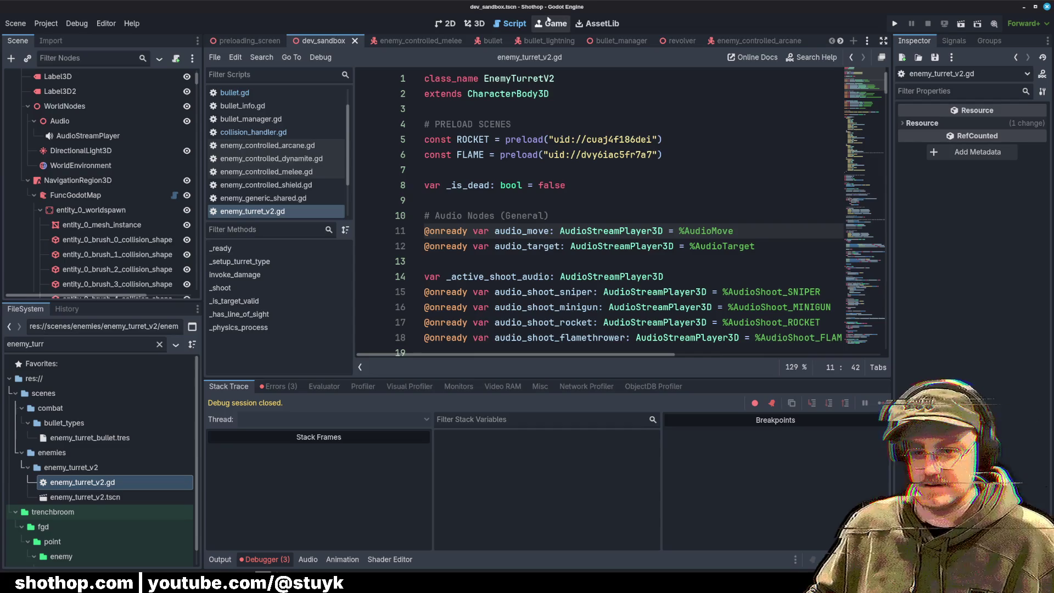
Step: Show the dev_sandbox 3D scene, glance at the TrenchBroom map, and return to Godot
left_click(480, 23)
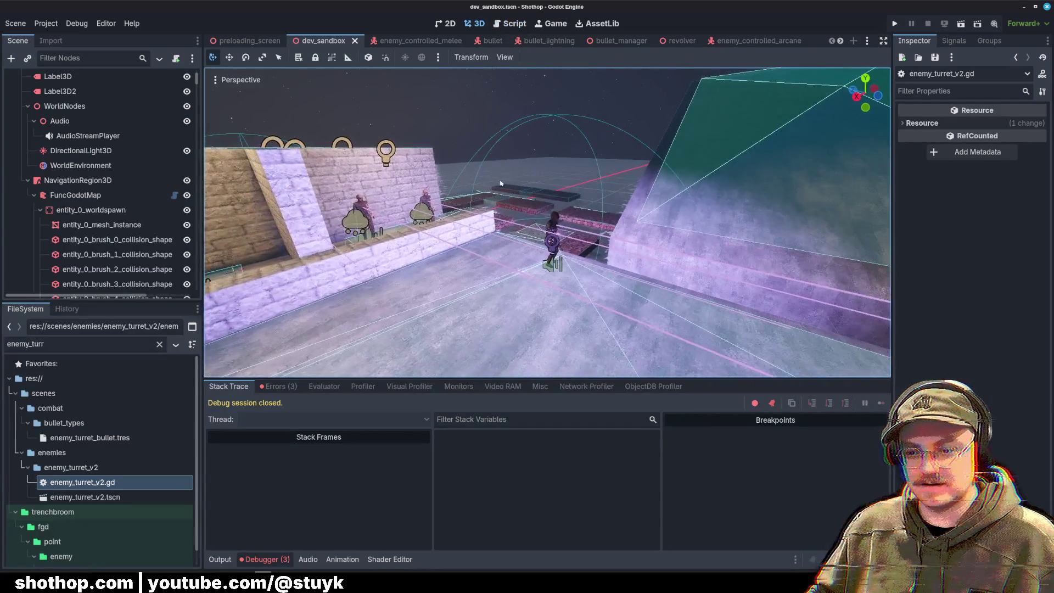
key("alt+Tab")
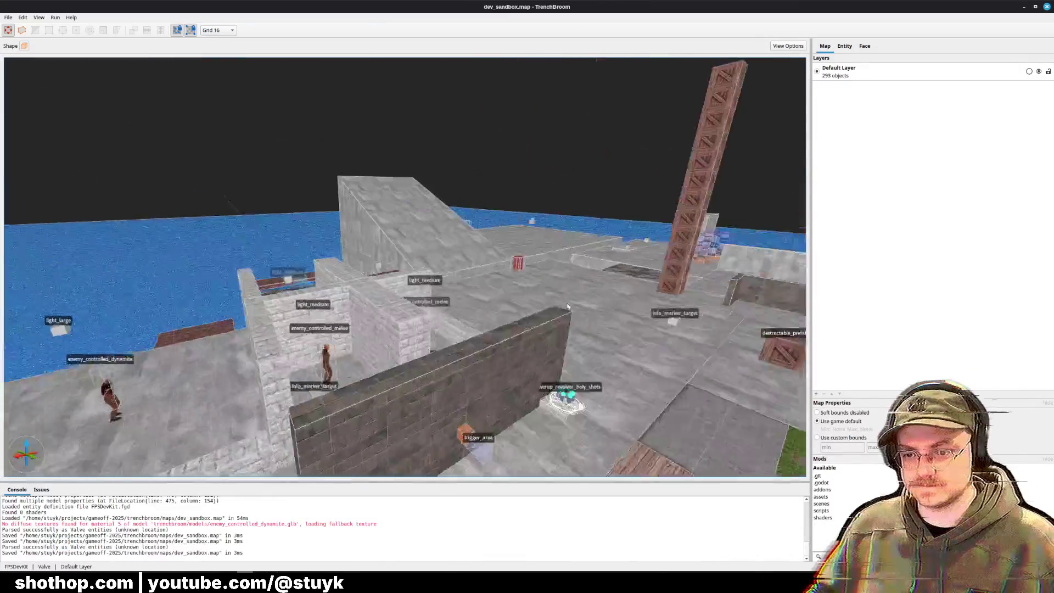
key("alt+Tab")
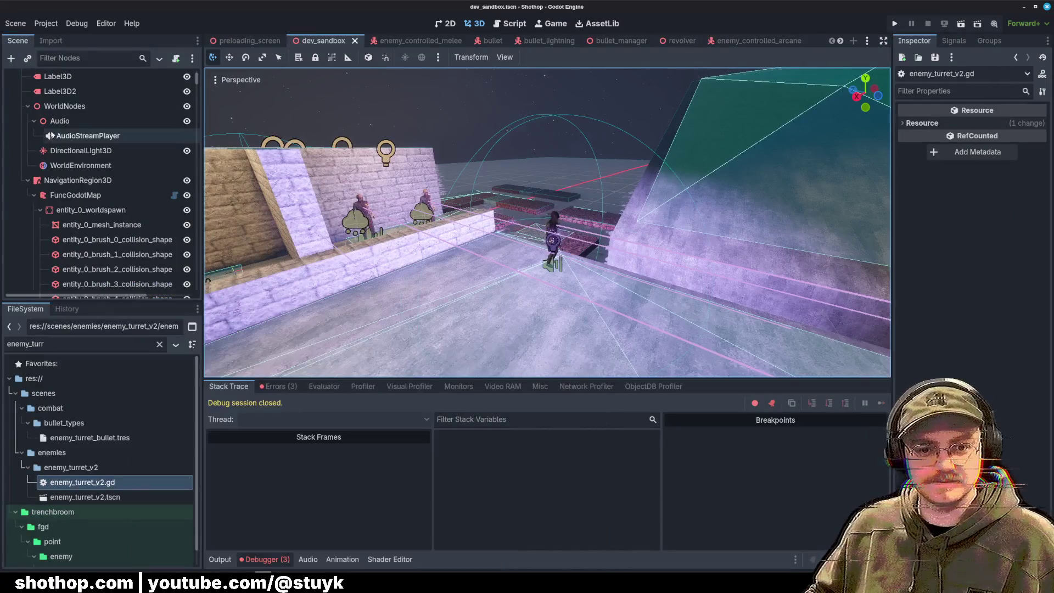
Step: Select FuncGodotMap, run Build Map, save dev_sandbox, then briefly view enemy_controlled_melee
left_click(28, 181)
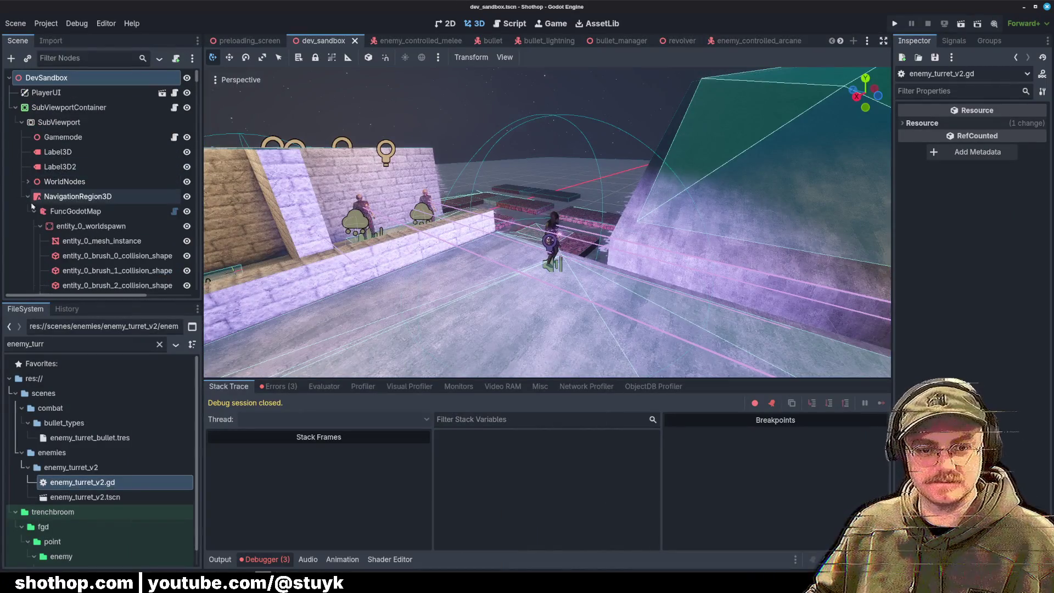
left_click(60, 211)
left_click(965, 124)
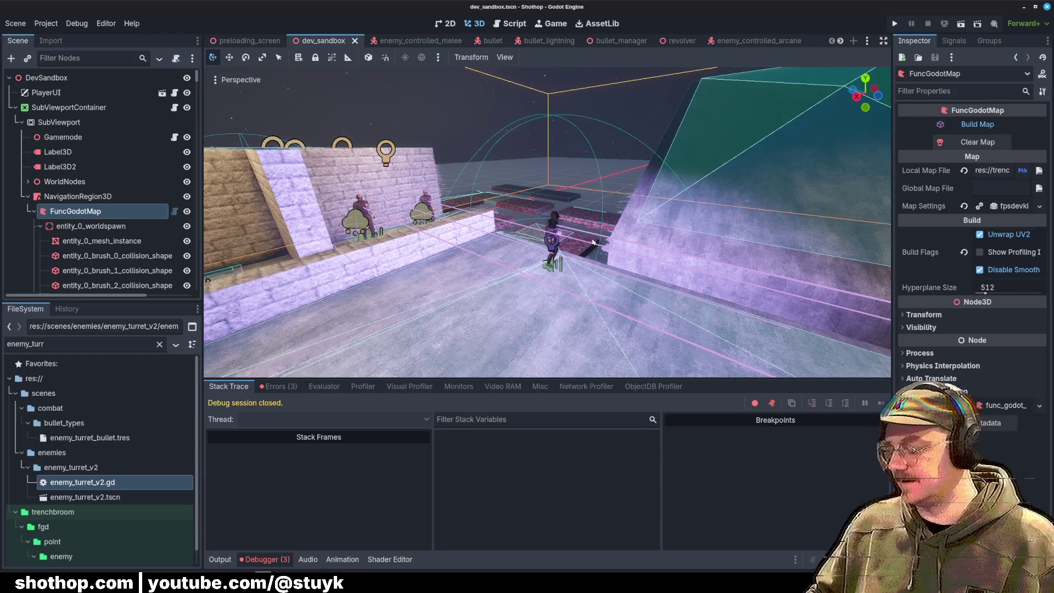
key("ctrl+s")
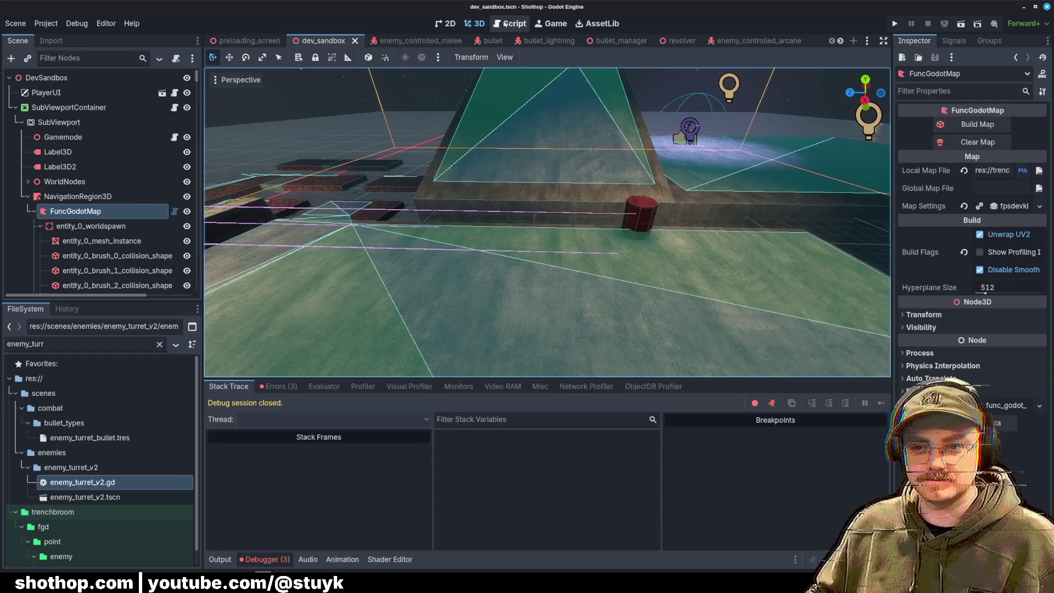
left_click(412, 41)
left_click(319, 41)
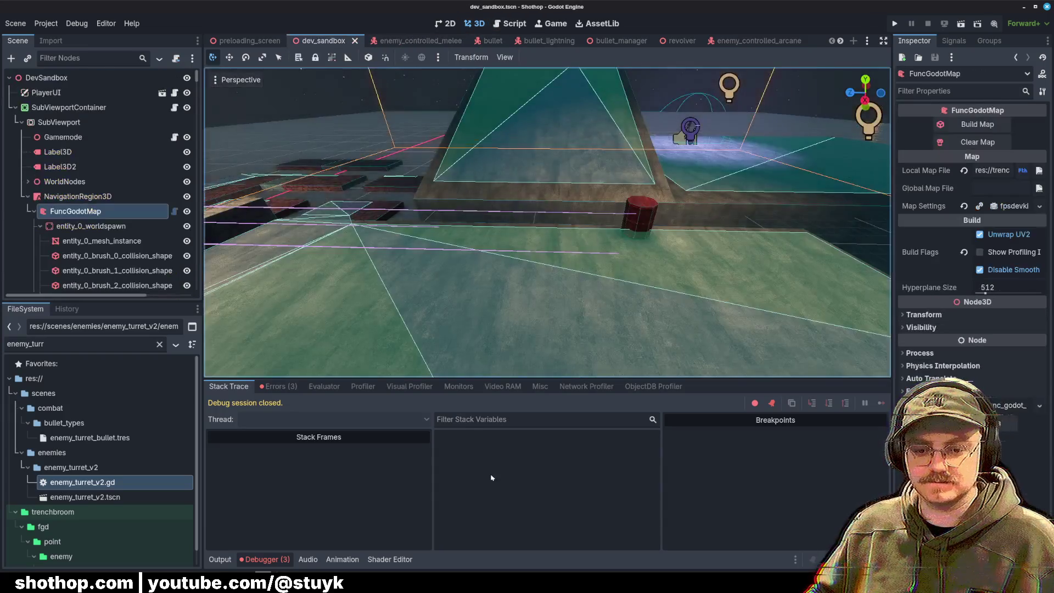
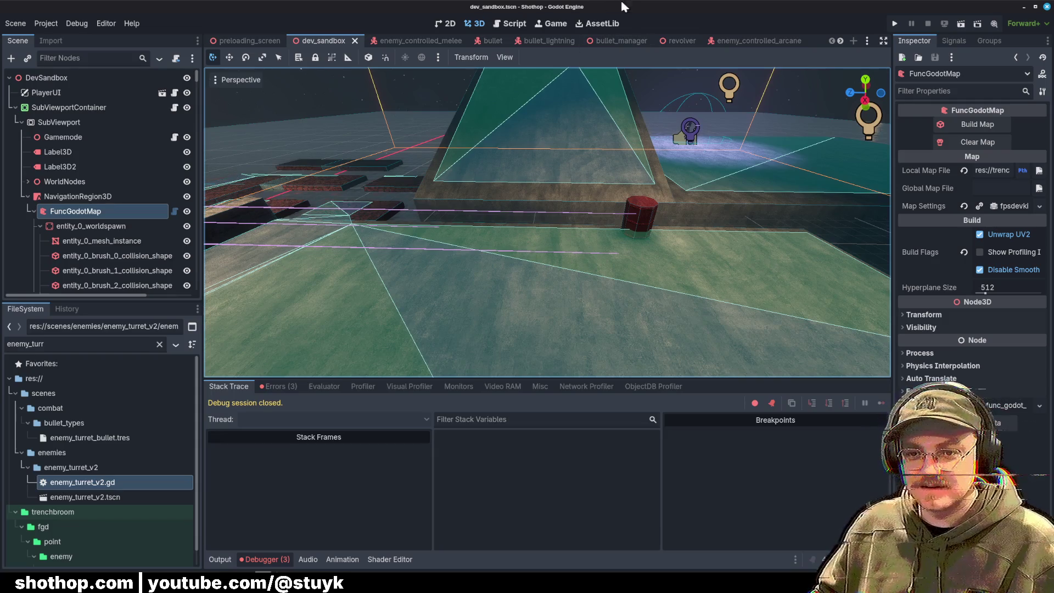
Step: Orbit the sandbox view, then switch to the enemy_controlled_dynamite scene
mouse_move(550, 177)
left_mouse_down()
mouse_move(494, 181)
mouse_move(574, 188)
left_mouse_up()
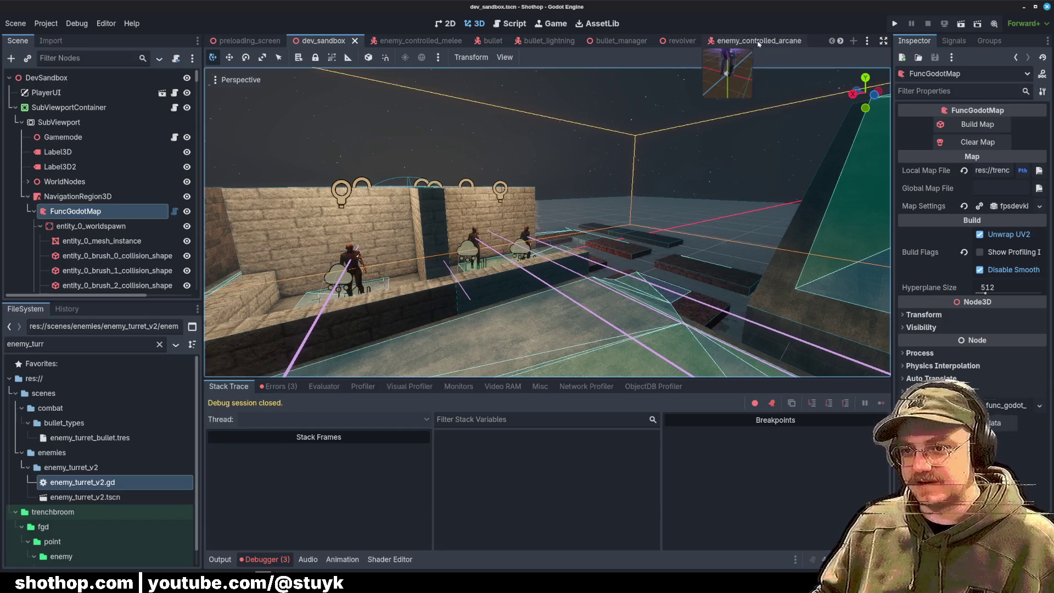
left_click(714, 42)
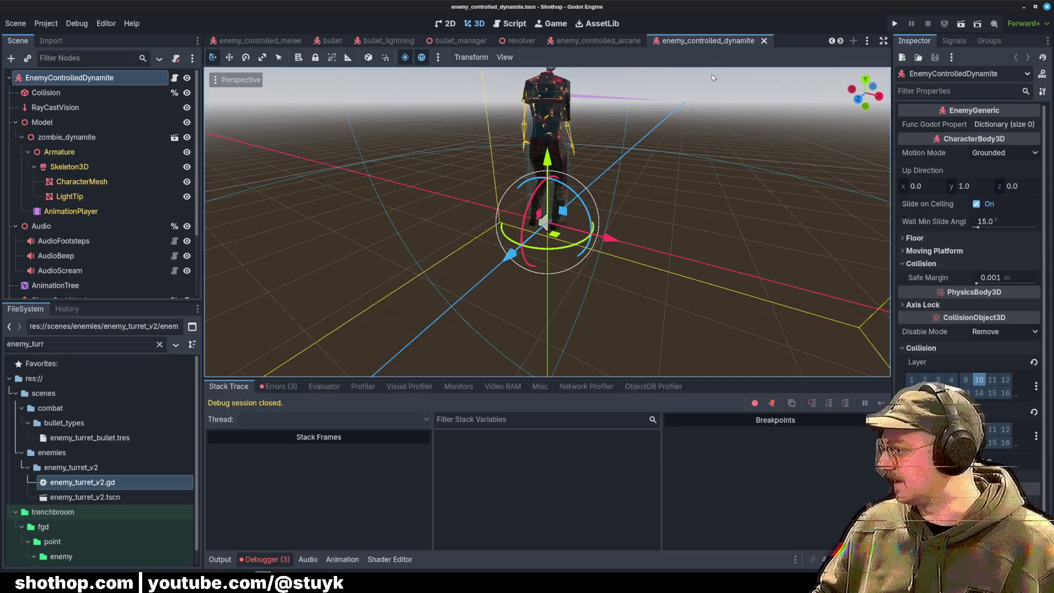
Step: Show the dynamite enemy's AnimationTree graph with its Transition node selected, then bring up its script
left_click(109, 203)
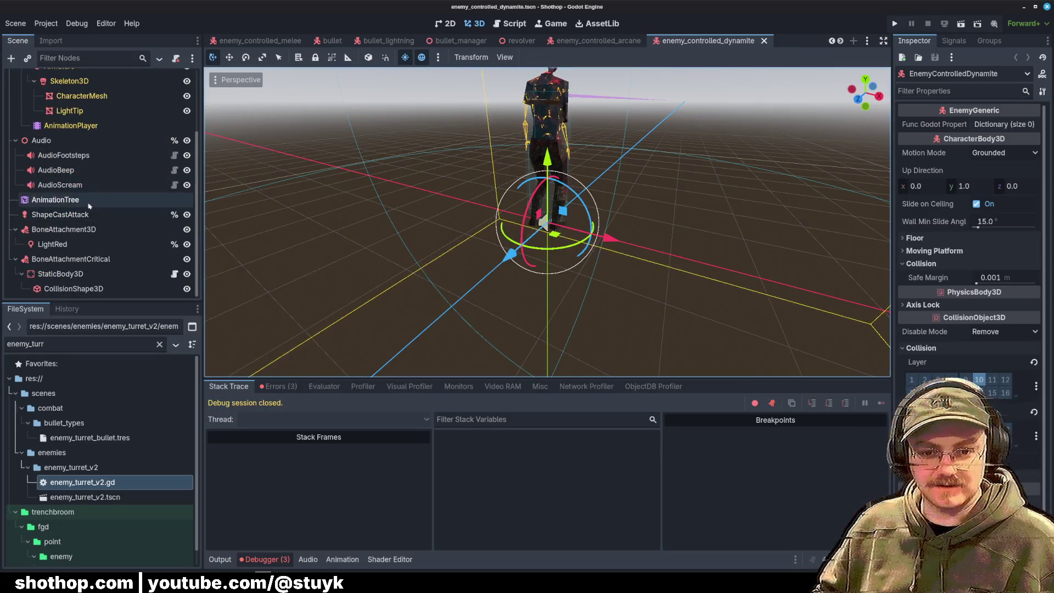
left_click(444, 560)
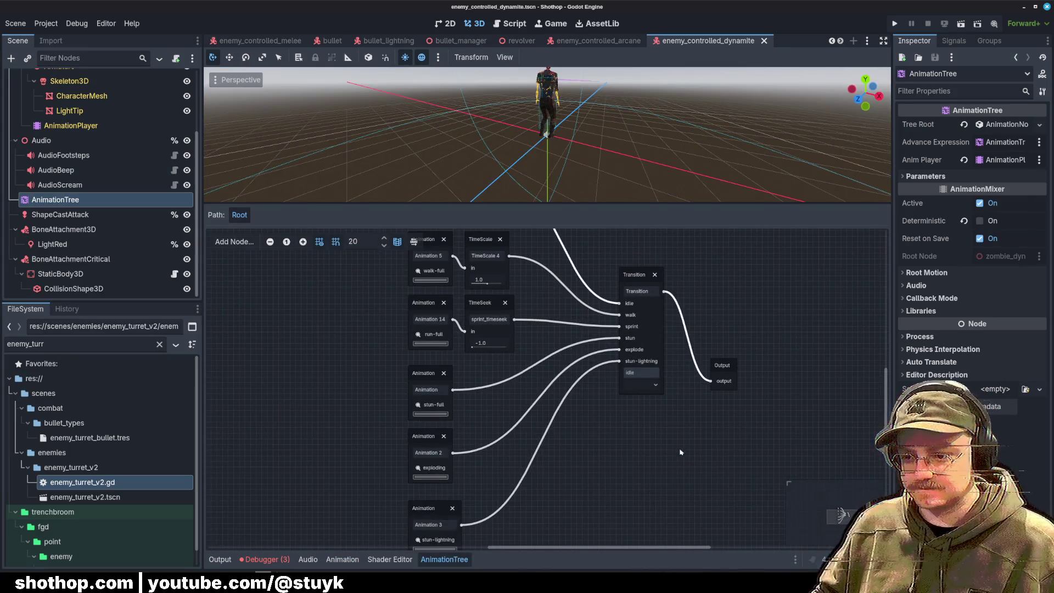
left_click(646, 286)
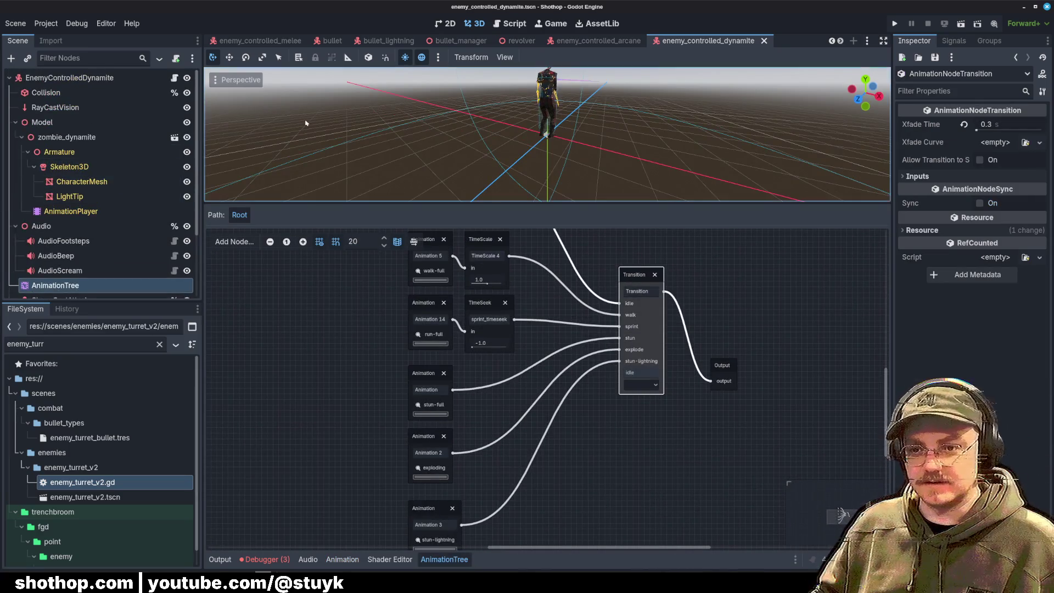
left_click(510, 24)
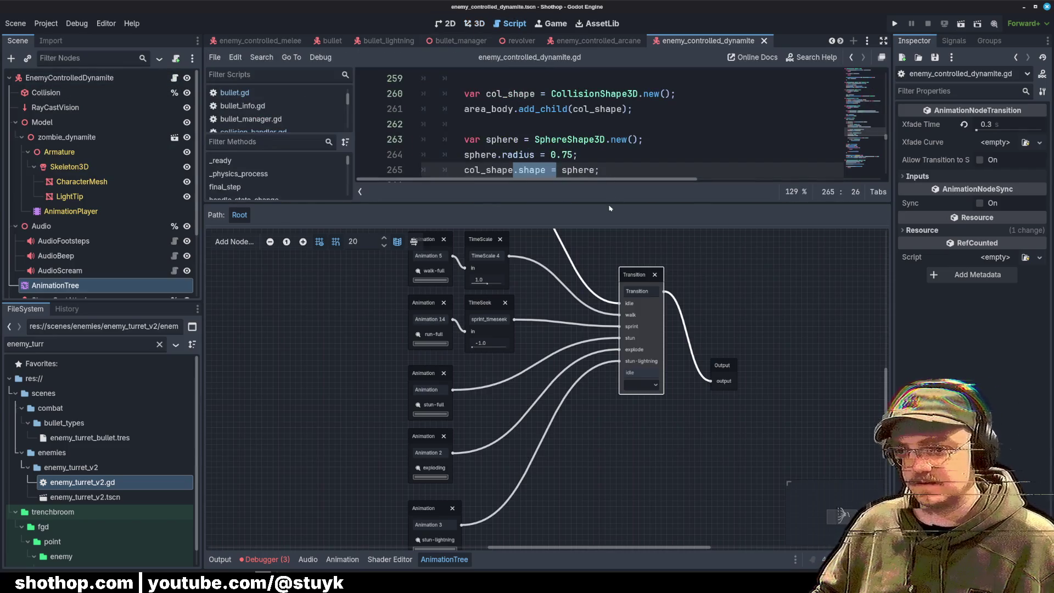
Step: Enlarge the script editor and select the lightning-arc stun if/else block in enemy_controlled_arcane.gd
left_click_drag(601, 202, 601, 391)
left_click_drag(866, 245, 866, 96)
scroll(866, 96, "down", 9)
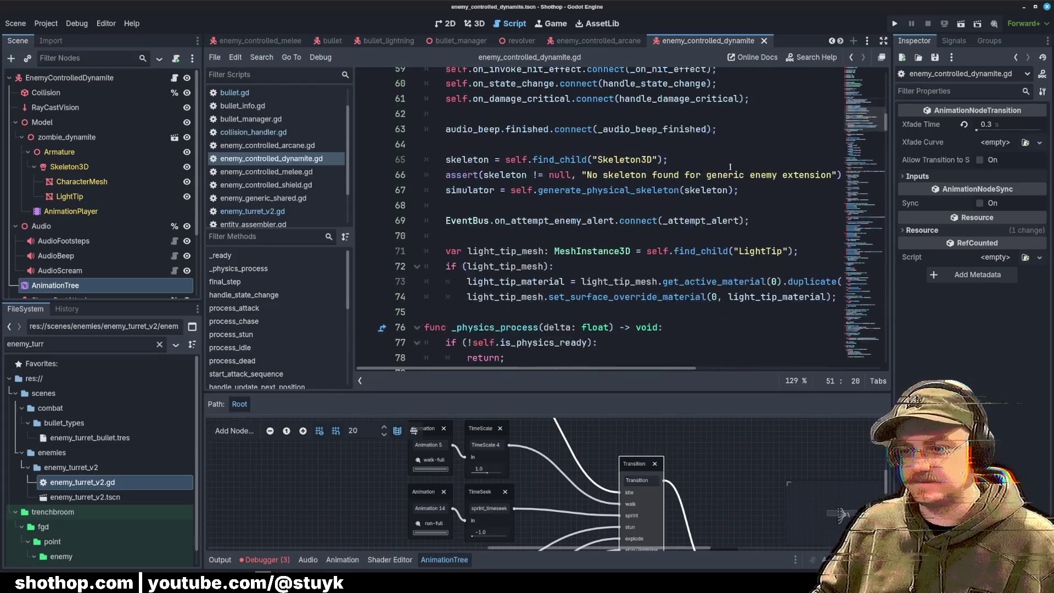
left_click(742, 159)
left_click(267, 145)
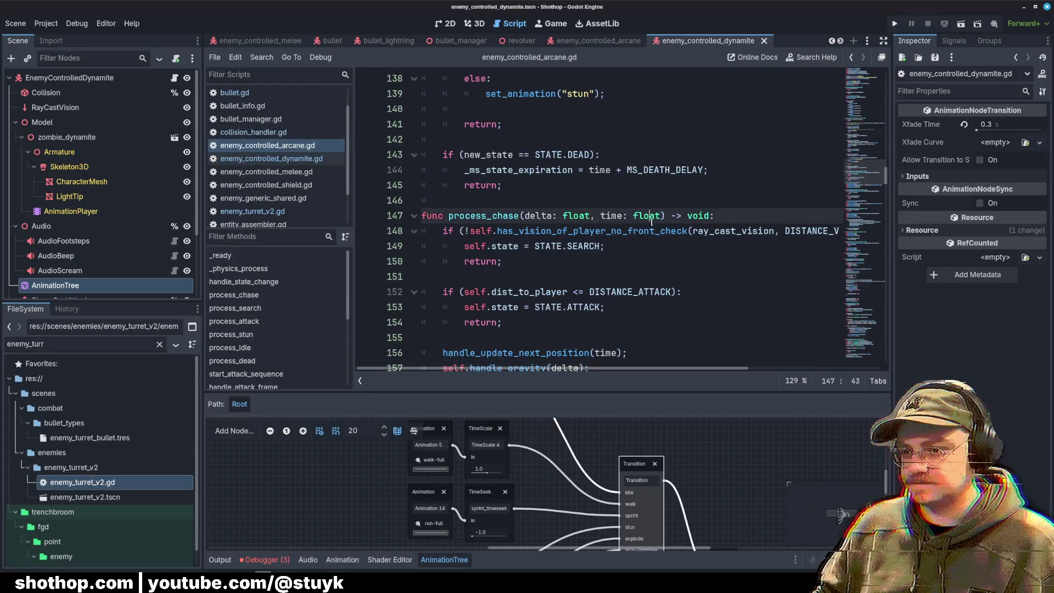
left_click(622, 227)
left_click_drag(467, 276, 467, 337)
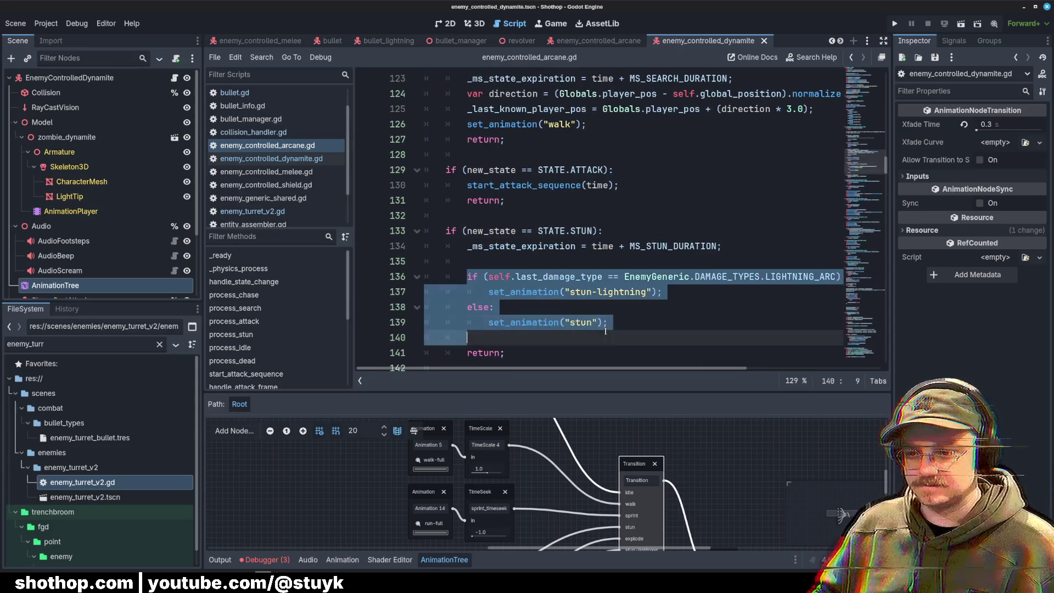
Step: In enemy_controlled_dynamite.gd, find "stun" and replace set_animation("stun") with the pasted lightning-arc if/else block
left_click(271, 159)
key("ctrl+f")
type("\"stun\"")
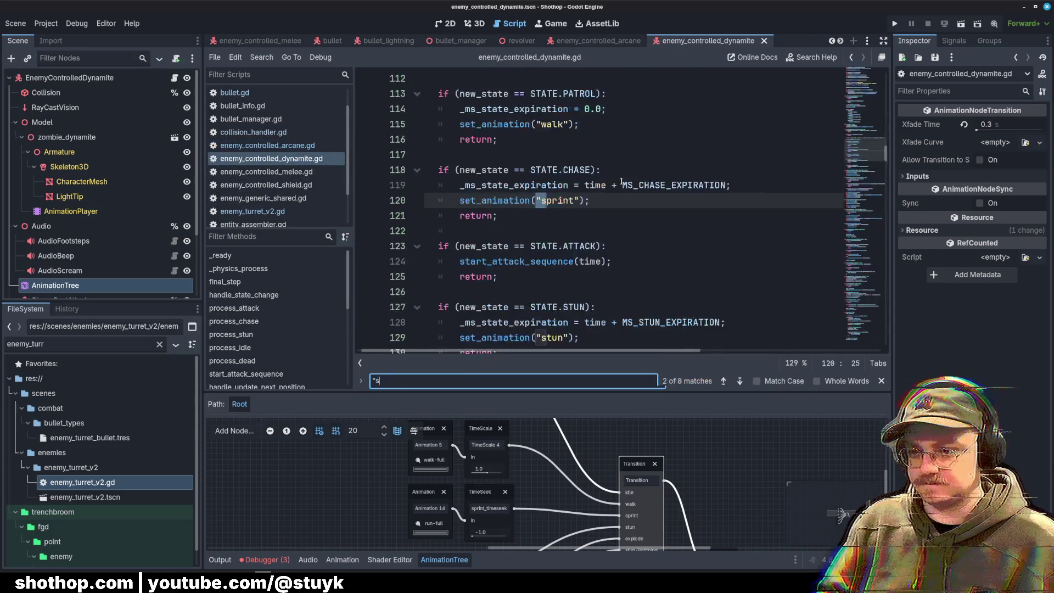
mouse_move(580, 200)
left_mouse_down()
mouse_move(622, 185)
mouse_move(459, 200)
left_mouse_up()
type("if (self.last_damage_type == EnemyGeneric.DAMAGE_TYPES.LIGHTNING_ARC): \t\t\tset_animation(\"stun-lightning\"); \t\telse: \t\t\tset_animation(\"stun\");")
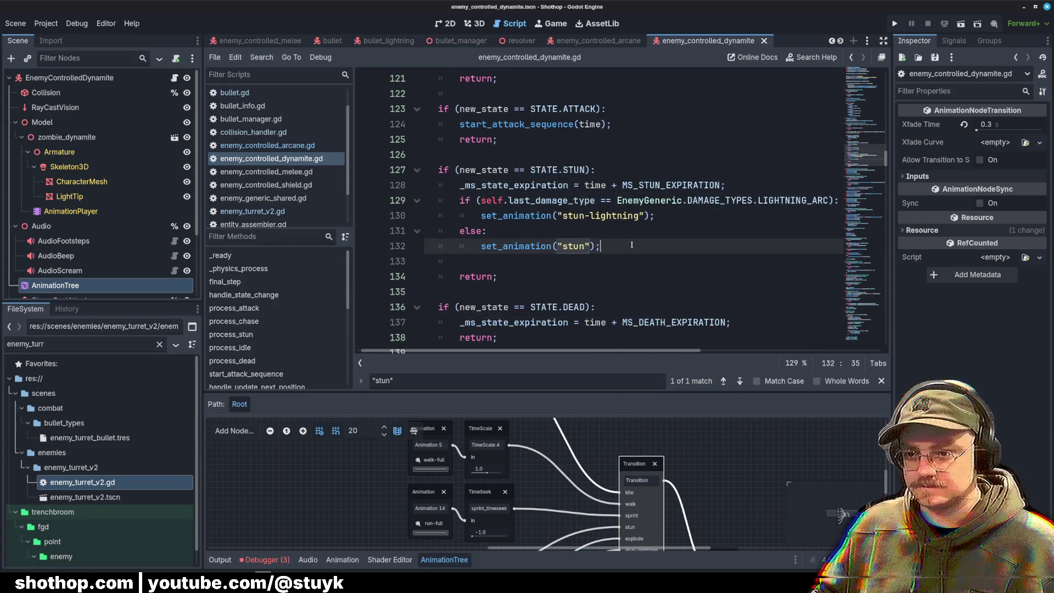
left_click(515, 231)
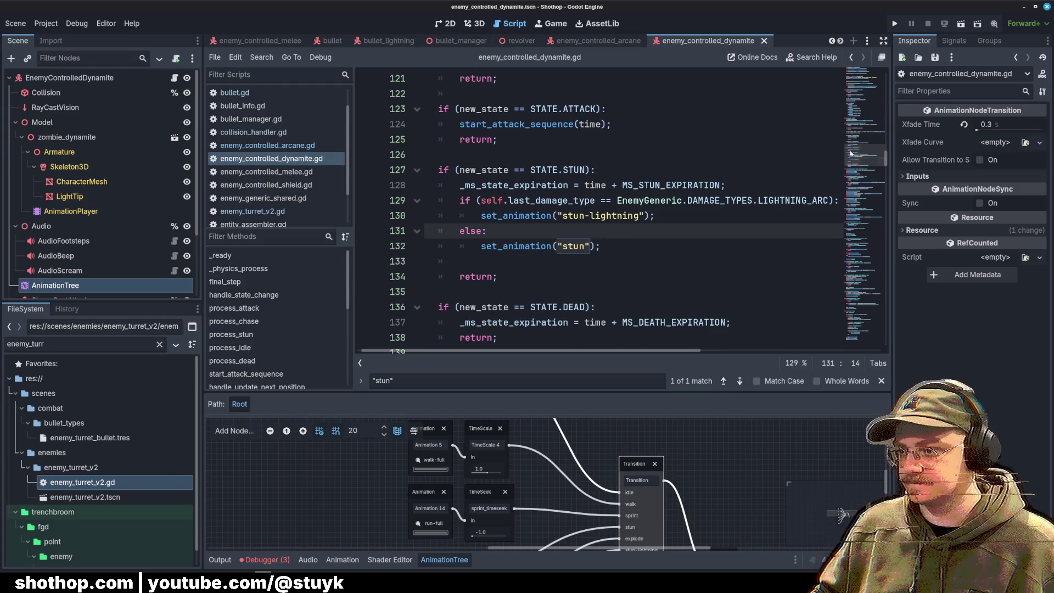
scroll(850, 153, "up", 5)
left_click(865, 324)
left_click(661, 194)
scroll(662, 194, "up", 5)
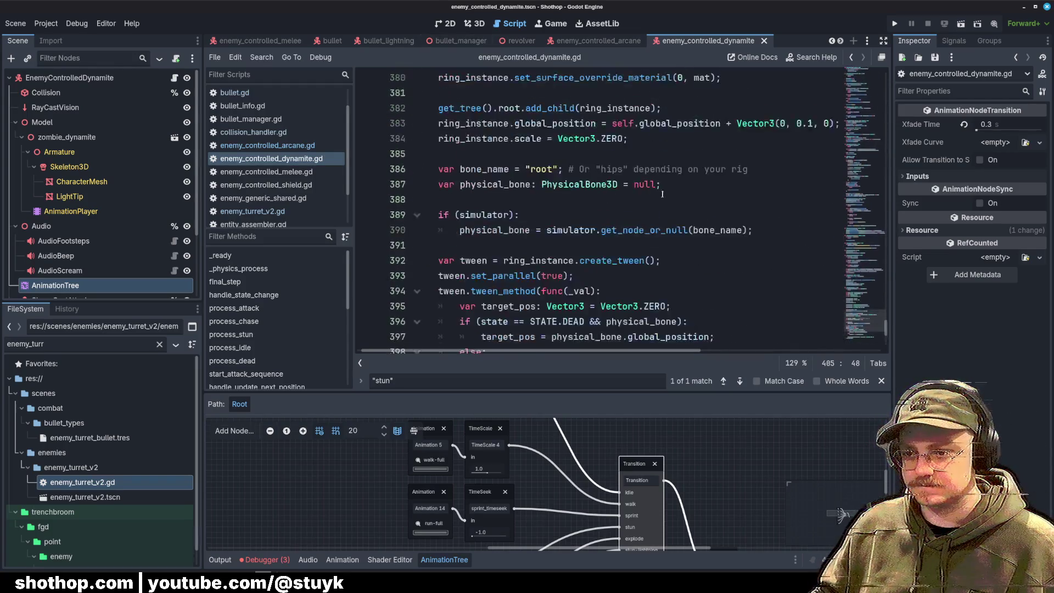
key("ctrl+f")
Step: Search for anim_finished and review the _on_anim_finished explosion-death code
type("anim_finished")
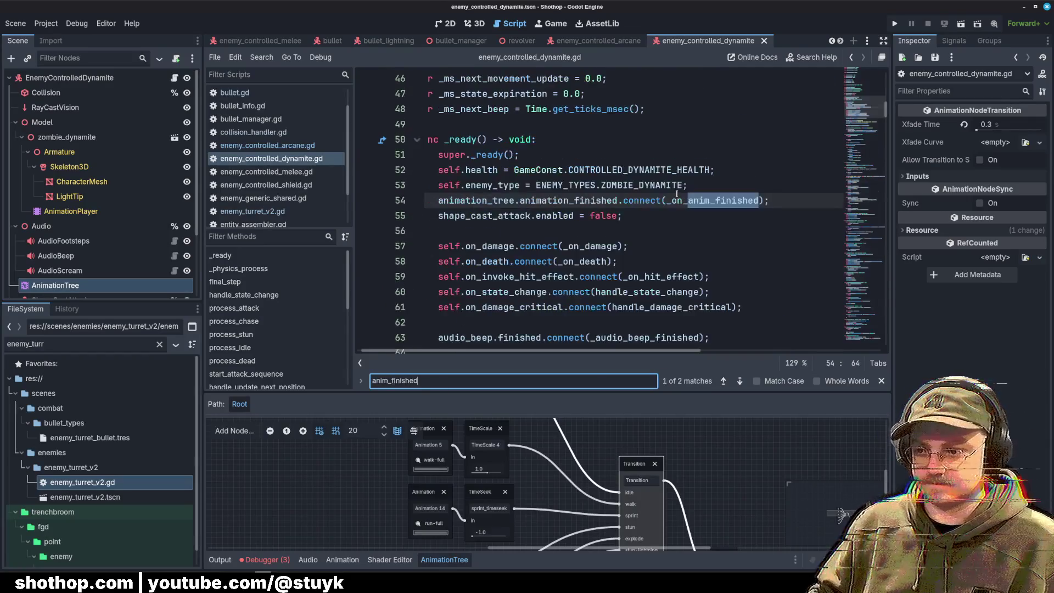
key("Return")
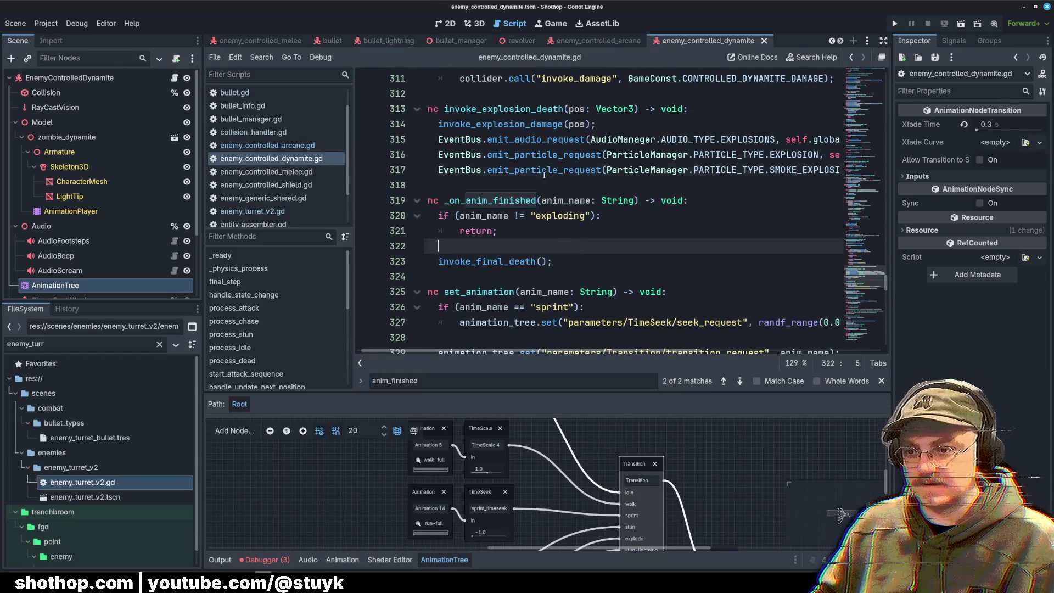
left_click(494, 248)
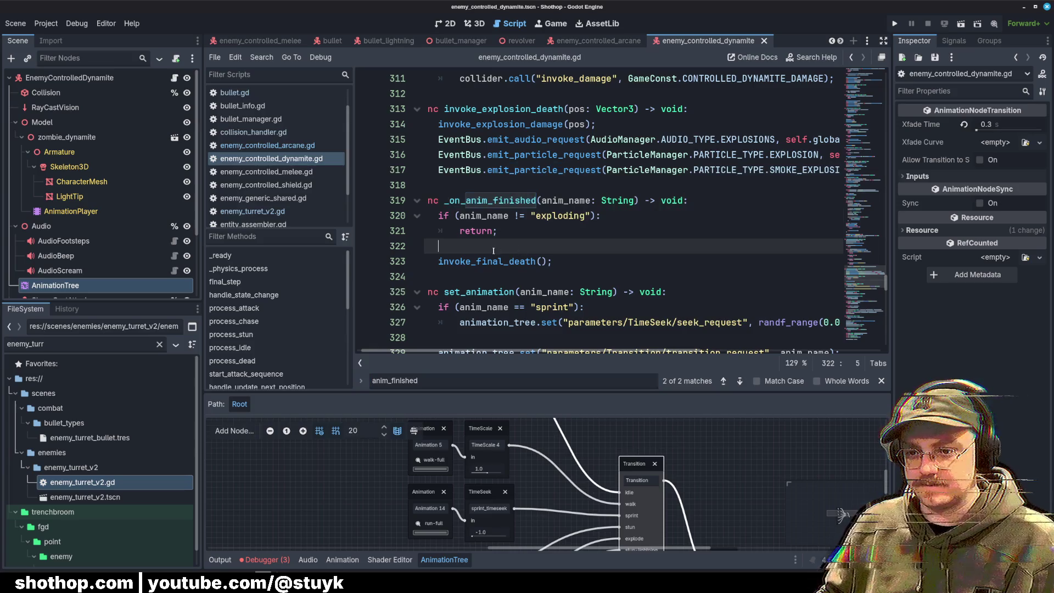
left_click(530, 286)
left_click(602, 169)
scroll(642, 114, "down", 3)
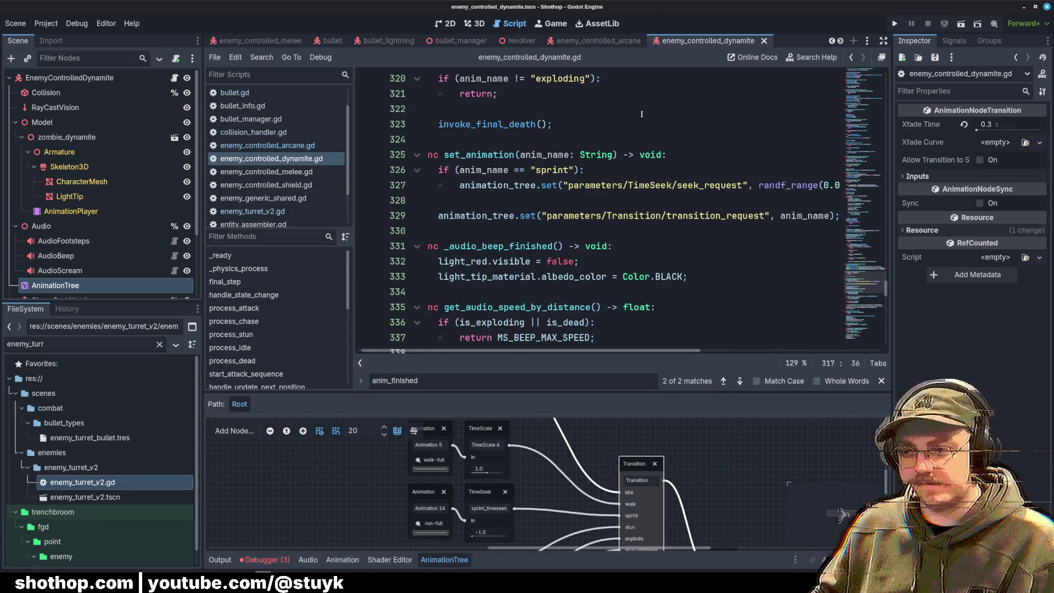
scroll(642, 114, "up", 6)
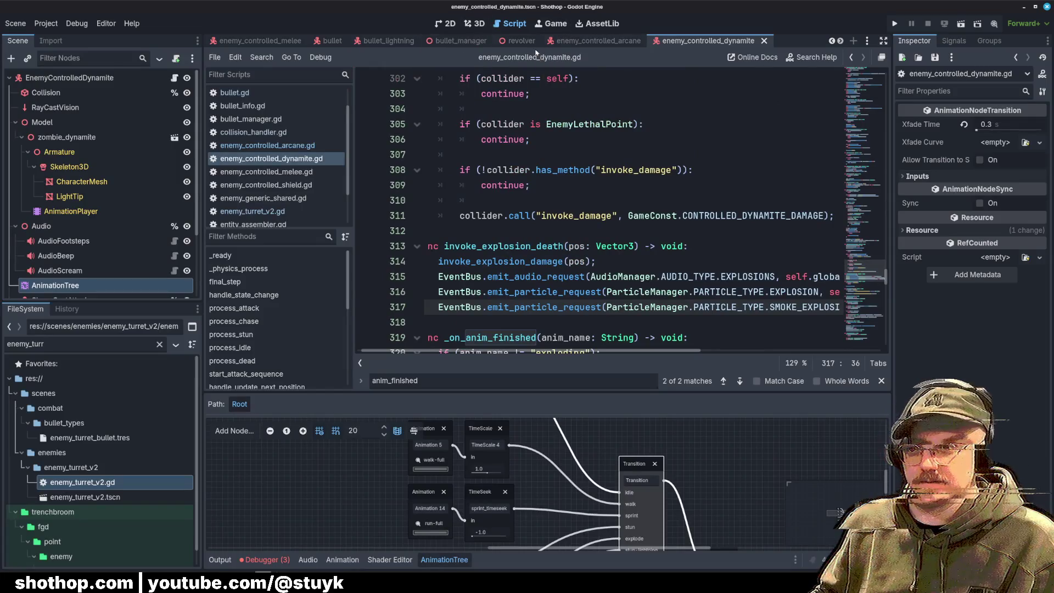
scroll(283, 43, "up", 2)
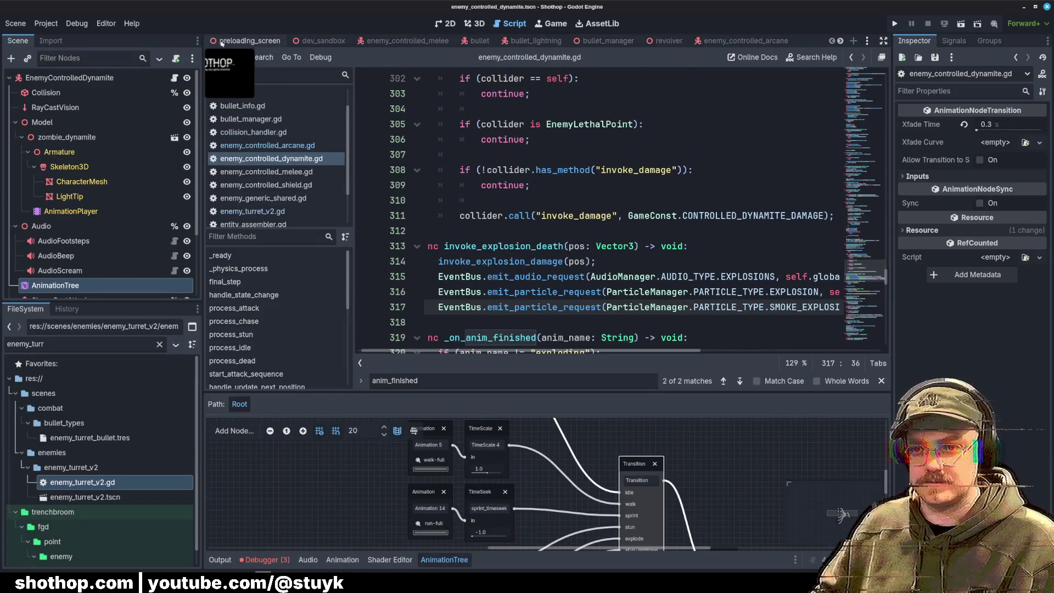
Step: Switch to dev_sandbox, close the tabs to its right, and run the current scene
left_click(319, 42)
right_click(315, 43)
left_click(384, 192)
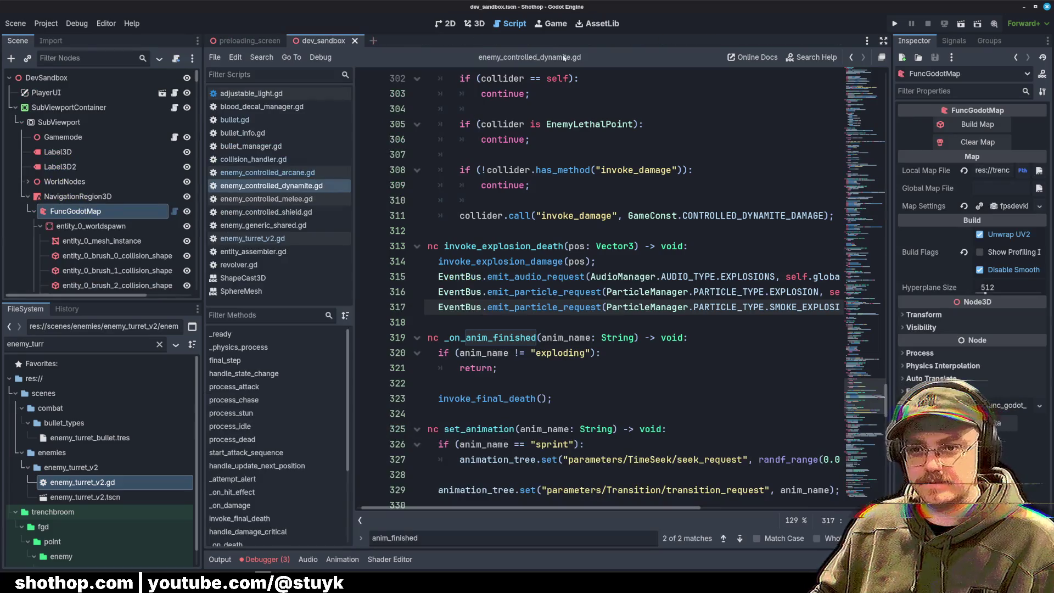
left_click(962, 24)
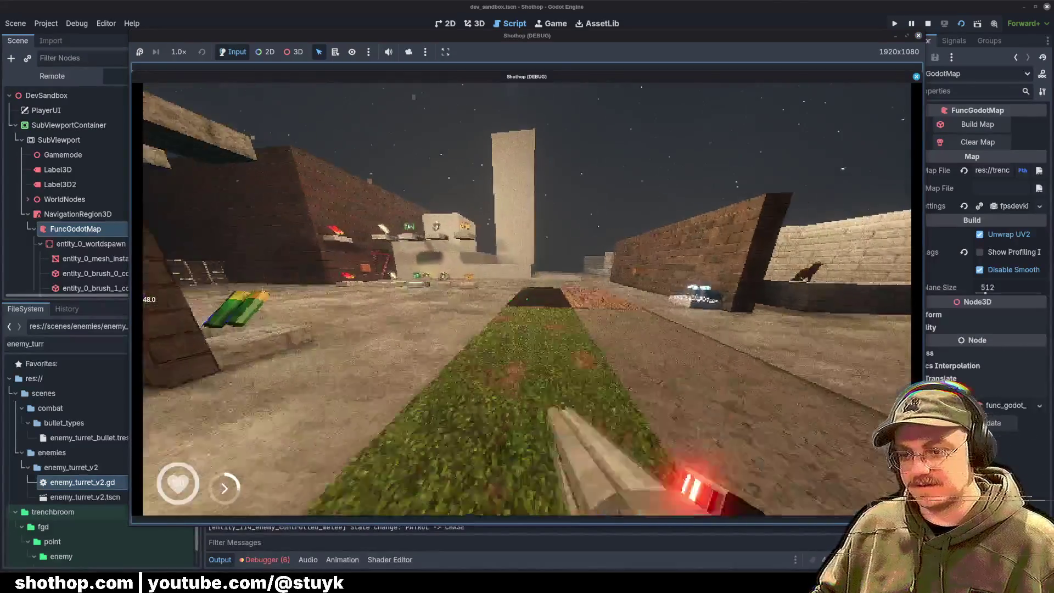
Step: Walk and dash toward the brick walls, fire lightning at the enemies, then pause and stop the game with F8
key("w")
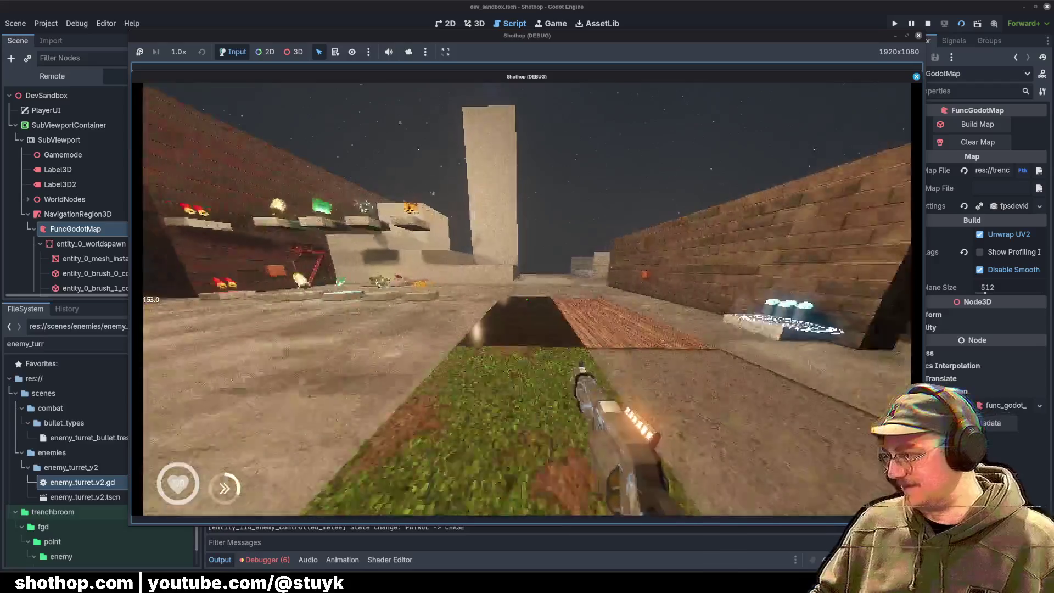
key("w")
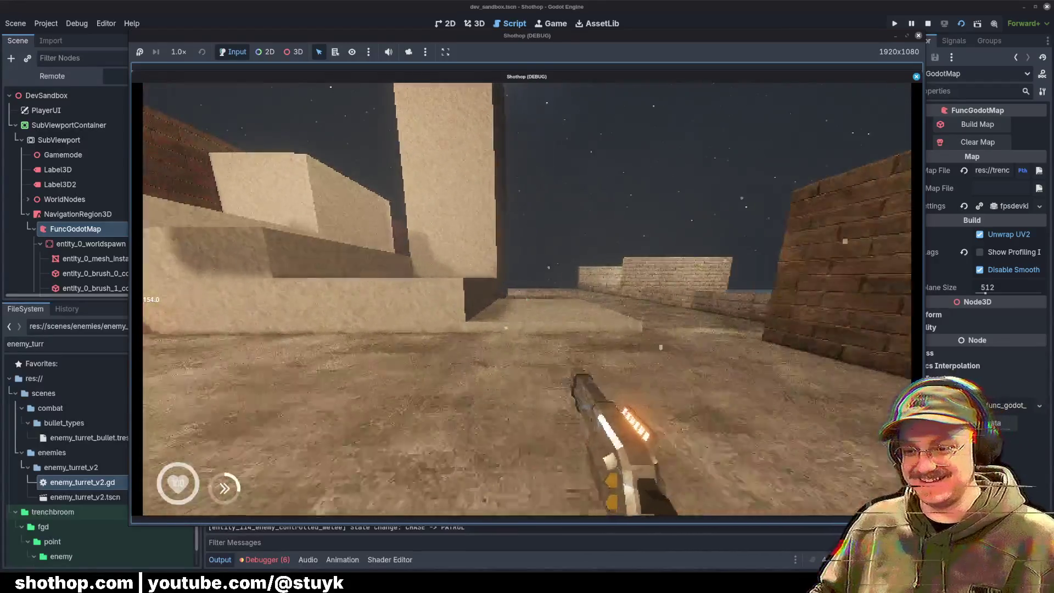
key("w")
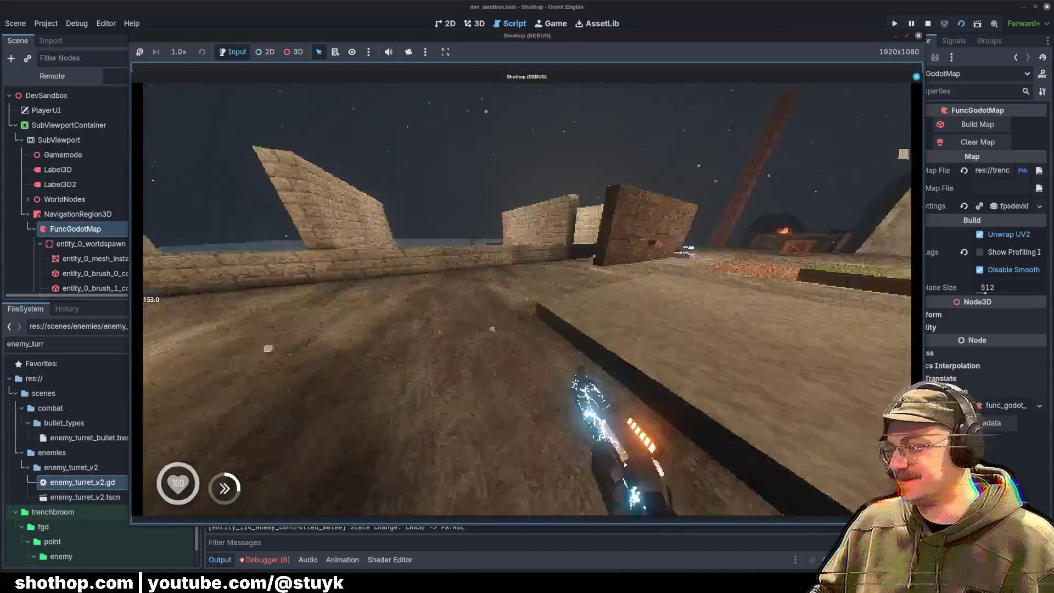
key("w")
key("shift")
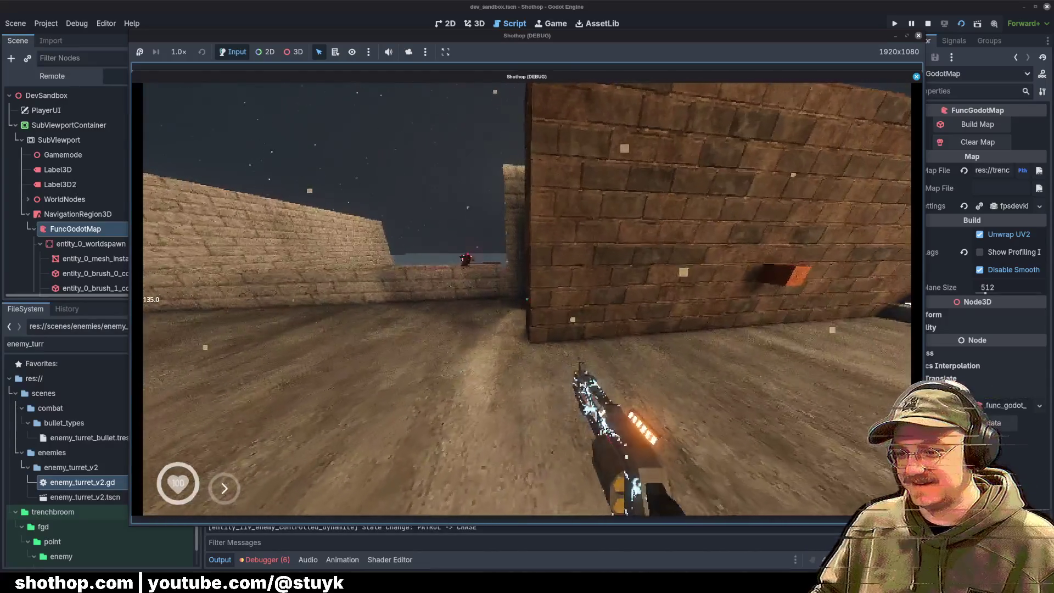
key("w")
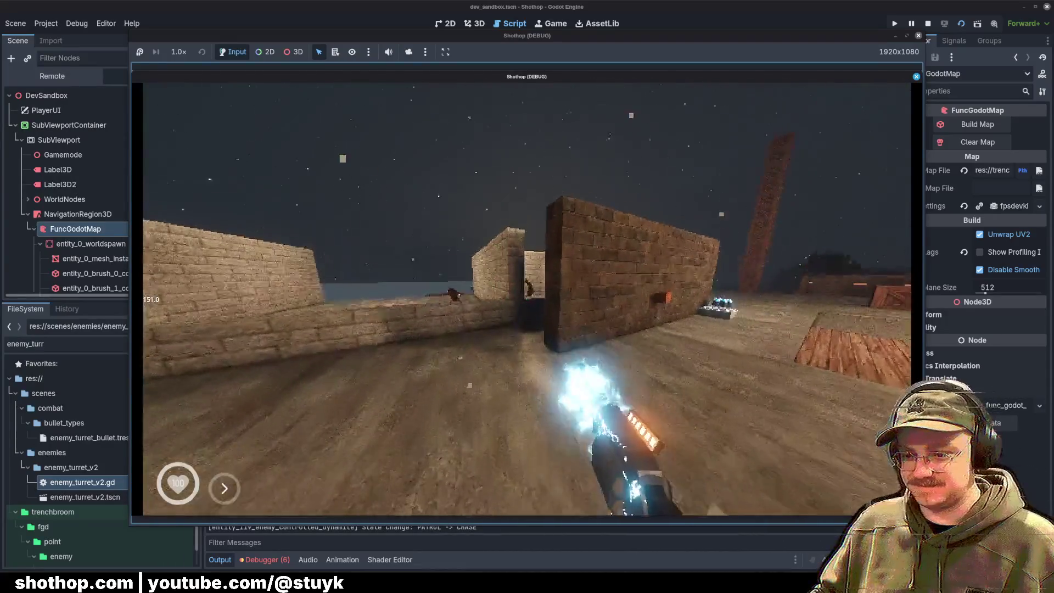
key("w")
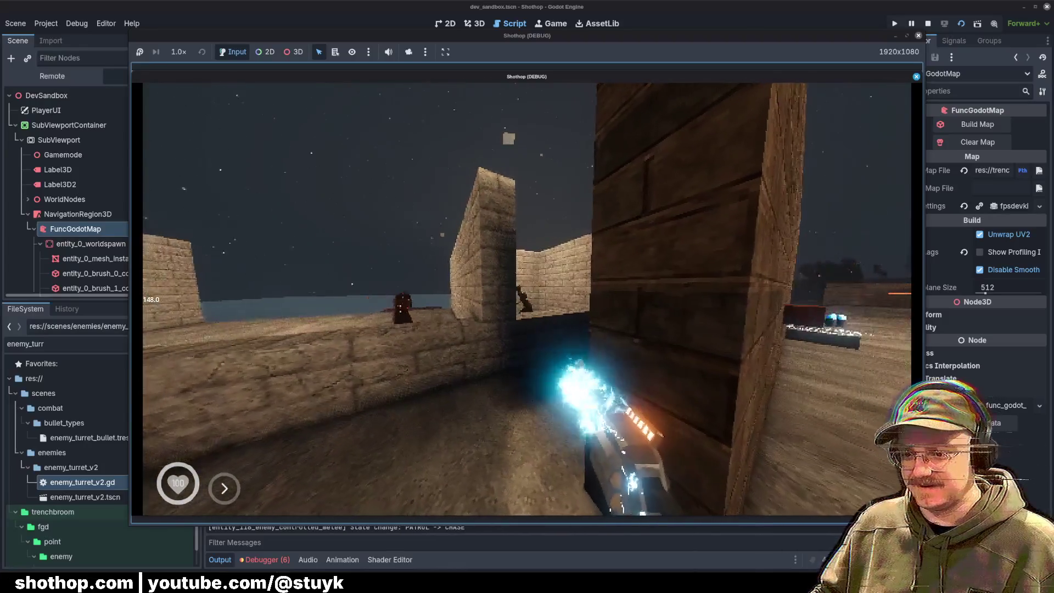
key("Escape")
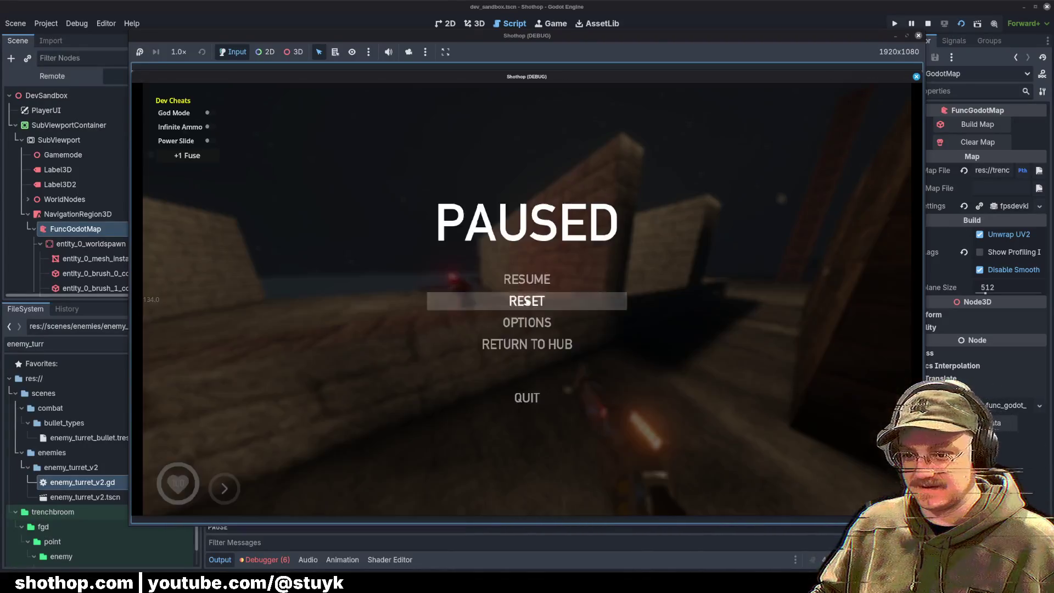
key("F8")
scroll(523, 478, "up", 10)
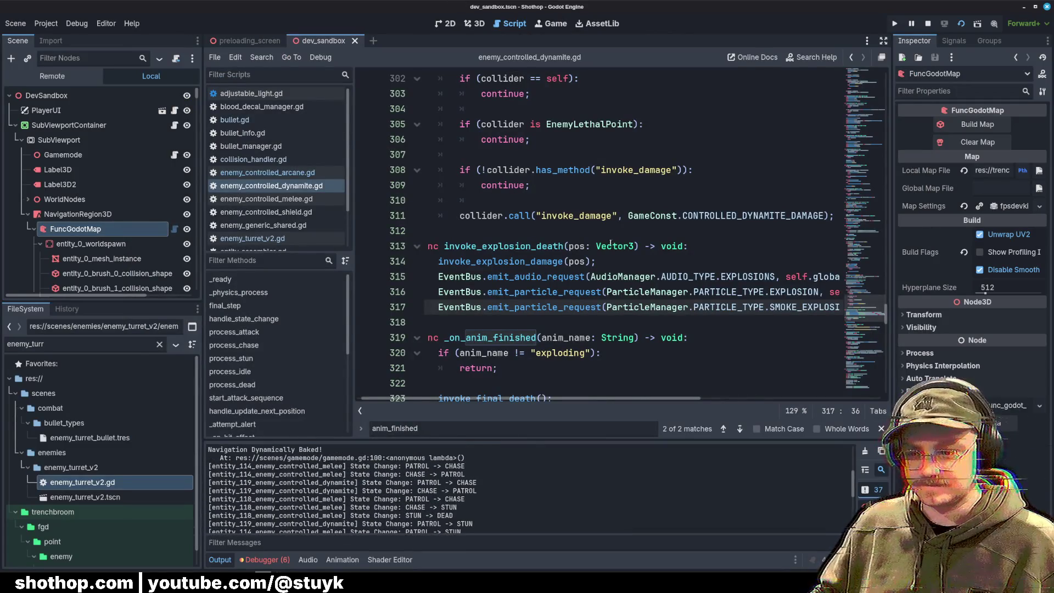
Step: Review the script's node references, MS_ timing constants and state match block
left_click(549, 200)
scroll(604, 220, "up", 20)
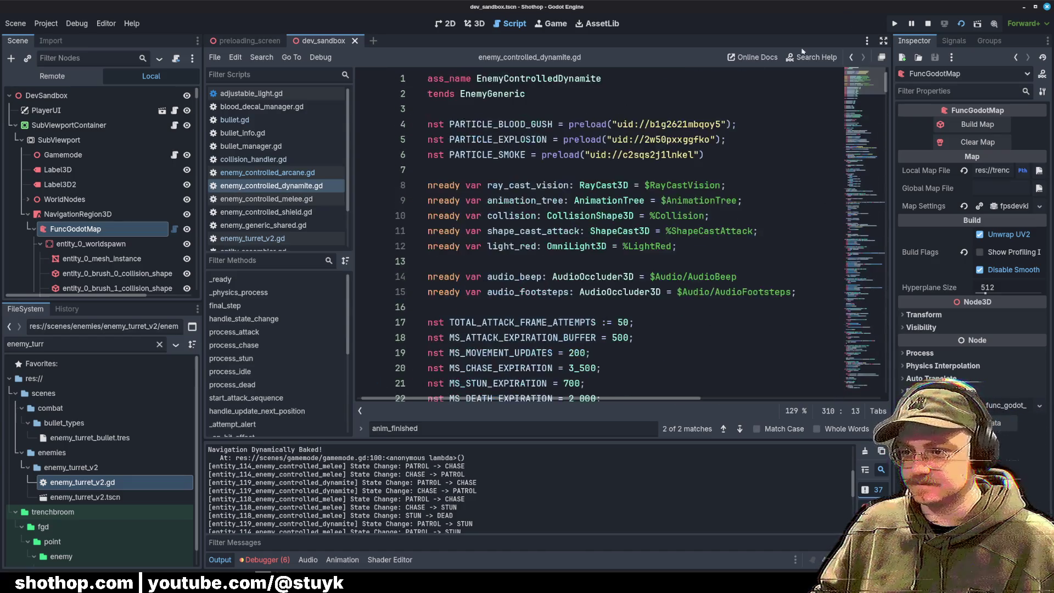
left_click(508, 201)
scroll(508, 210, "down", 3)
left_click(485, 231)
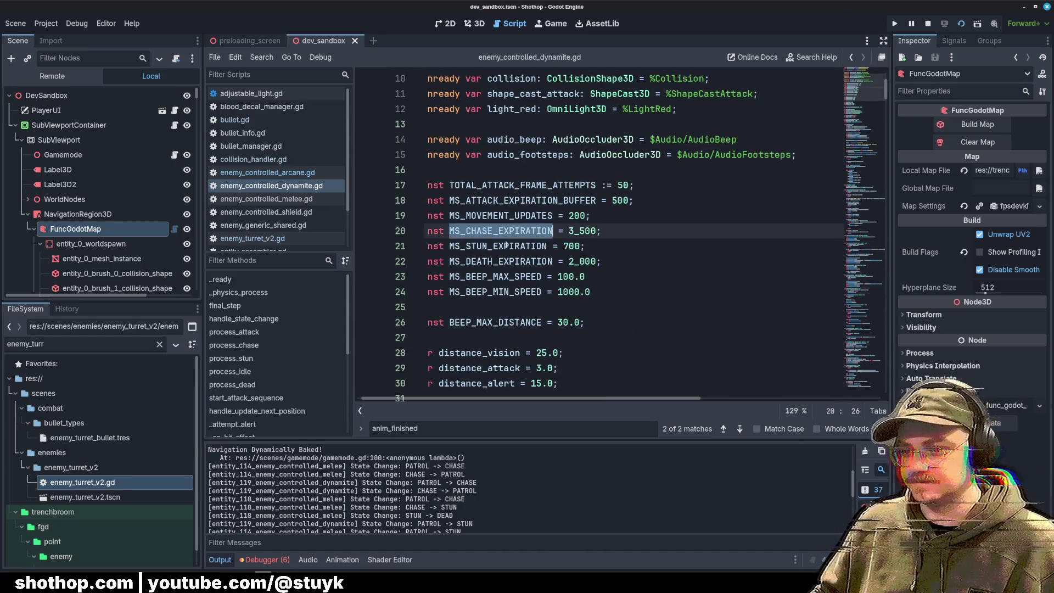
left_click(630, 251)
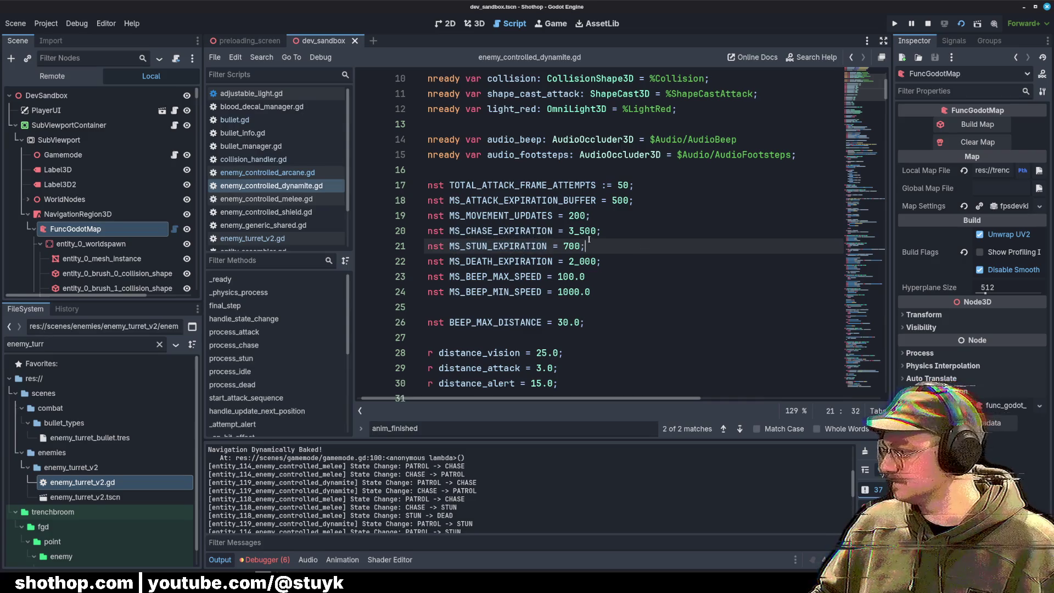
scroll(599, 231, "down", 20)
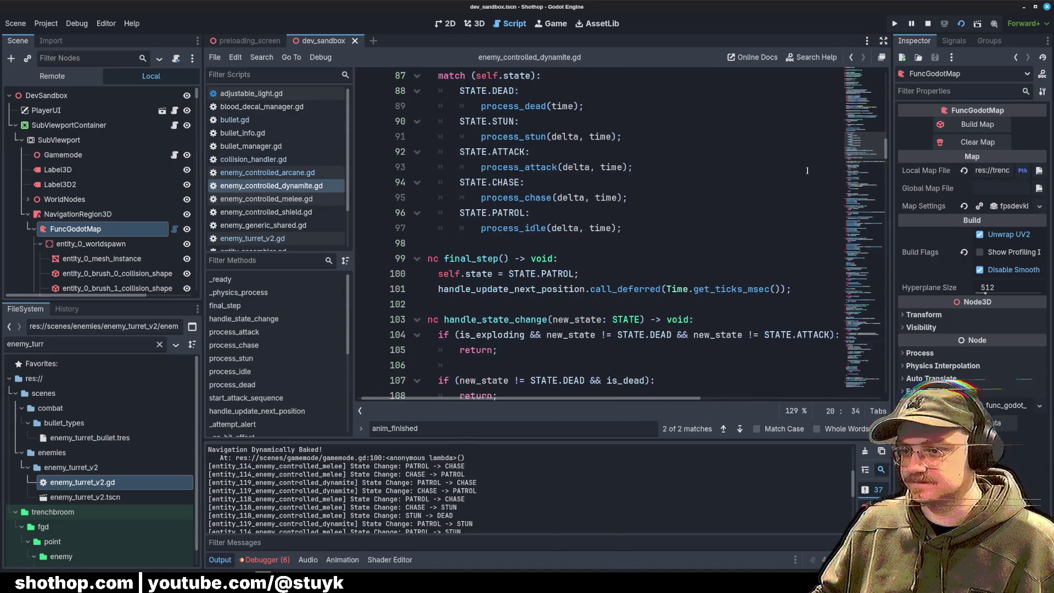
left_click(637, 167)
left_click(683, 182)
scroll(686, 193, "down", 7)
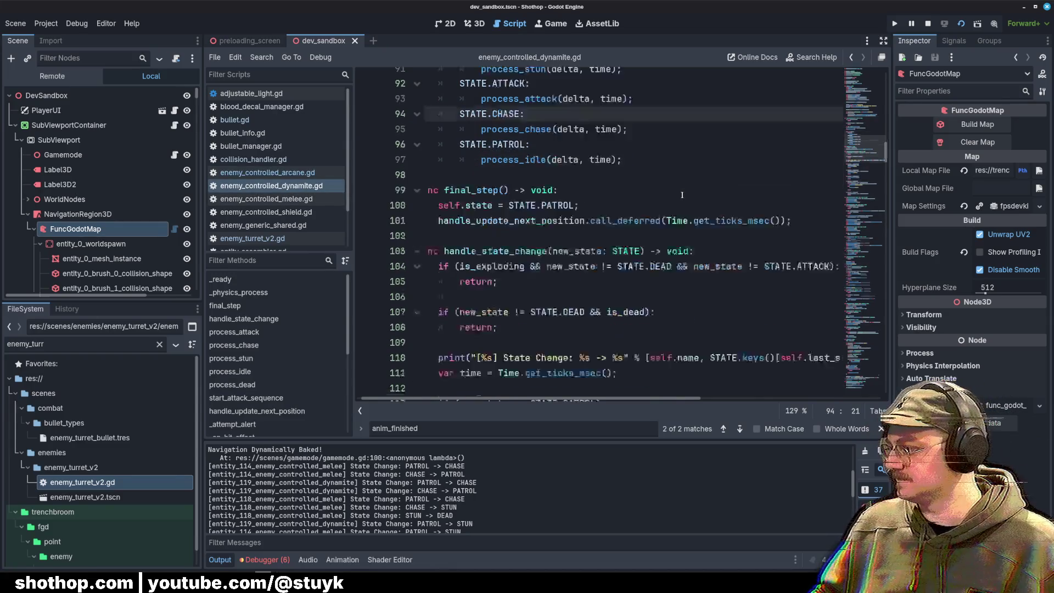
scroll(686, 193, "down", 10)
scroll(687, 198, "up", 7)
Step: Add print("lightning stun") after set_animation("stun-lightning"), save the script, and launch the game with F5
left_click(687, 160)
left_click(619, 236)
left_click(626, 266)
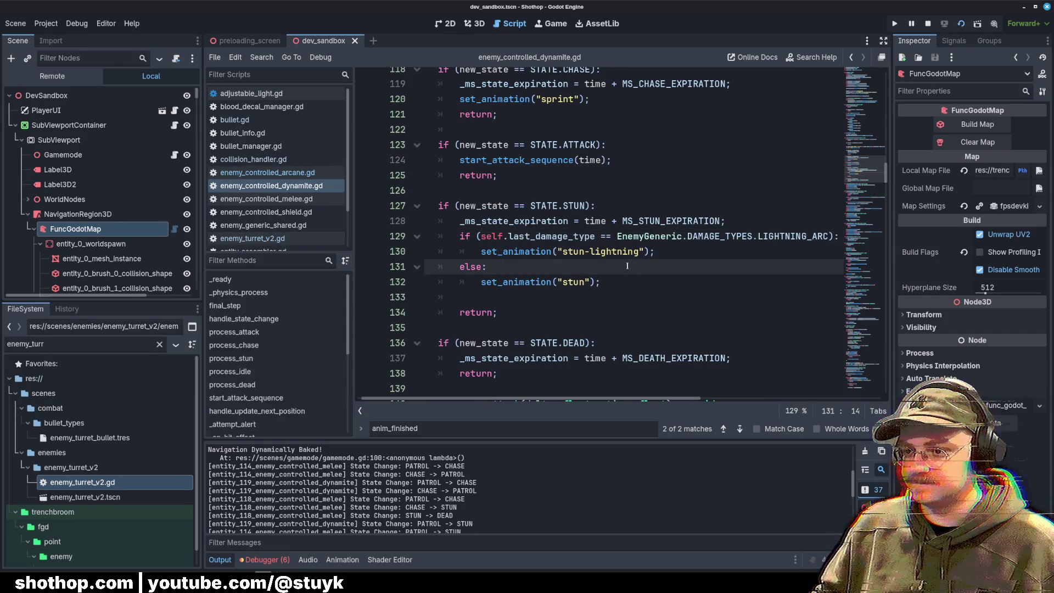
left_click(761, 220)
left_click(706, 249)
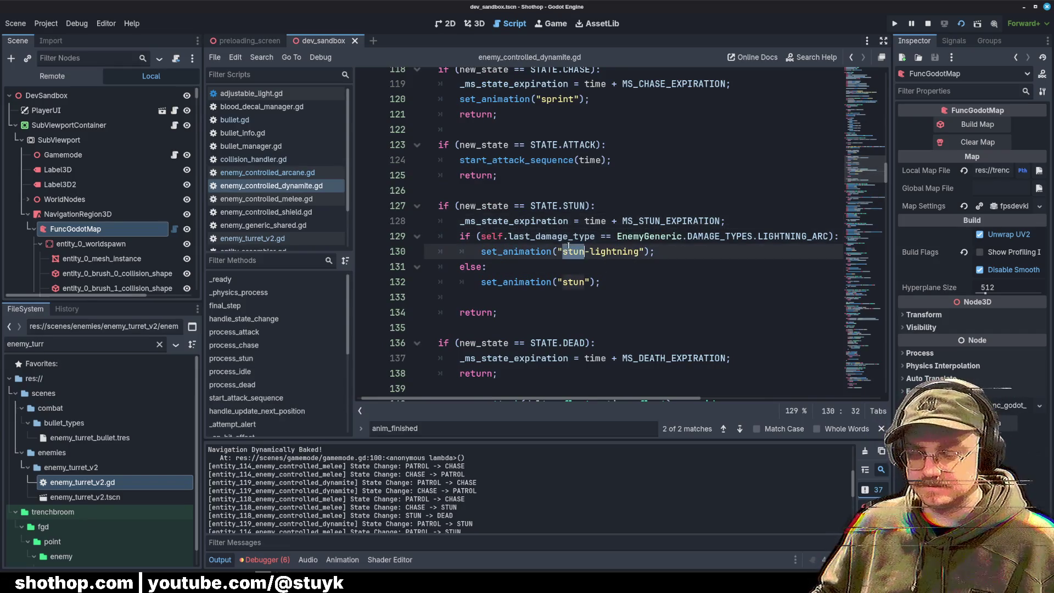
key("Return")
type("*\"")
type("(")
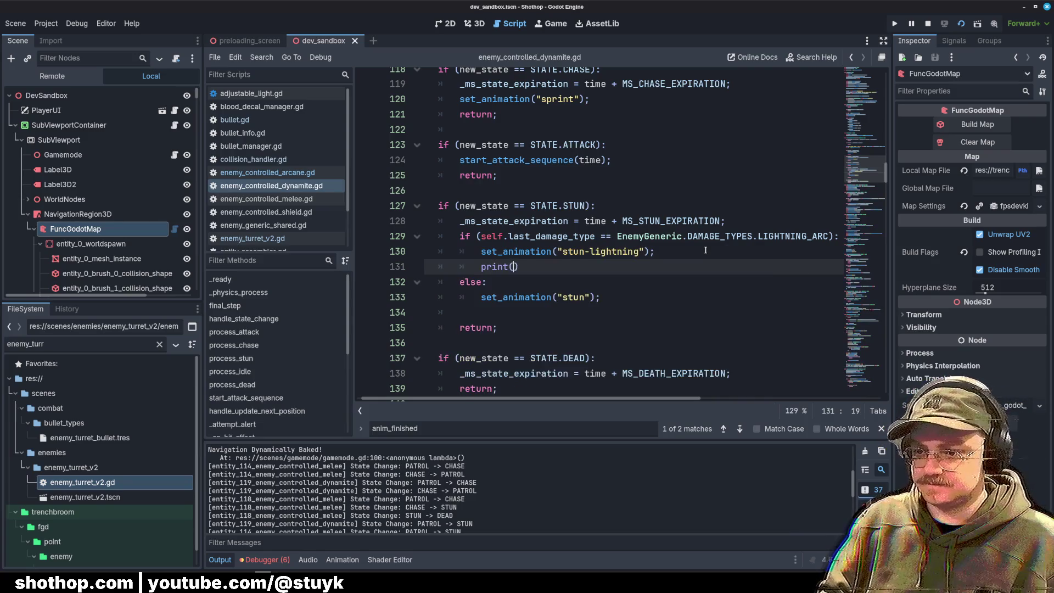
type("\"lightning stun\"")
key("ctrl+s")
left_click(743, 205)
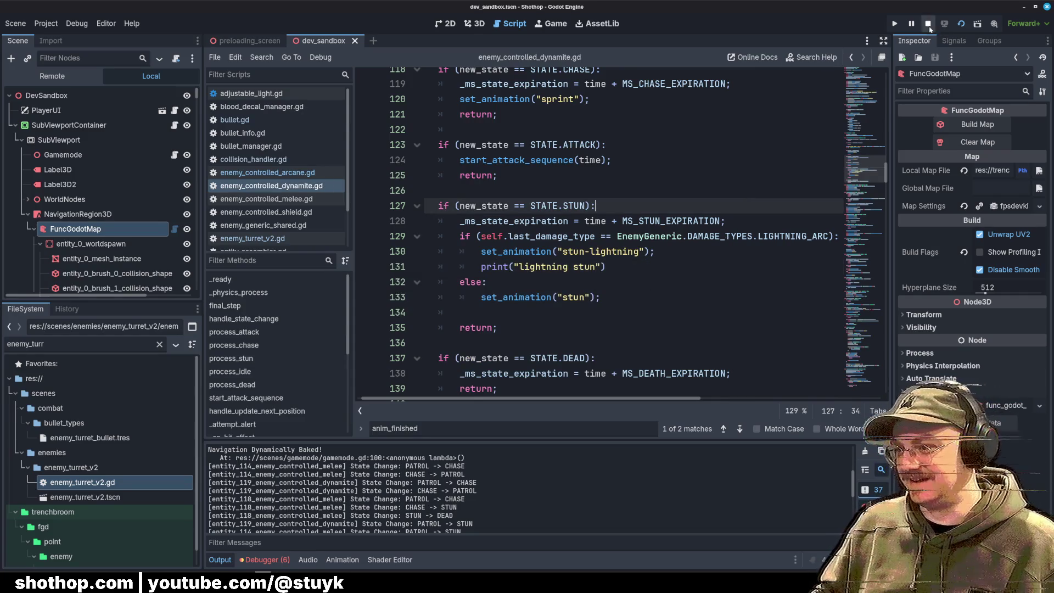
key("F5")
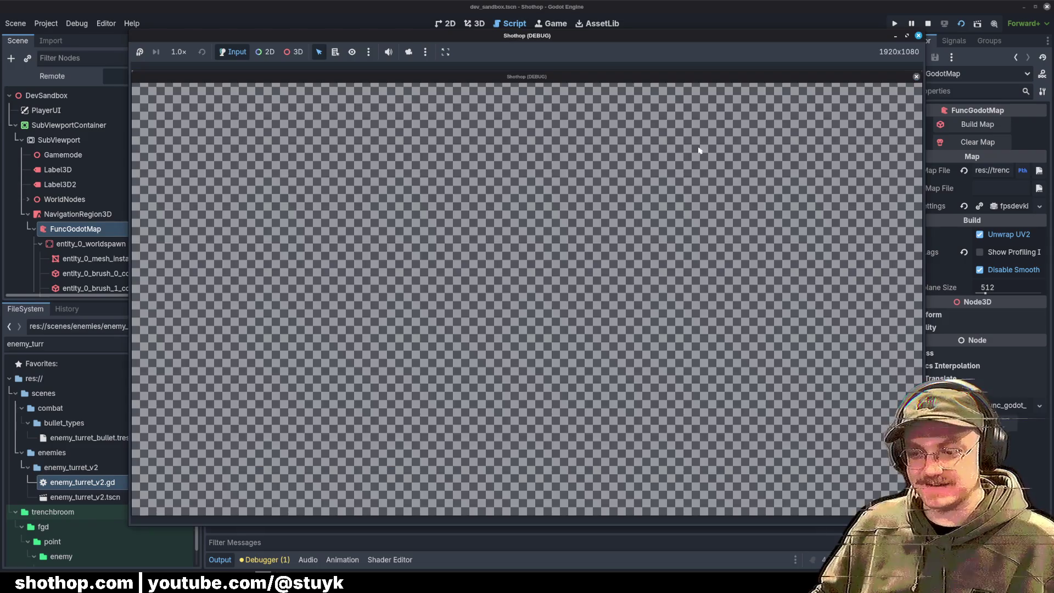
Step: Walk past the brick walls, shoot enemies with the lightning weapon, then pause and quit to the editor
key("w")
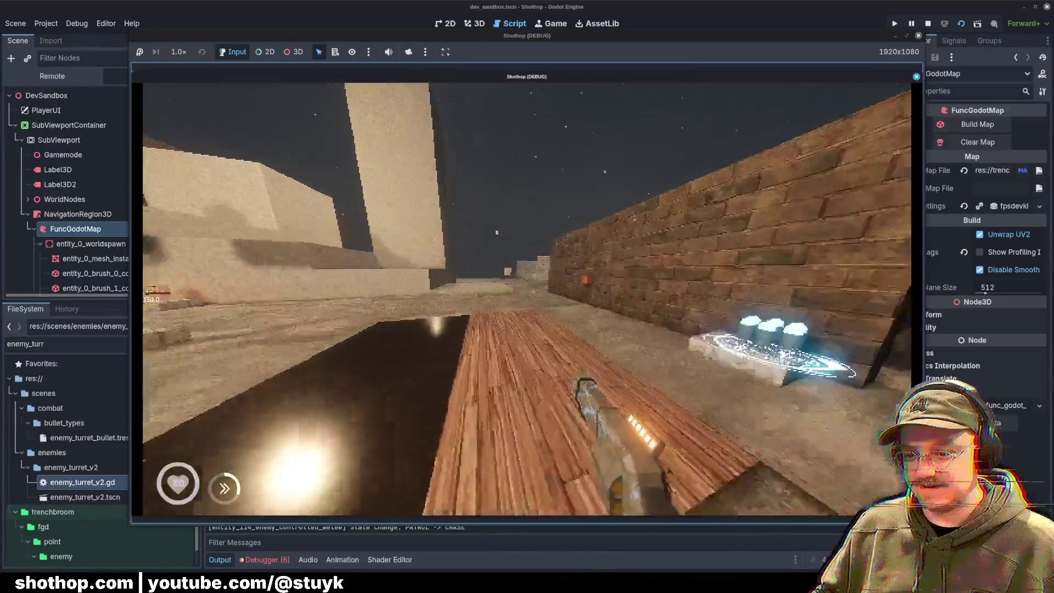
key("w")
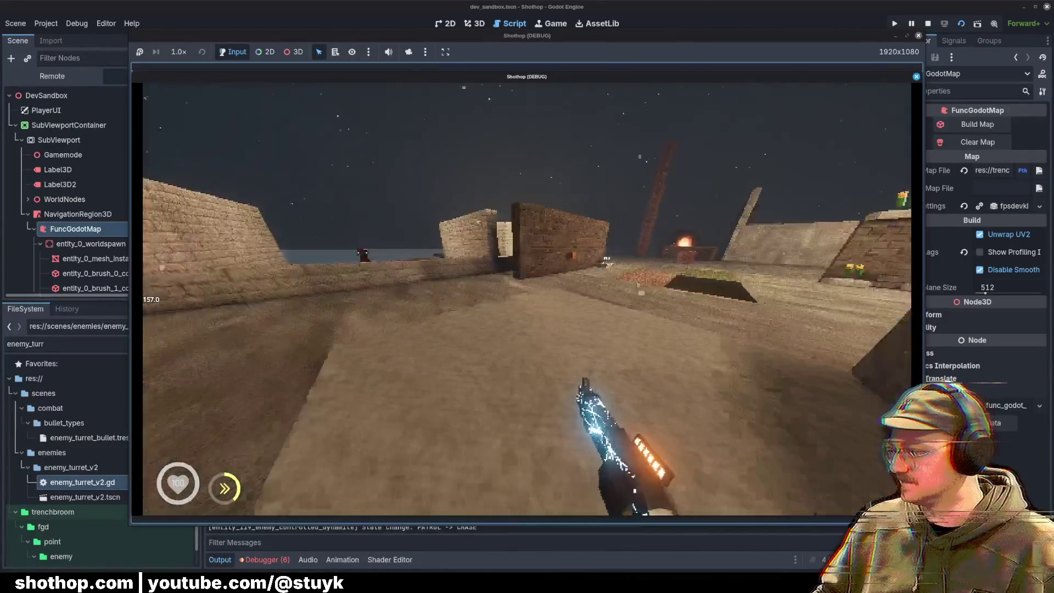
key("w")
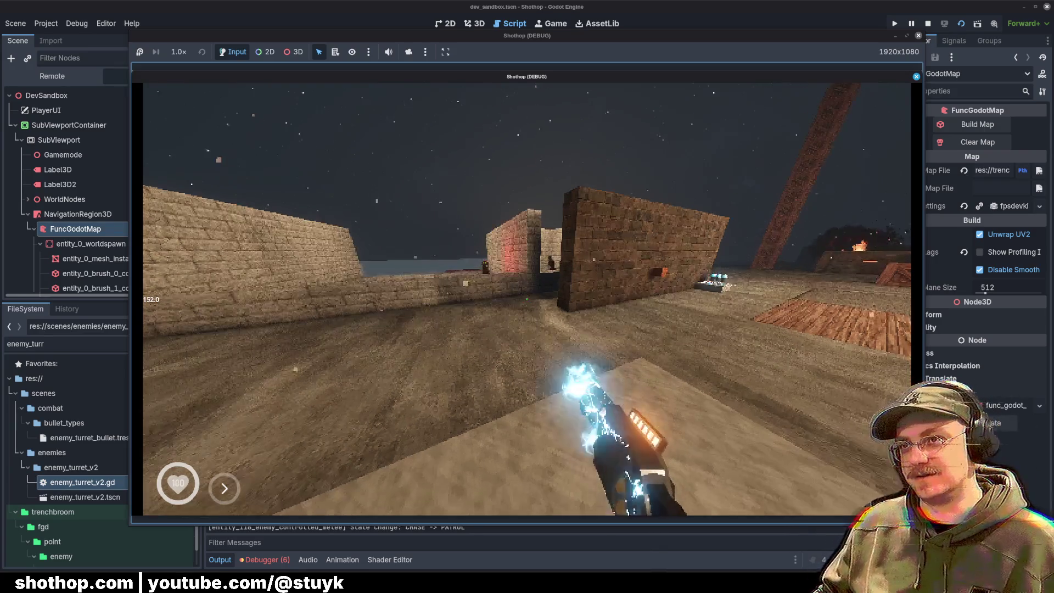
left_click(527, 300)
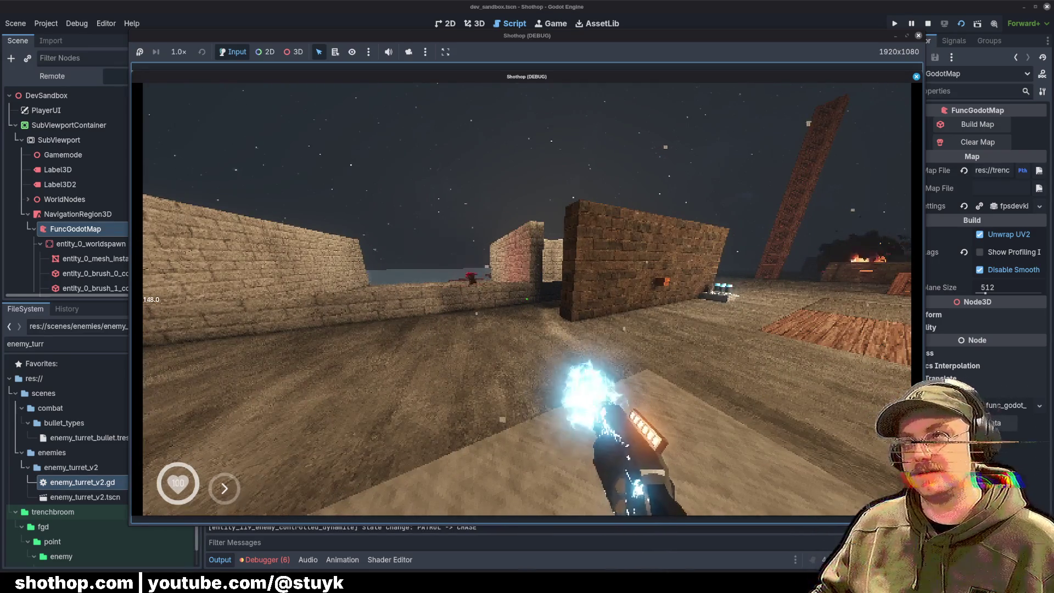
key("w")
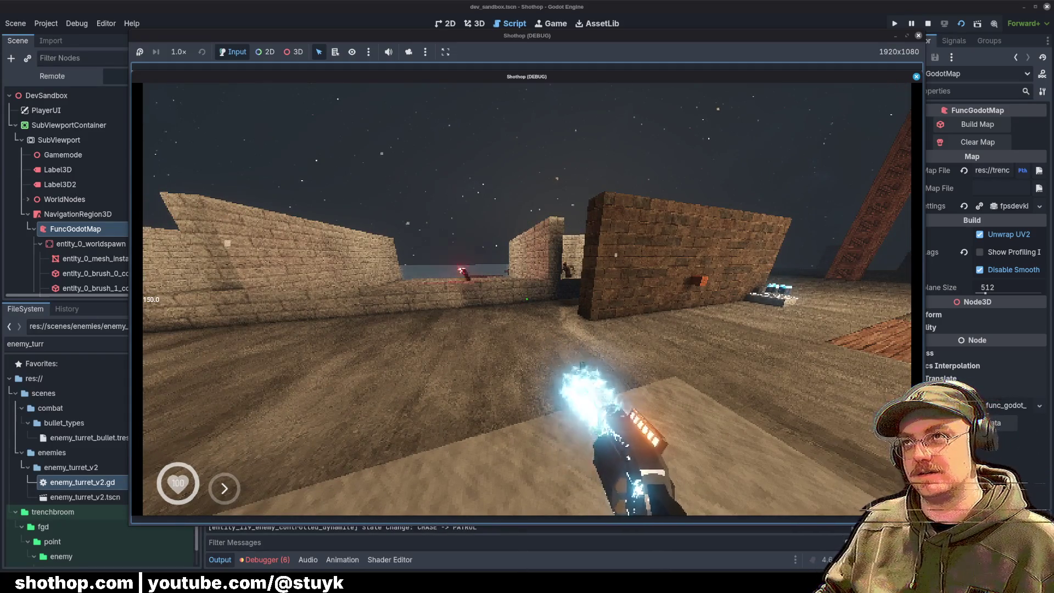
key("w")
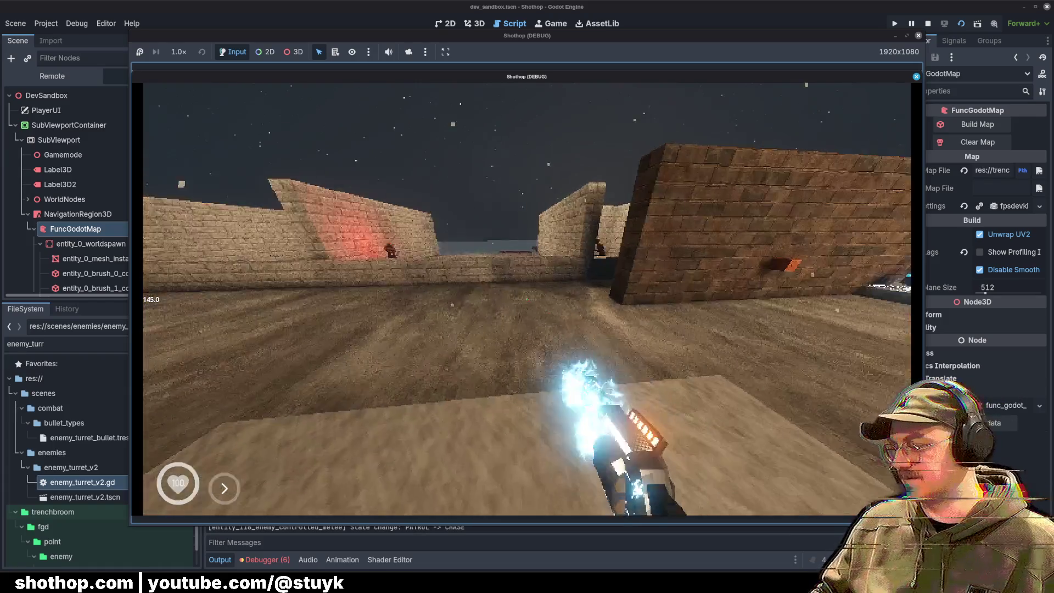
key("w")
key("w")
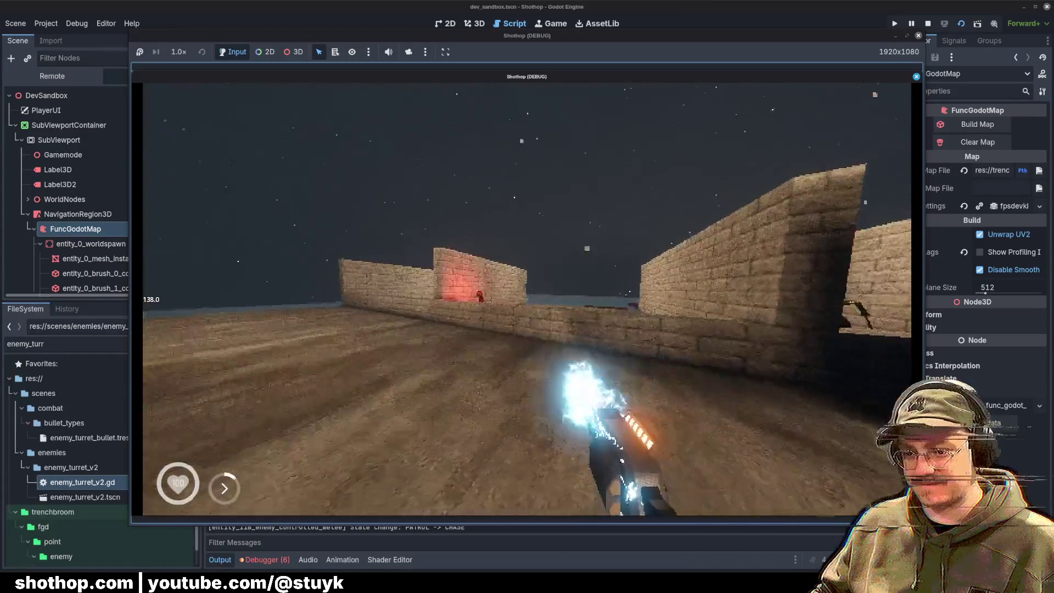
key("w")
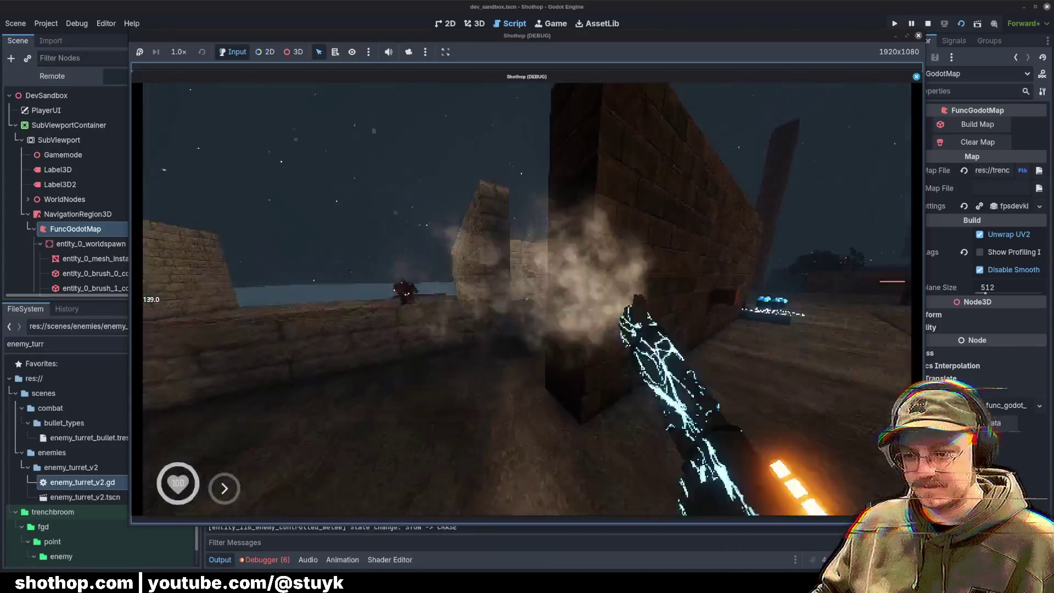
key("Escape")
left_click(341, 451)
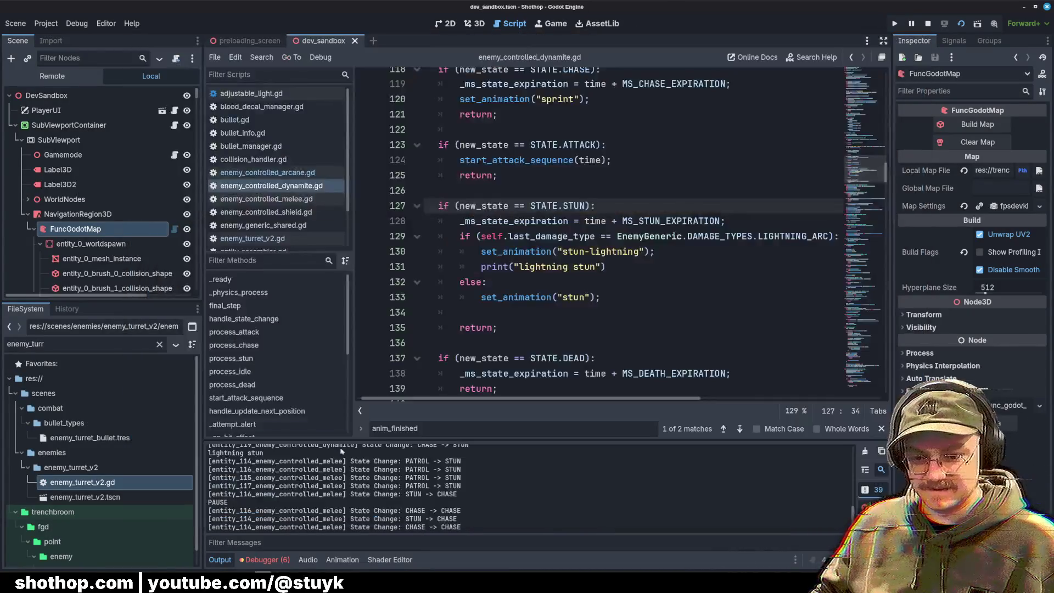
Step: Delete the print("lightning stun") line from the stun-lightning branch
scroll(331, 497, "up", 1)
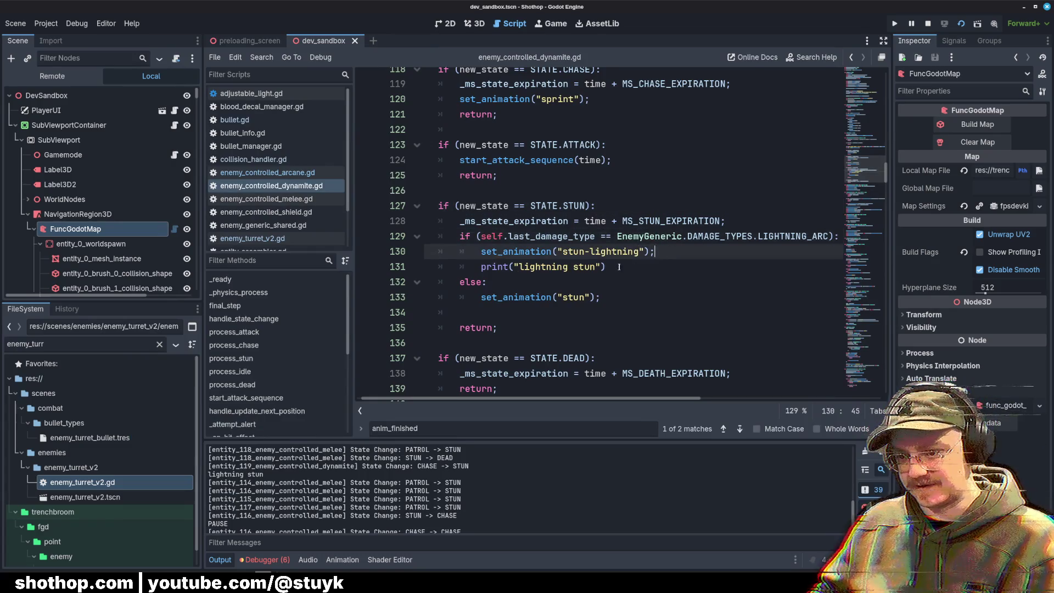
left_click_drag(613, 267, 437, 267)
key("BackSpace")
key("BackSpace")
left_click(647, 280)
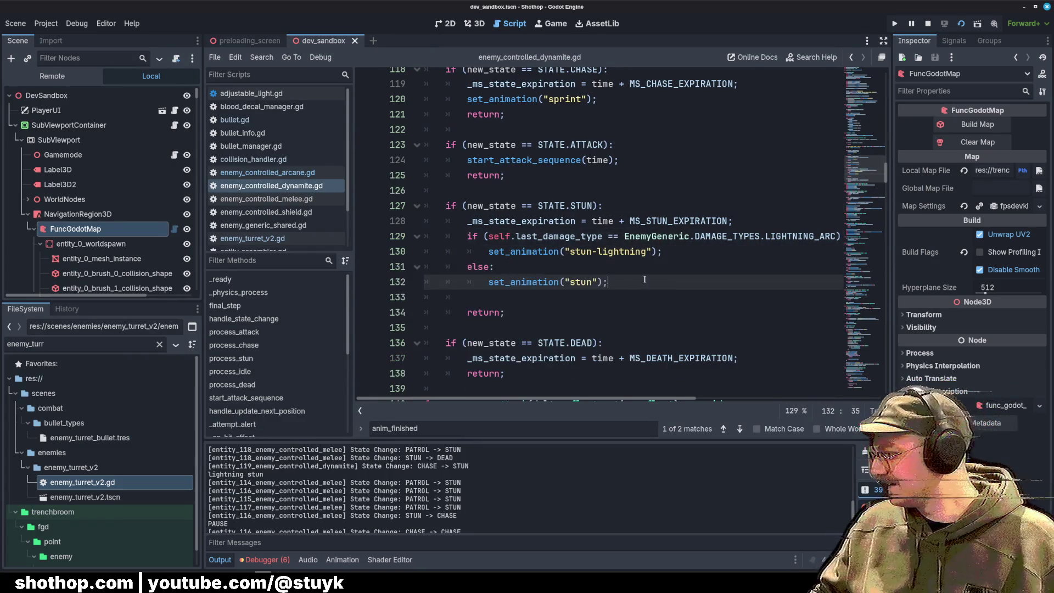
Step: Check the attack and stun branches, then scroll back to the top of the script
left_click(650, 150)
left_click(644, 207)
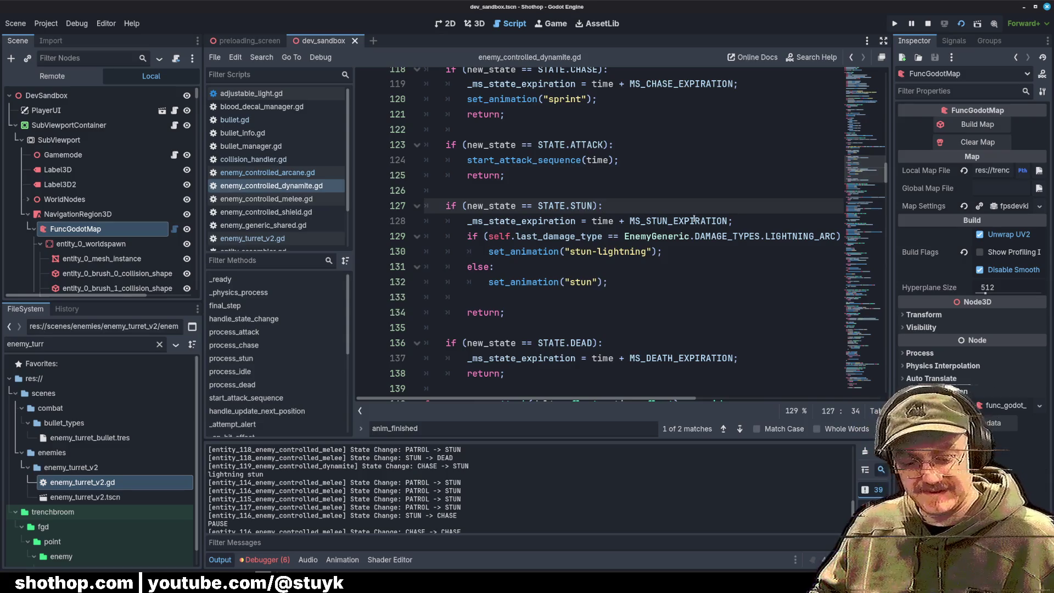
mouse_move(696, 219)
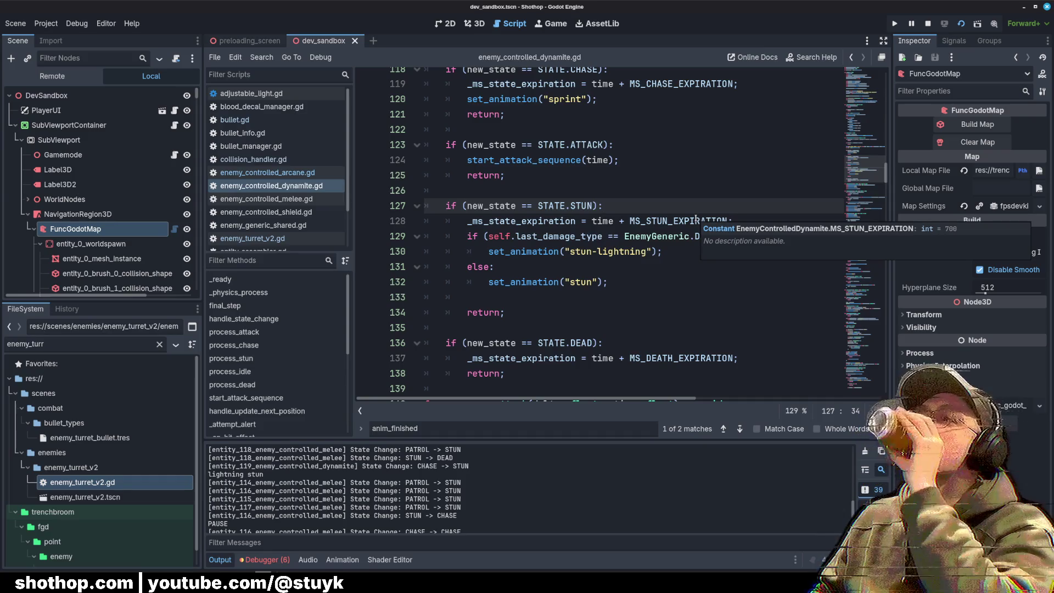
left_click(707, 188)
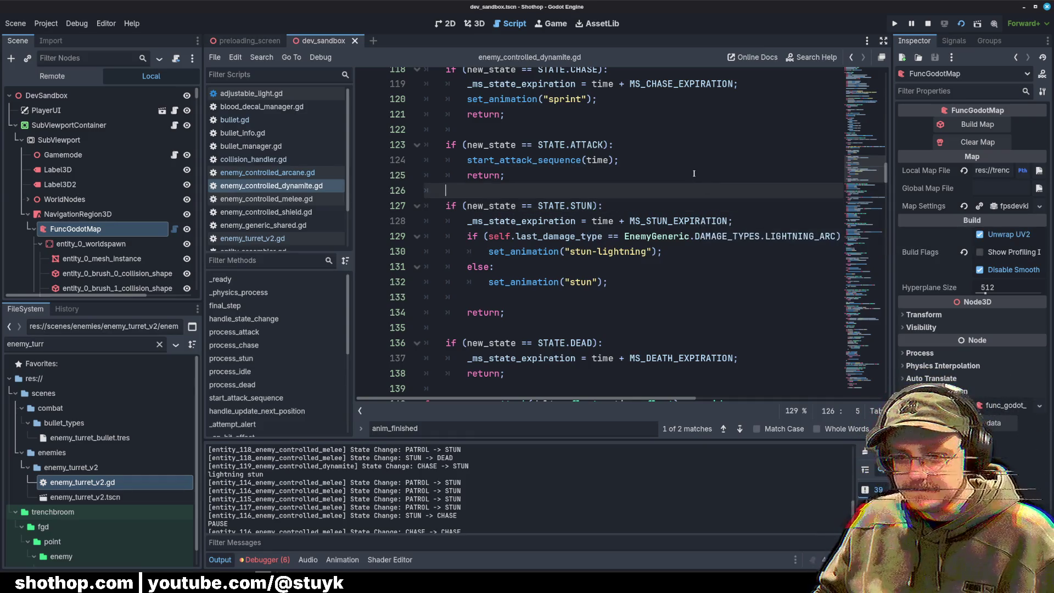
left_click(678, 159)
left_click(702, 251)
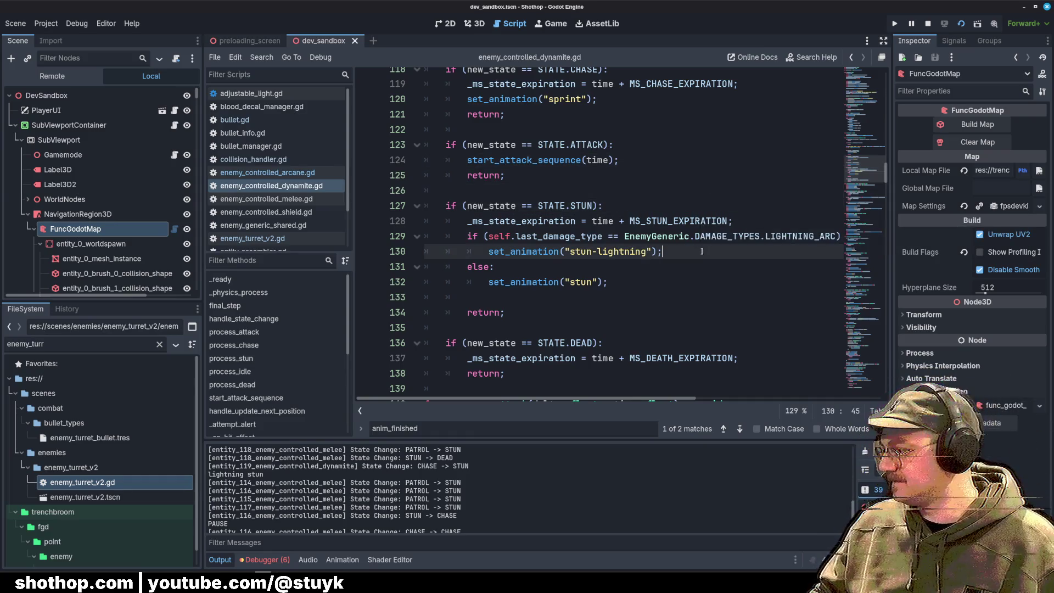
left_click(669, 188)
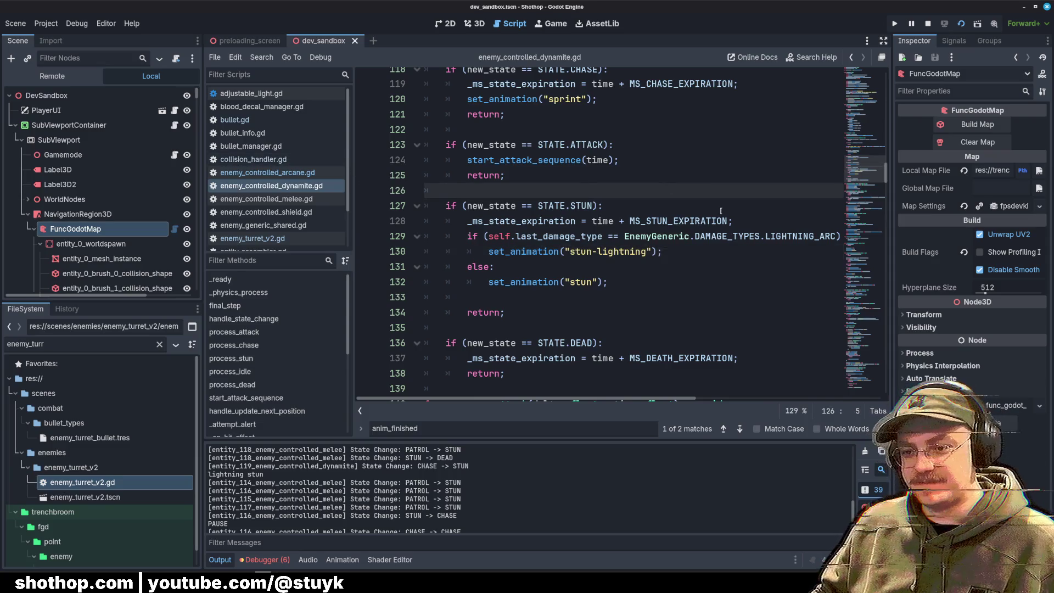
left_click(690, 206)
scroll(690, 220, "down", 3)
mouse_move(707, 220)
mouse_move(843, 213)
left_mouse_down()
mouse_move(851, 259)
mouse_move(851, 69)
left_mouse_up()
left_click(710, 168)
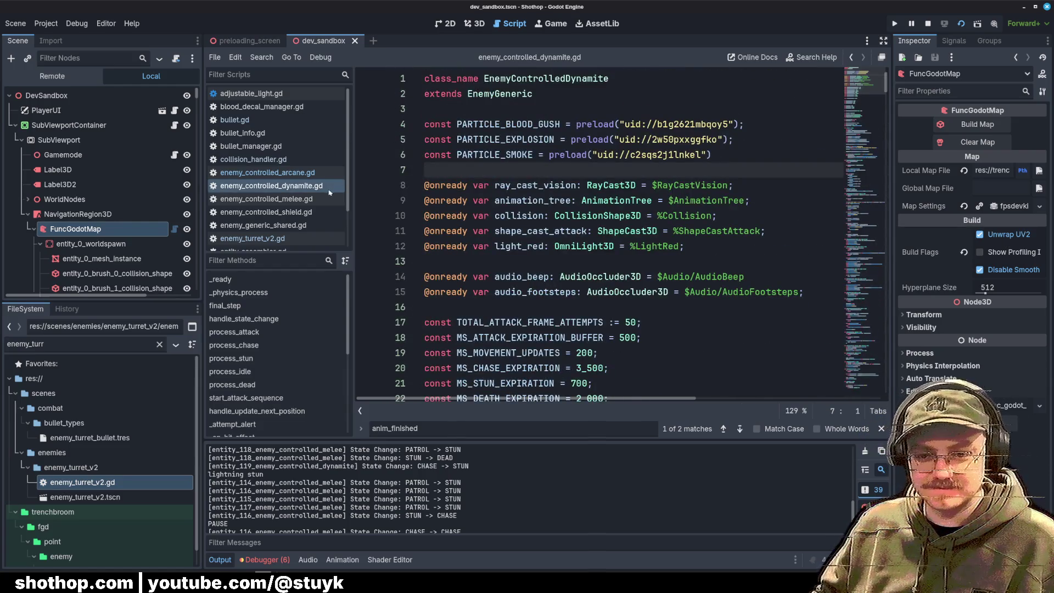
Step: Append a semicolon to MS_BEEP_MAX_SPEED = 100.0 and save enemy_controlled_dynamite.gd
left_click(670, 263)
scroll(666, 254, "down", 4)
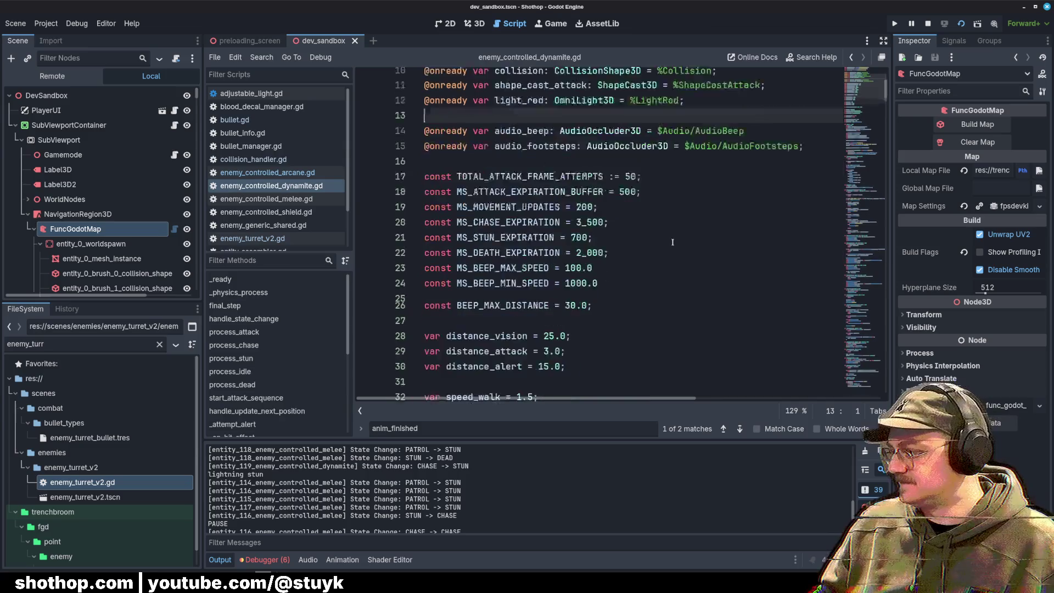
left_click(566, 200)
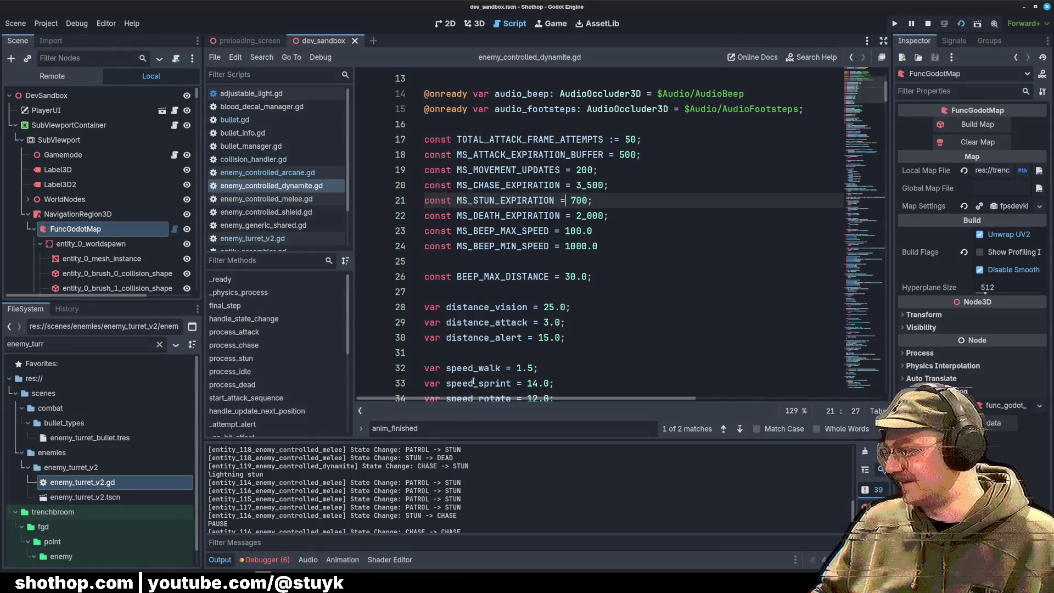
left_click(622, 221)
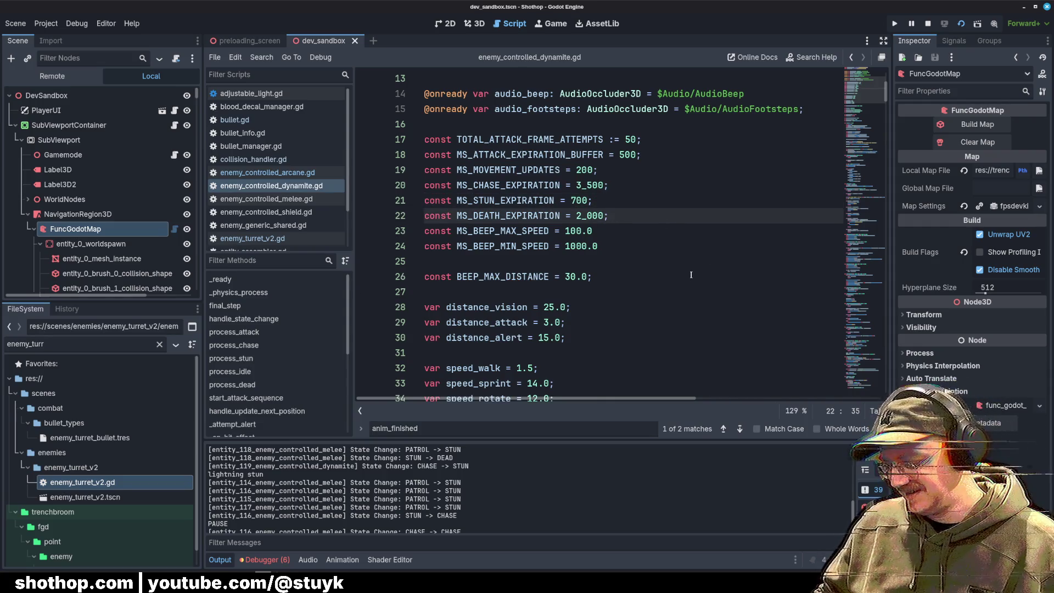
left_click(619, 243)
left_click(669, 235)
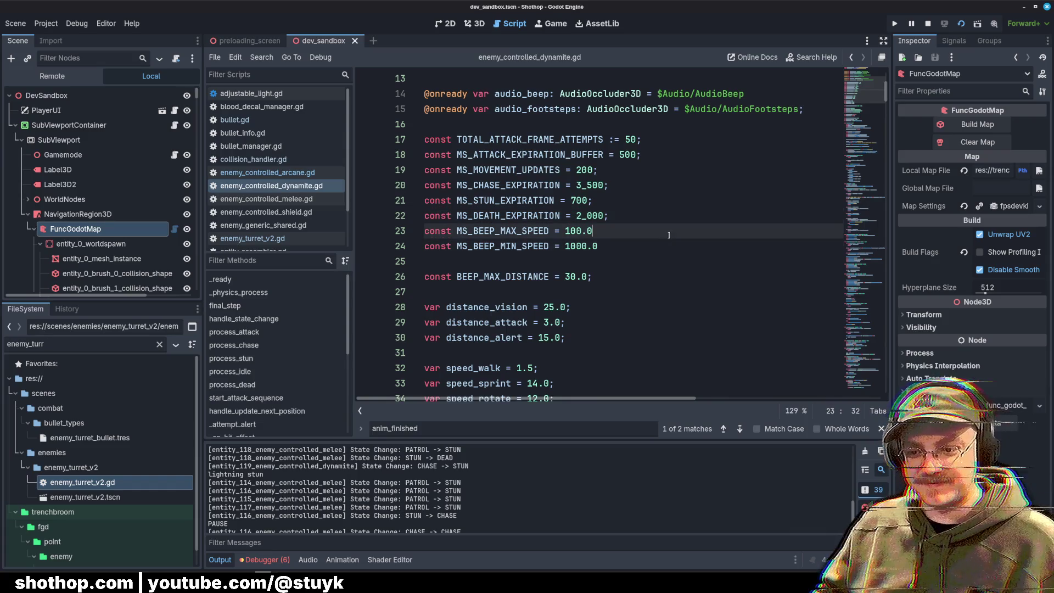
key("Up")
key("Up")
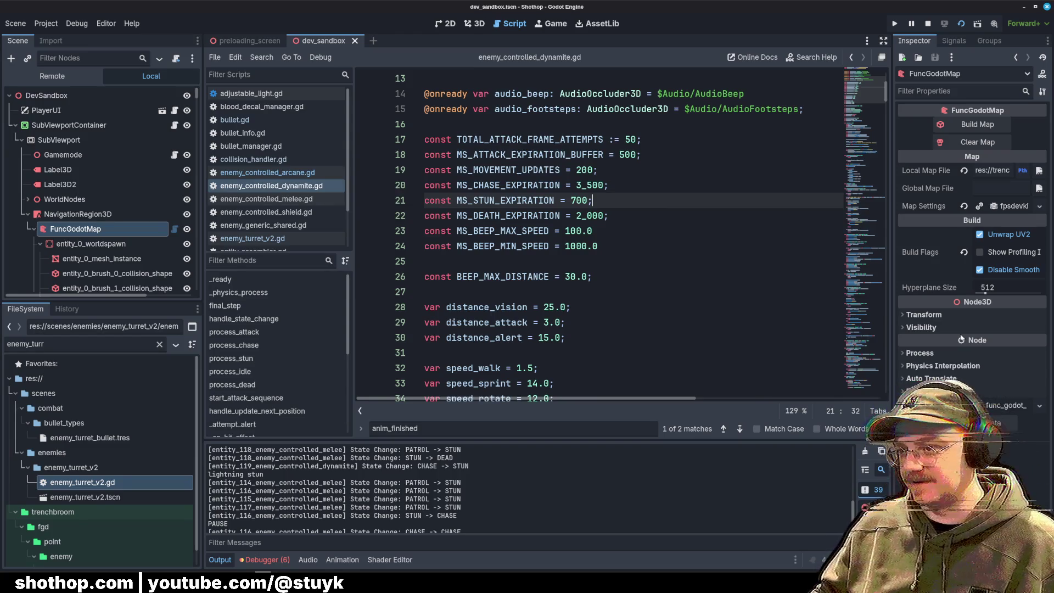
left_click(698, 261)
left_click(617, 227)
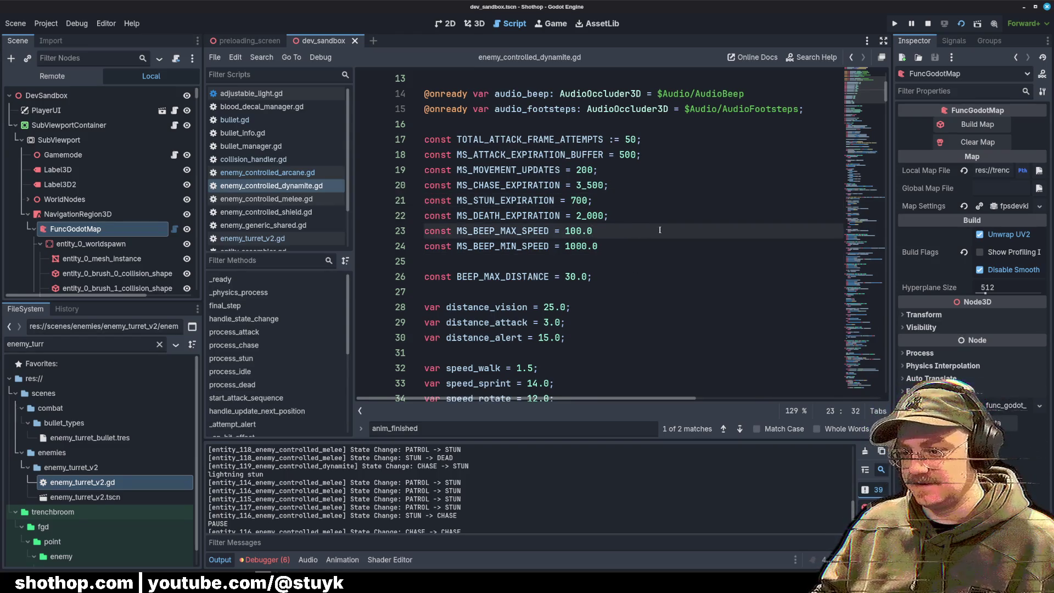
type(";")
key("ctrl+s")
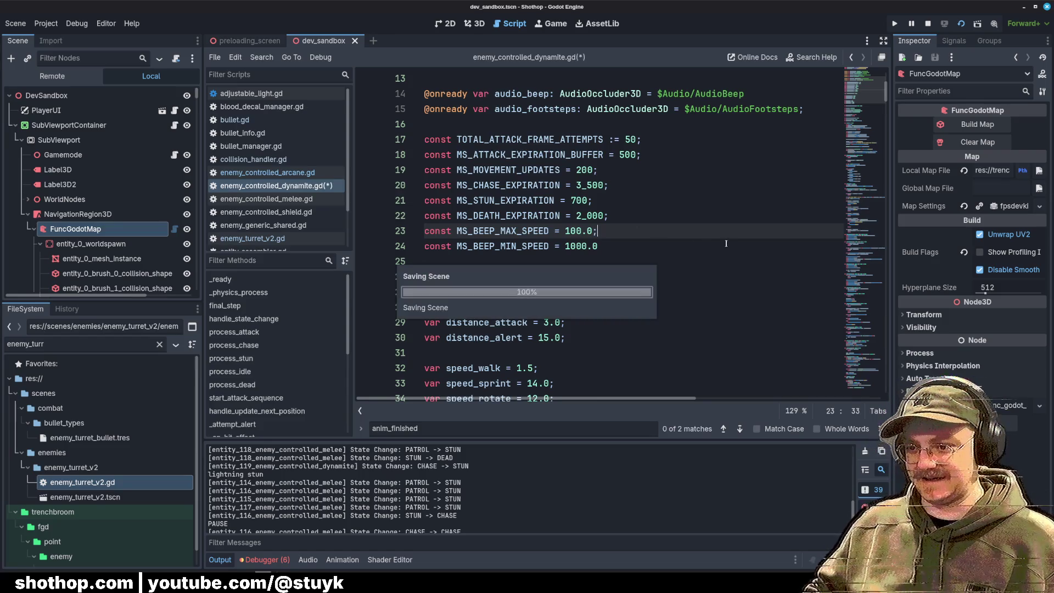